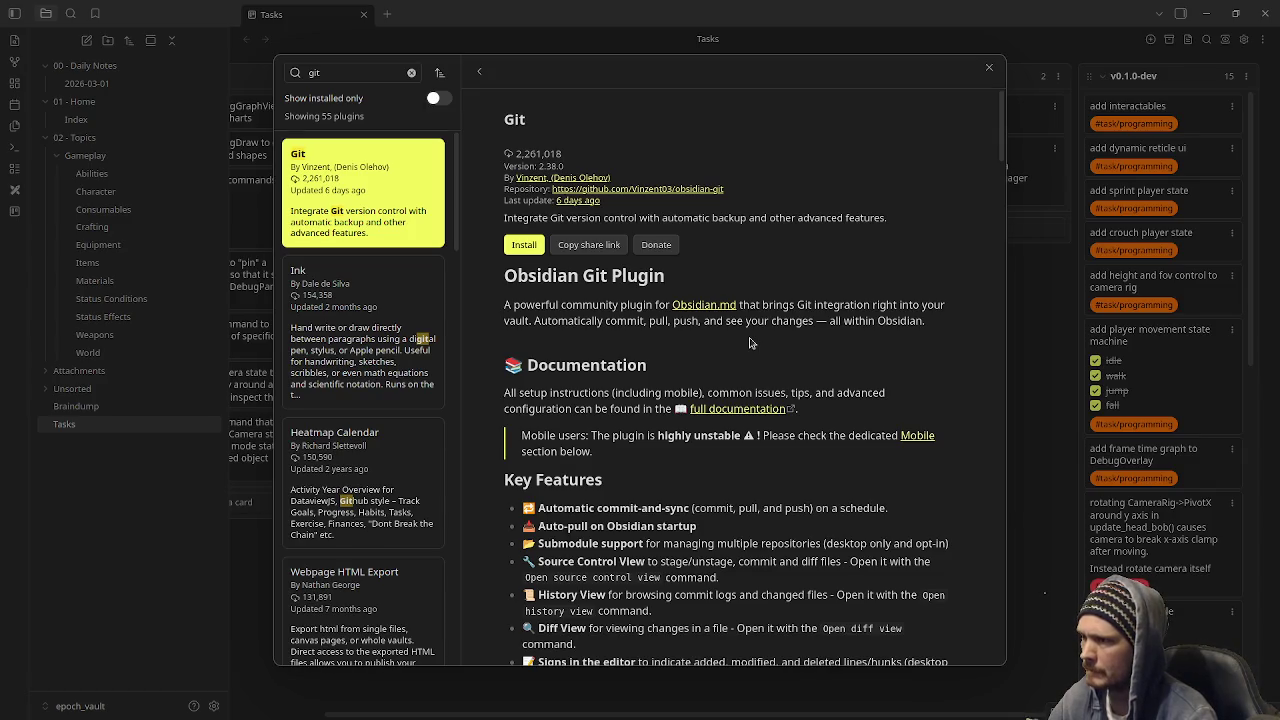
# Close the Git plugin page and Settings, then bring up the epoch project folder.
pyautogui.scroll(-5, 749, 343)
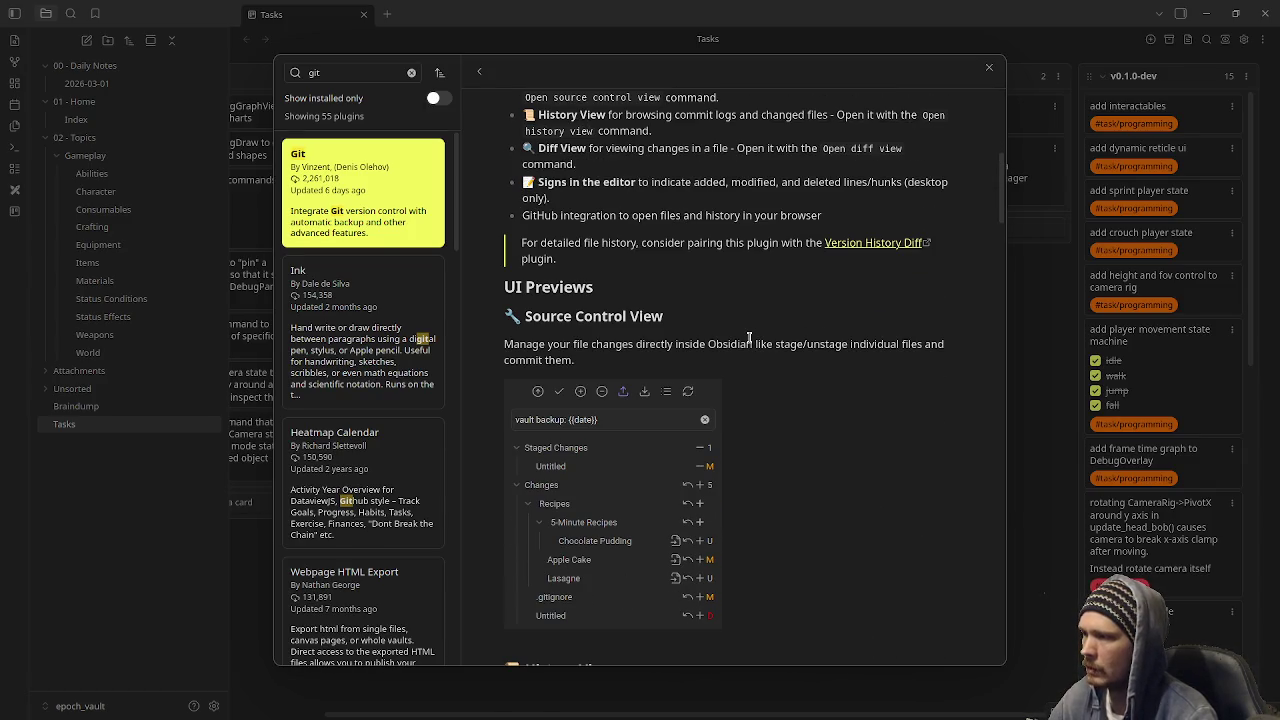
pyautogui.scroll(-3, 754, 387)
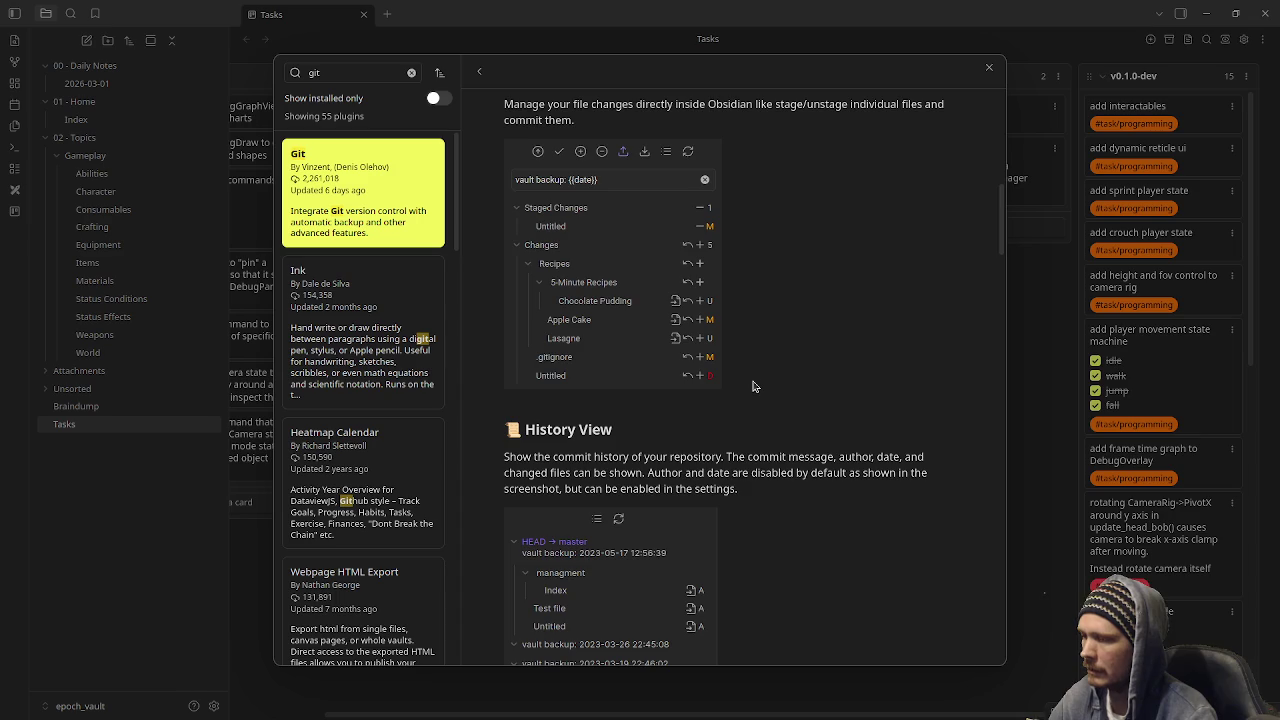
pyautogui.scroll(-3, 754, 387)
pyautogui.scroll(6, 756, 385)
pyautogui.scroll(10, 756, 384)
pyautogui.click(989, 67)
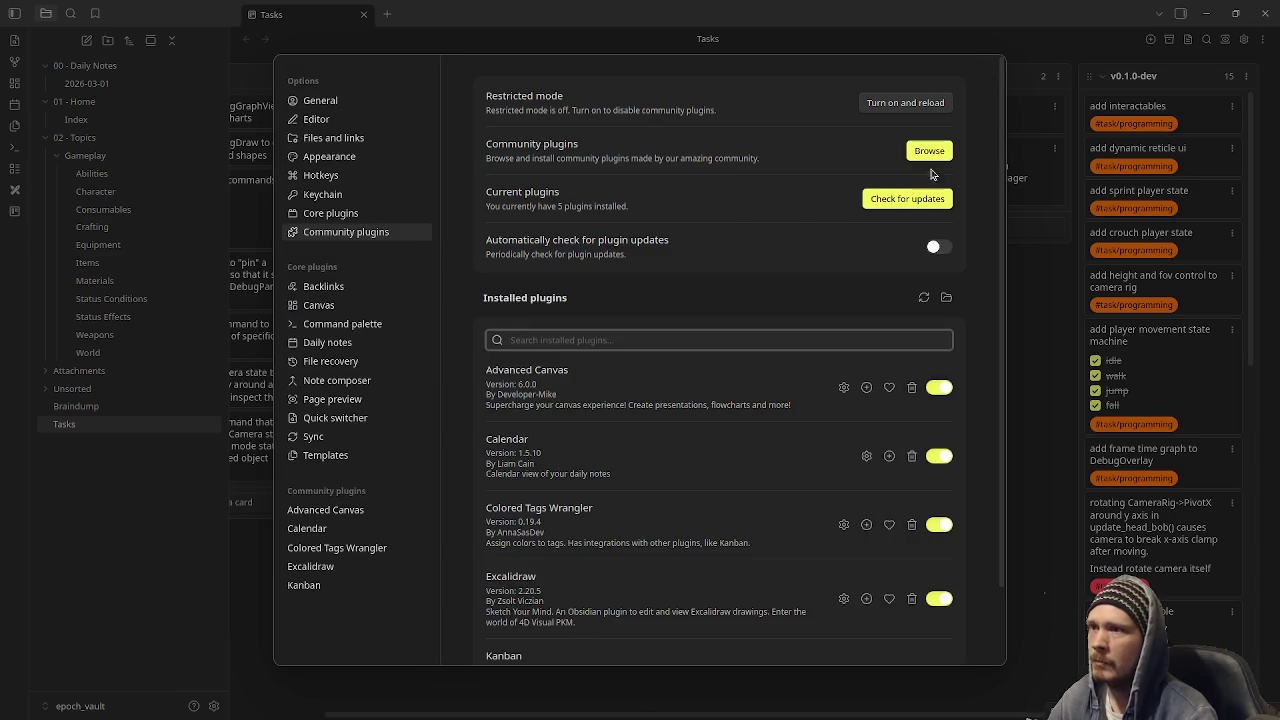
pyautogui.click(1027, 307)
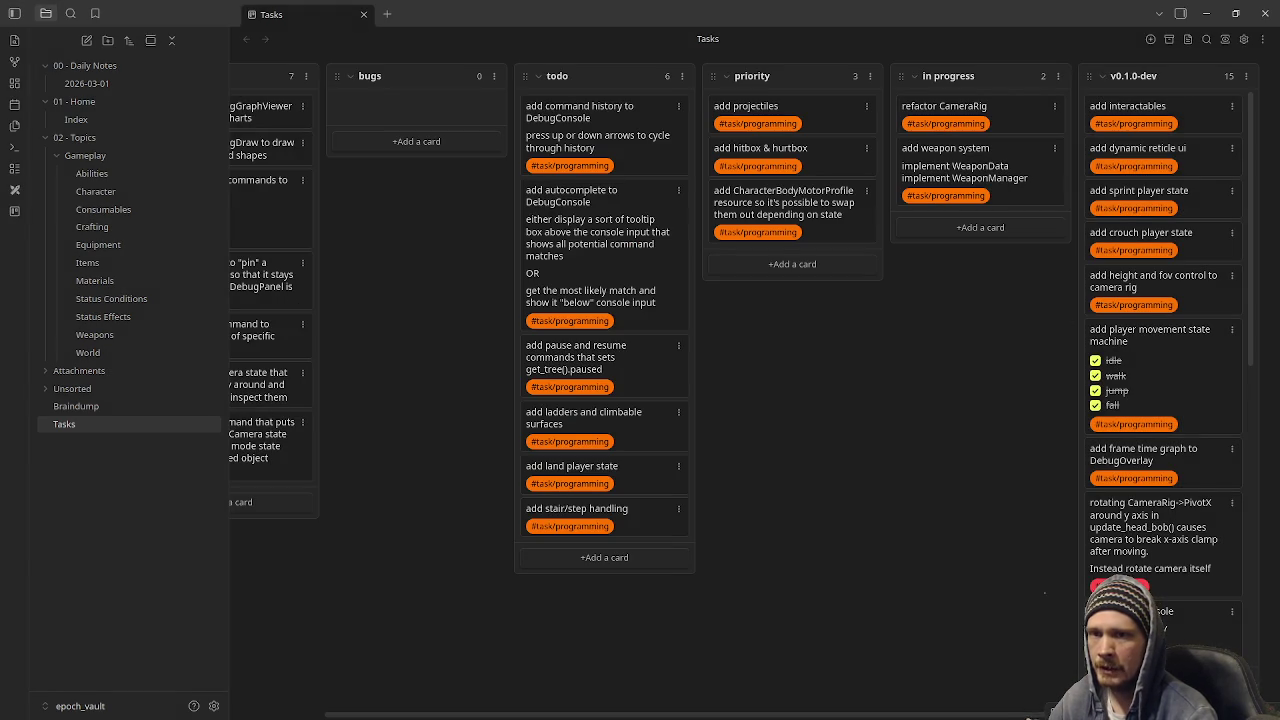
pyautogui.click(1032, 714)
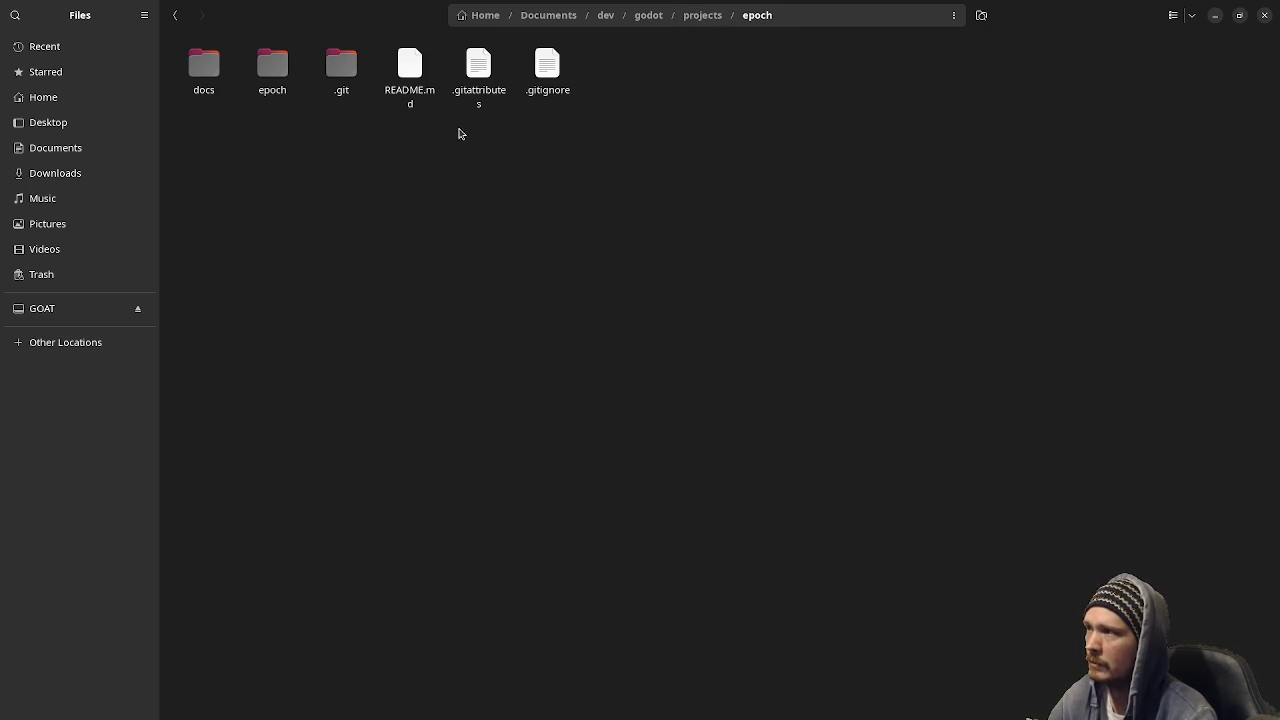
pyautogui.doubleClick(200, 70)
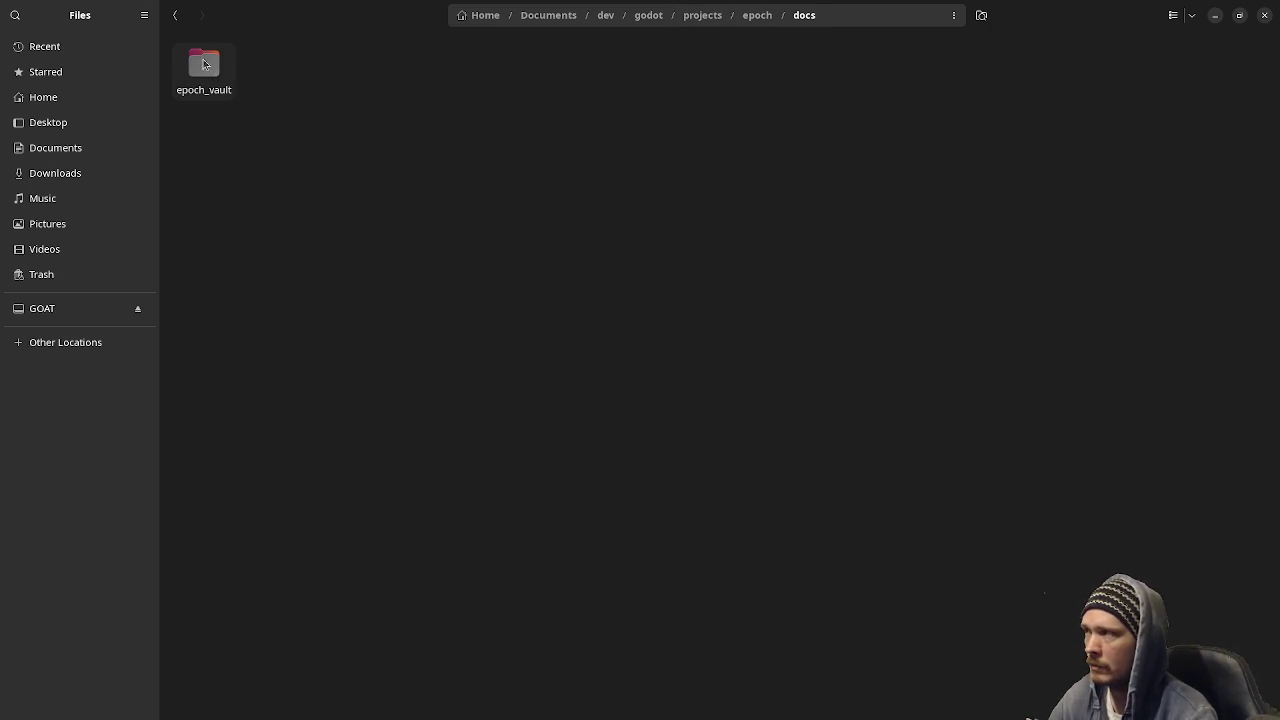
pyautogui.click(177, 17)
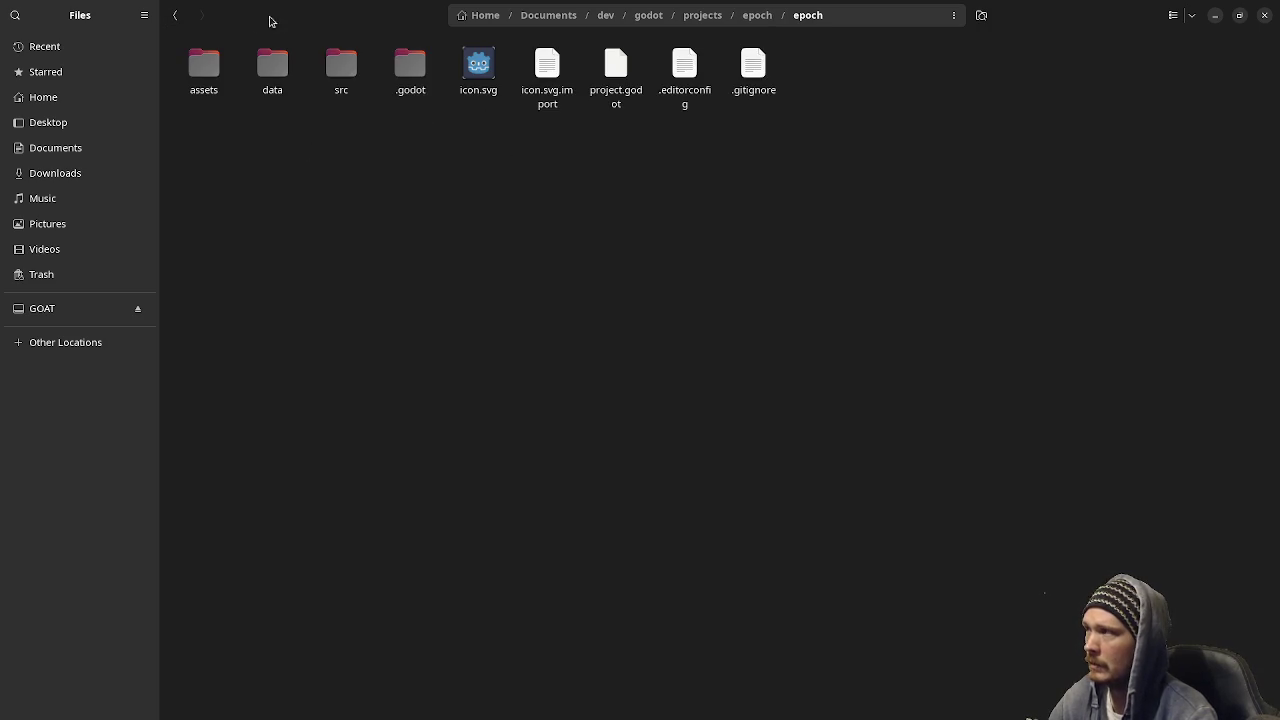
pyautogui.click(172, 22)
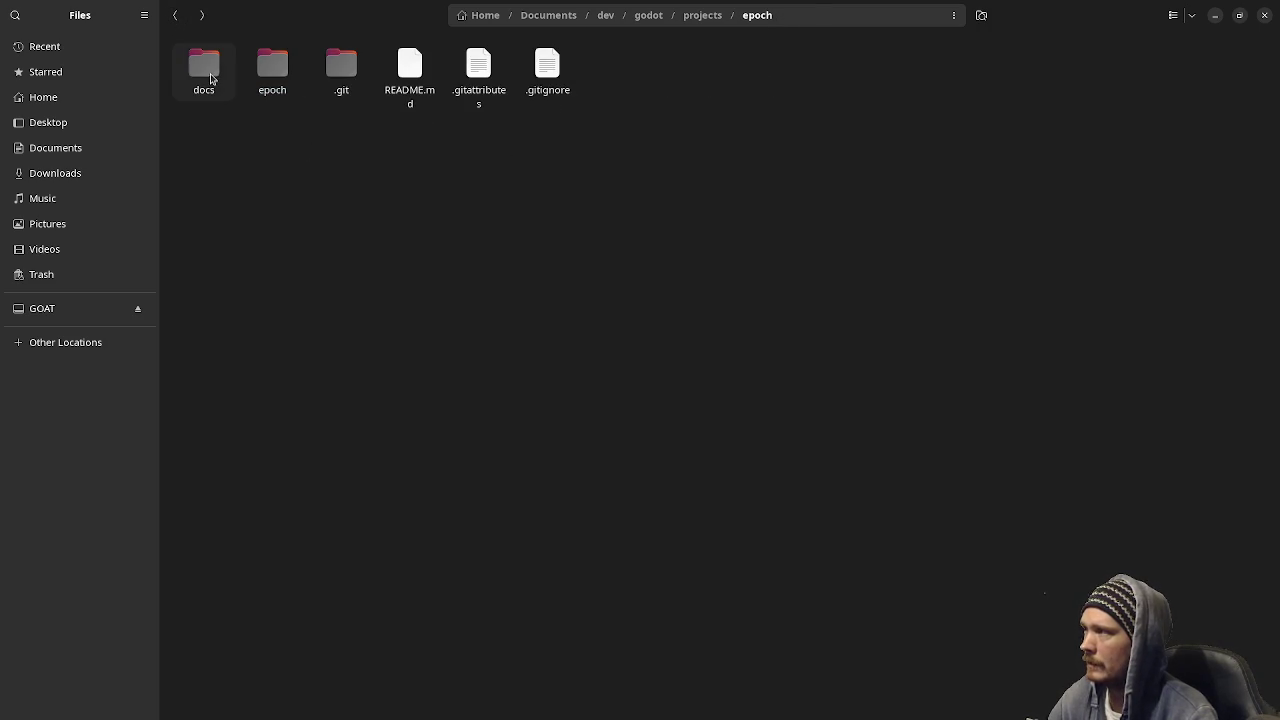
pyautogui.doubleClick(208, 78)
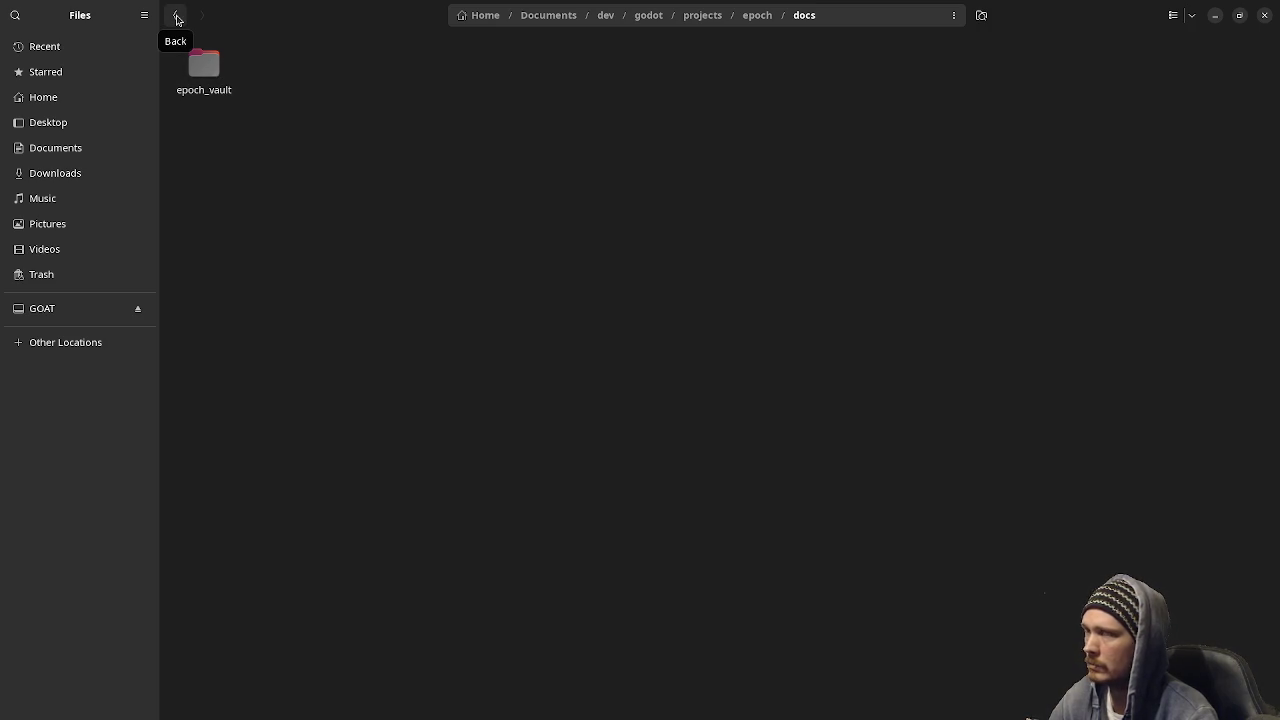
pyautogui.click(177, 19)
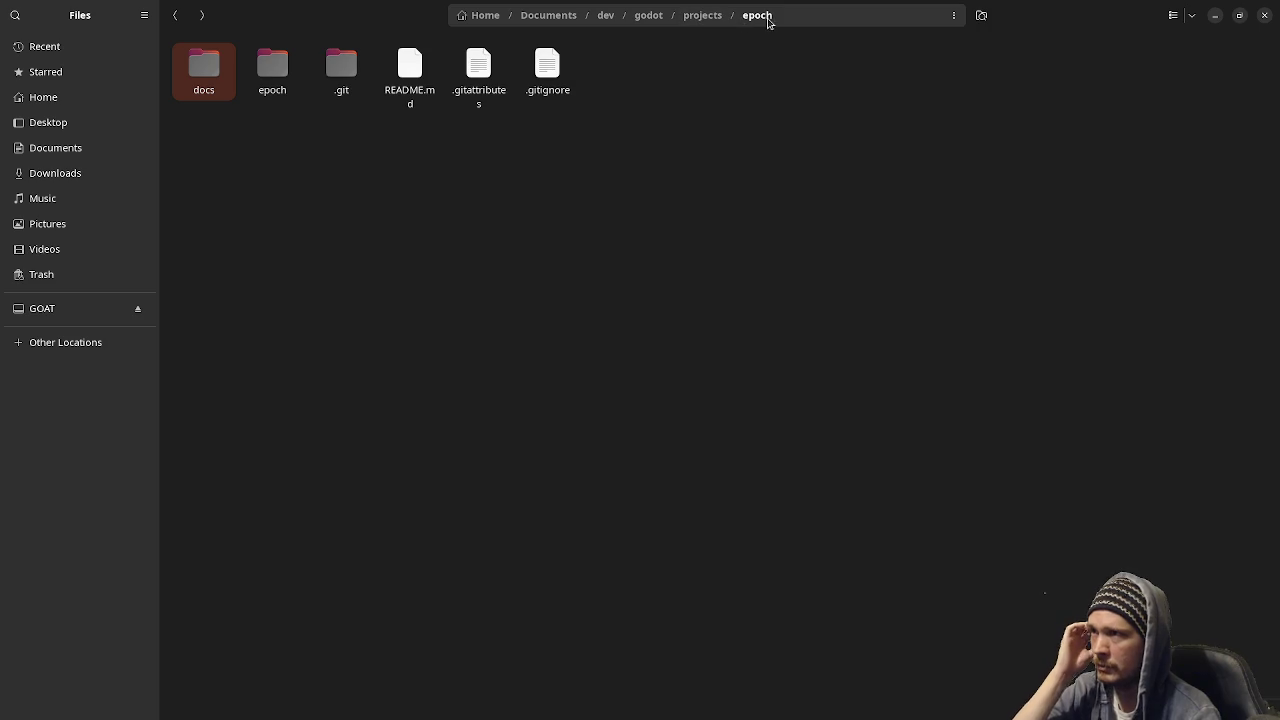
pyautogui.click(1216, 25)
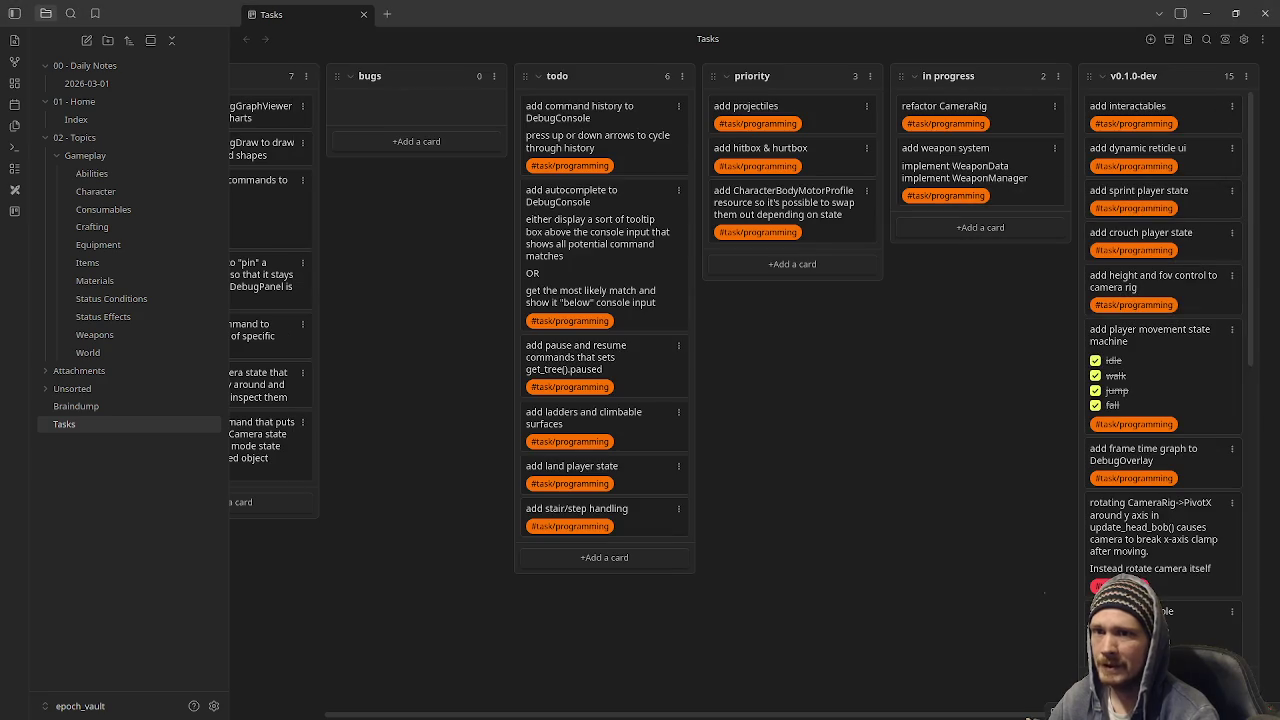
pyautogui.click(1216, 22)
pyautogui.click(16, 103)
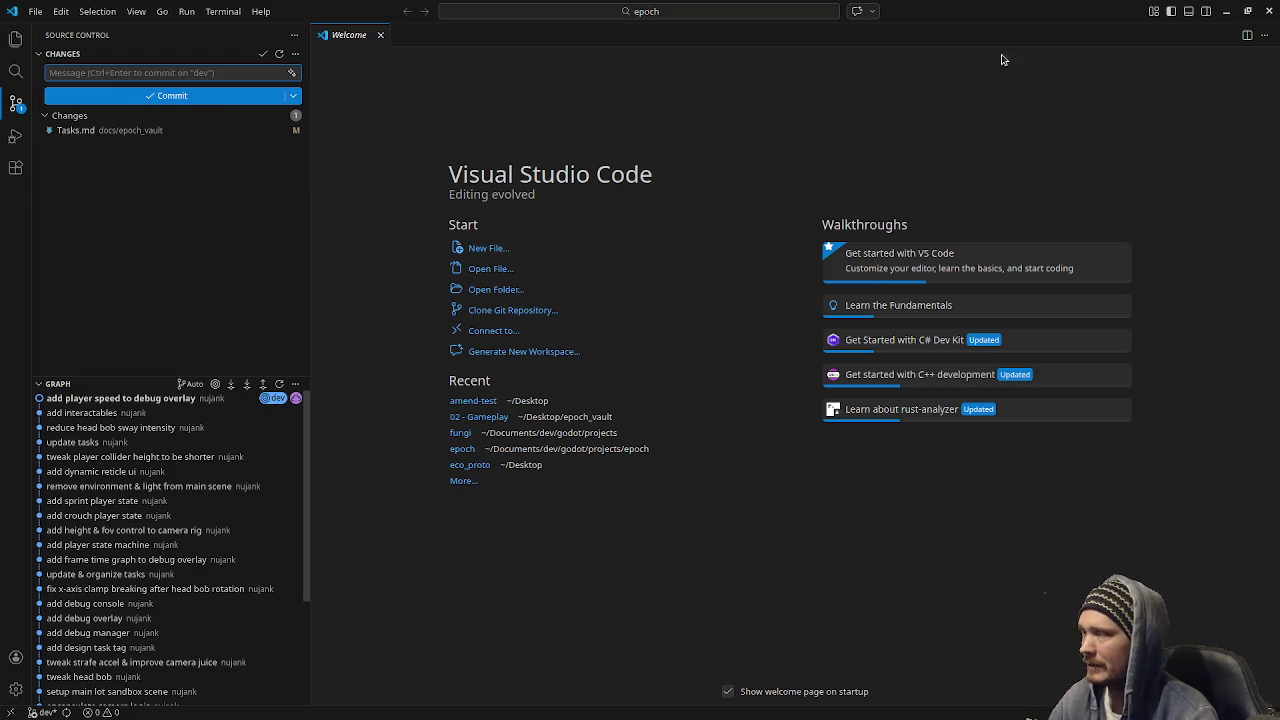
pyautogui.click(1227, 15)
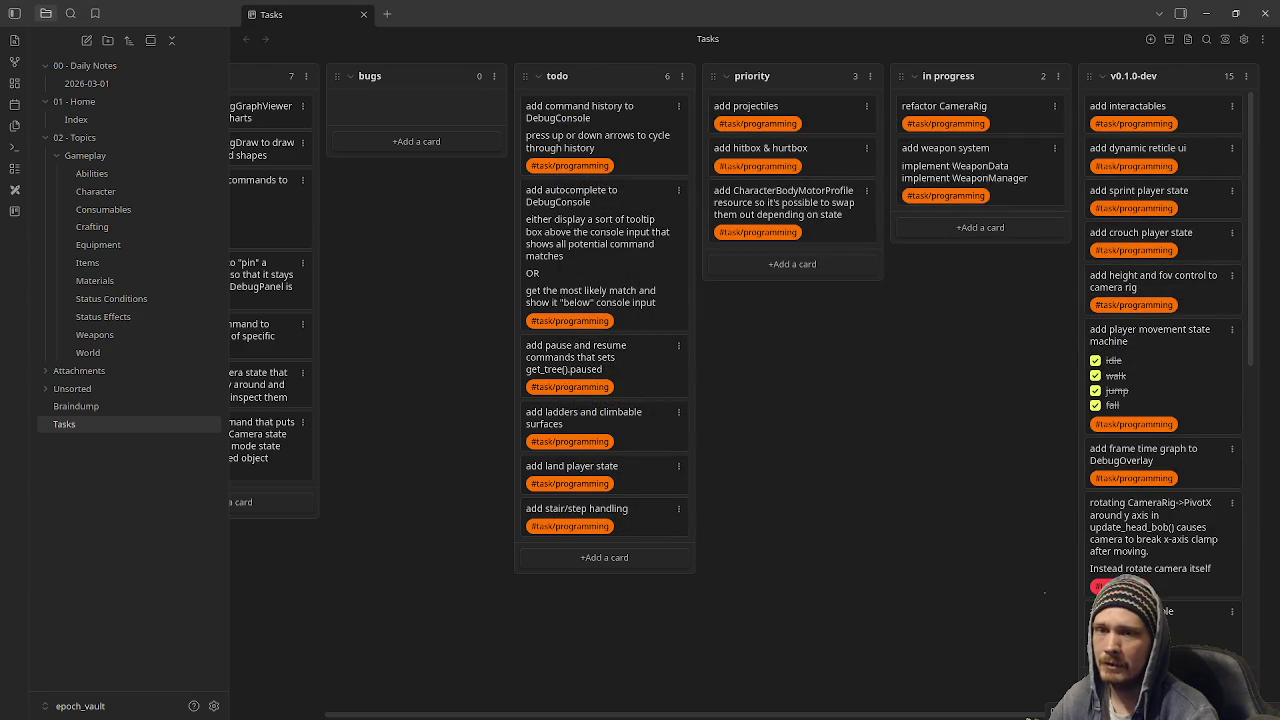
pyautogui.hotkey('ctrl', 'alt', 't')
pyautogui.click(788, 222)
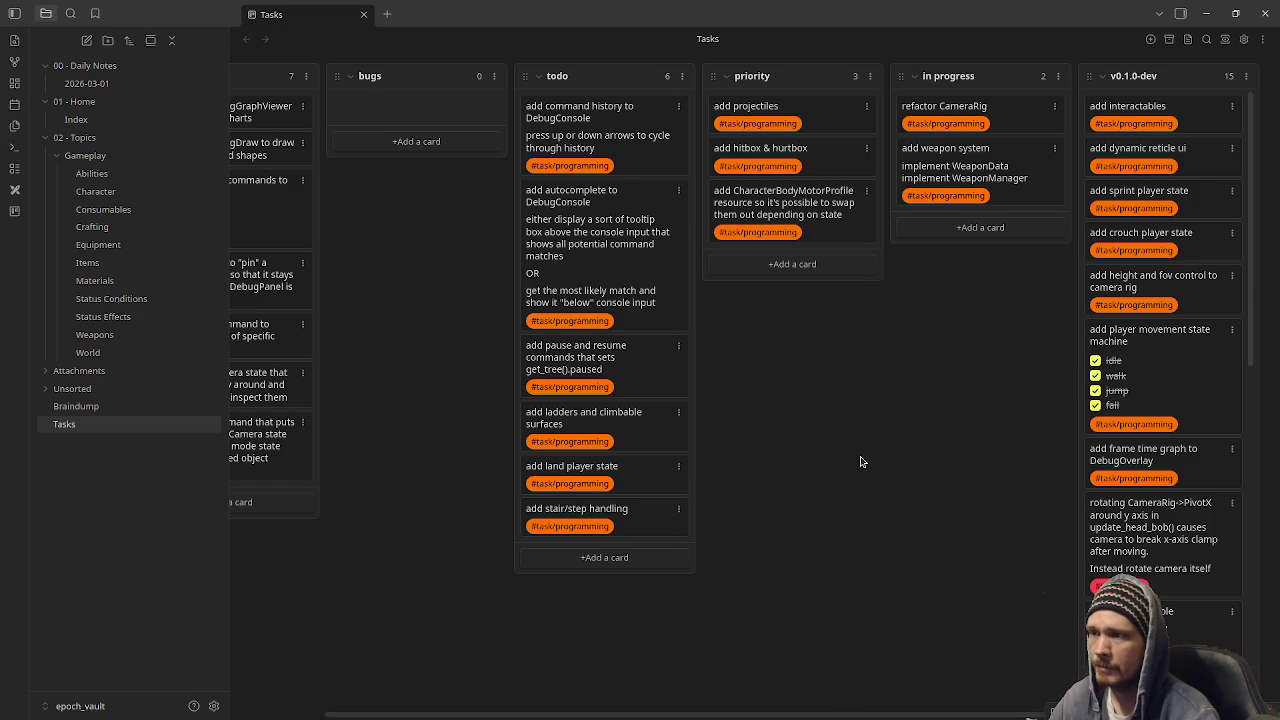
pyautogui.hscroll(-2, 852, 470)
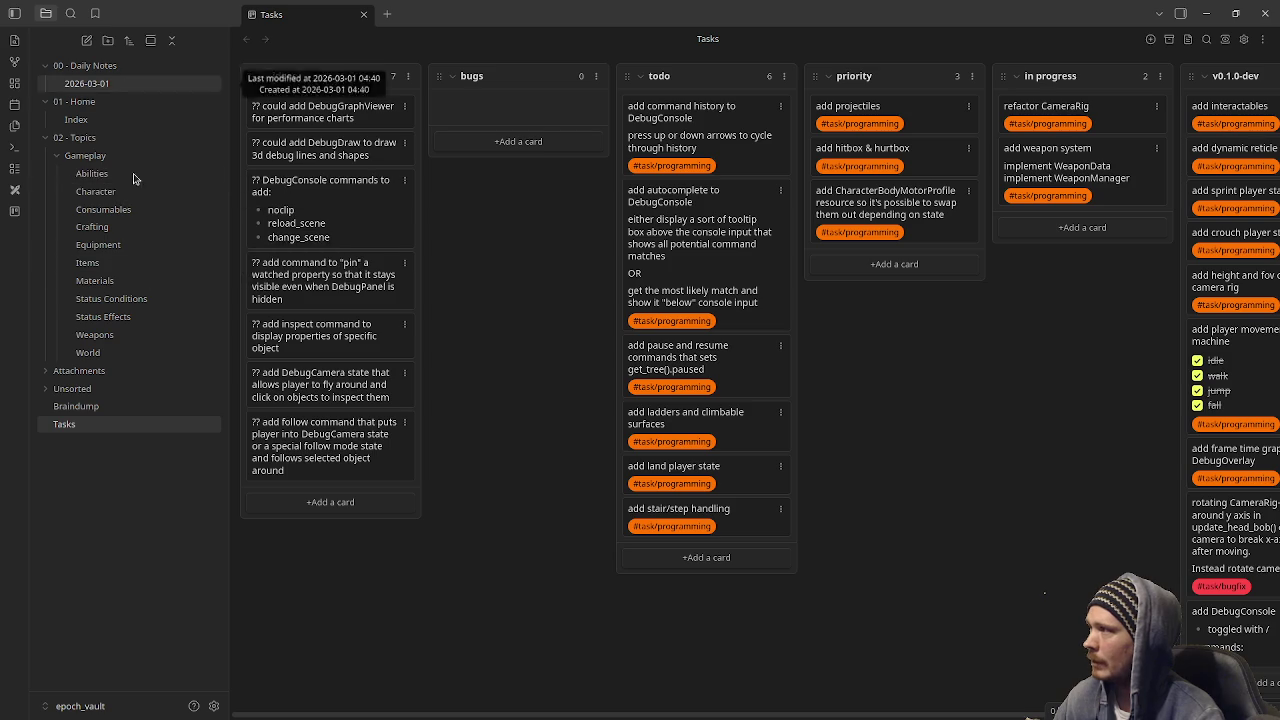
# Open Index, collapse the Gameplay, 01 - Home and 00 - Daily Notes folders, and reopen Tasks.
pyautogui.click(99, 121)
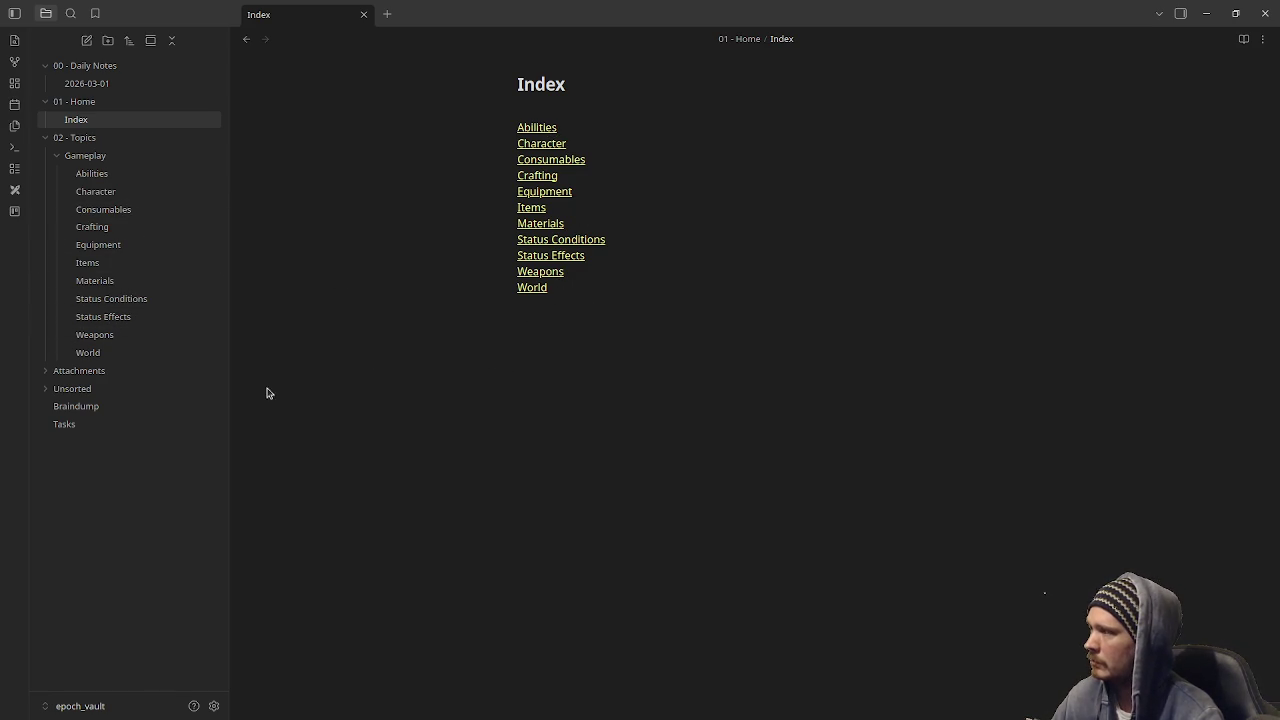
pyautogui.click(57, 157)
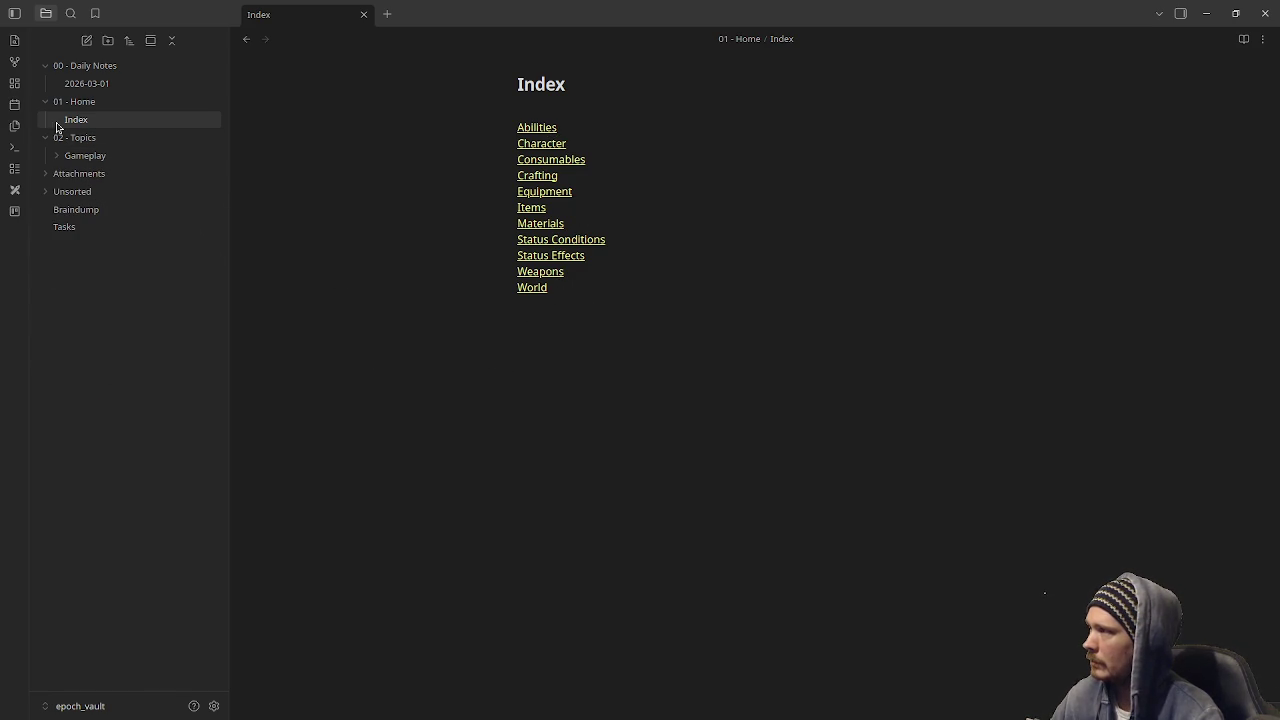
pyautogui.click(45, 101)
pyautogui.click(45, 67)
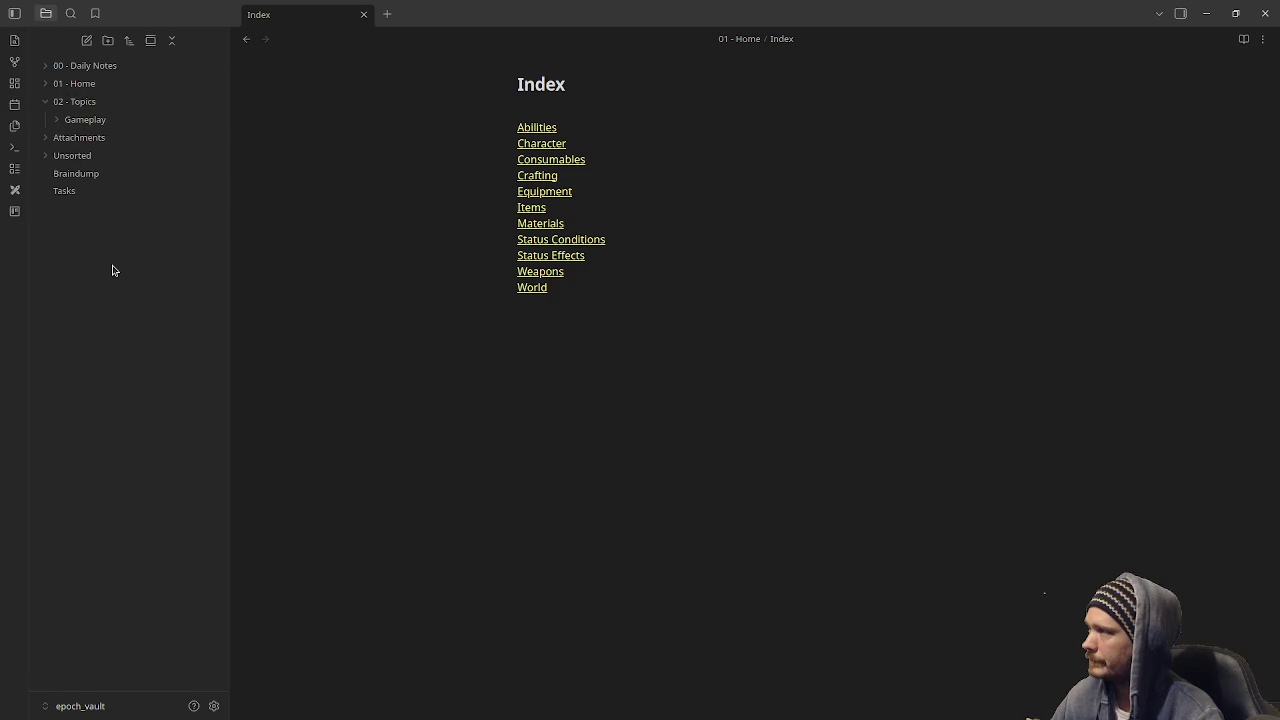
pyautogui.click(86, 191)
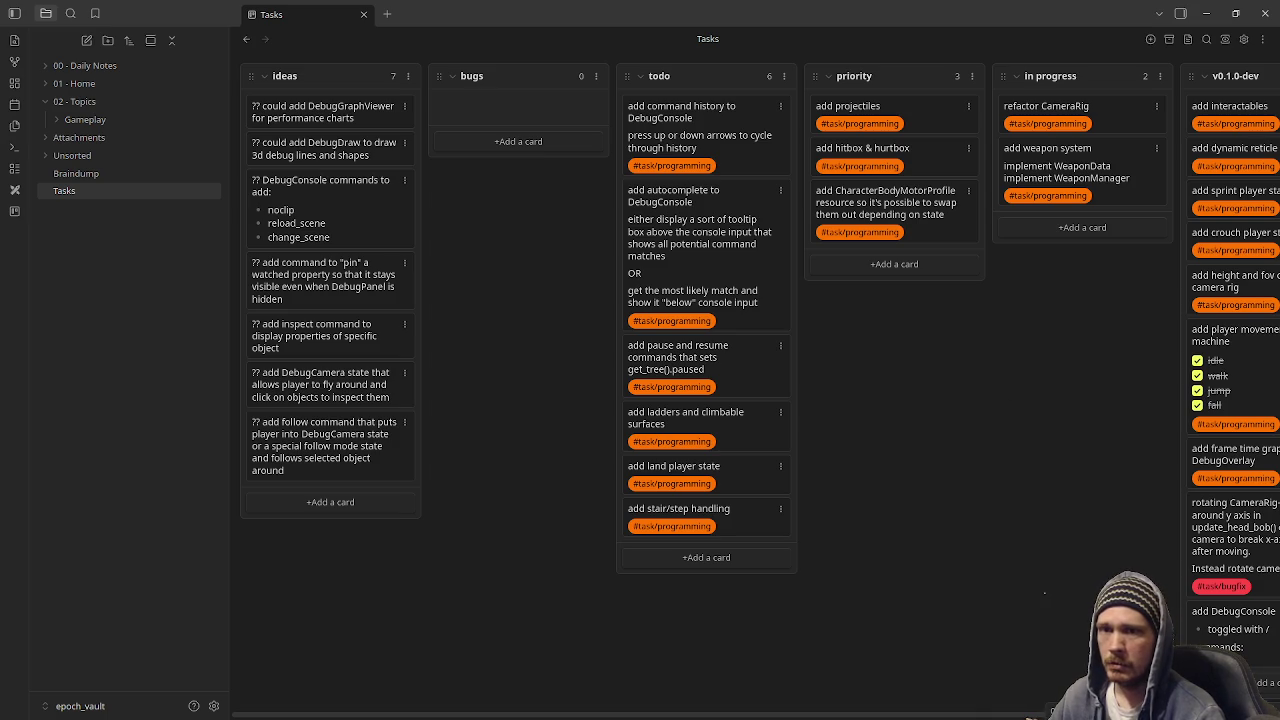
pyautogui.hotkey('alt', 'Tab')
# Discard the workspace.json changes in Source Control, leaving only Tasks.md changed.
pyautogui.click(136, 146)
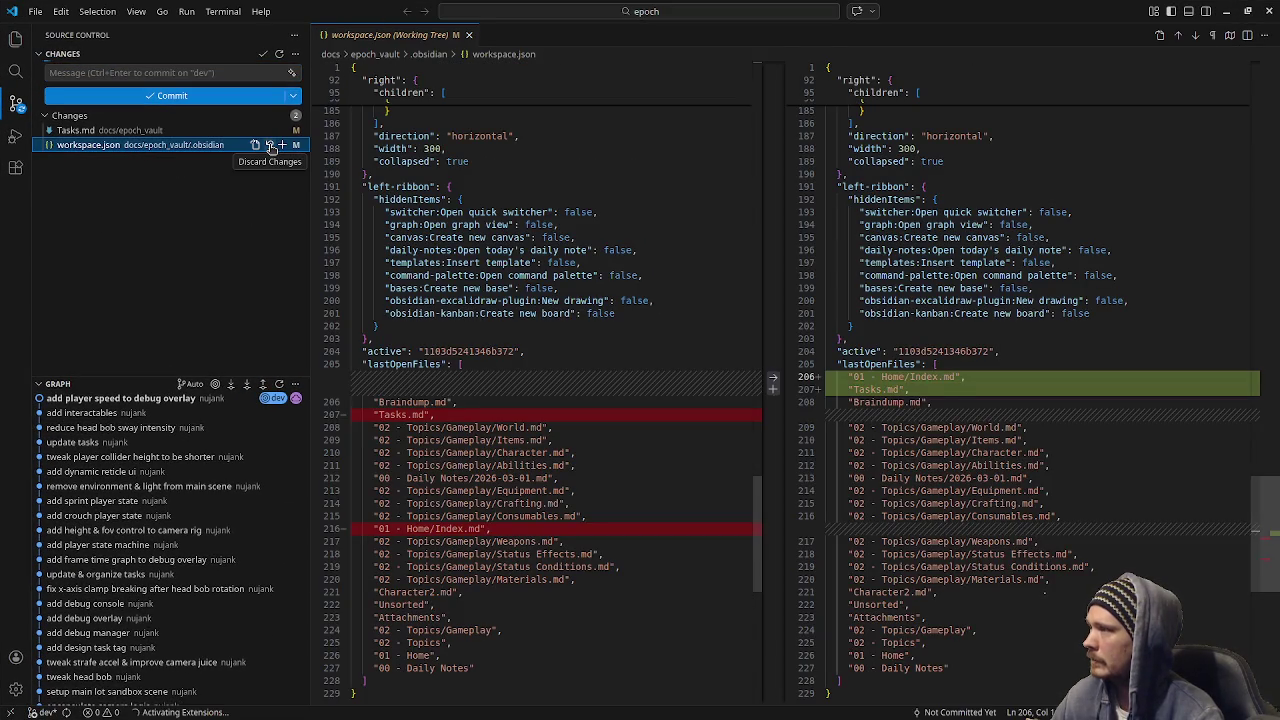
pyautogui.click(270, 146)
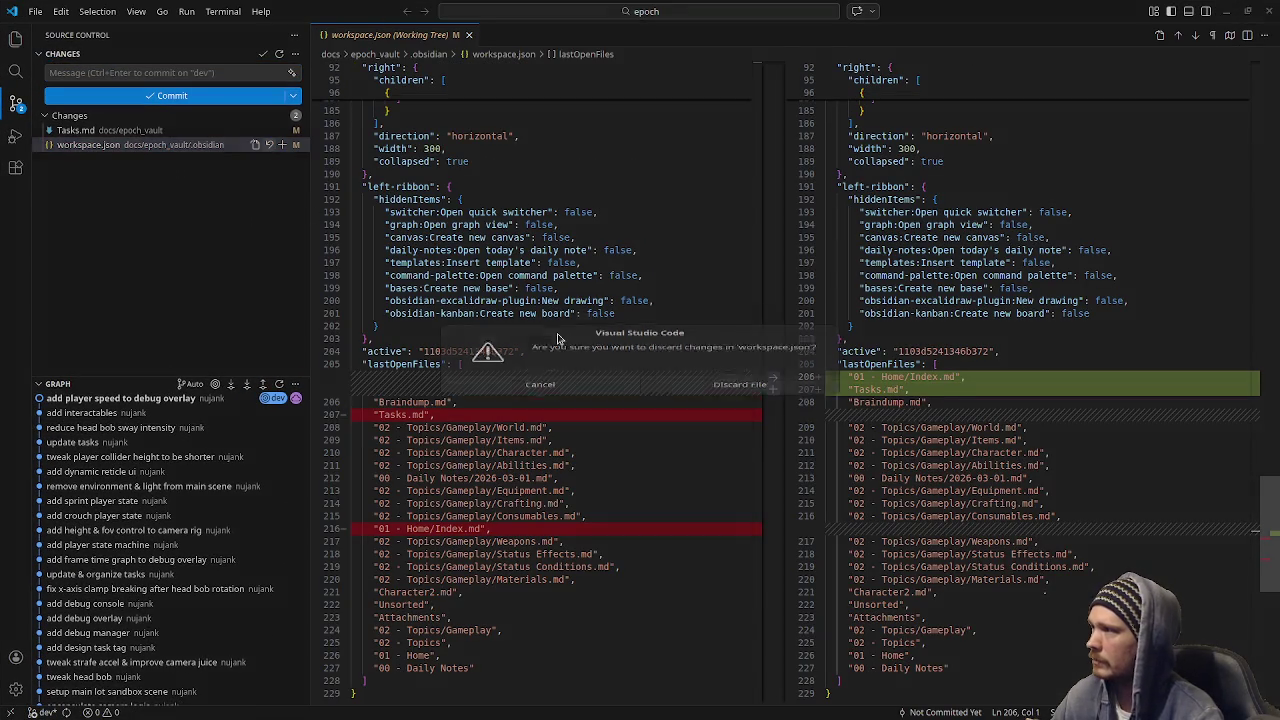
pyautogui.click(738, 400)
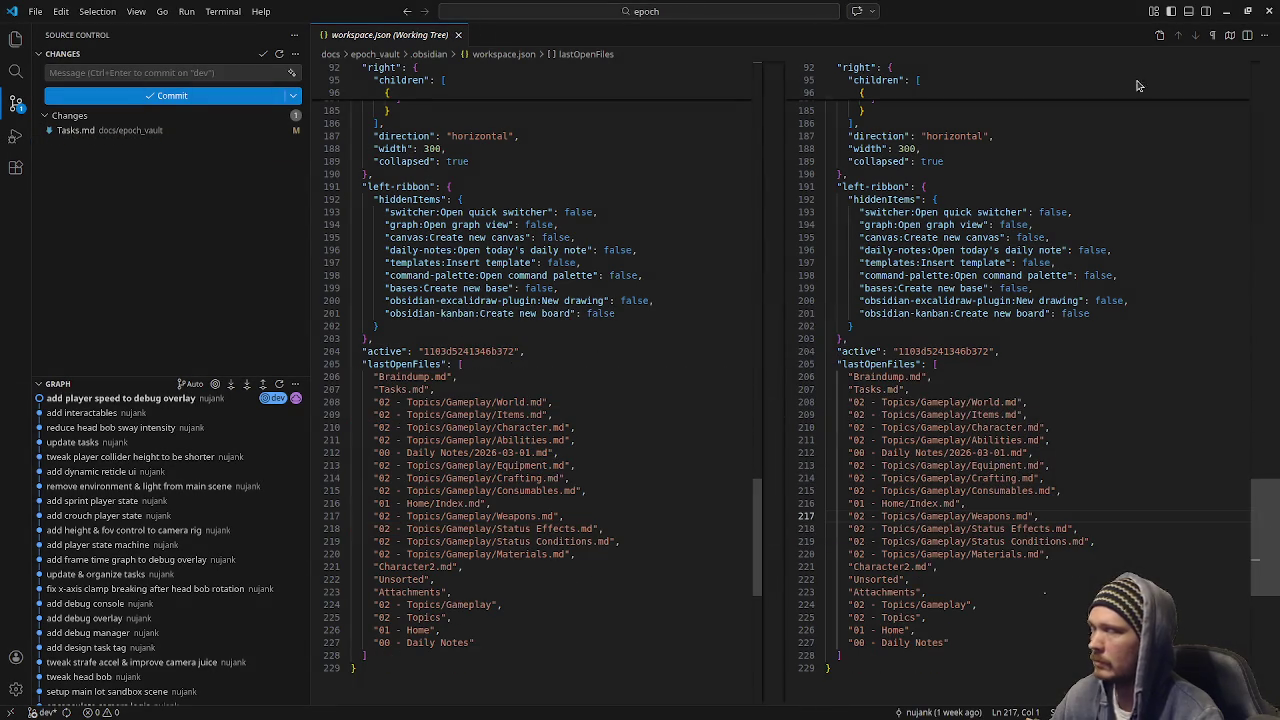
pyautogui.click(1223, 13)
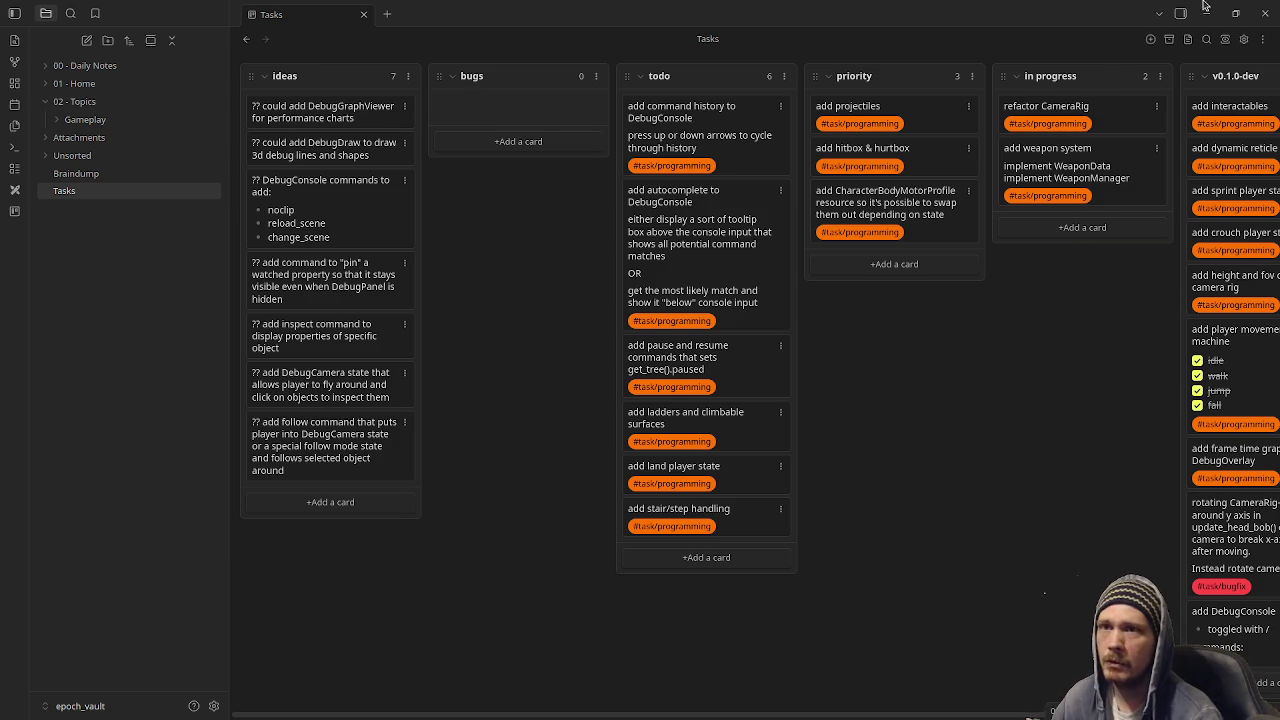
# Run the epoch game, walk up the green 30° ramp past the jump-height blocks, then stop it.
pyautogui.hotkey('alt', 'Tab')
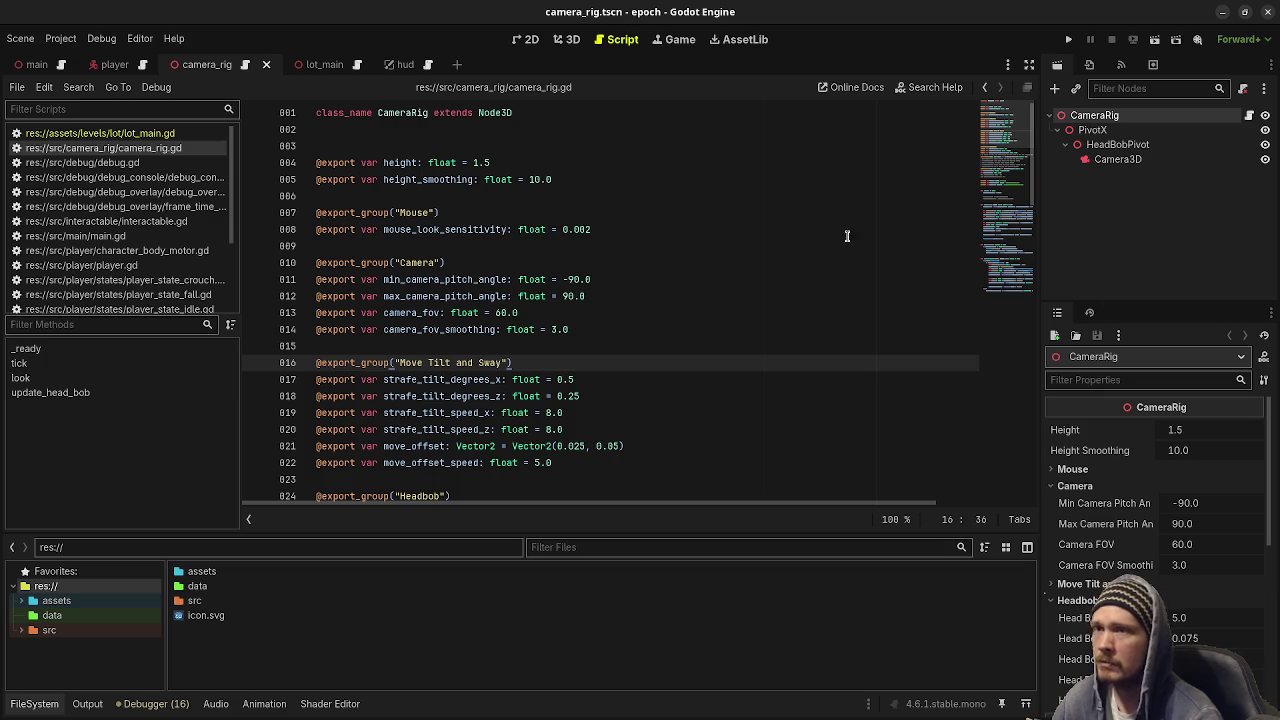
pyautogui.click(1069, 39)
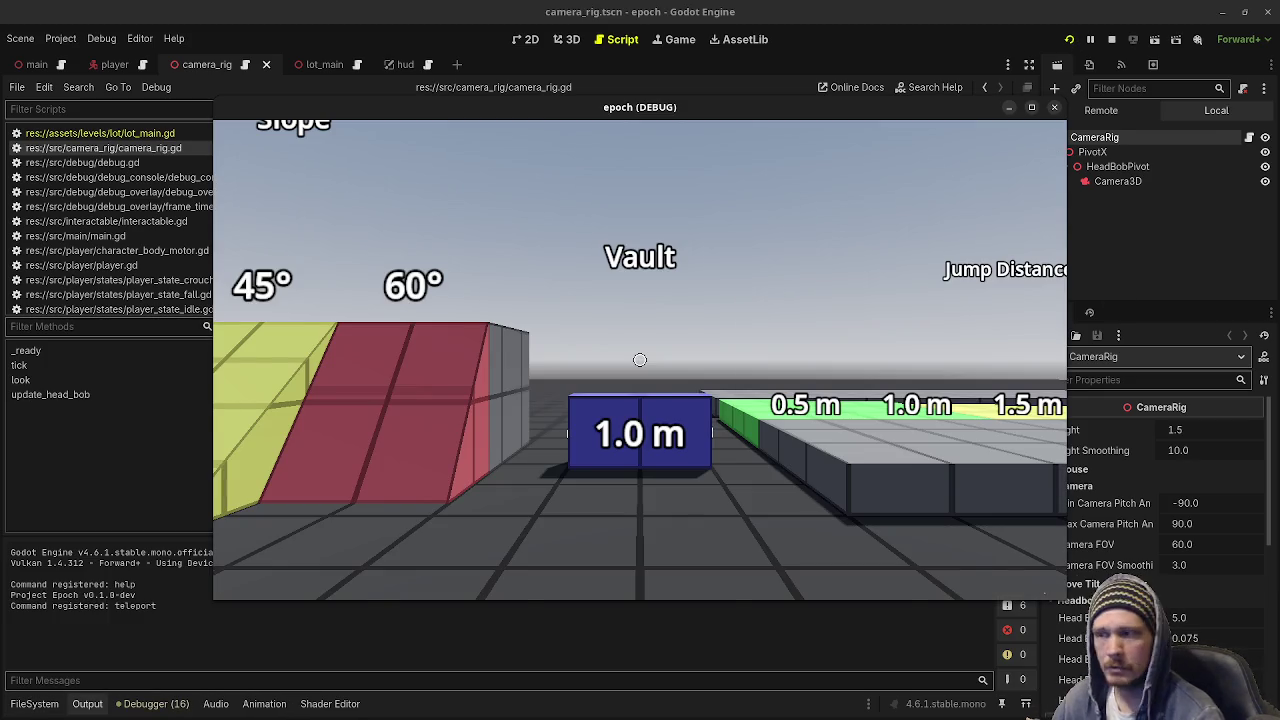
pyautogui.moveTo(640, 360)
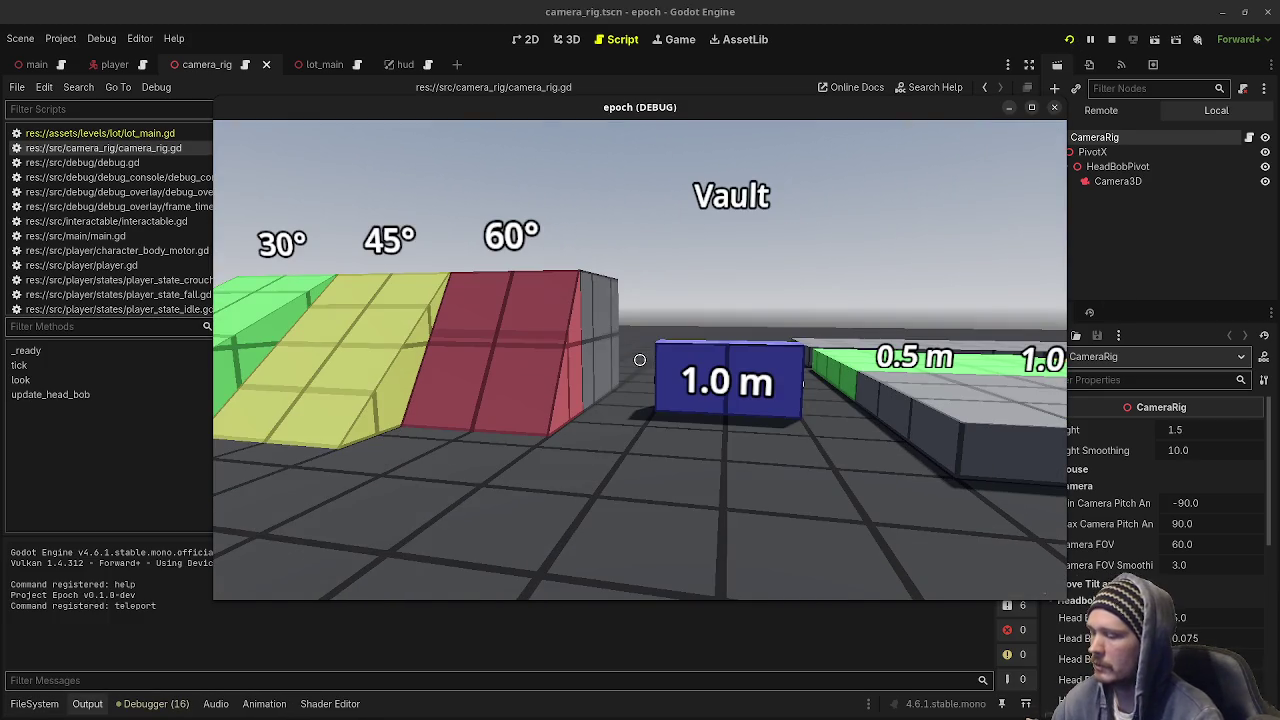
pyautogui.press('w')
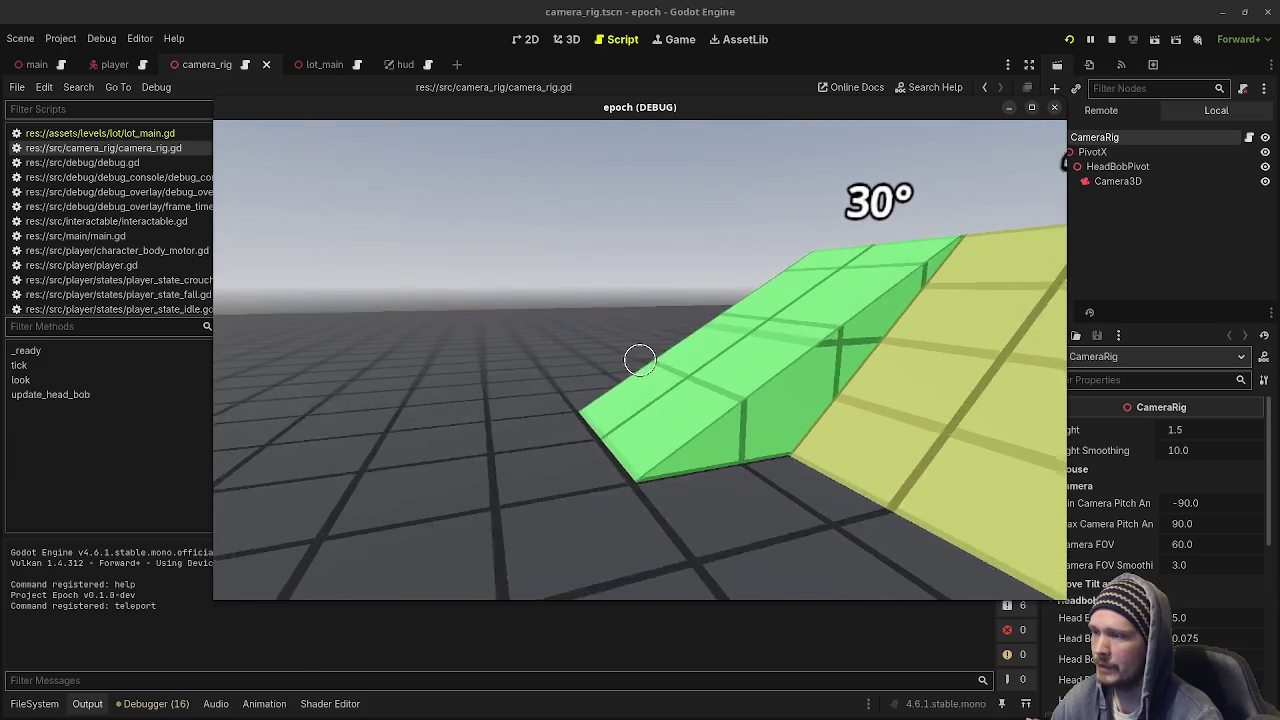
pyautogui.press('w')
pyautogui.press('w')
pyautogui.press('w')
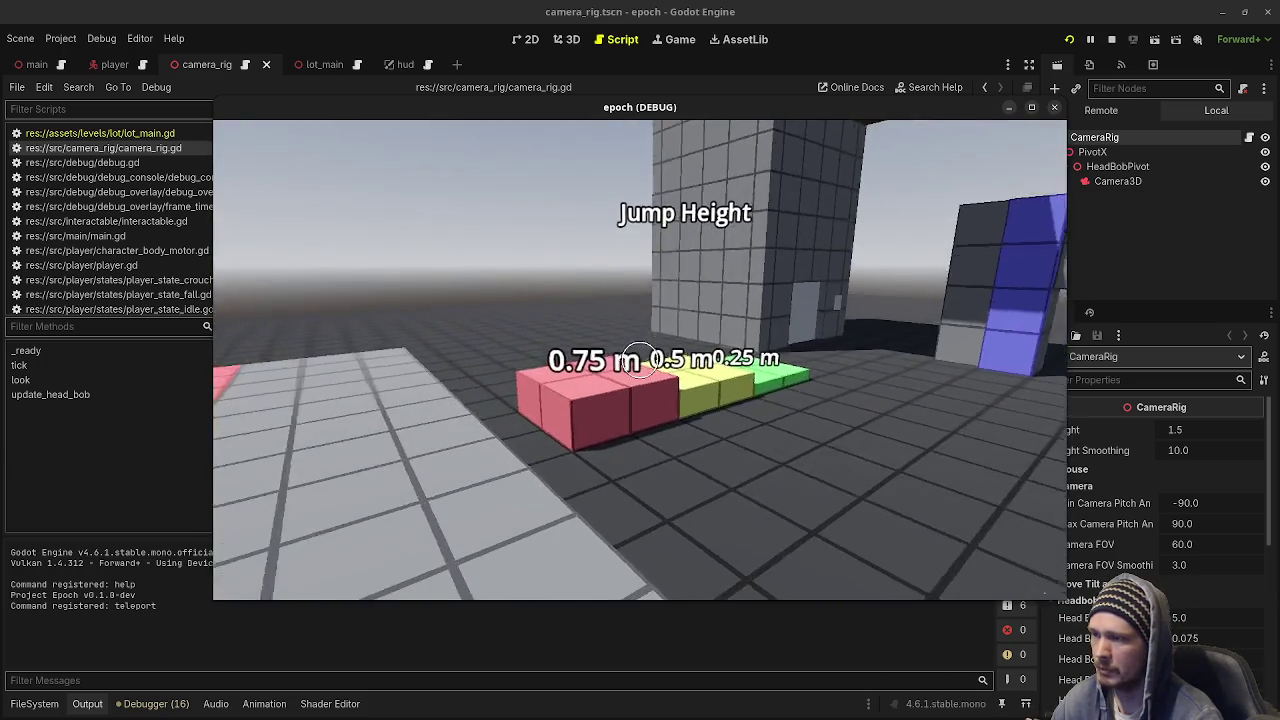
pyautogui.press('w')
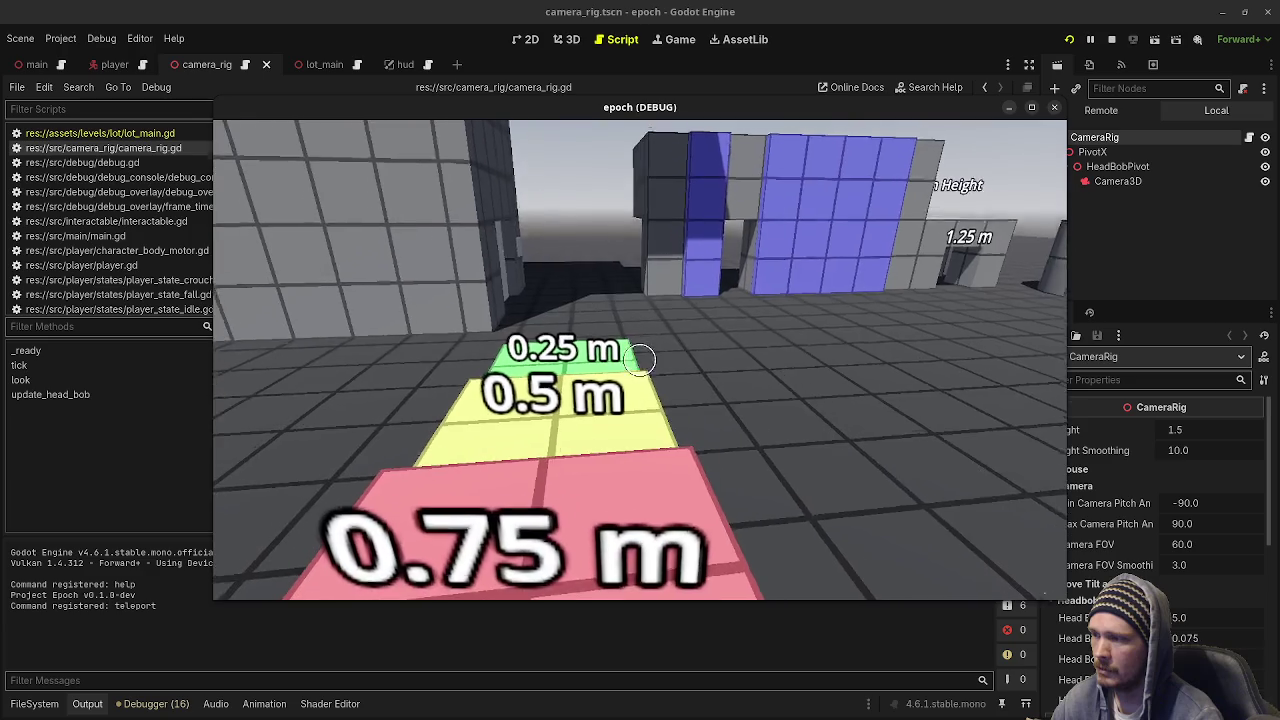
pyautogui.press('w')
pyautogui.press('w')
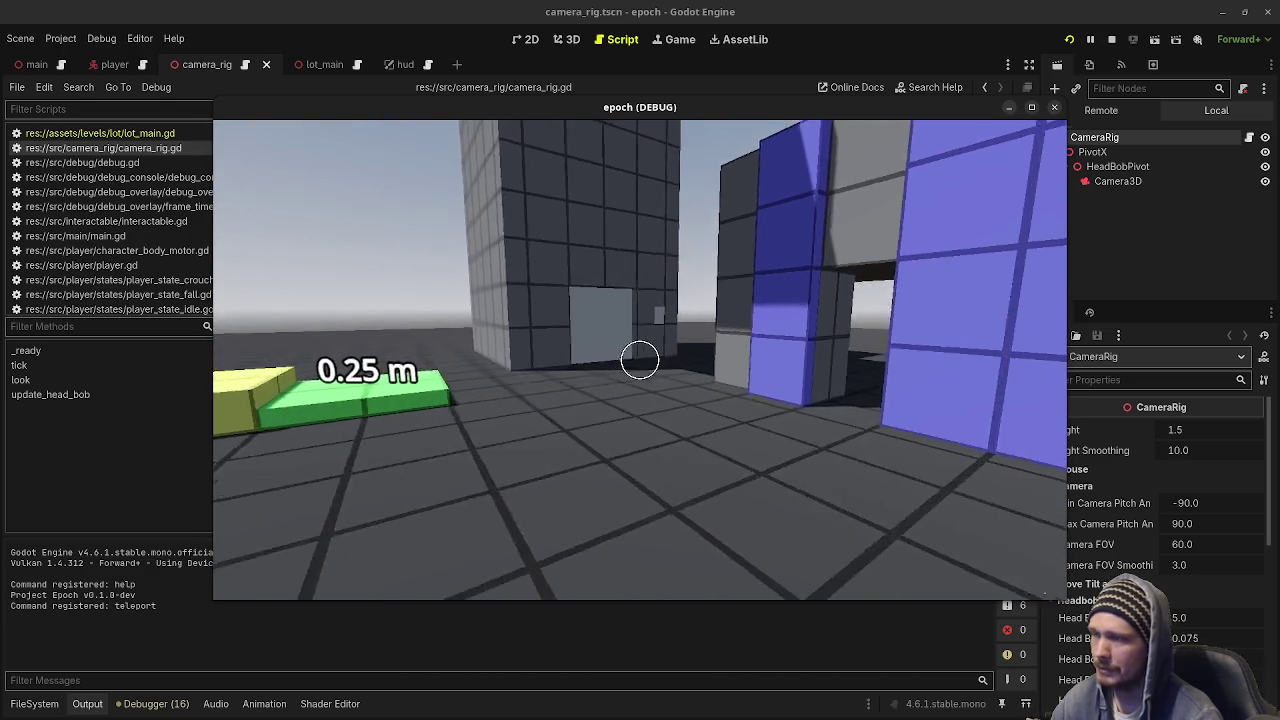
pyautogui.click(1111, 39)
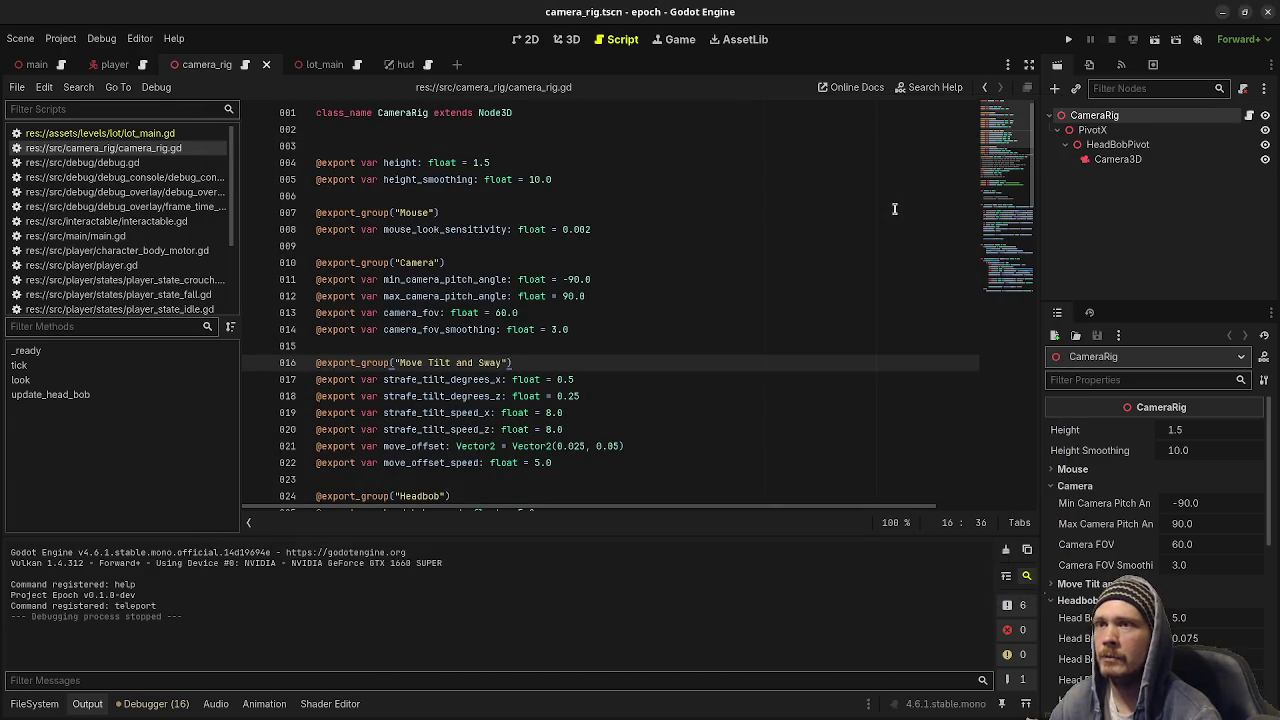
# Relaunch the epoch game, sprint toward the blue walls and crouch through the wall opening.
pyautogui.click(1068, 39)
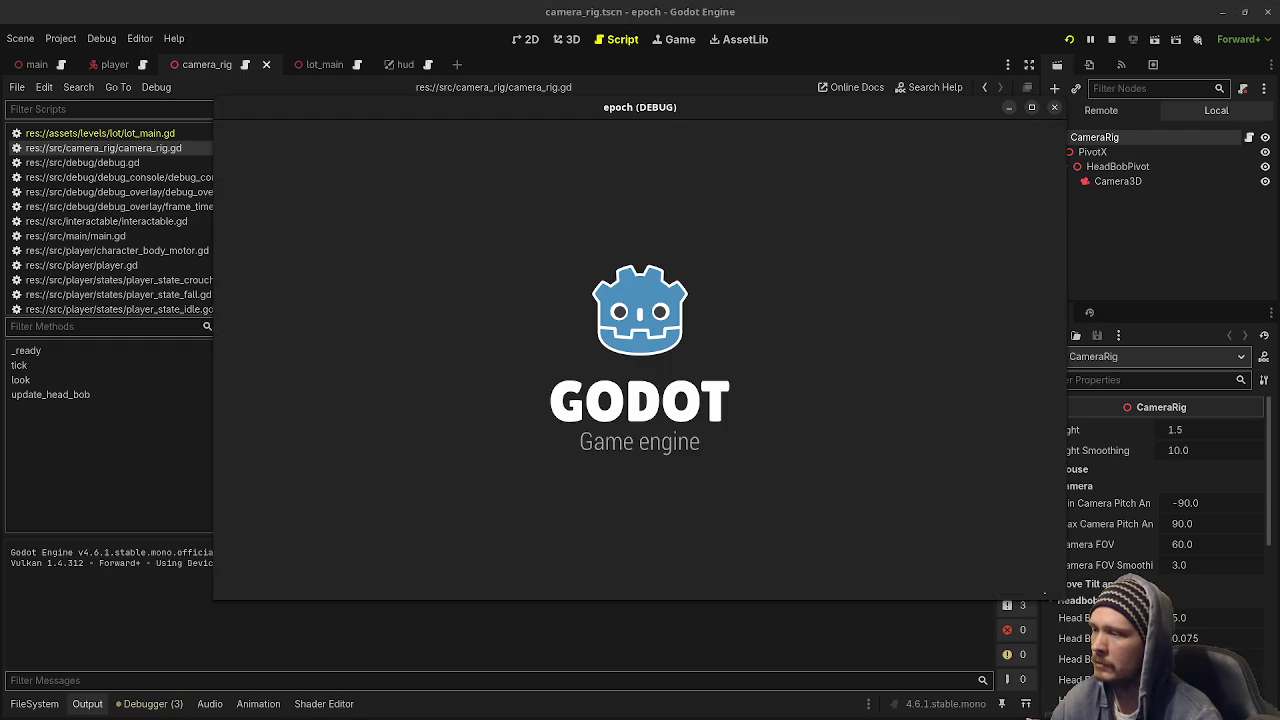
pyautogui.press('w')
pyautogui.hotkey('shift', 'w')
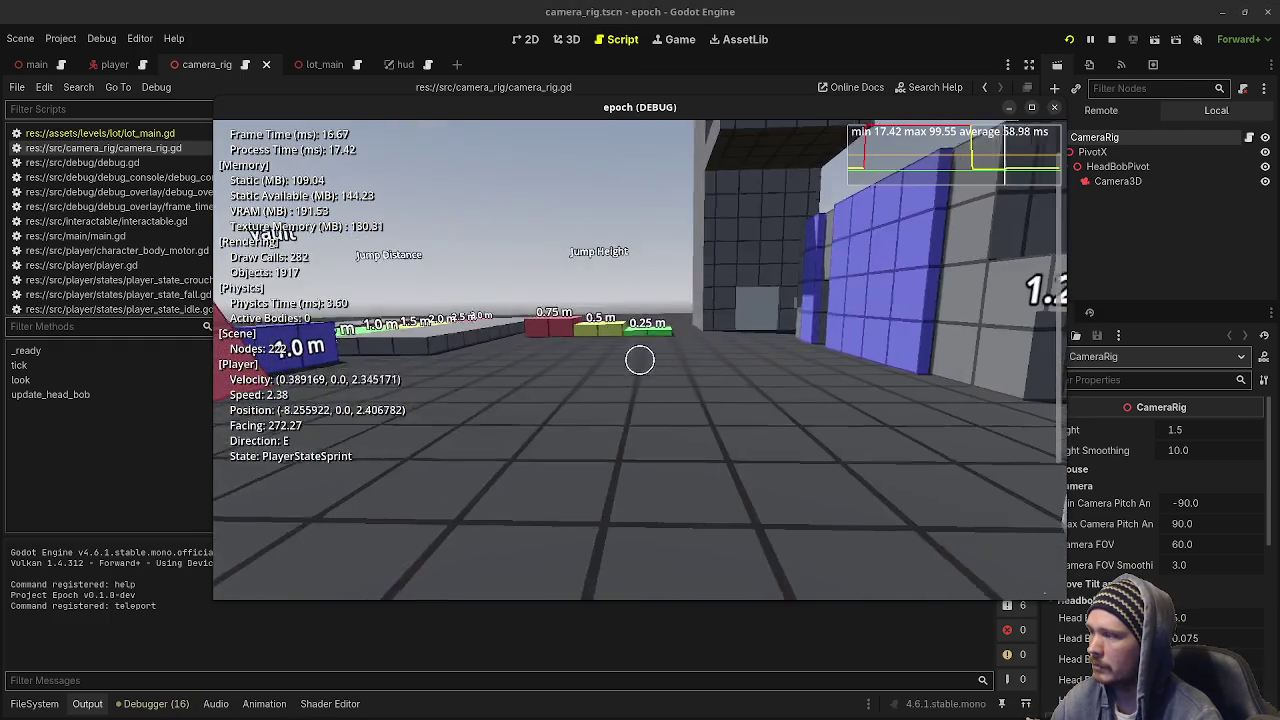
pyautogui.press('ctrl')
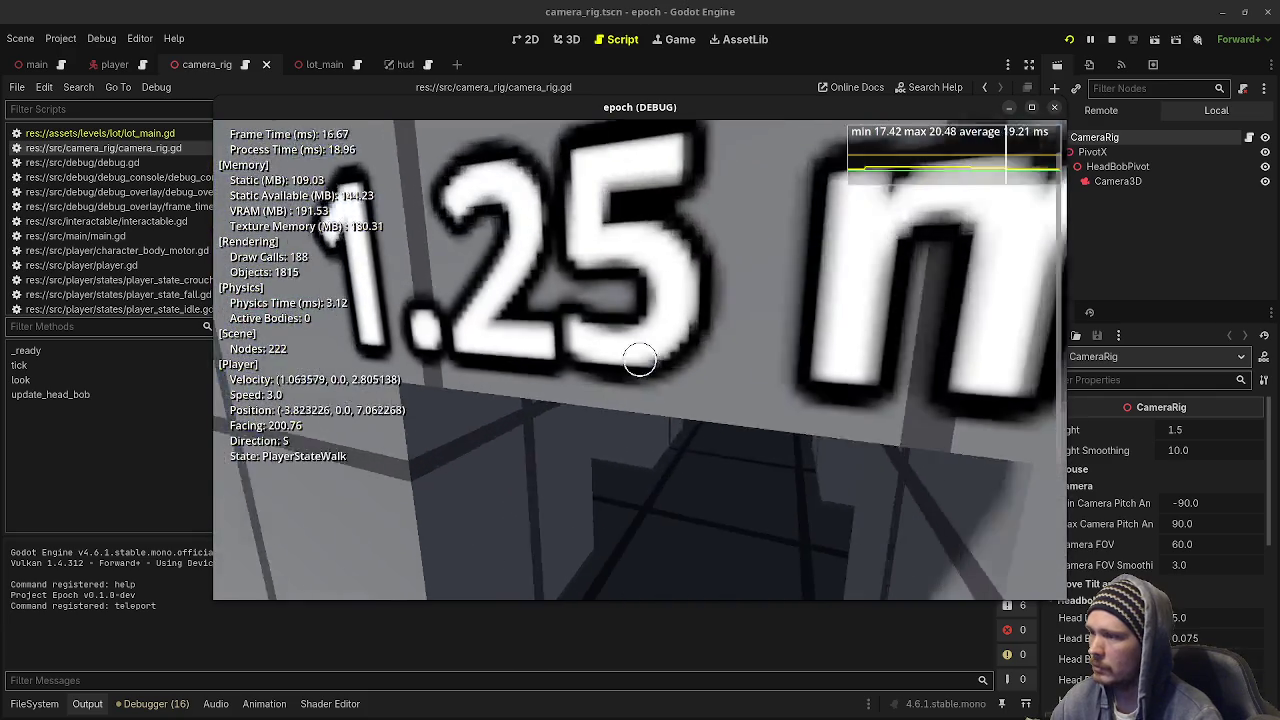
pyautogui.press('w')
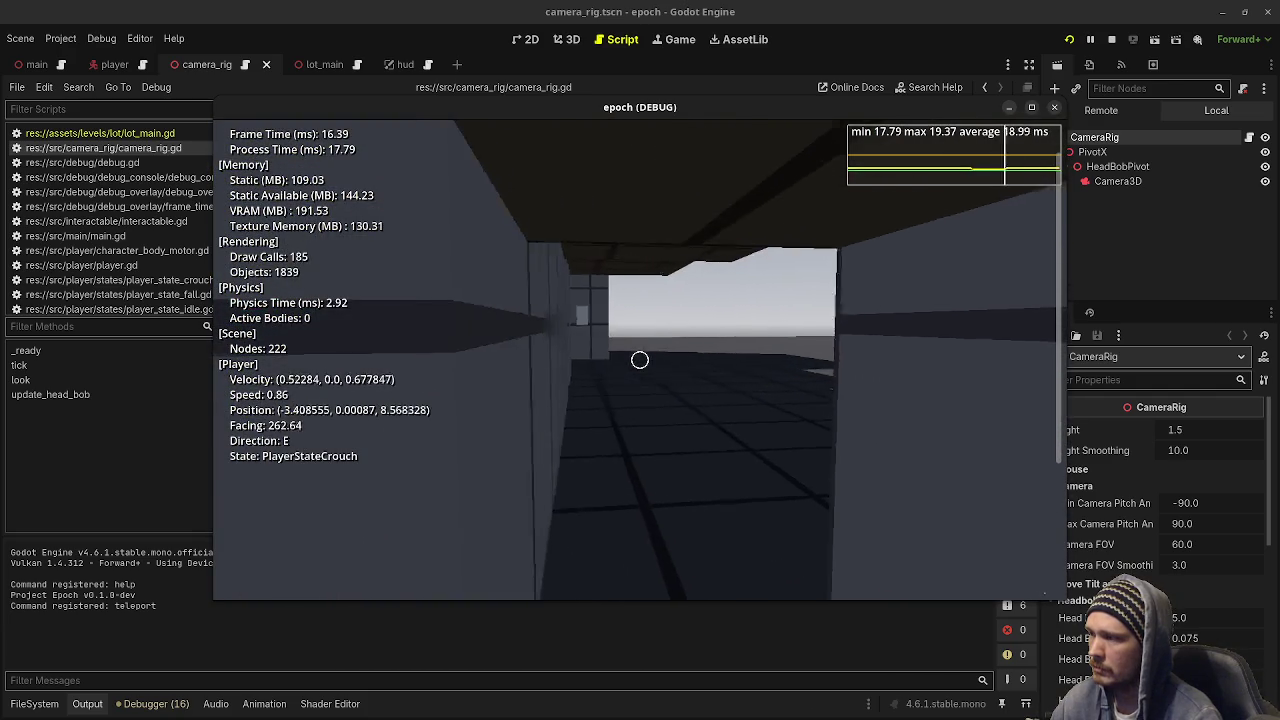
pyautogui.press('w')
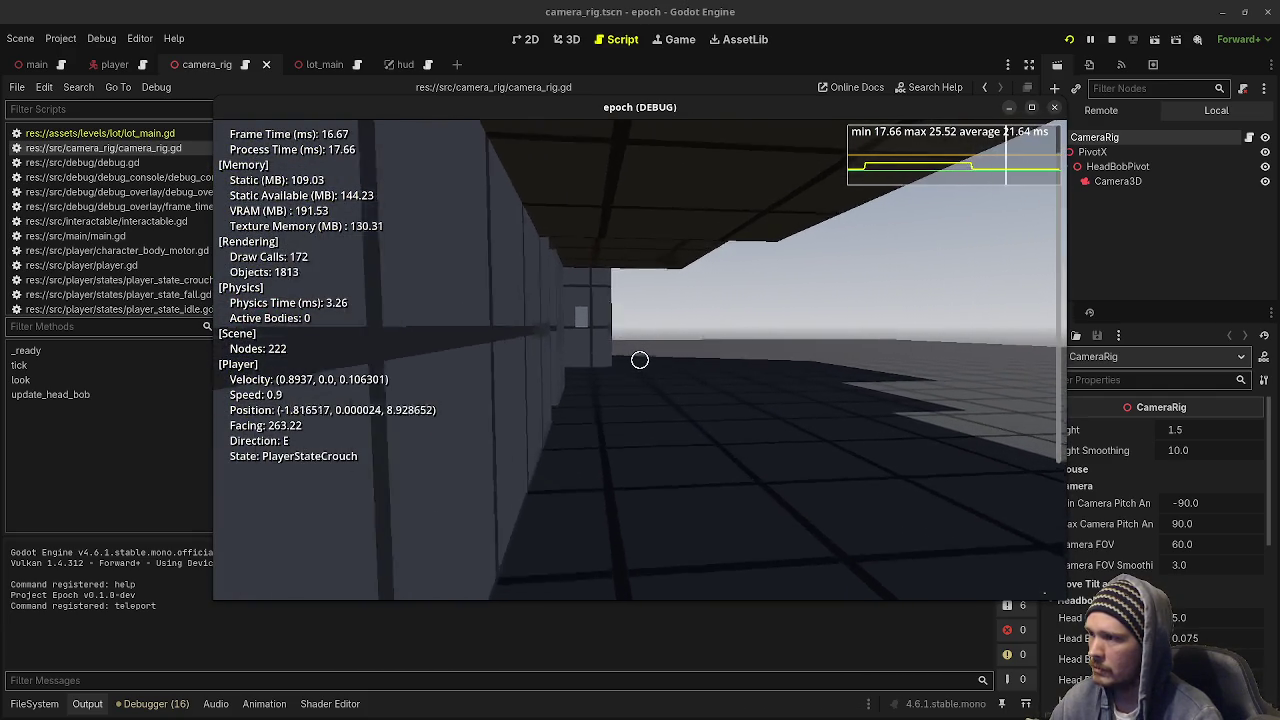
# Sprint to the wall, walk through the doorway and double door, and exit the elevator.
pyautogui.press('shift')
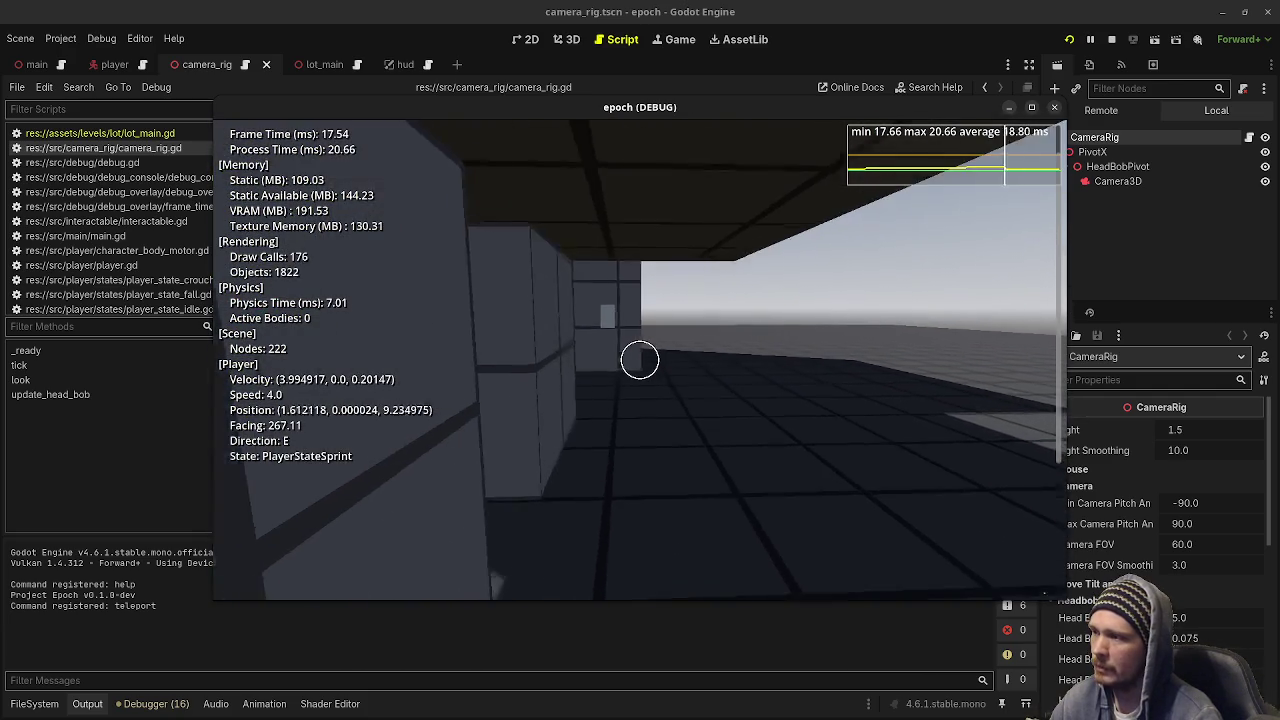
pyautogui.press('w')
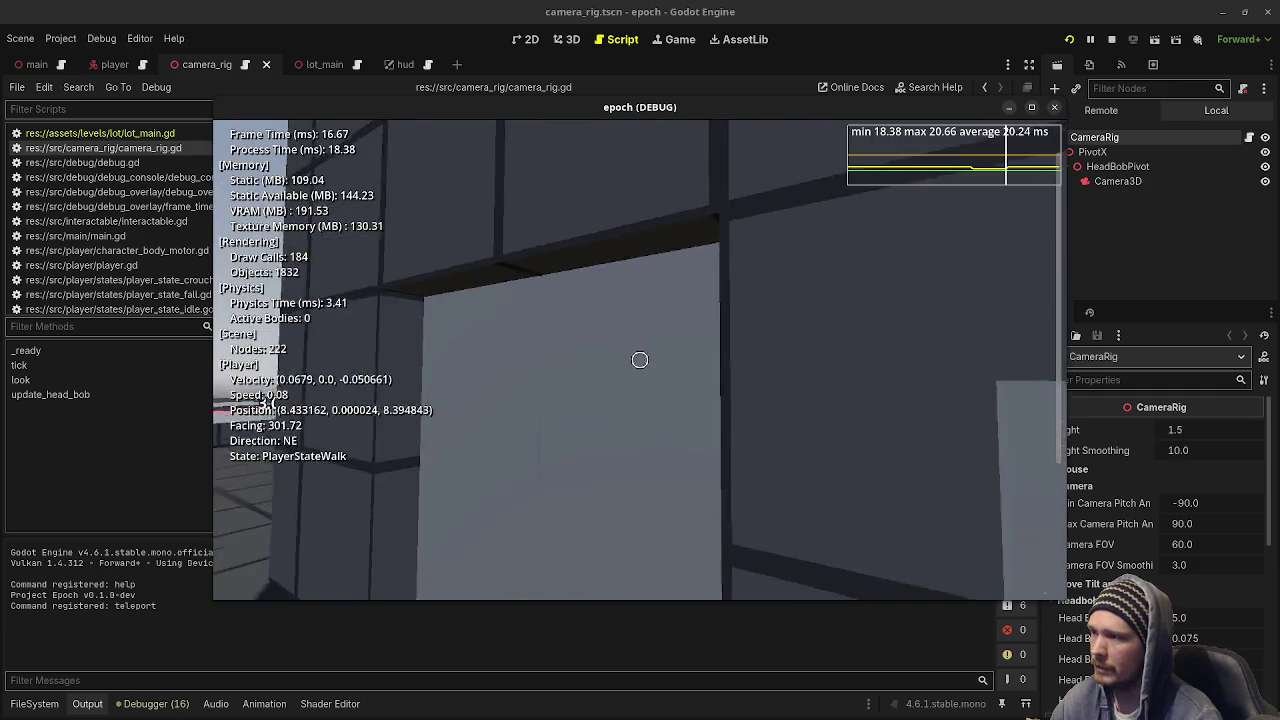
pyautogui.press('w')
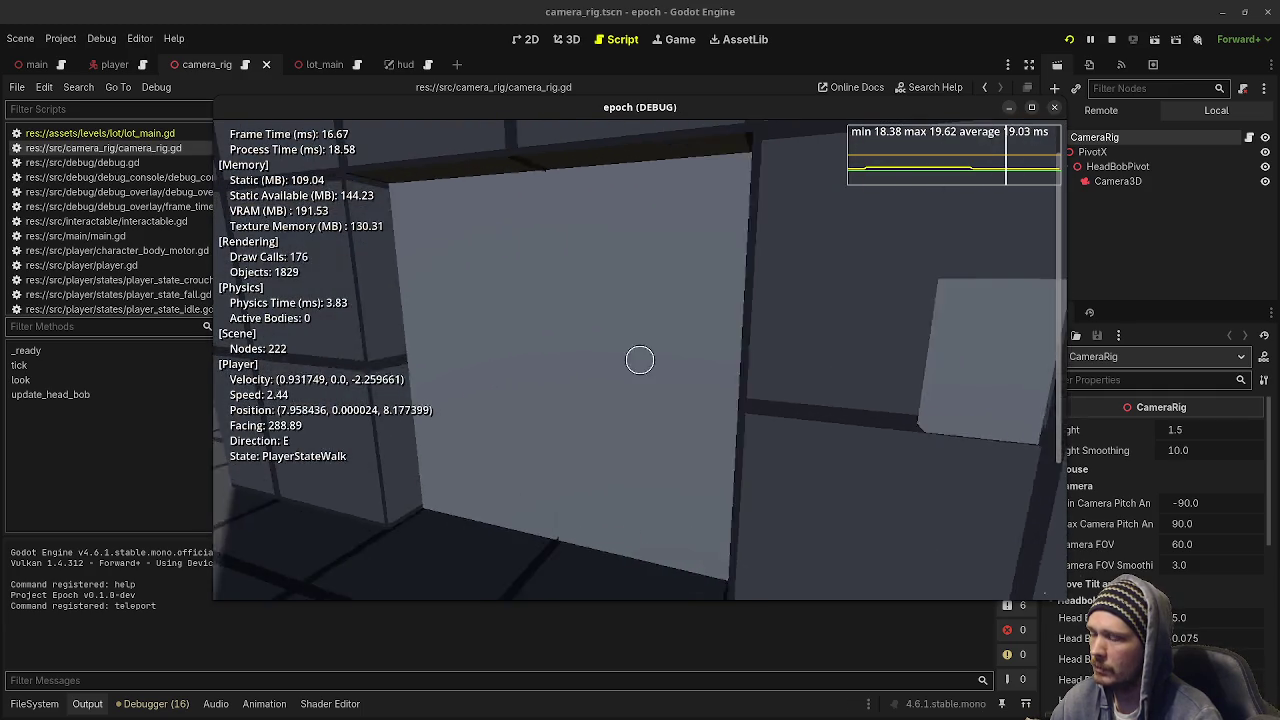
pyautogui.press('w')
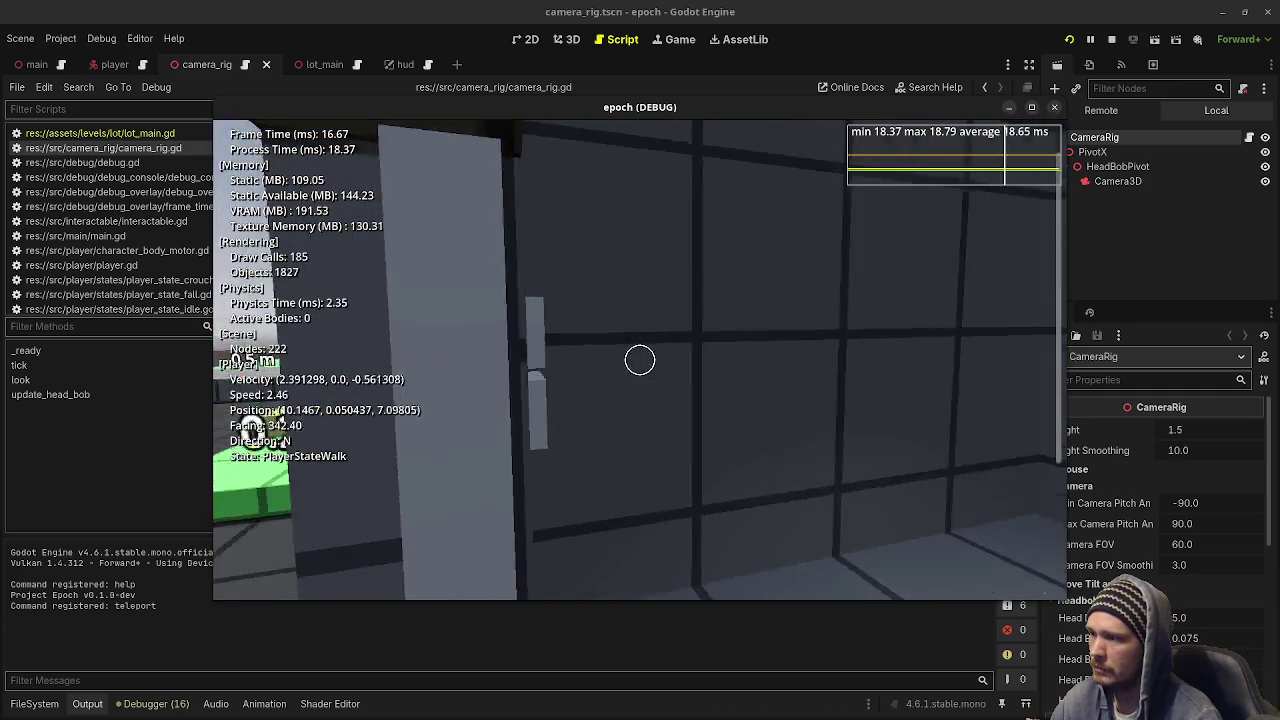
pyautogui.press('w')
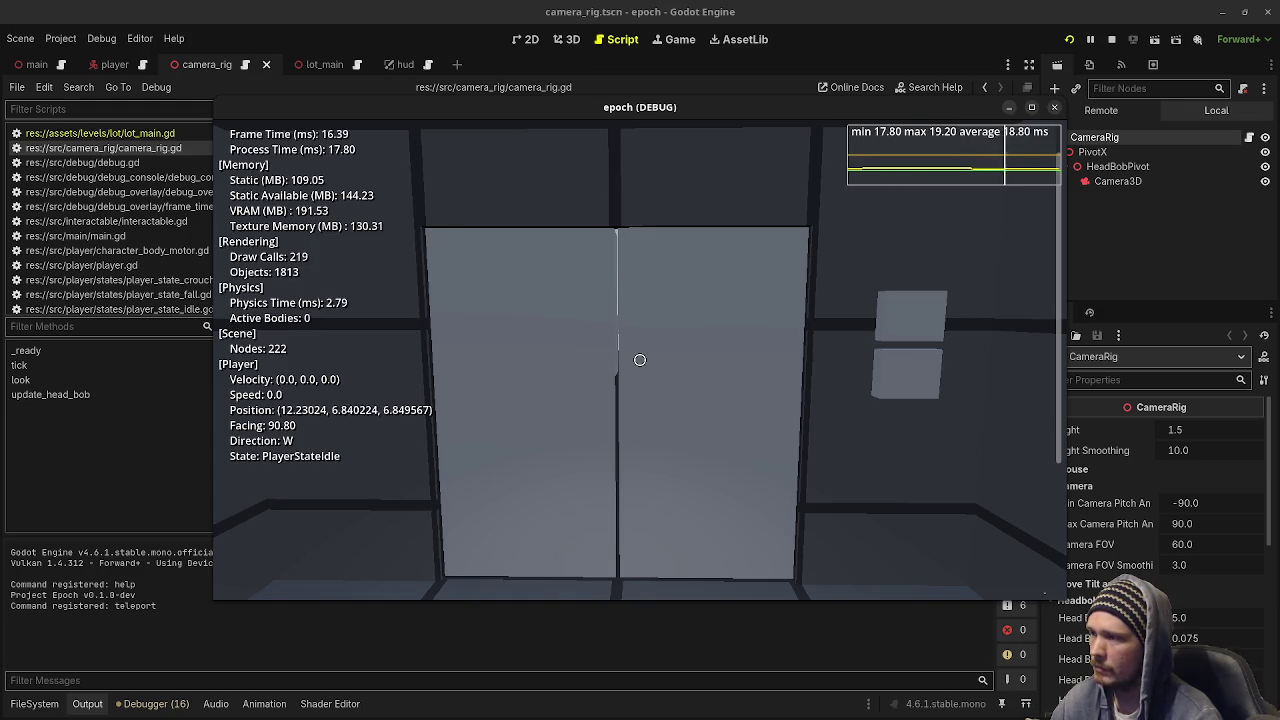
pyautogui.press('w')
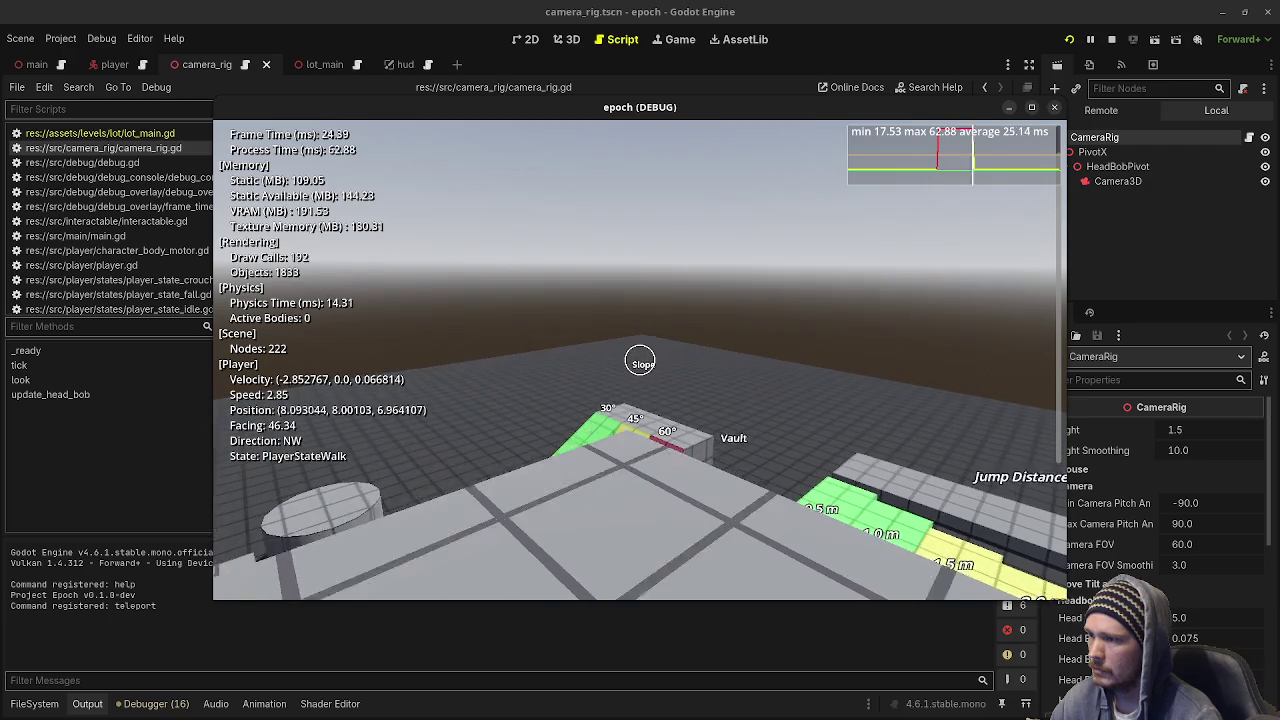
pyautogui.press('`')
# Enter 'teleport 0 0 0' in the debug console and walk away from the origin.
pyautogui.write('tel')
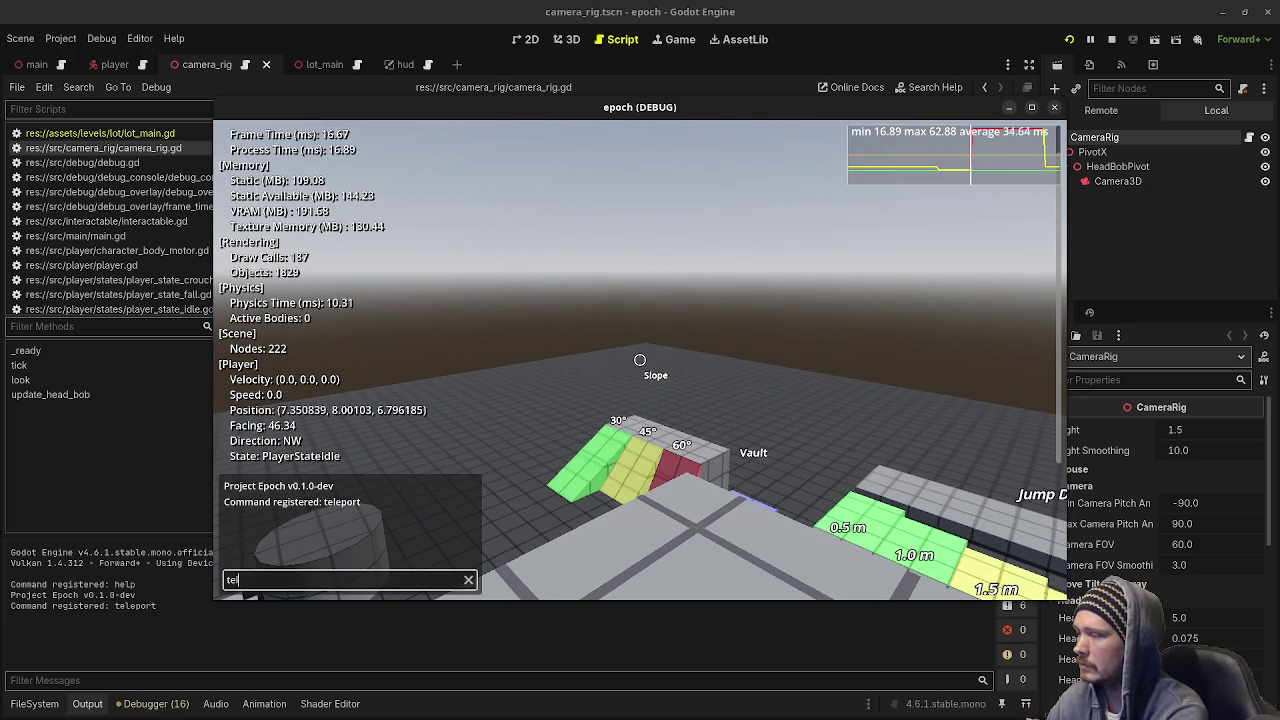
pyautogui.write('eport 0 0 0')
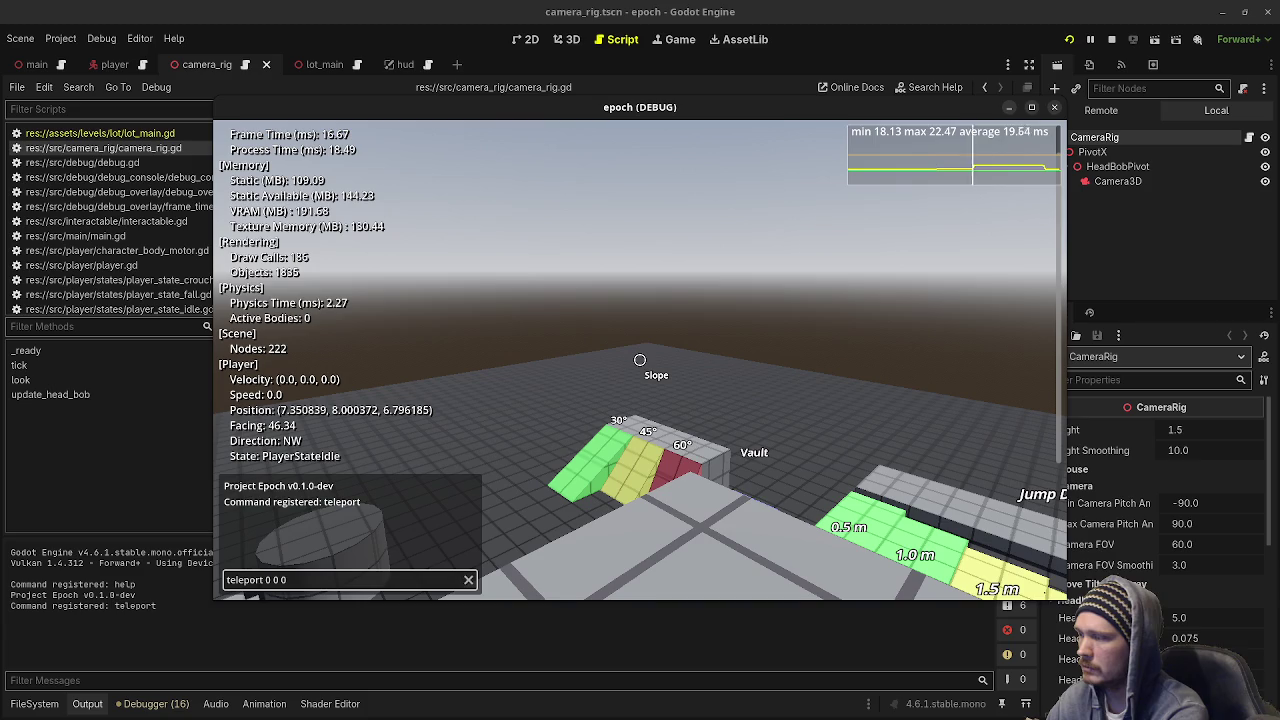
pyautogui.press('Return')
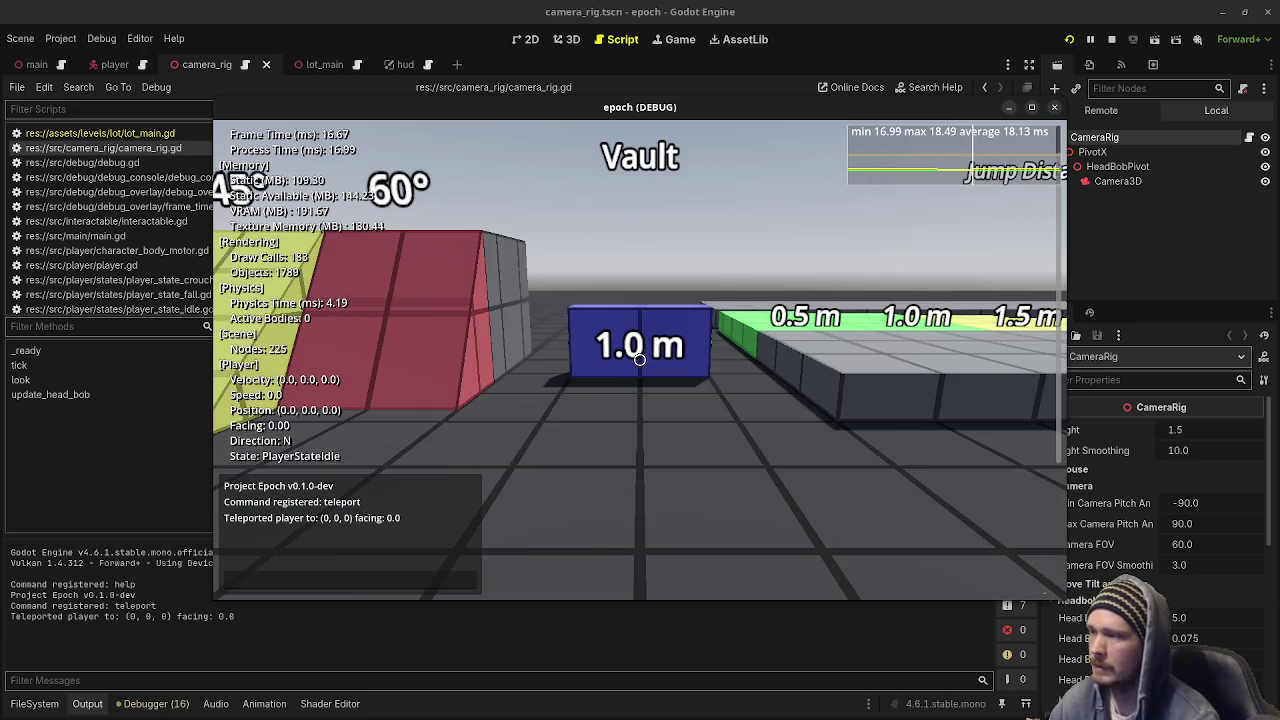
pyautogui.press('w')
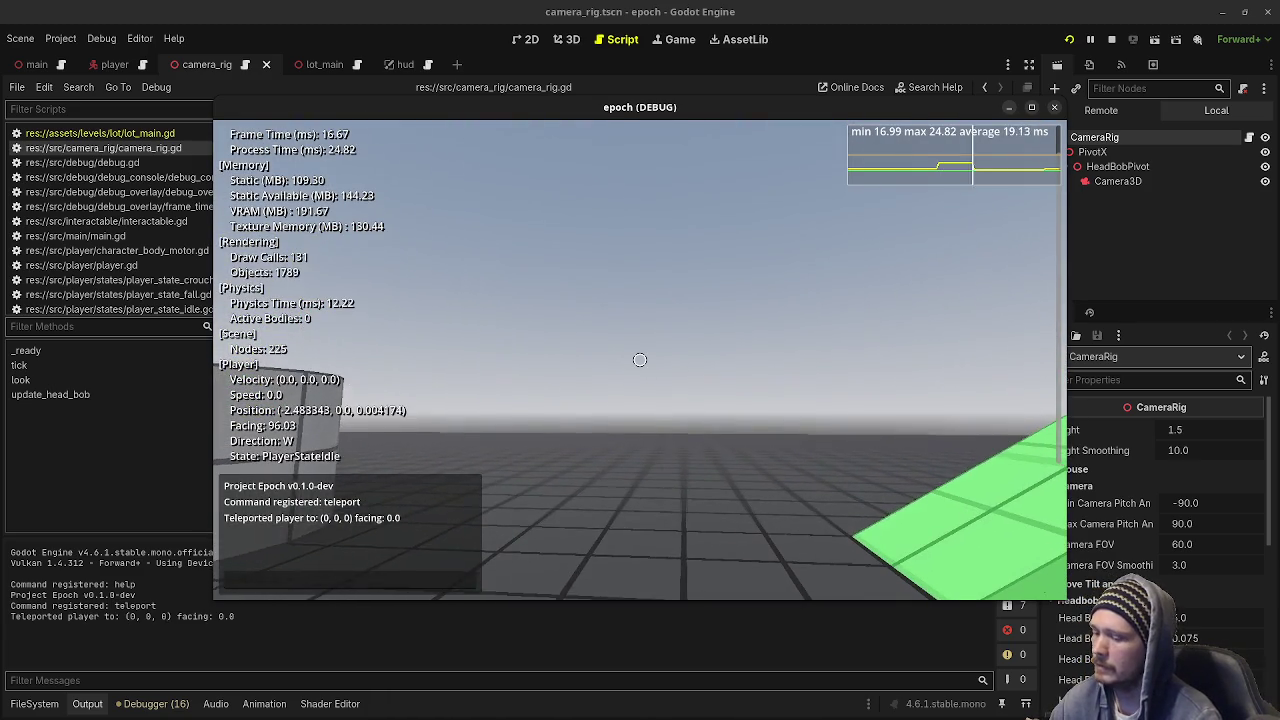
pyautogui.press('F3')
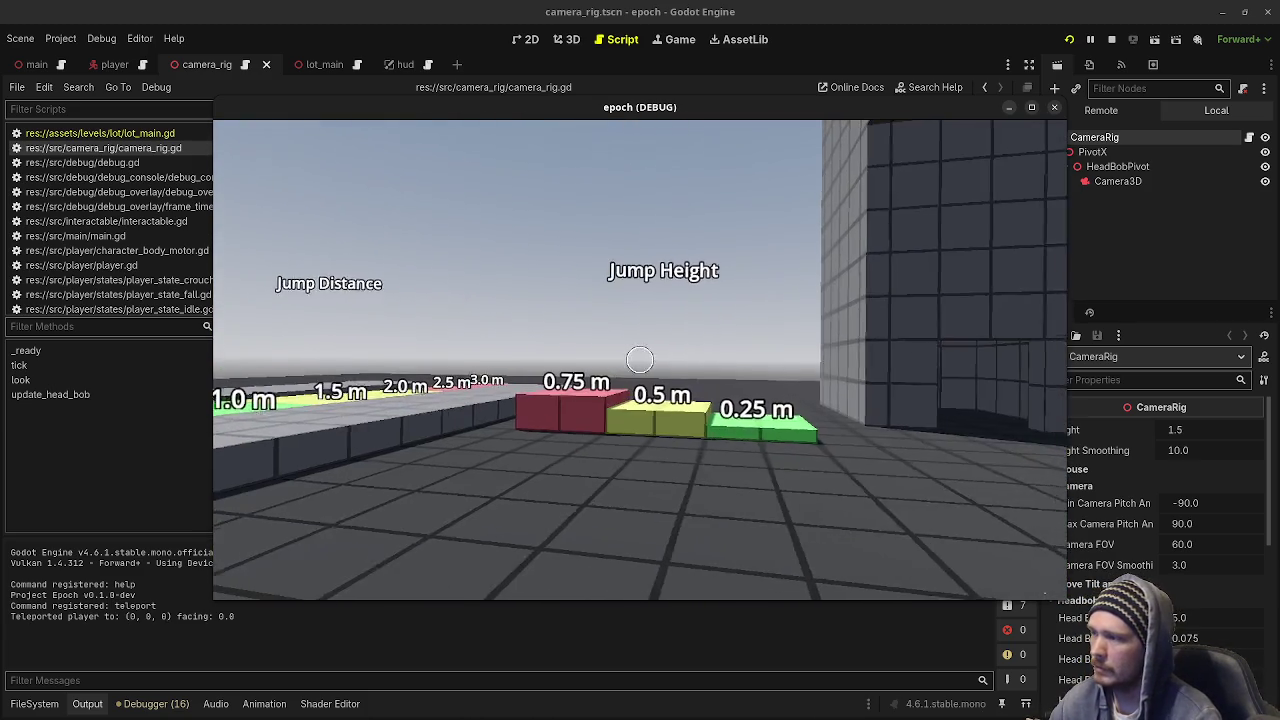
pyautogui.press('Escape')
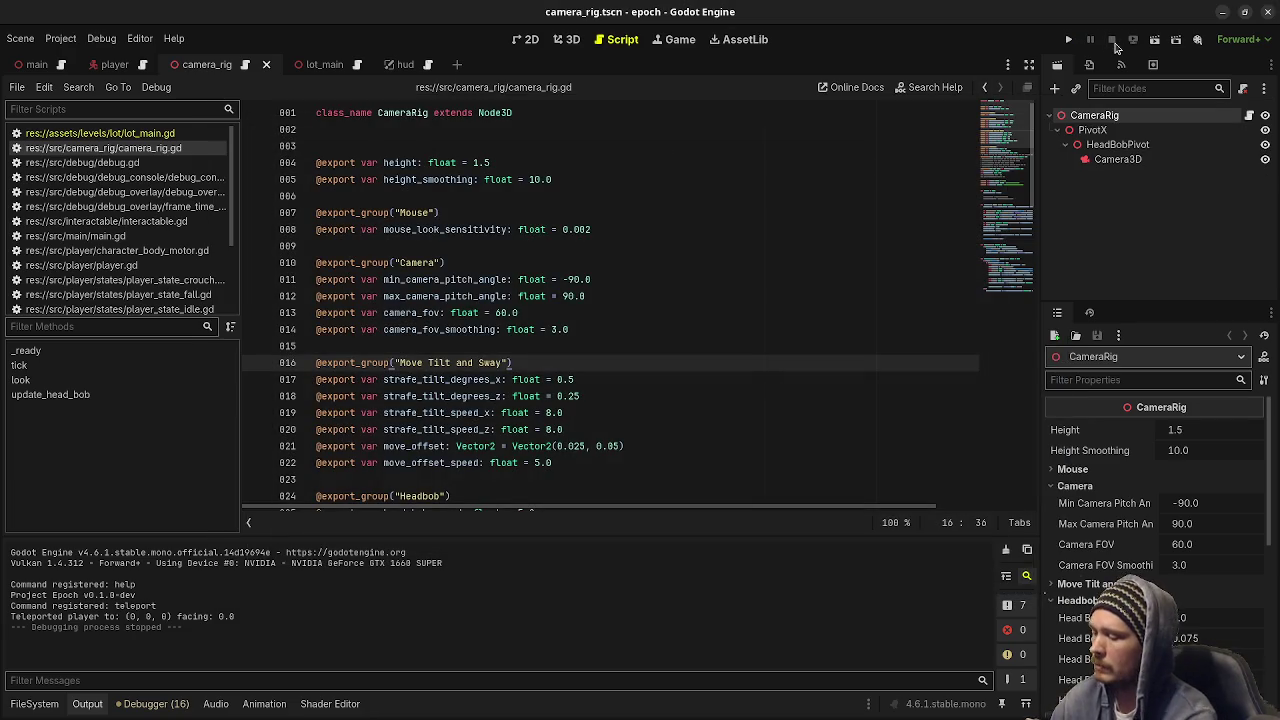
# Use the window overview to switch to the relic project's editor showing arm_rig.gd.
pyautogui.press('super')
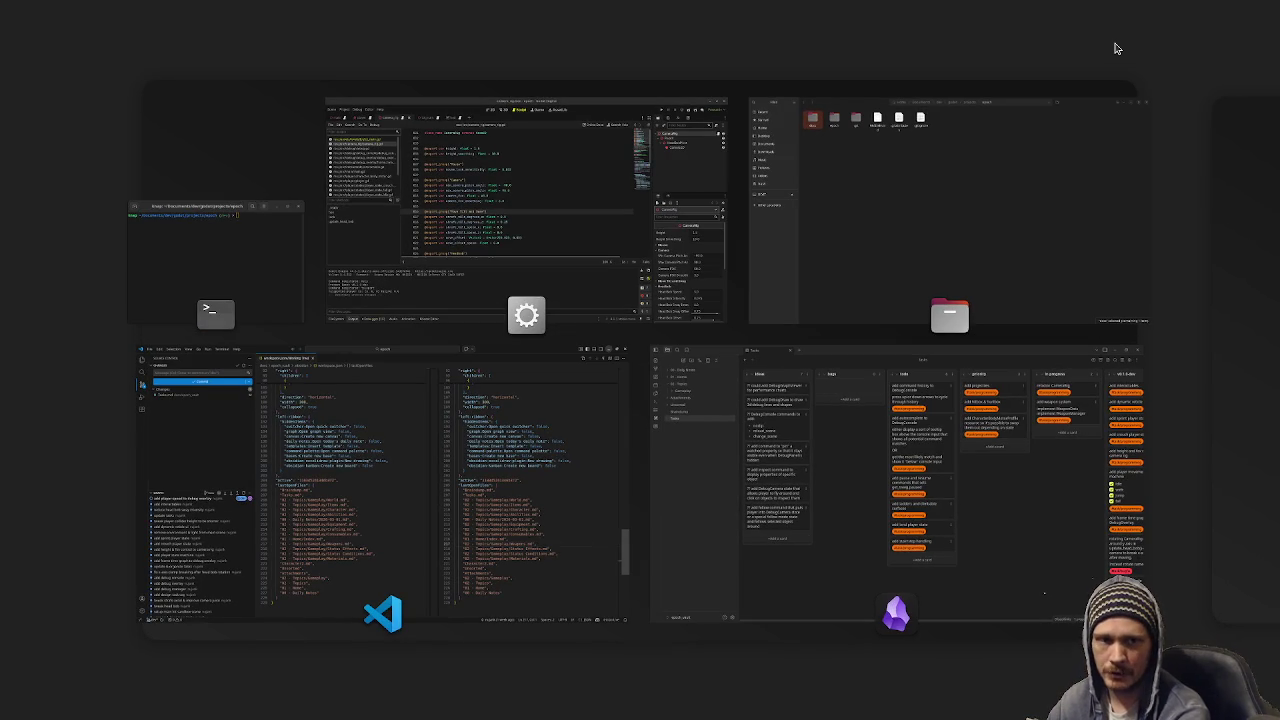
pyautogui.press('super')
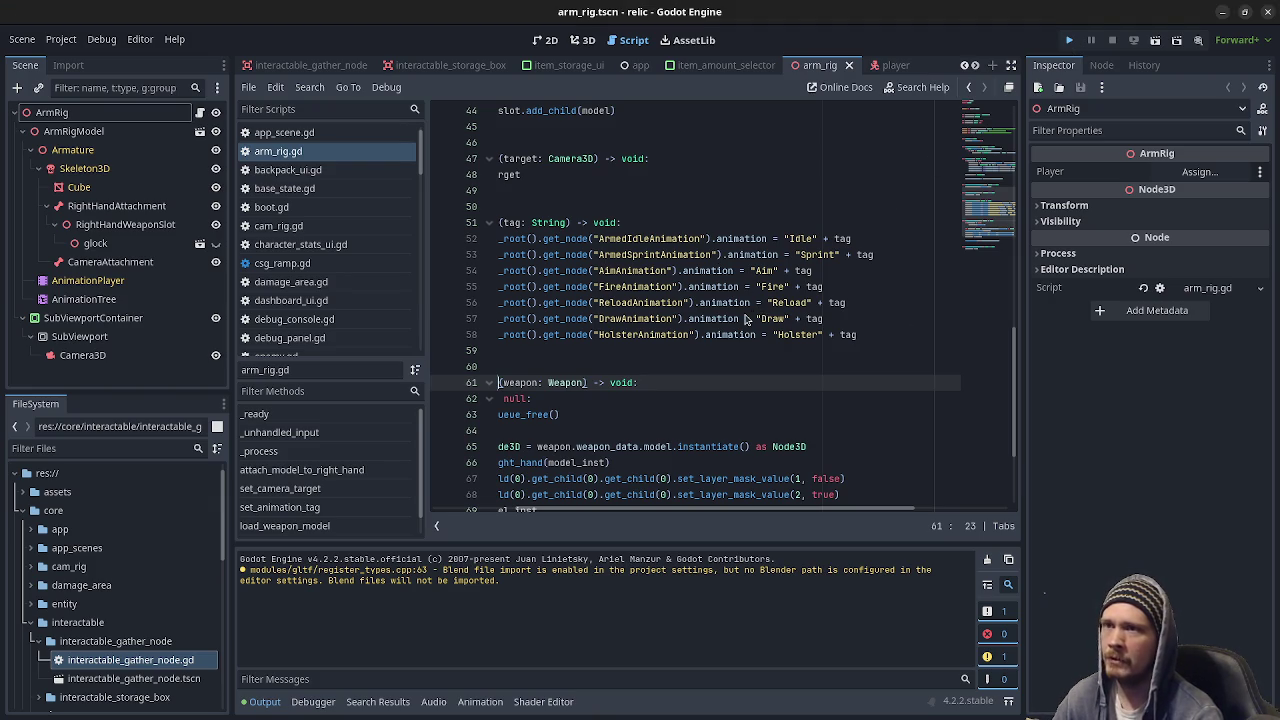
# Save the relic scene with Ctrl+S and run the relic game with F5.
pyautogui.hotkey('ctrl', 's')
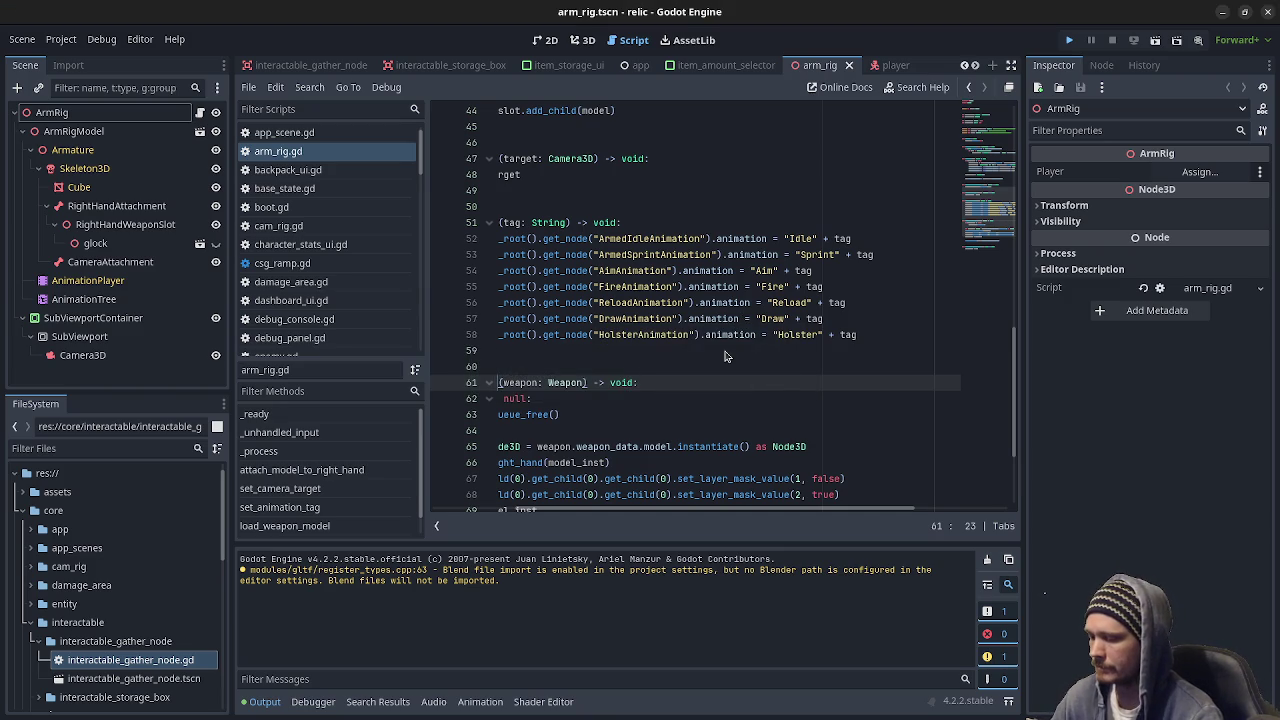
pyautogui.press('F5')
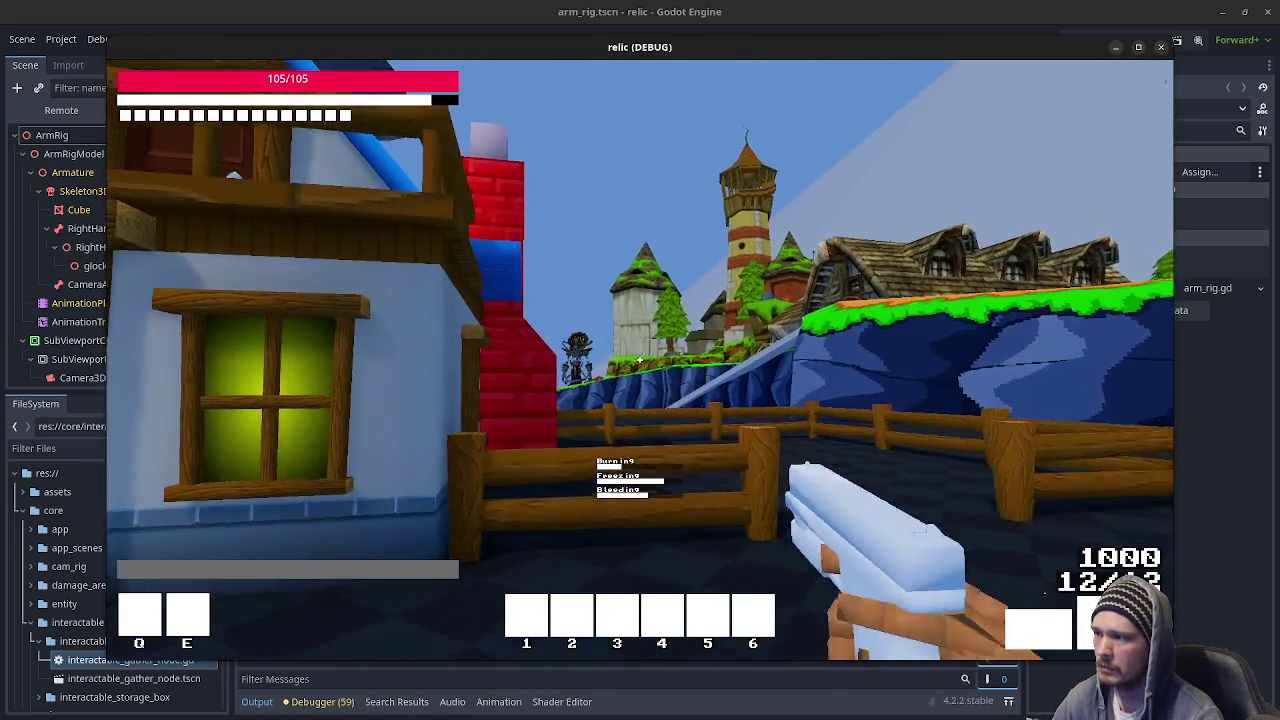
# Fire three pistol shots, jump over the fence and head along the orange path toward the village.
pyautogui.click(639, 359)
pyautogui.click(639, 359)
pyautogui.click(639, 359)
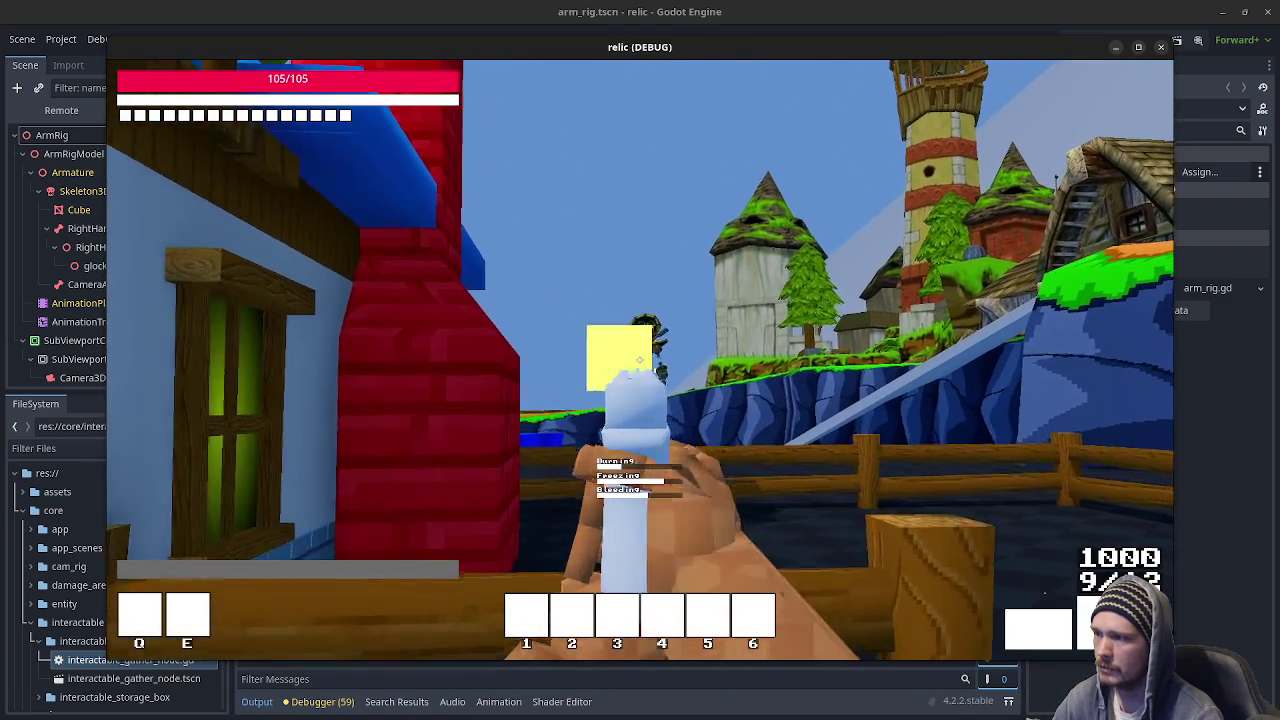
pyautogui.click(639, 359)
pyautogui.press('w')
pyautogui.press('space')
pyautogui.press('w')
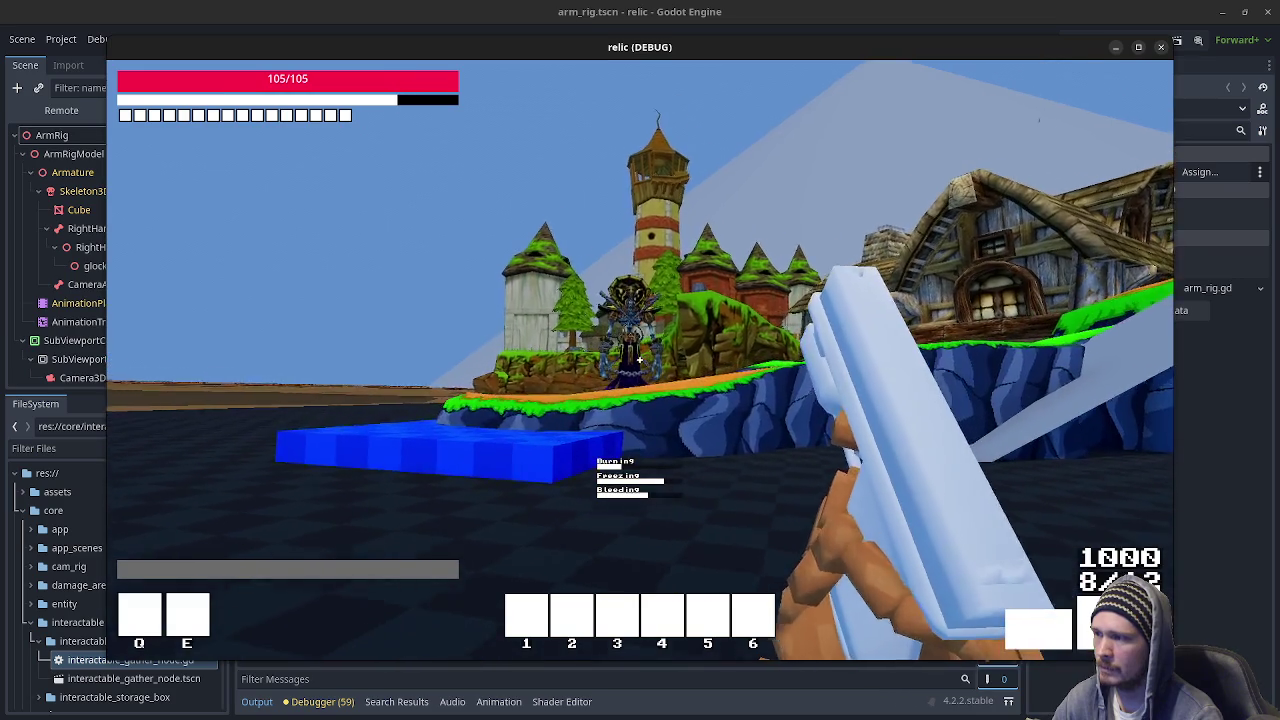
pyautogui.press('w')
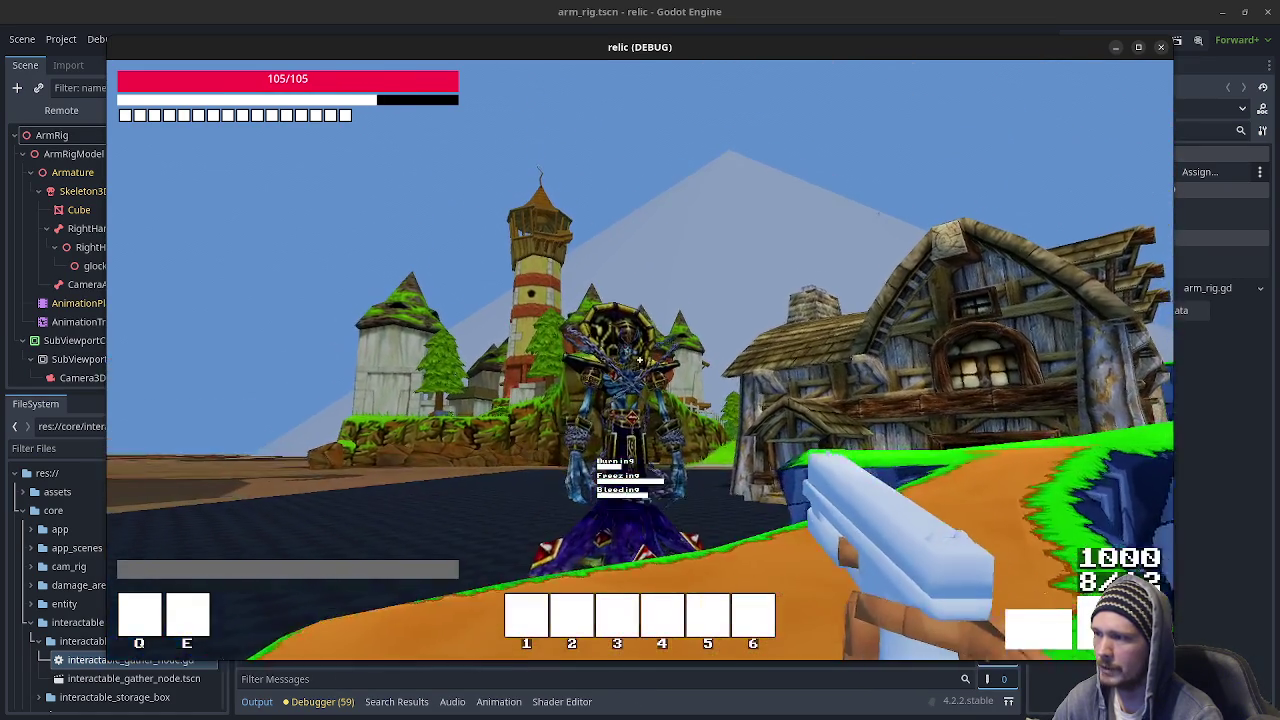
# Sprint onto the blue platform, fire twice, and jump up onto the light-blue box.
pyautogui.moveTo(639, 359)
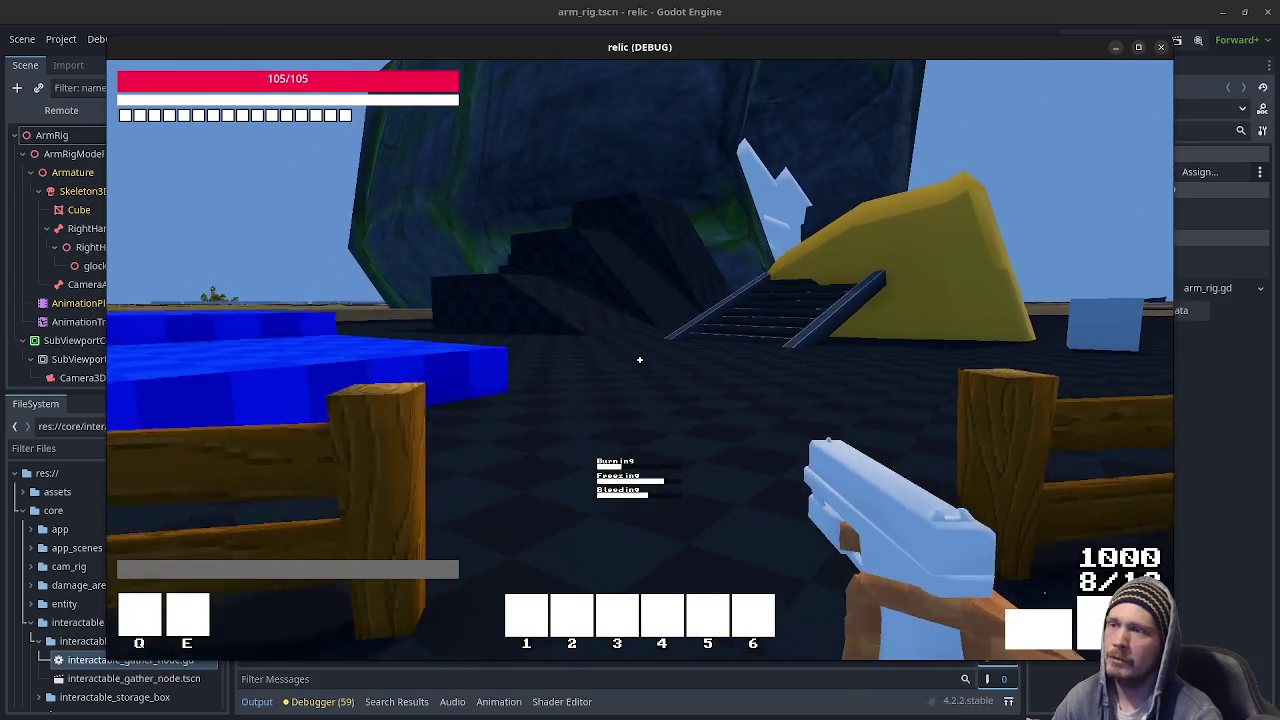
pyautogui.hotkey('shift', 'w')
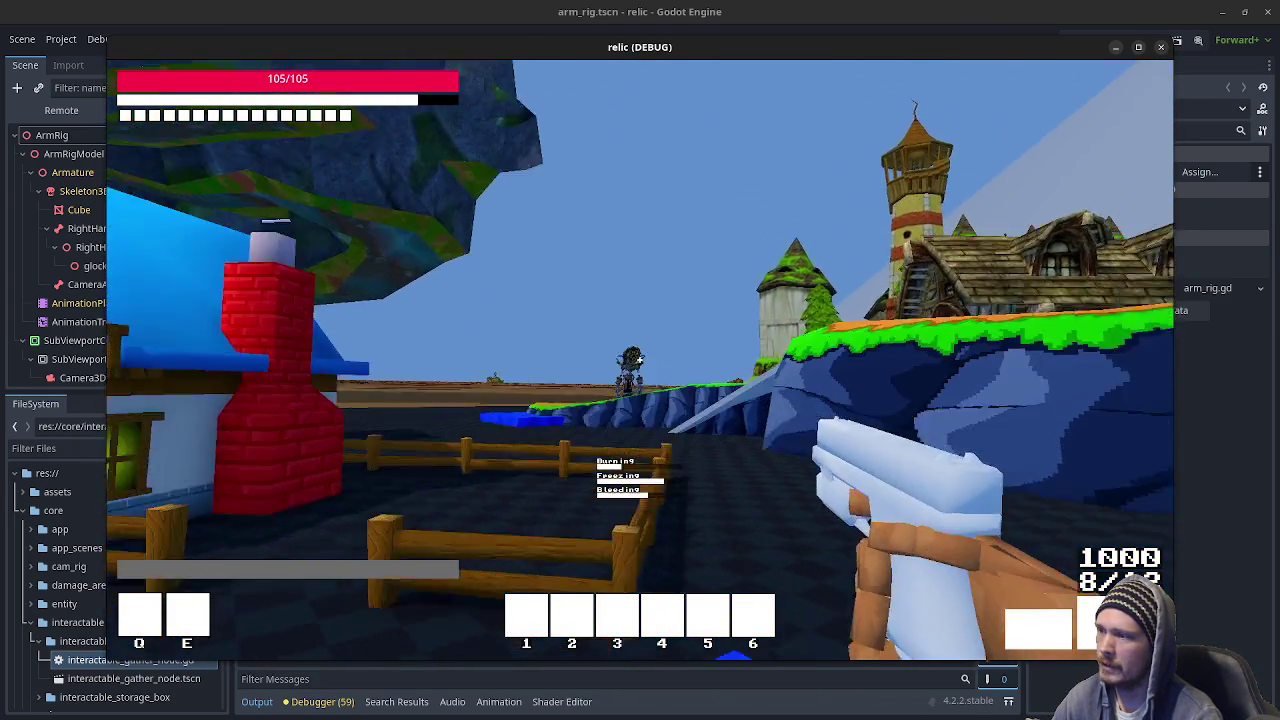
pyautogui.click(639, 359)
pyautogui.click(639, 359)
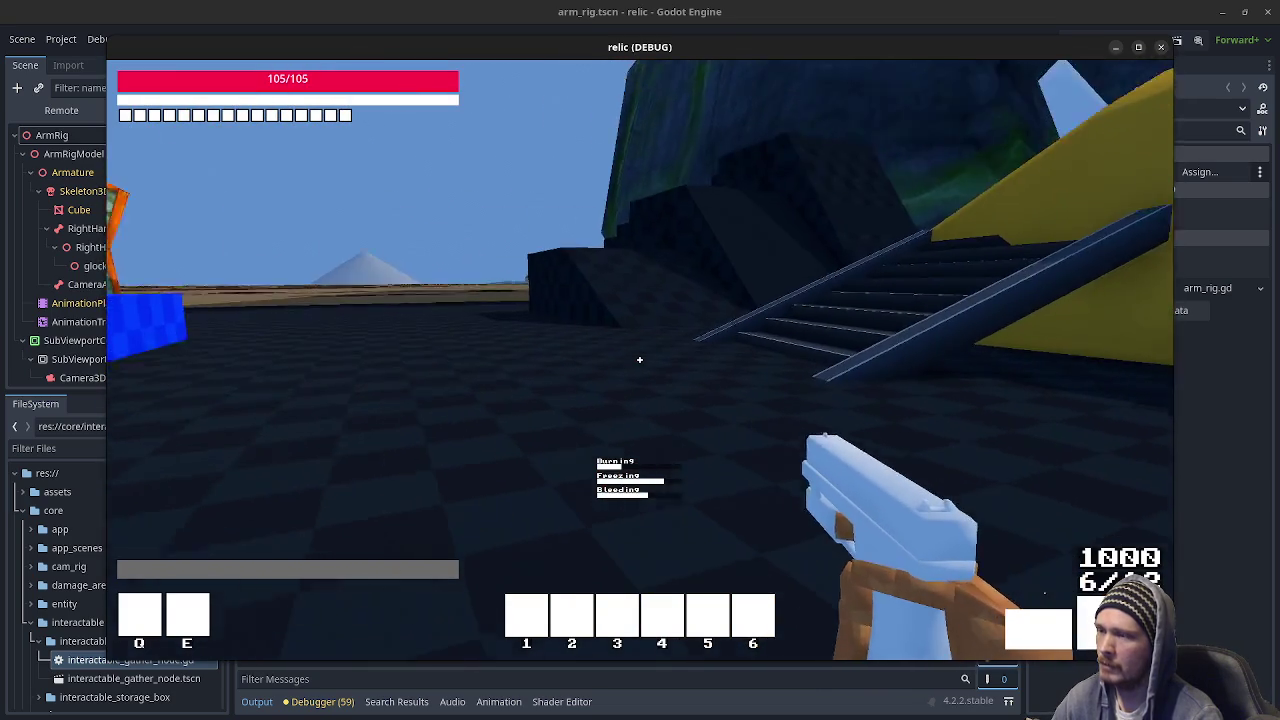
pyautogui.press('w')
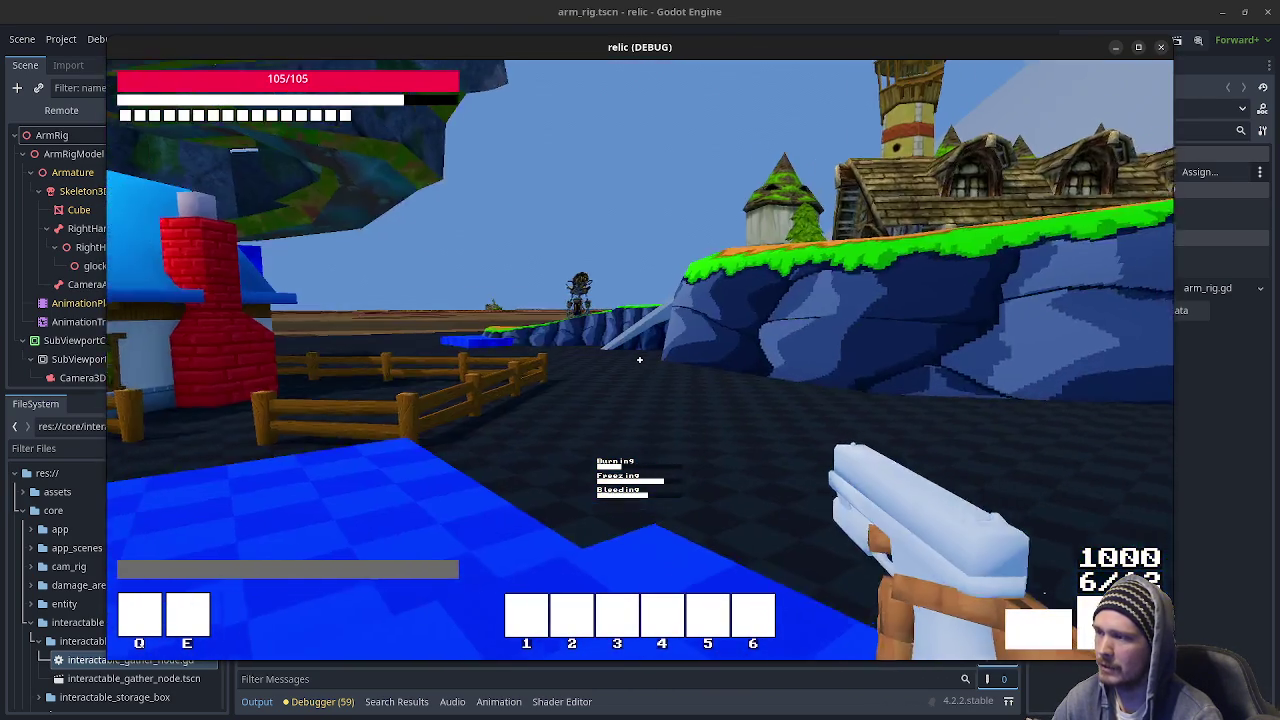
pyautogui.press('w')
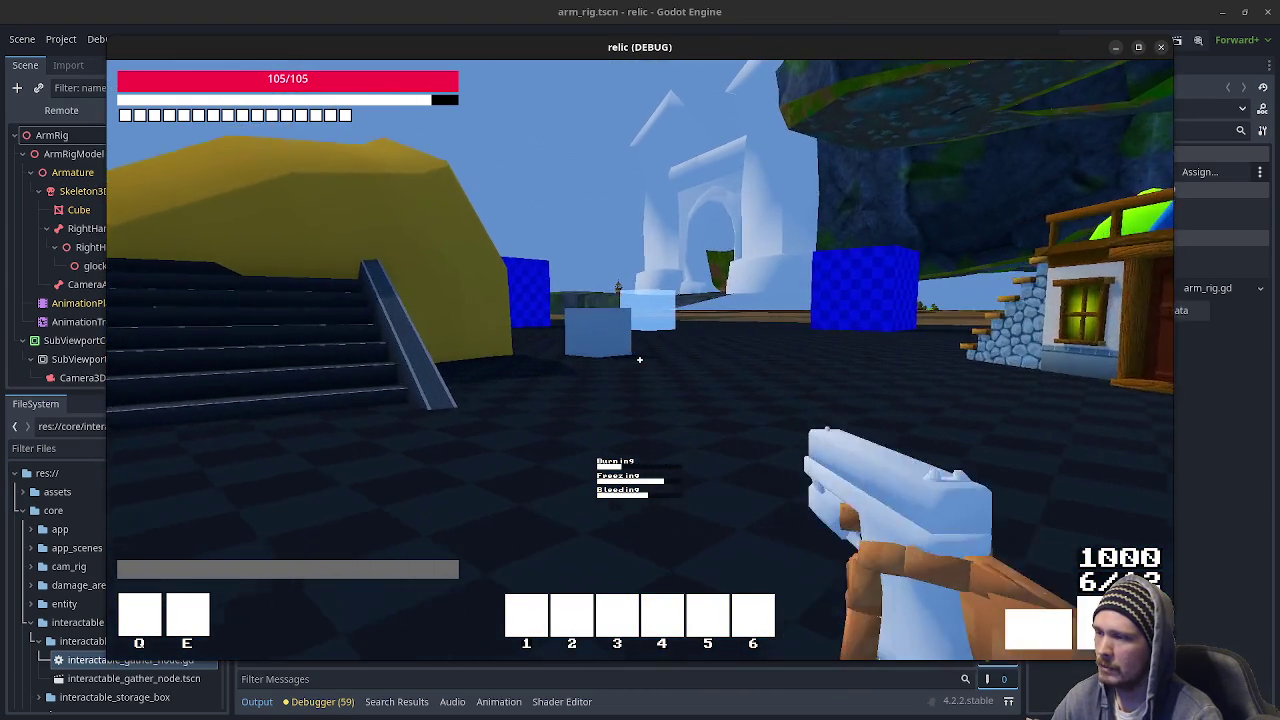
pyautogui.press('w')
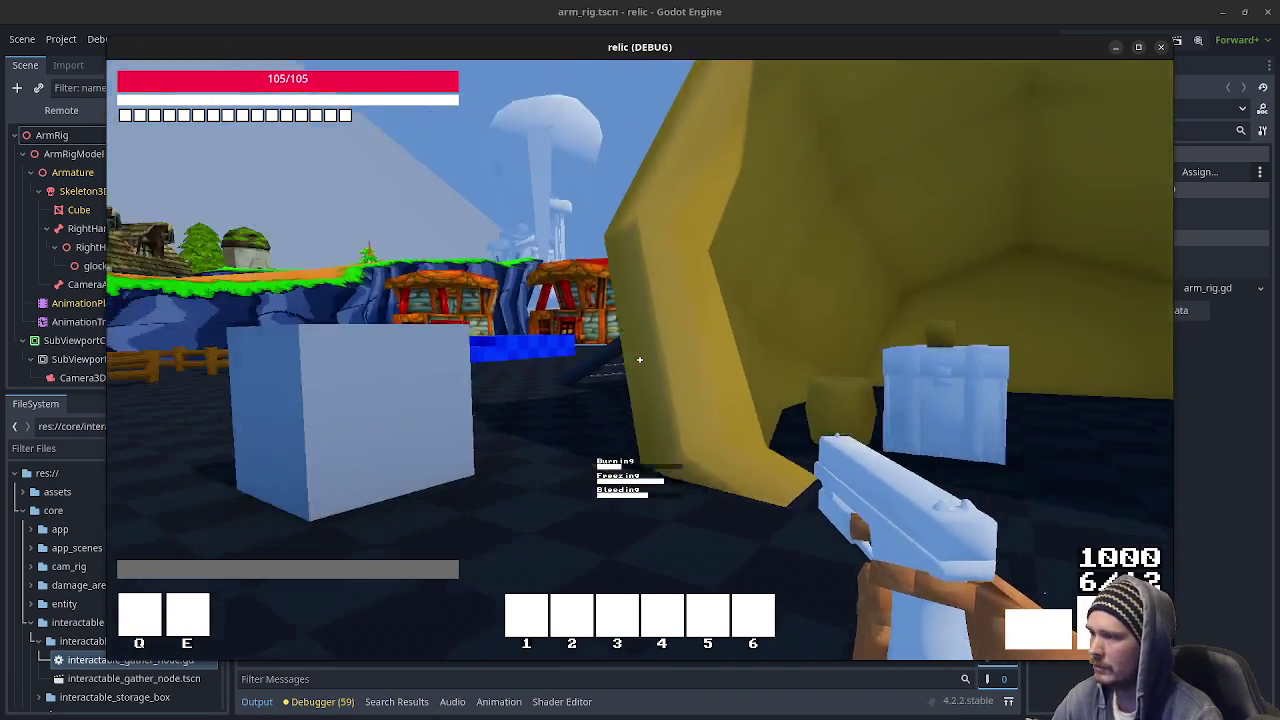
pyautogui.press('w')
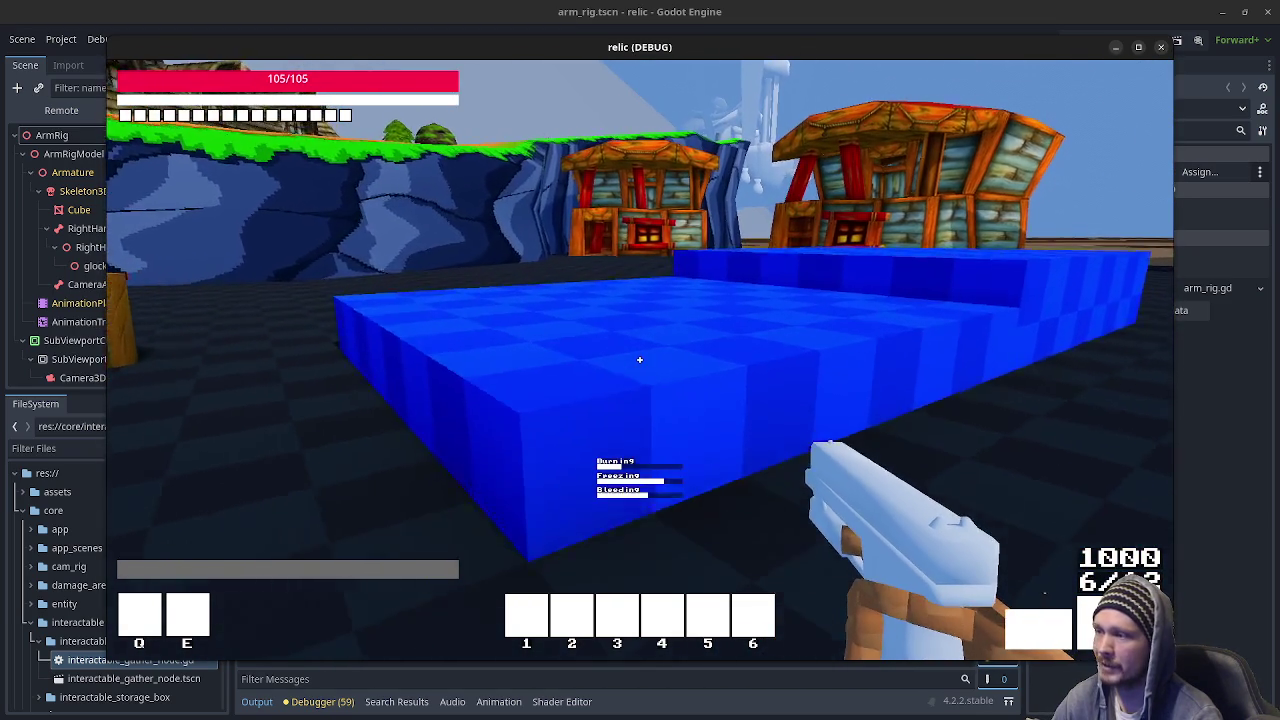
pyautogui.press('w')
pyautogui.press('space')
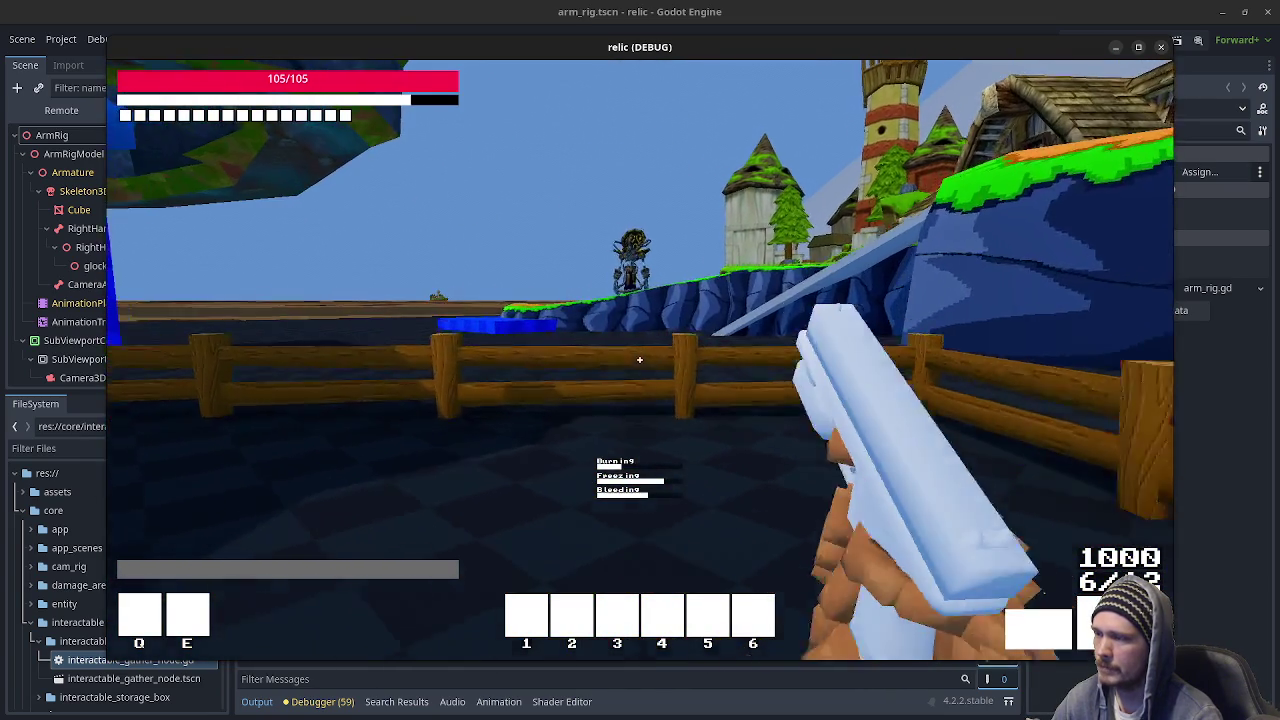
# Jump the fence, climb the blue cliff onto the orange hilltop and follow the ridge toward the towers.
pyautogui.press('w')
pyautogui.press('space')
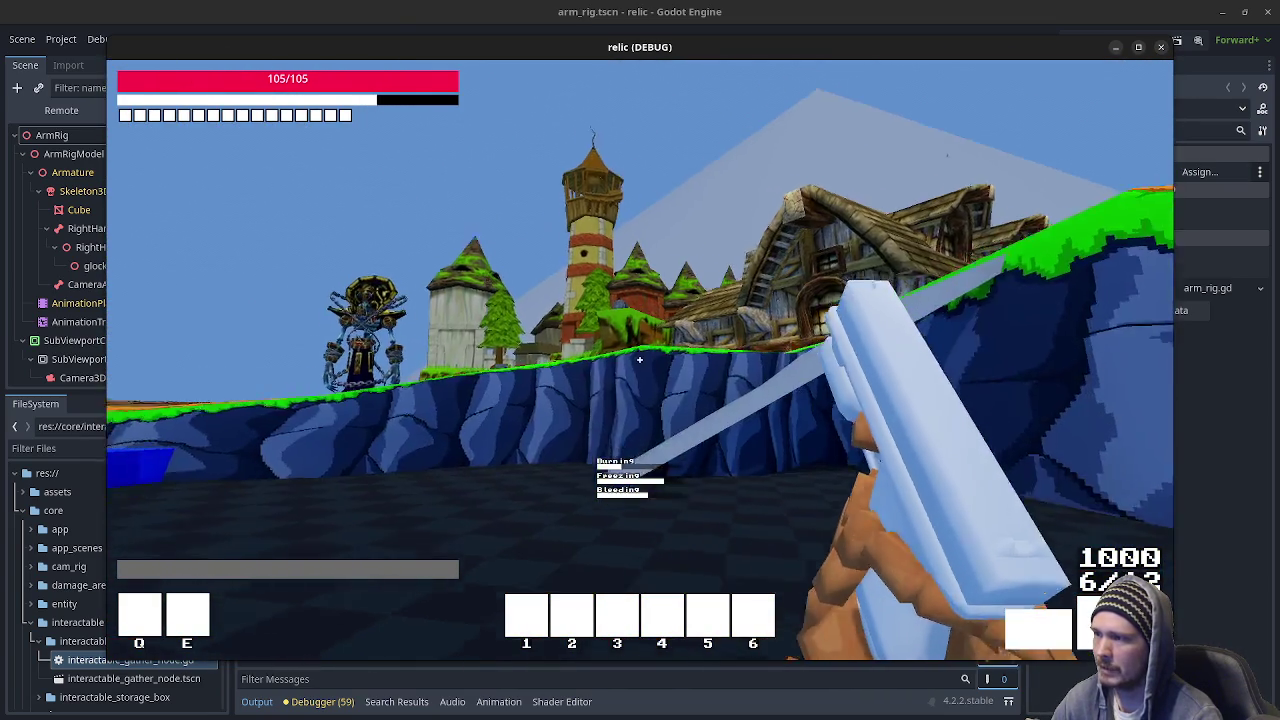
pyautogui.press('w')
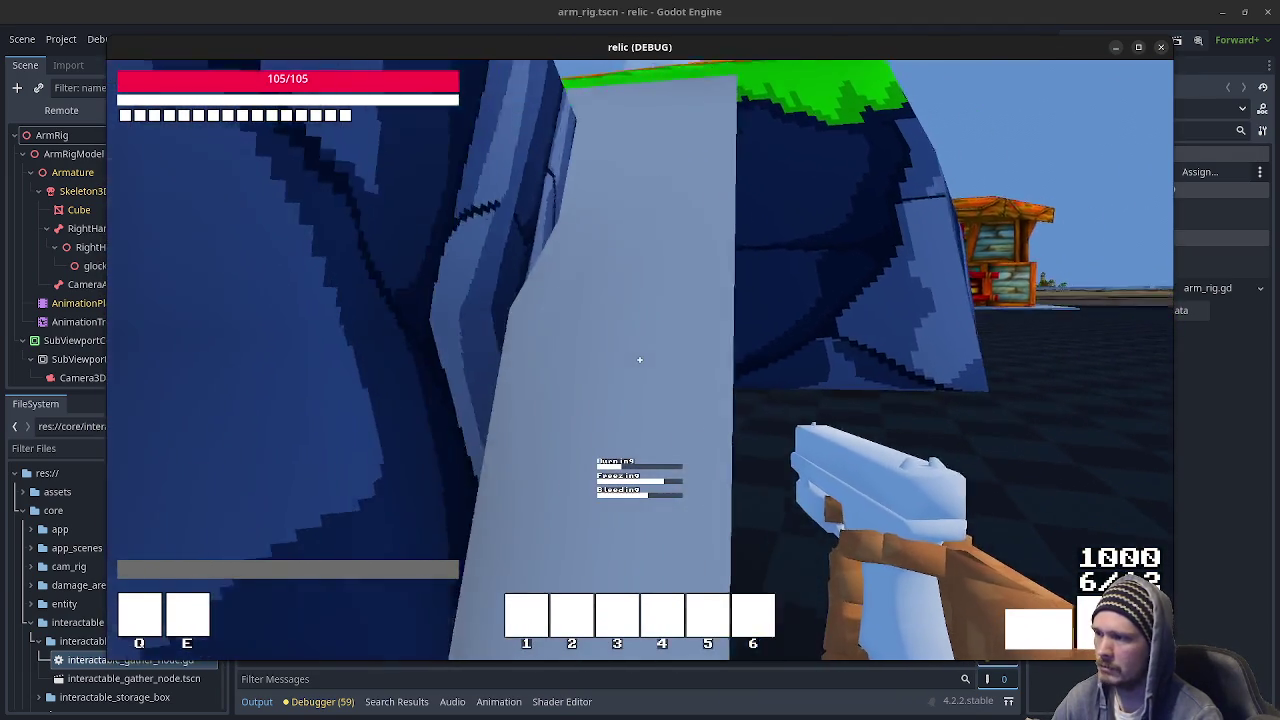
pyautogui.press('w')
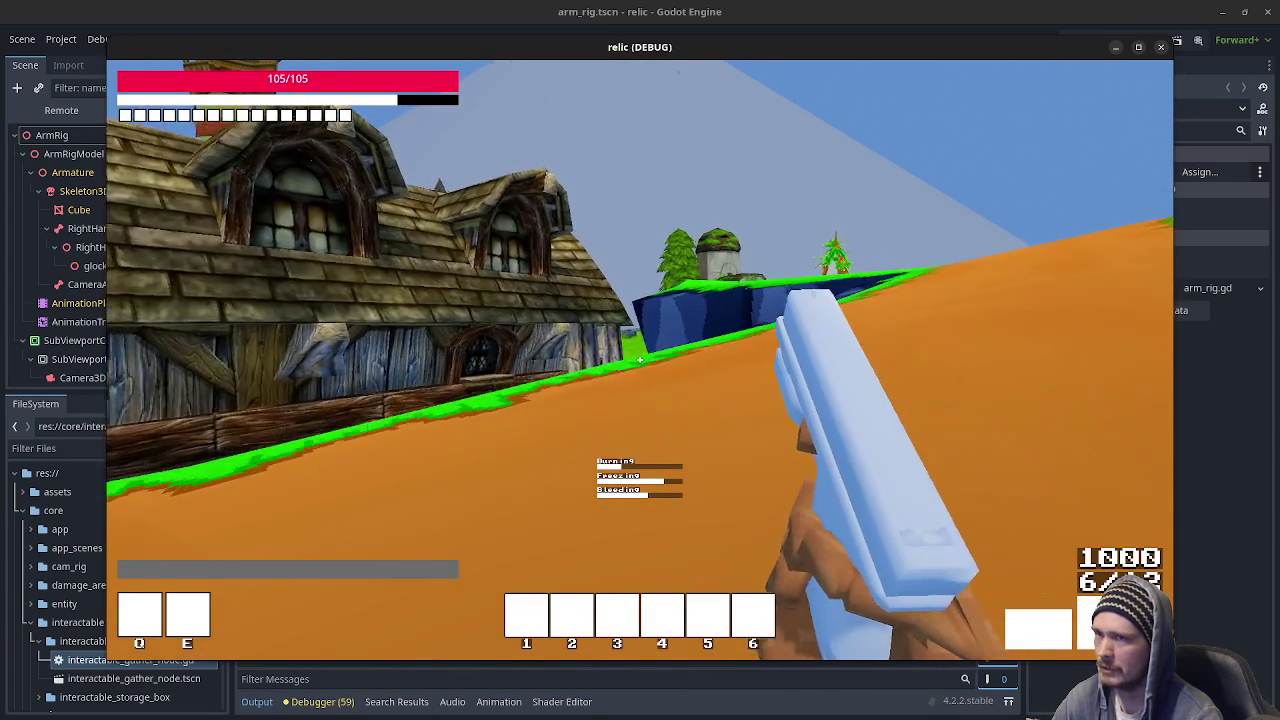
pyautogui.press('w')
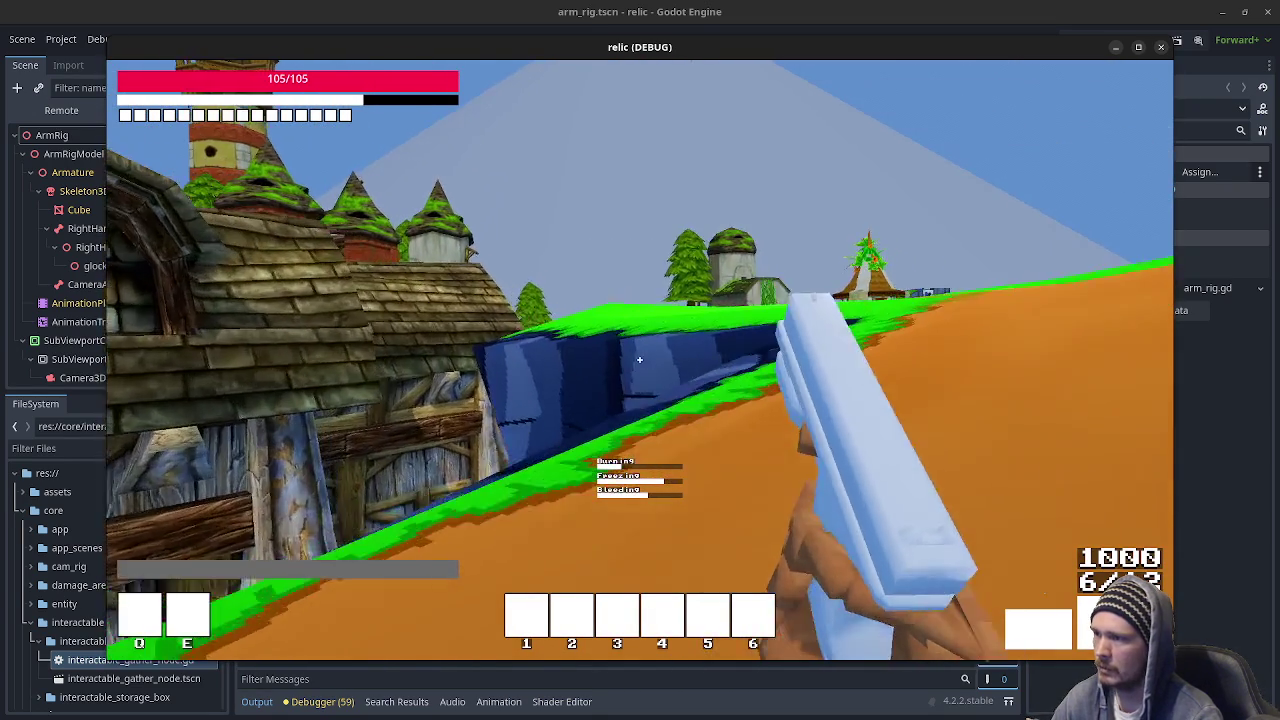
pyautogui.press('w')
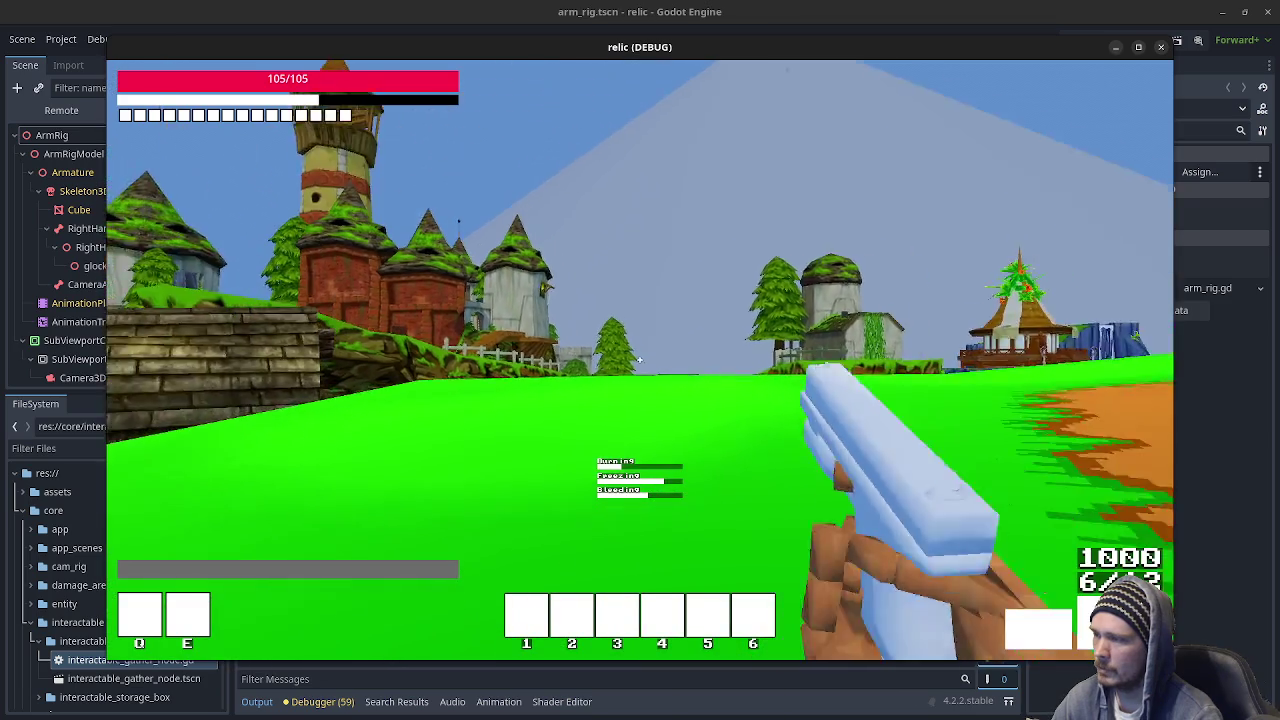
# Fire two pistol shots, walk up to the chained enemy, then expand the FileSystem dungeons folder.
pyautogui.click(639, 359)
pyautogui.click(639, 359)
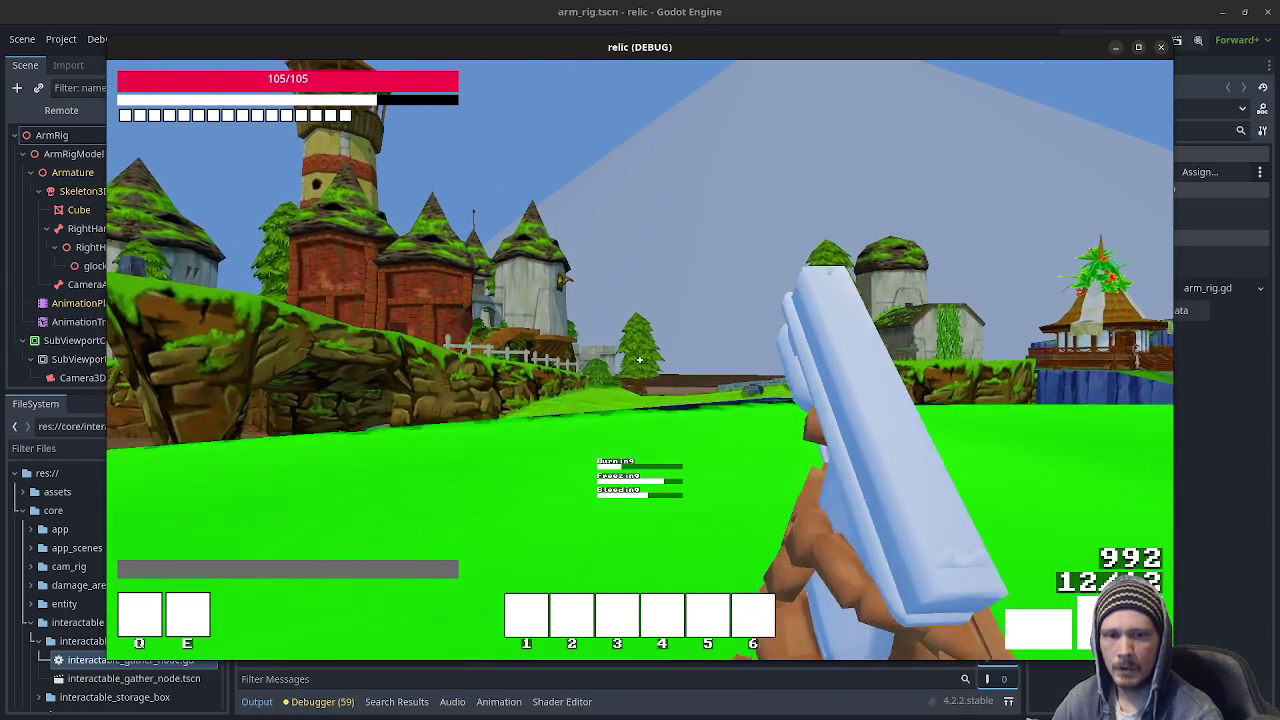
pyautogui.press('w')
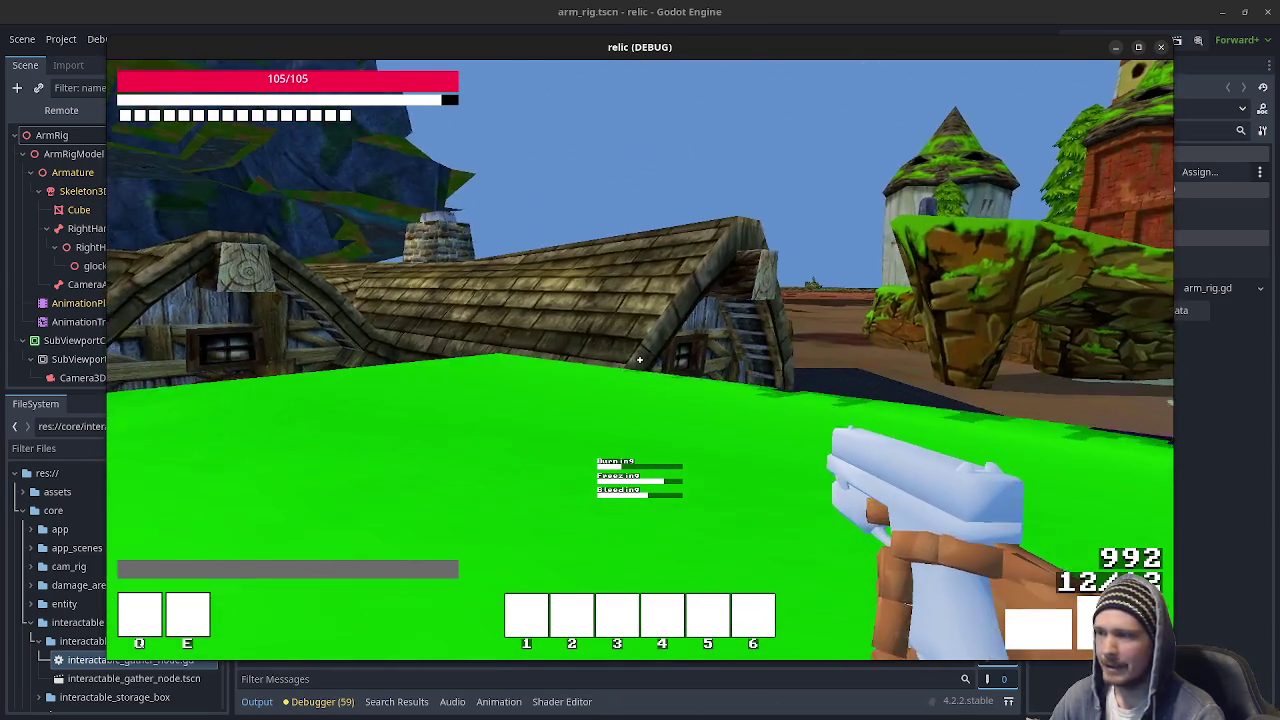
pyautogui.press('w')
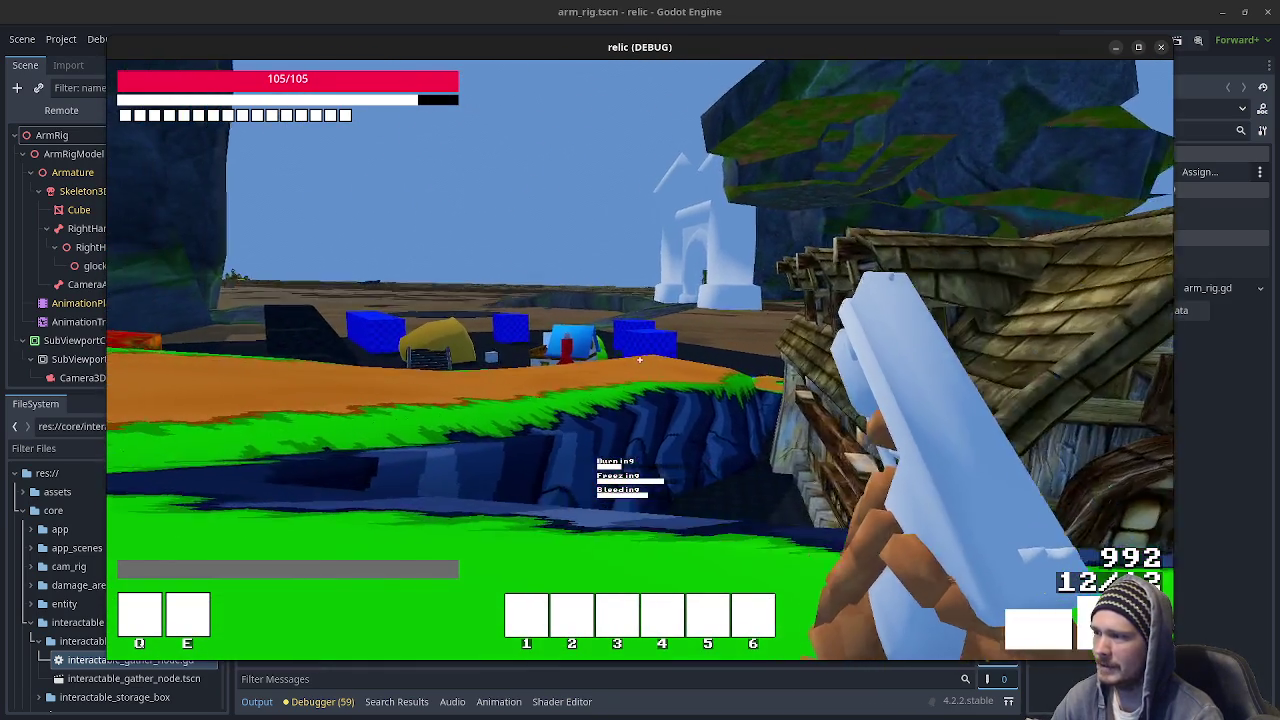
pyautogui.press('w')
pyautogui.press('w')
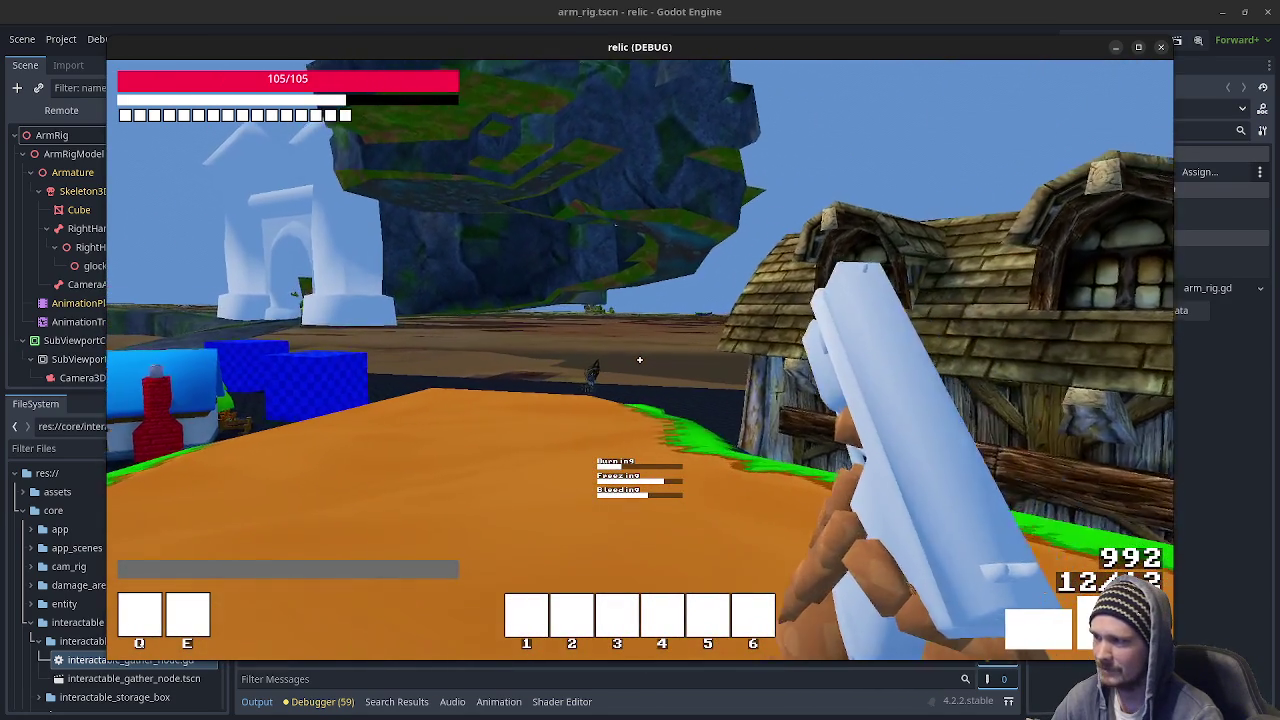
pyautogui.press('w')
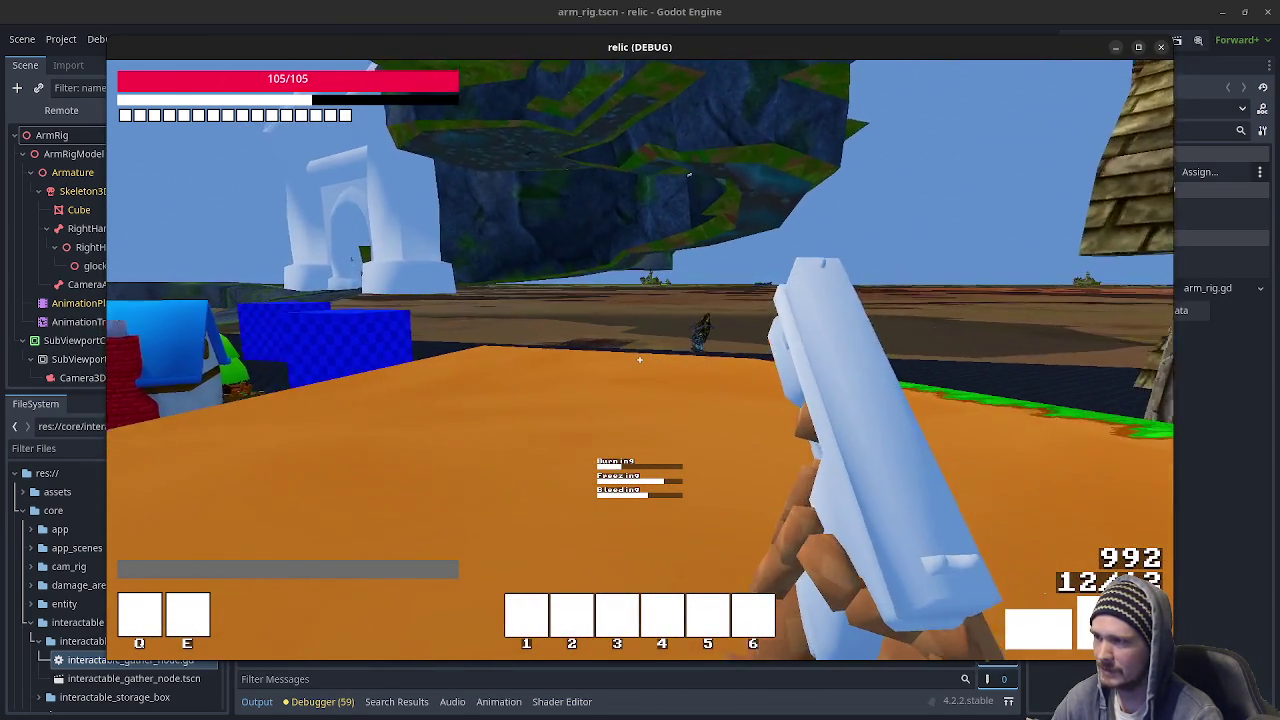
pyautogui.press('w')
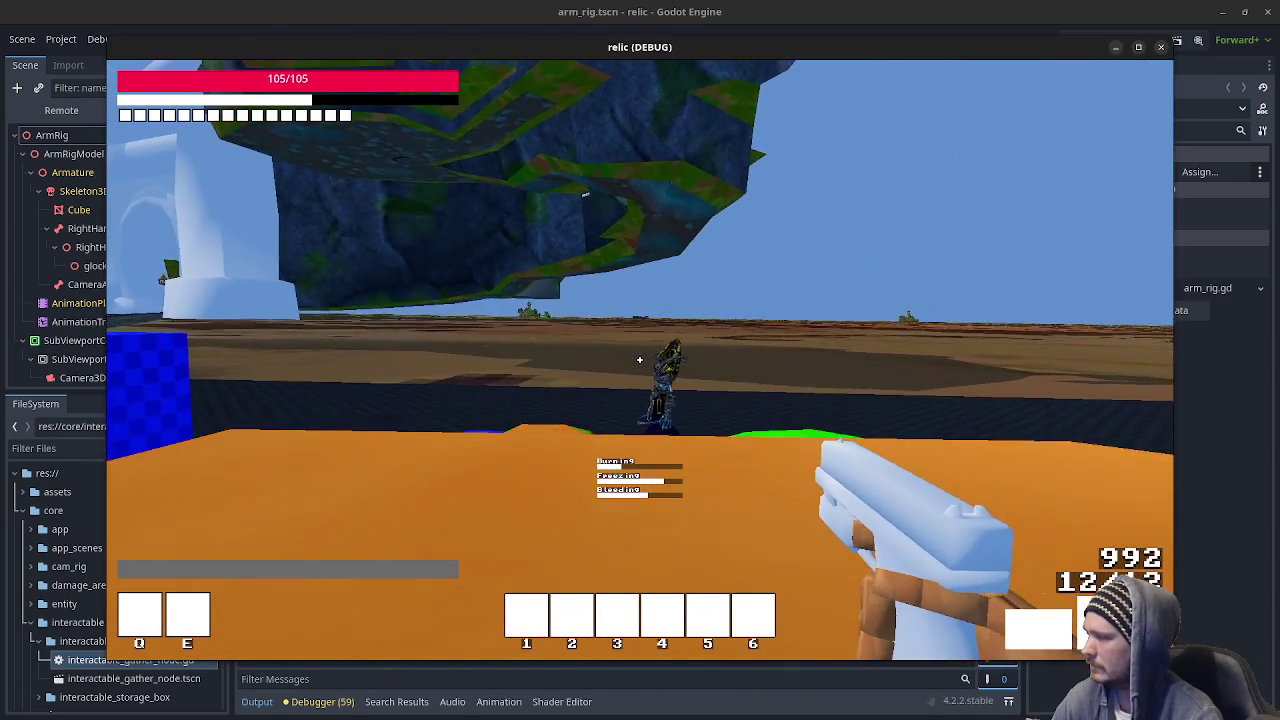
pyautogui.press('s')
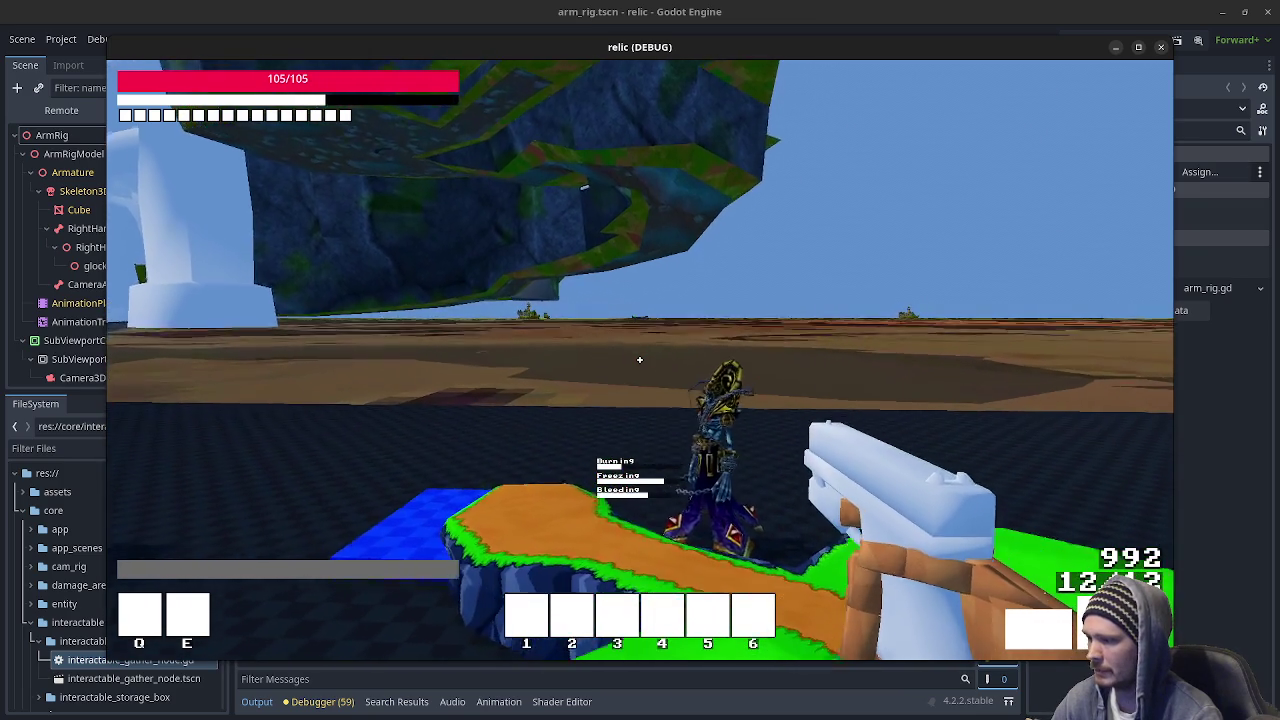
pyautogui.press('w')
pyautogui.press('w')
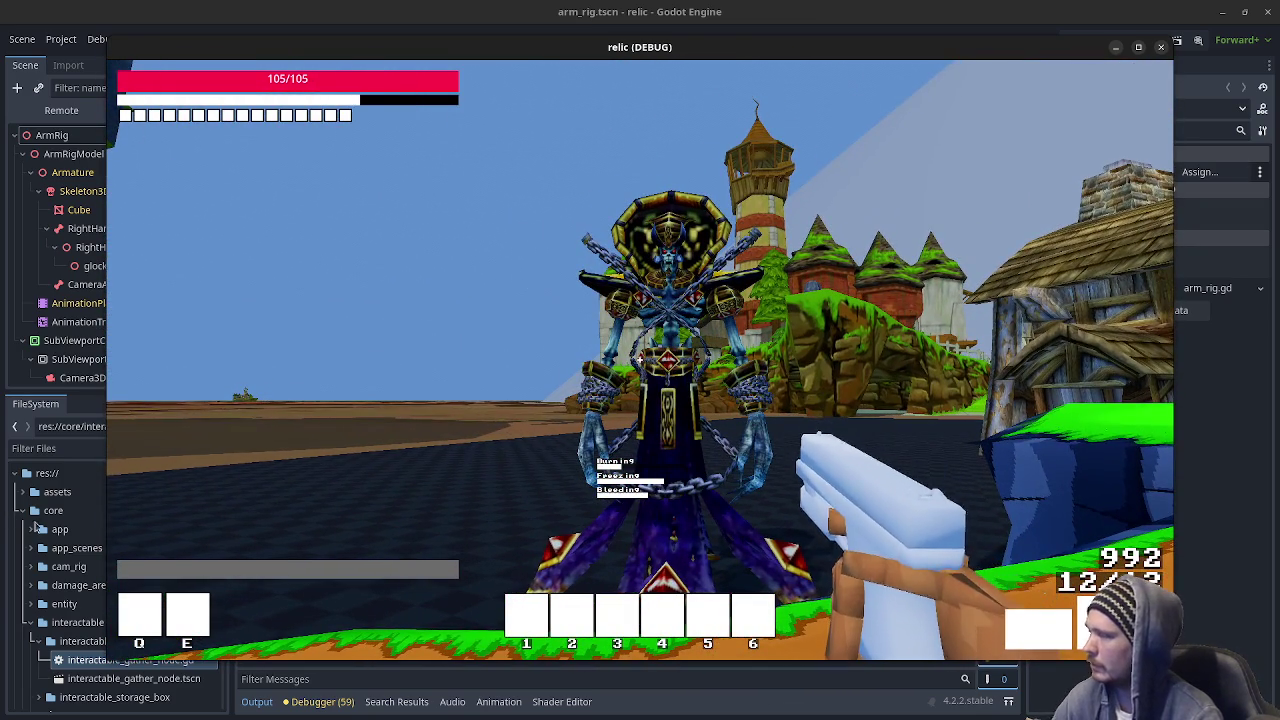
pyautogui.scroll(-10, 30, 525)
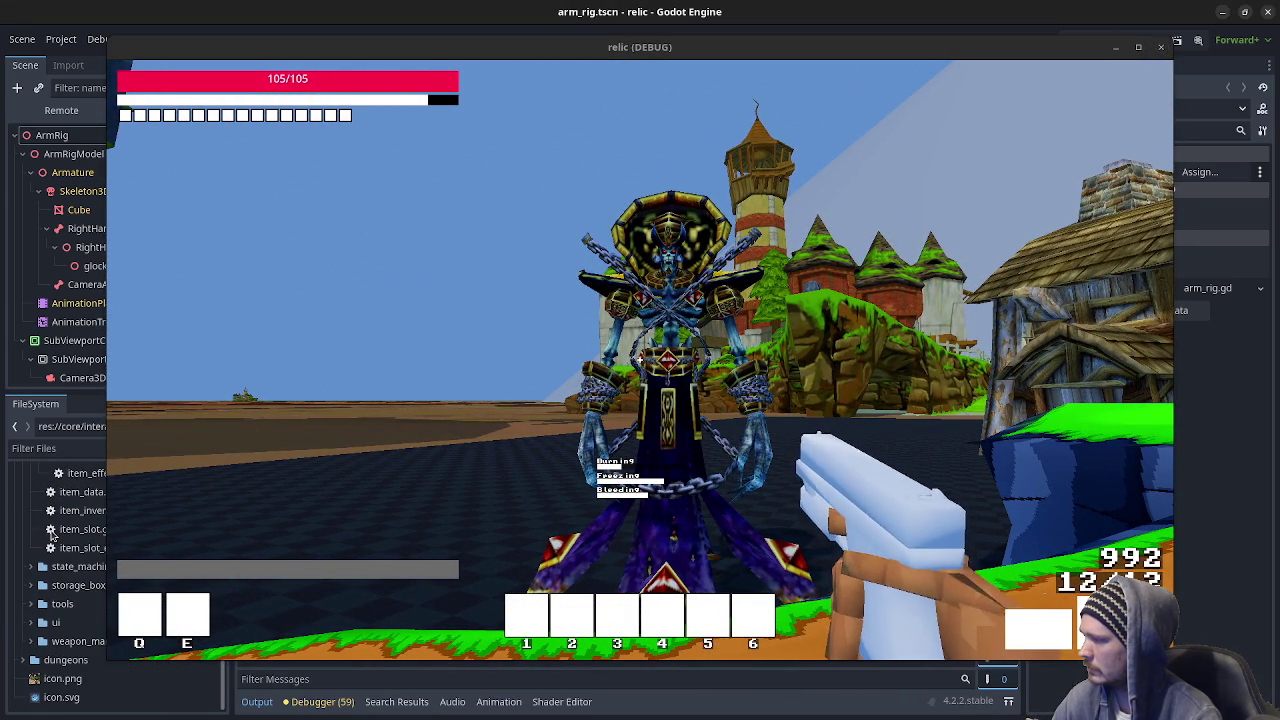
pyautogui.click(27, 660)
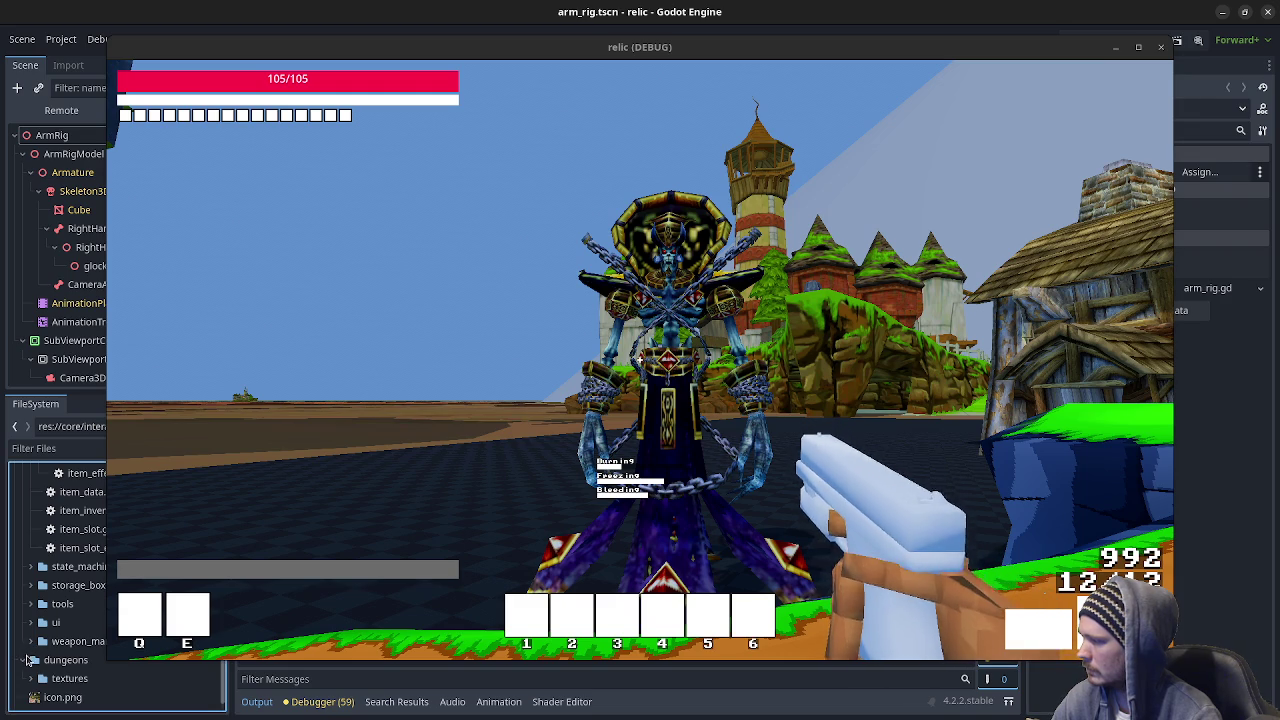
# Move the relic game window down, collapse the dungeons folder, and show arm_rig in 3D.
pyautogui.click(62, 660)
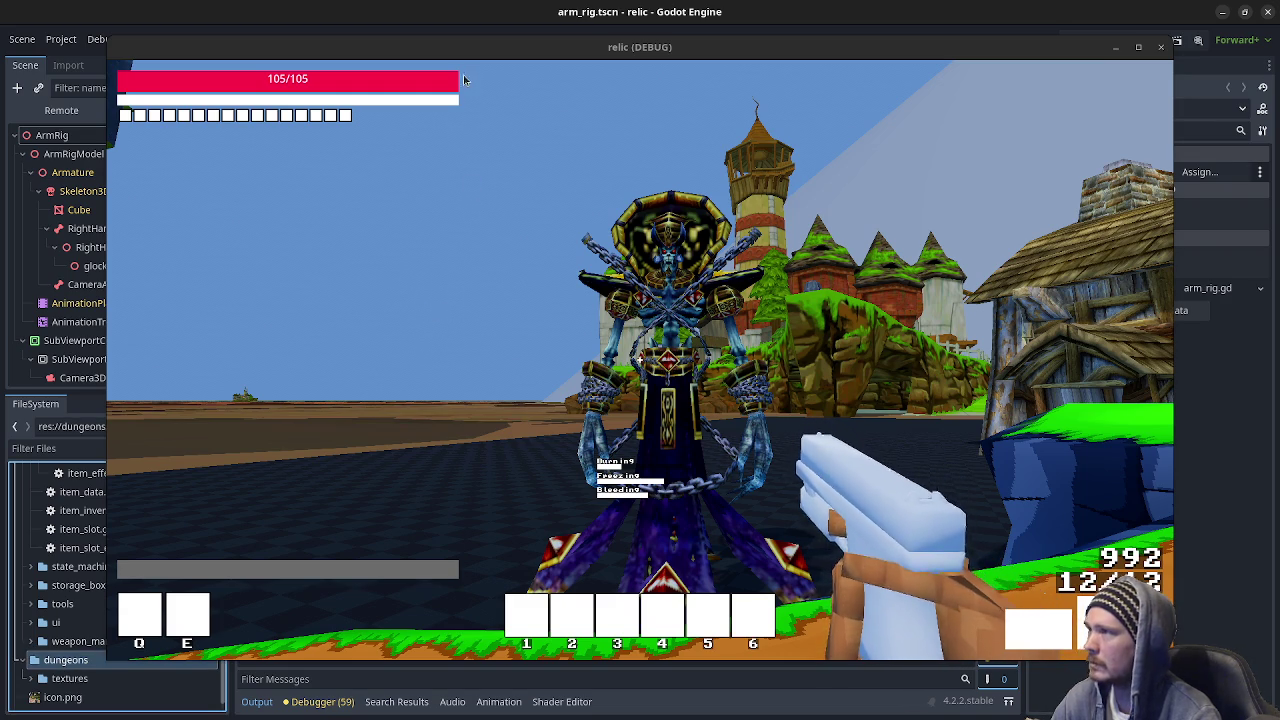
pyautogui.moveTo(498, 47)
pyautogui.mouseDown()
pyautogui.moveTo(505, 714)
pyautogui.moveTo(508, 663)
pyautogui.mouseUp()
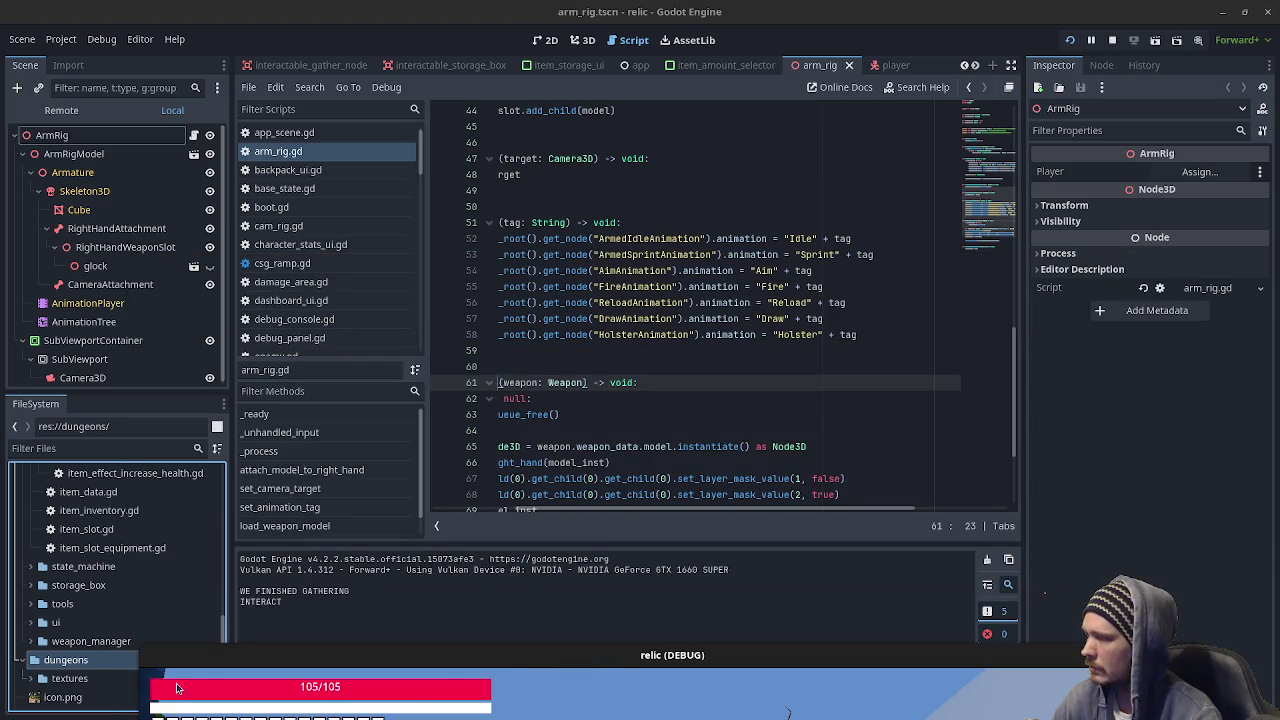
pyautogui.doubleClick(90, 674)
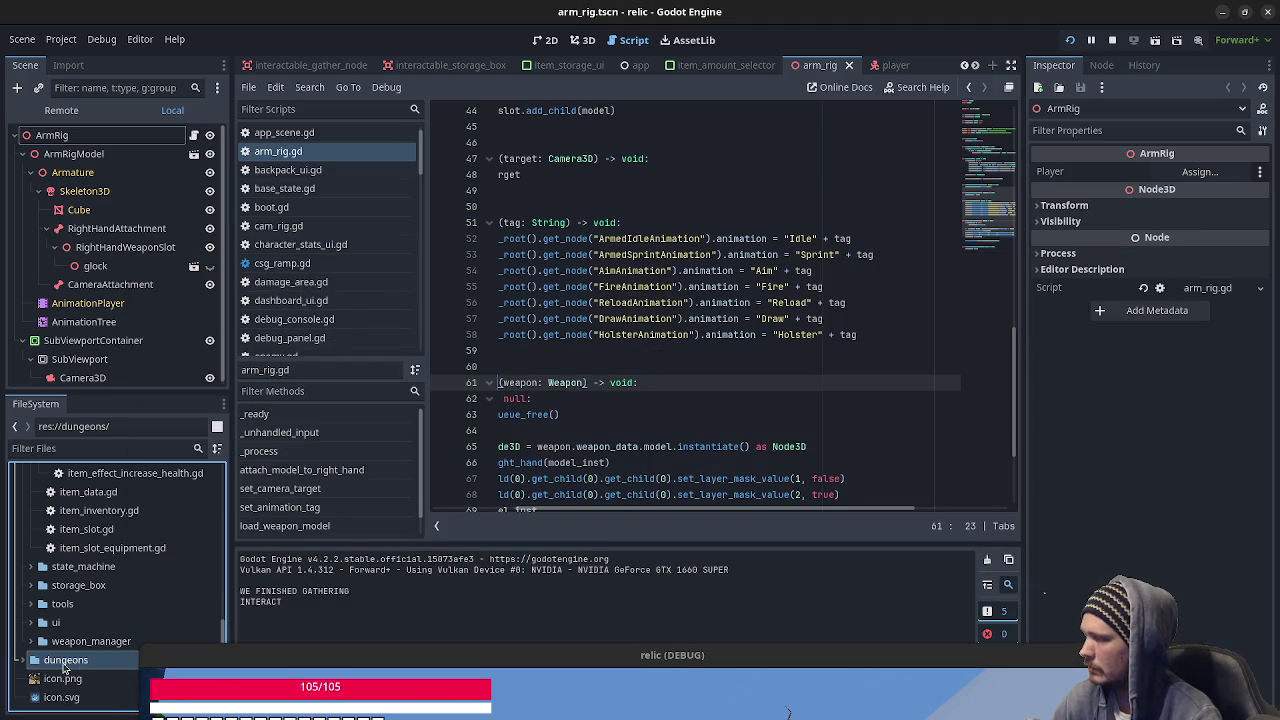
pyautogui.scroll(10, 65, 668)
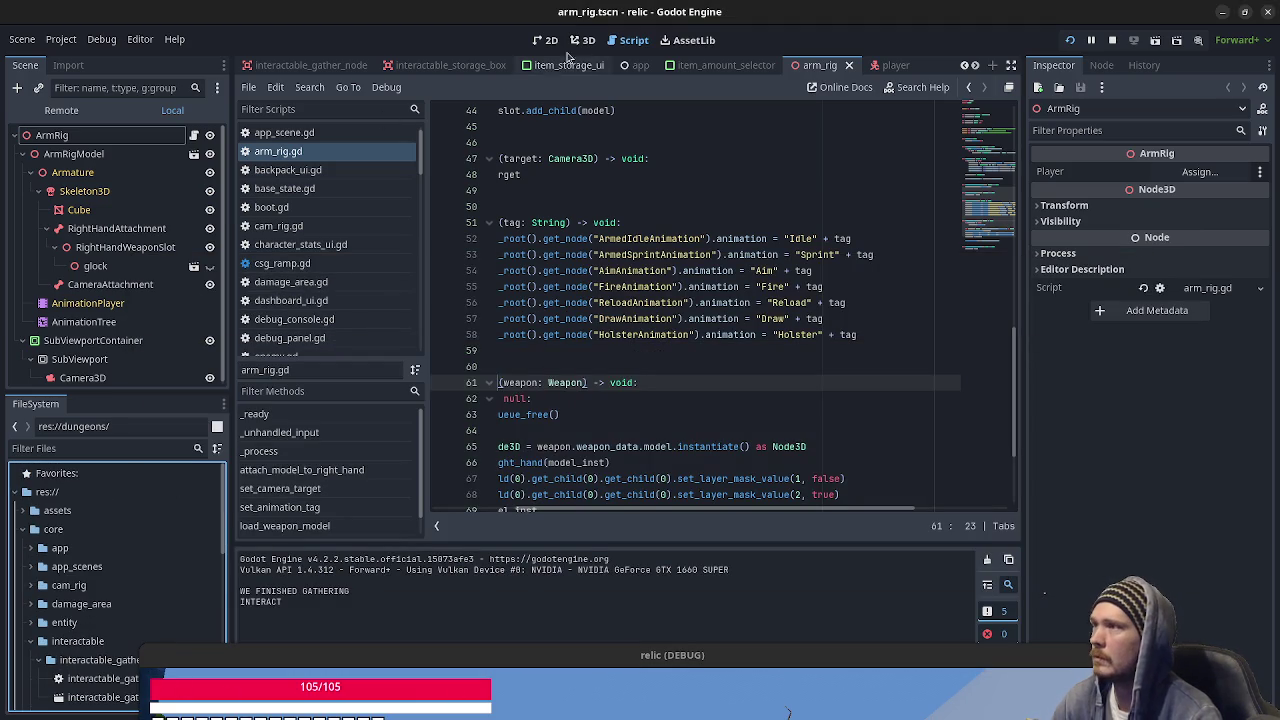
pyautogui.click(583, 40)
pyautogui.scroll(3, 380, 65)
# Scroll the scene tabs and switch to the game.tscn scene.
pyautogui.scroll(5, 333, 68)
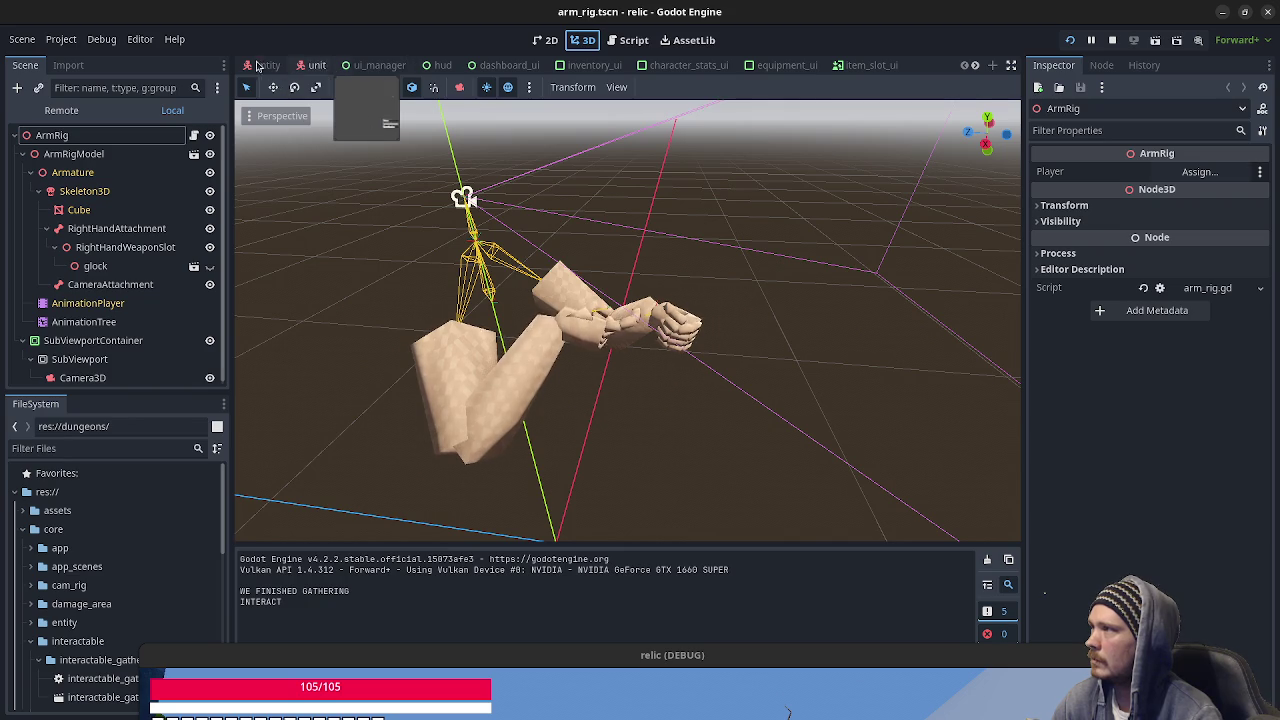
pyautogui.scroll(-5, 785, 65)
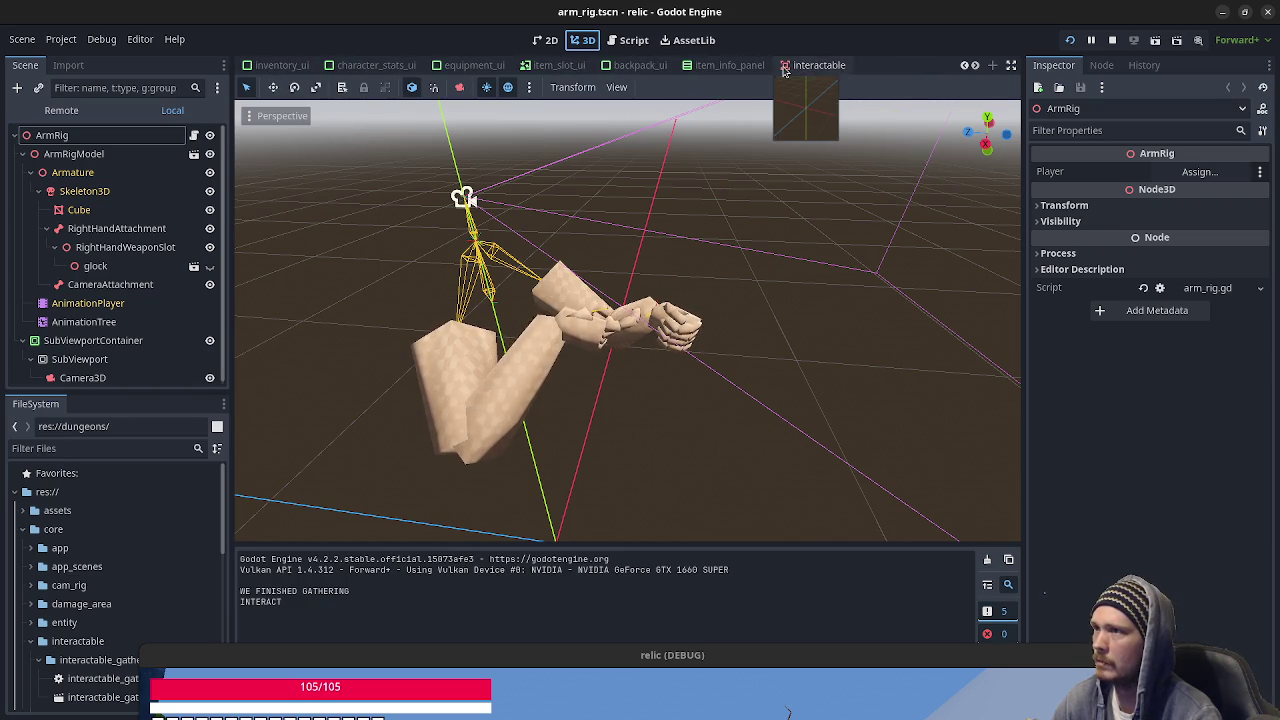
pyautogui.scroll(6, 785, 65)
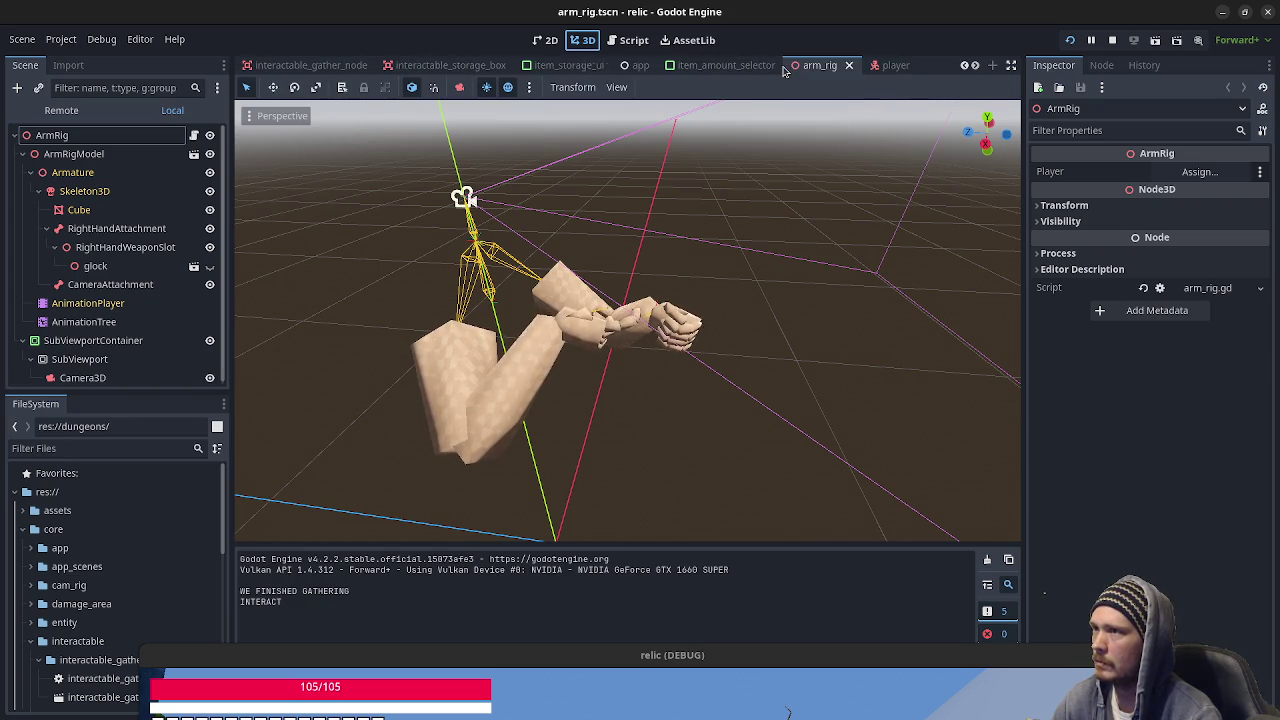
pyautogui.scroll(-4, 785, 65)
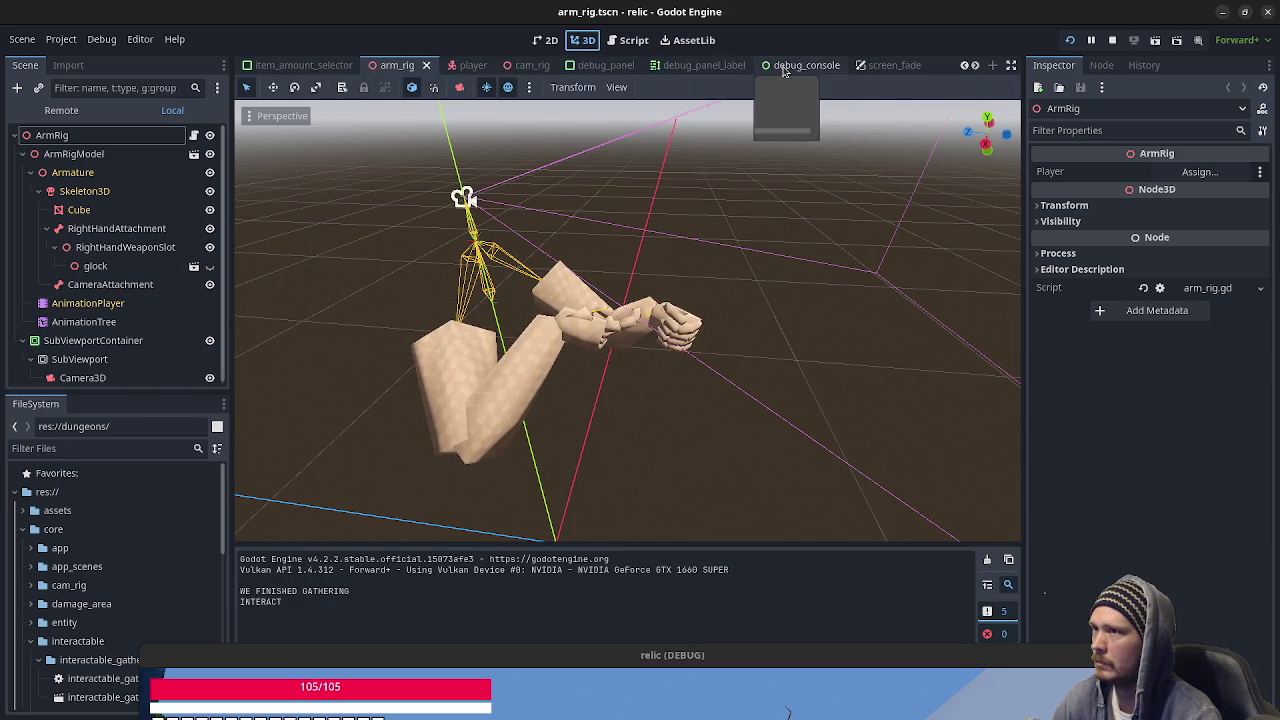
pyautogui.scroll(-4, 785, 66)
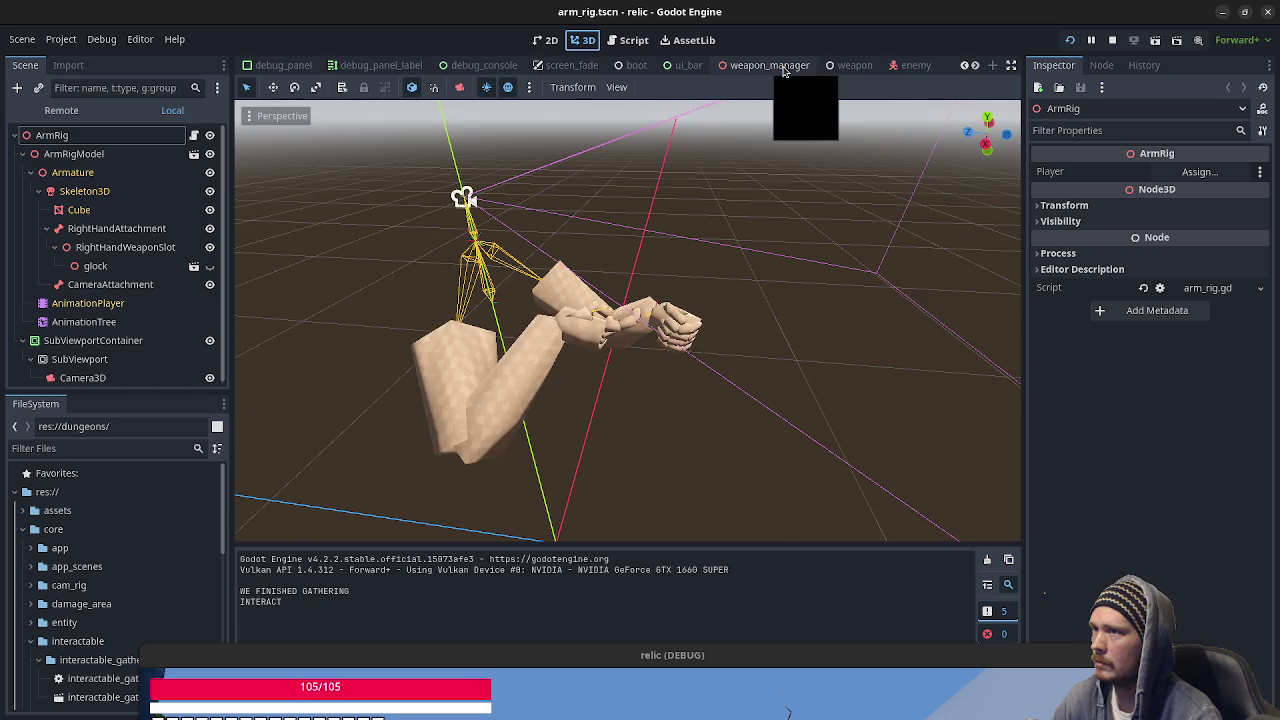
pyautogui.click(905, 66)
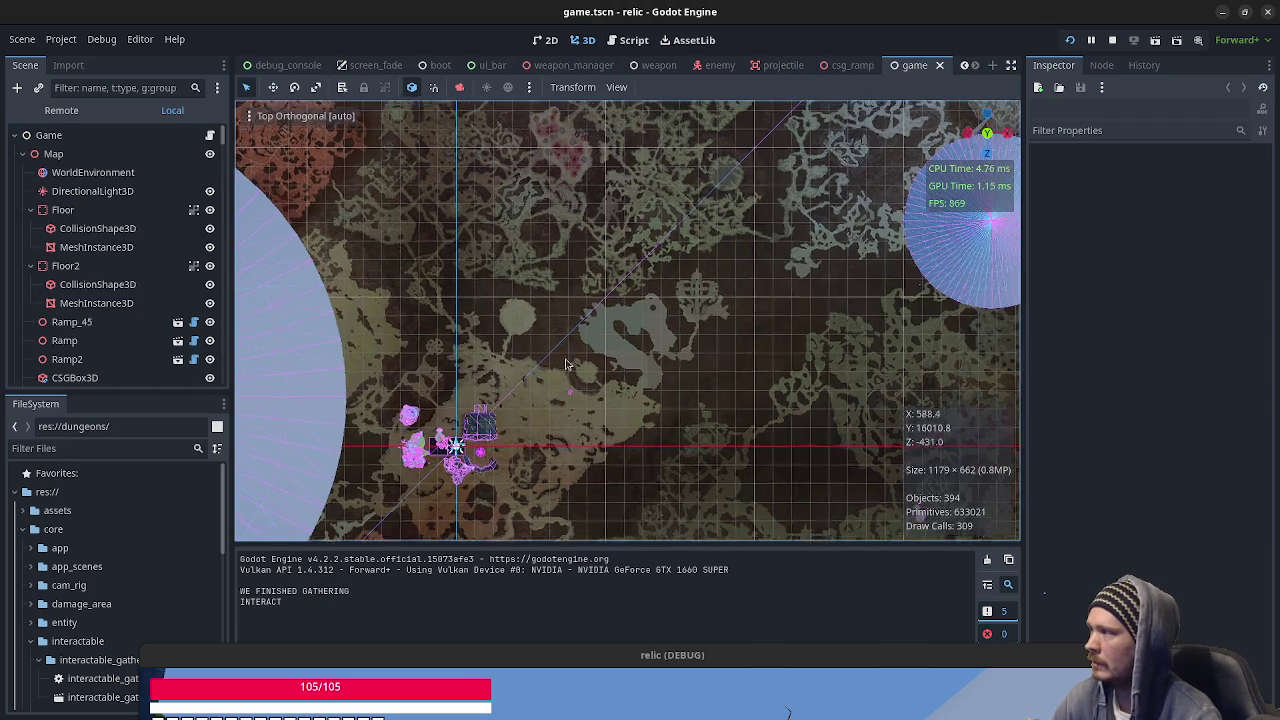
# Pan and orbit the top-down view across the game map.
pyautogui.moveTo(609, 292); pyautogui.dragTo(573, 326)
pyautogui.scroll(-4, 87, 272)
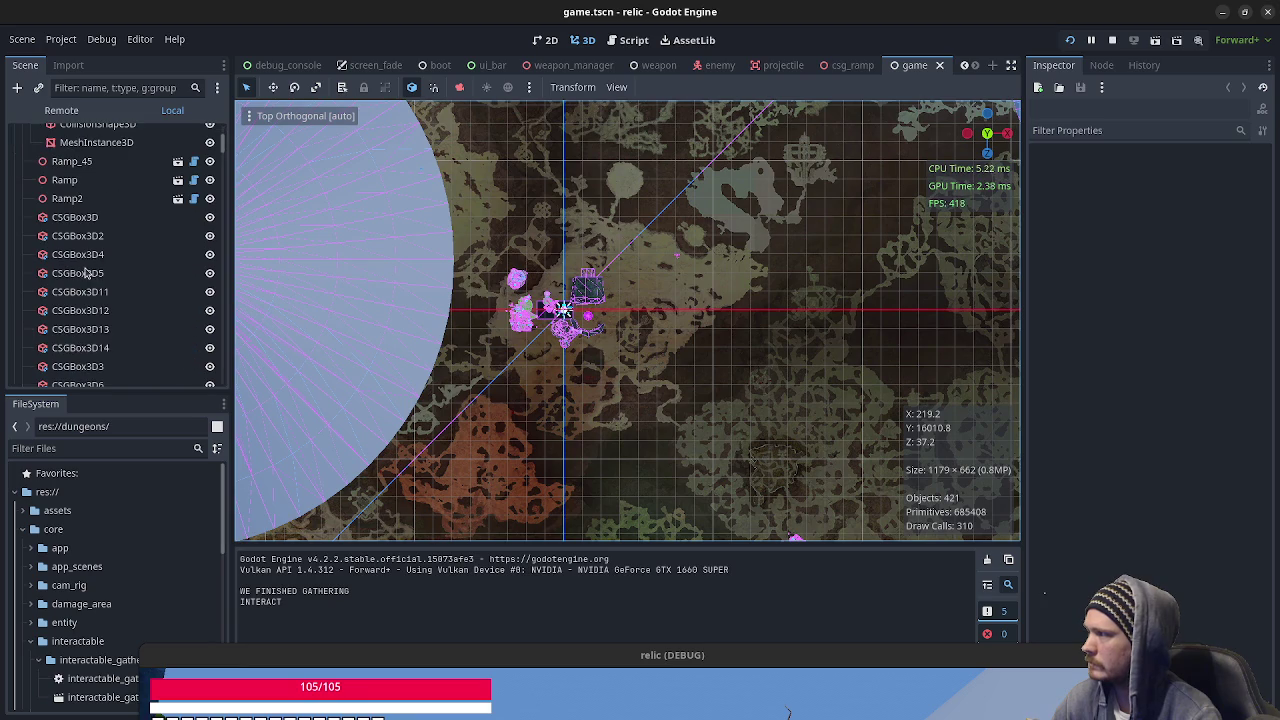
pyautogui.moveTo(622, 365); pyautogui.dragTo(655, 315)
pyautogui.scroll(2, 655, 315)
pyautogui.scroll(10, 627, 320)
# Fly the camera down past the lighthouse to a low view of the house and ramp.
pyautogui.press('w')
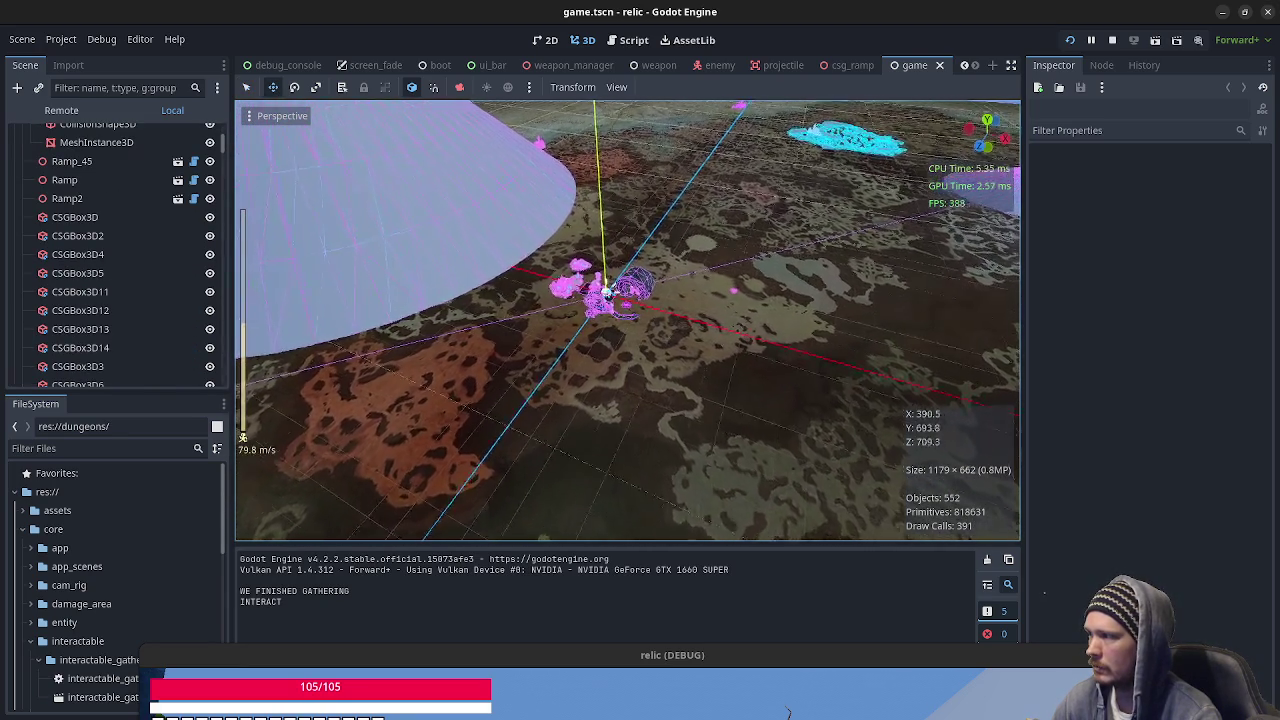
pyautogui.press('w')
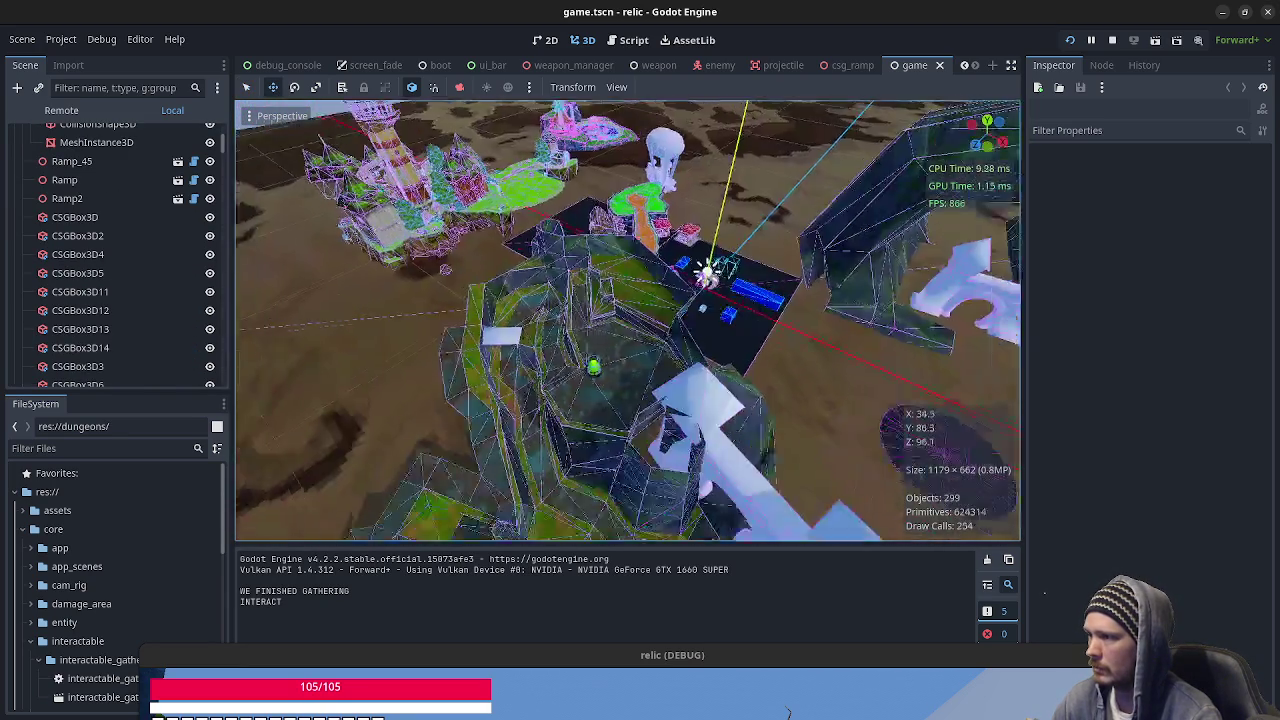
pyautogui.press('w')
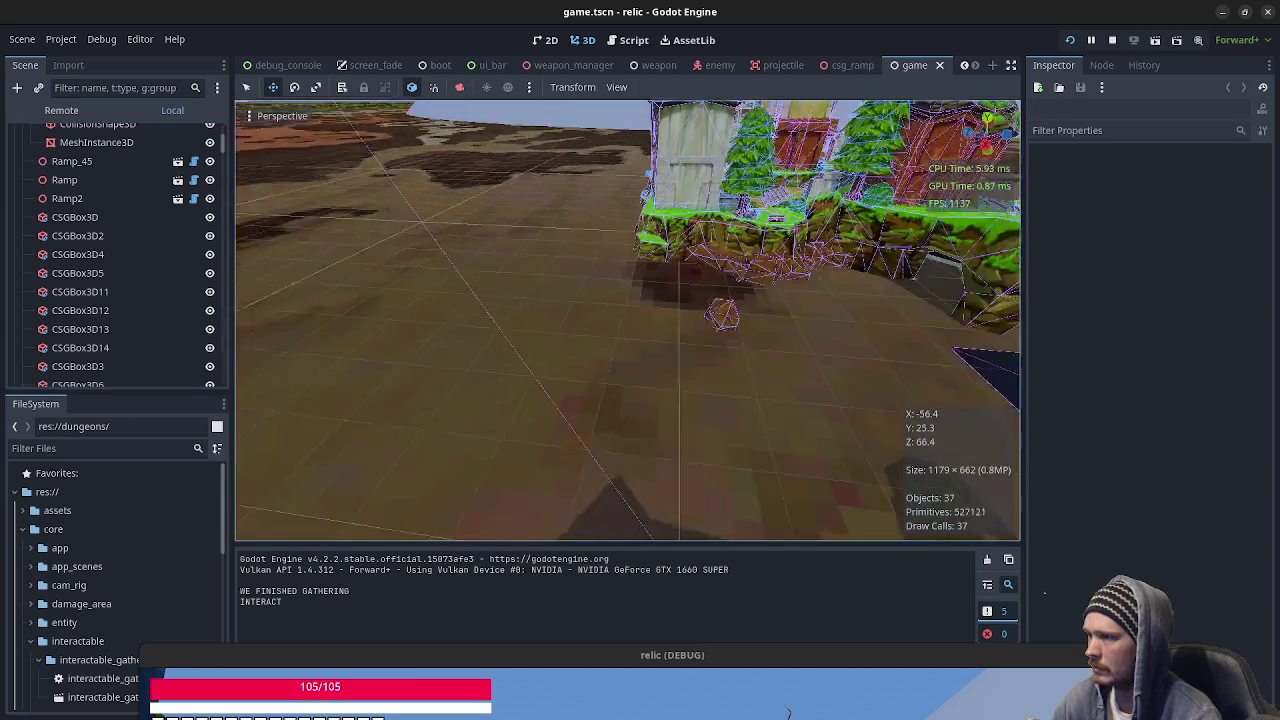
pyautogui.scroll(-12, 627, 320)
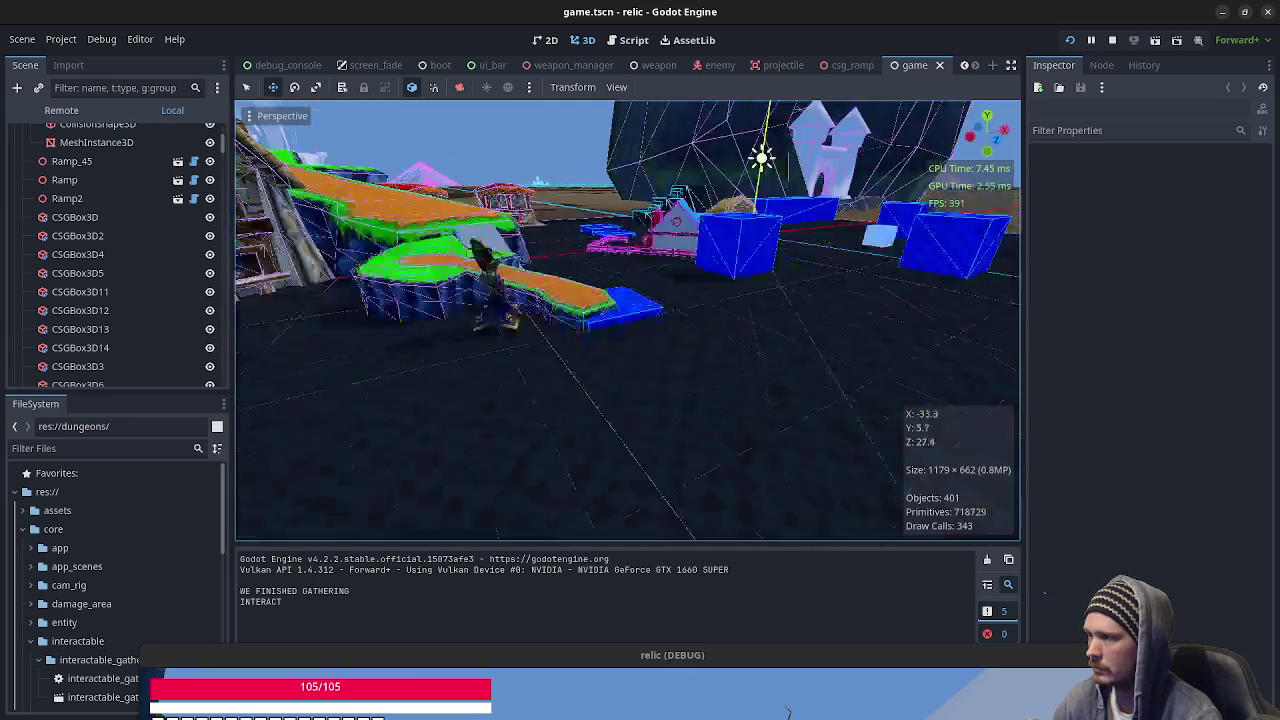
pyautogui.press('w')
pyautogui.scroll(-12, 627, 320)
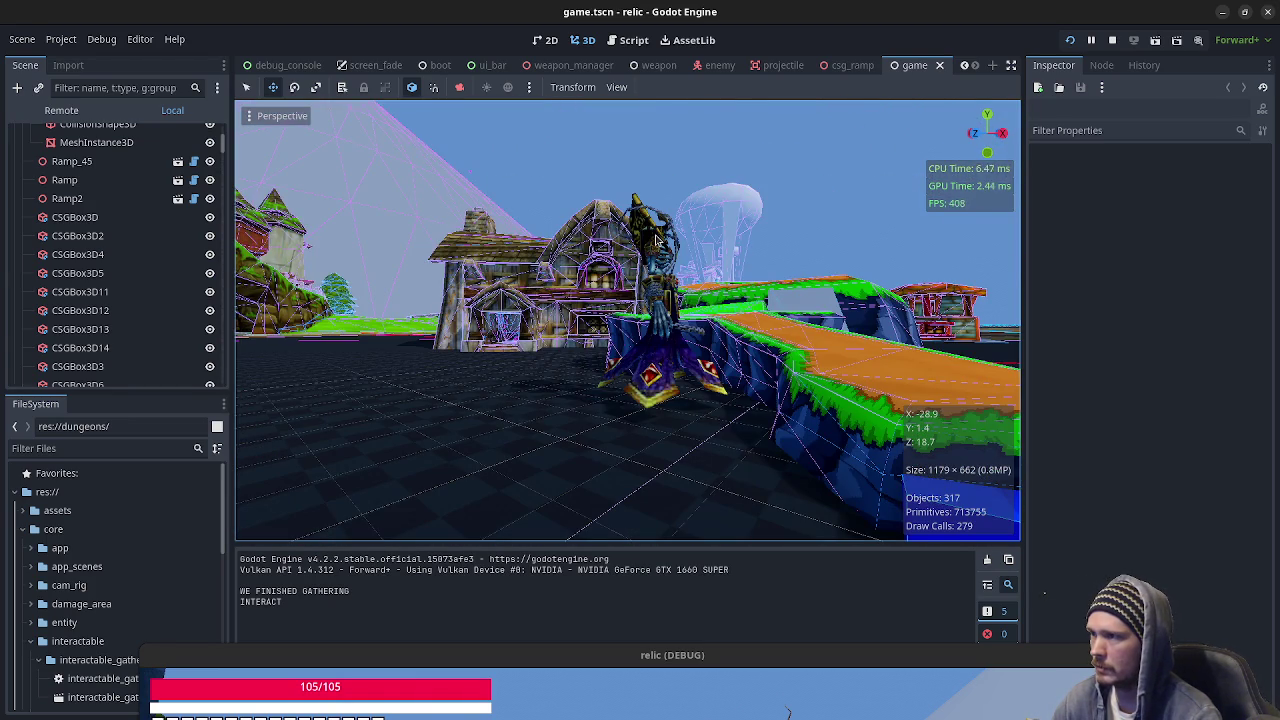
# Swing the camera to face the chained character and select the test_env node.
pyautogui.moveTo(657, 240)
pyautogui.mouseDown()
pyautogui.moveTo(700, 275)
pyautogui.moveTo(355, 292)
pyautogui.mouseUp()
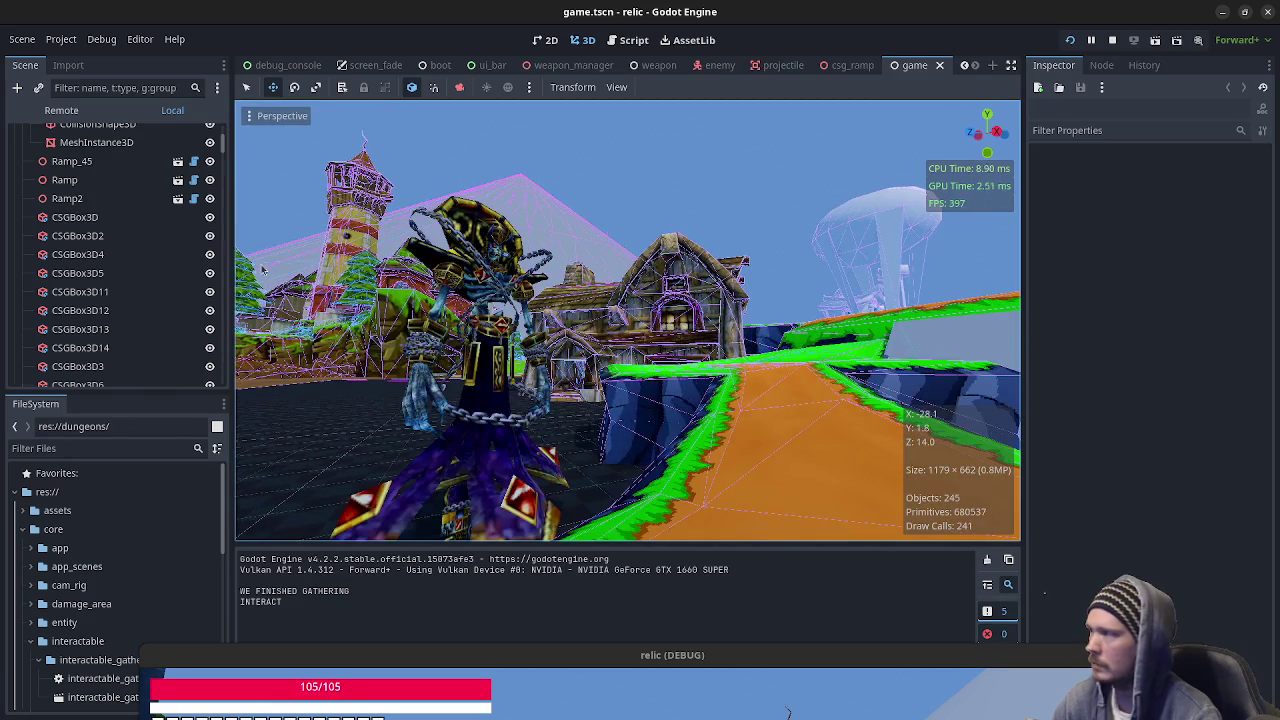
pyautogui.scroll(5, 83, 226)
pyautogui.scroll(-3, 85, 266)
pyautogui.scroll(-6, 84, 266)
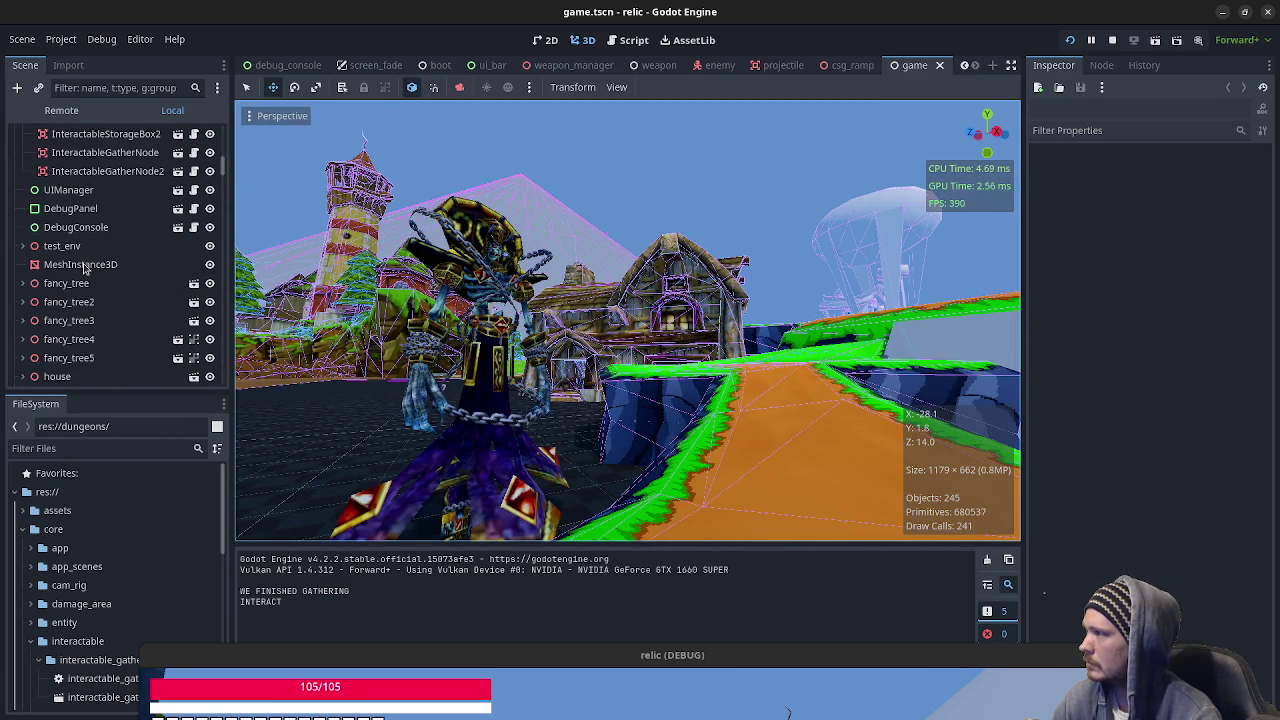
pyautogui.click(70, 247)
# Expand test_env and select the Kel'thuzad mesh to view its material override.
pyautogui.click(23, 246)
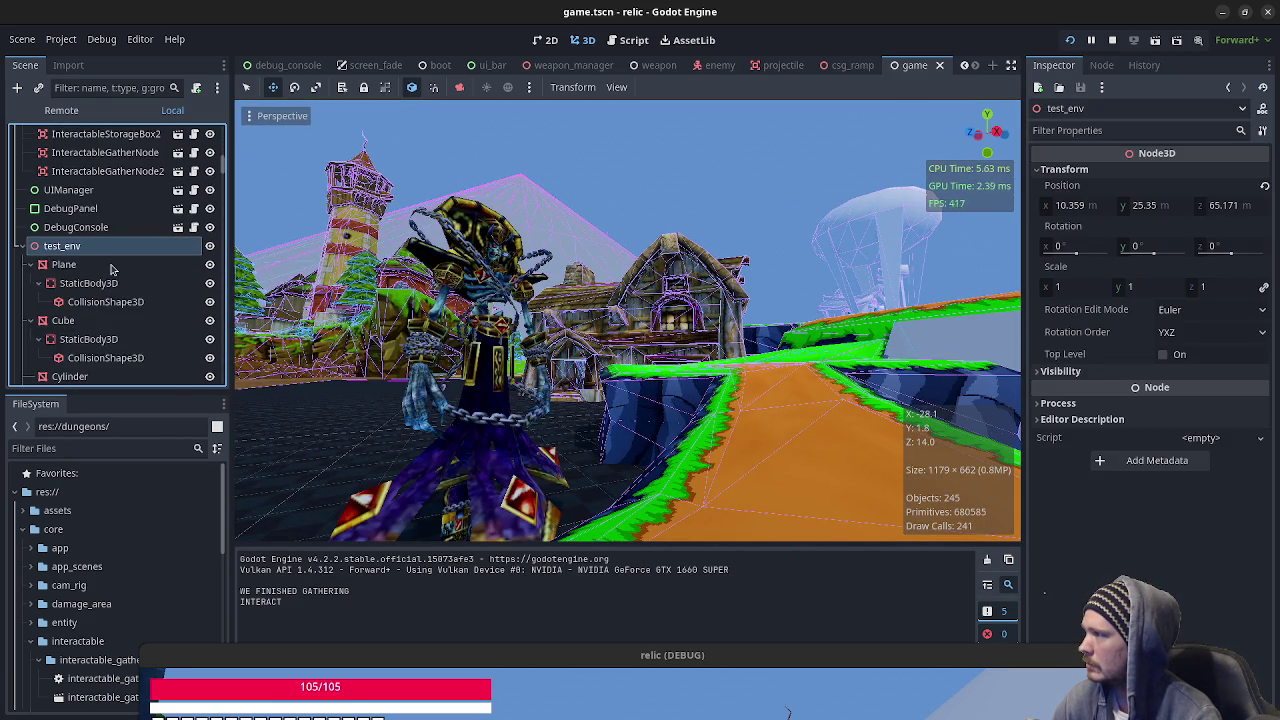
pyautogui.scroll(-8, 113, 268)
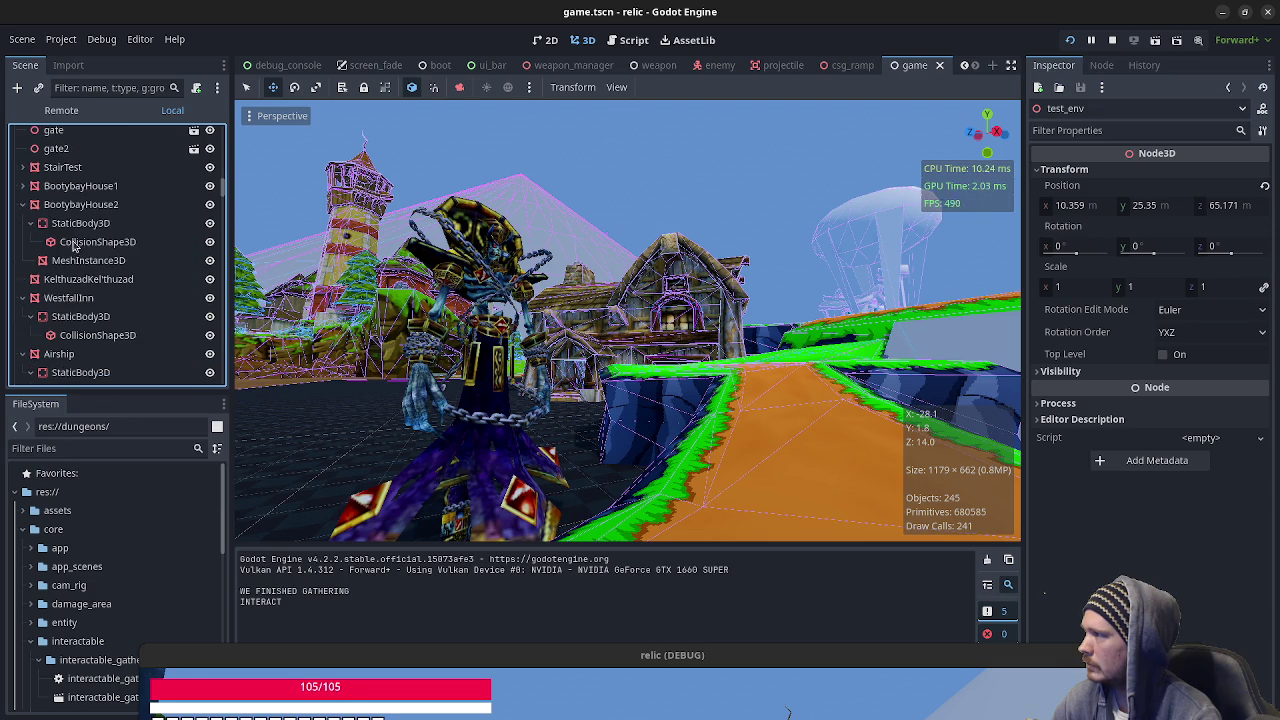
pyautogui.scroll(-2, 78, 255)
pyautogui.click(85, 220)
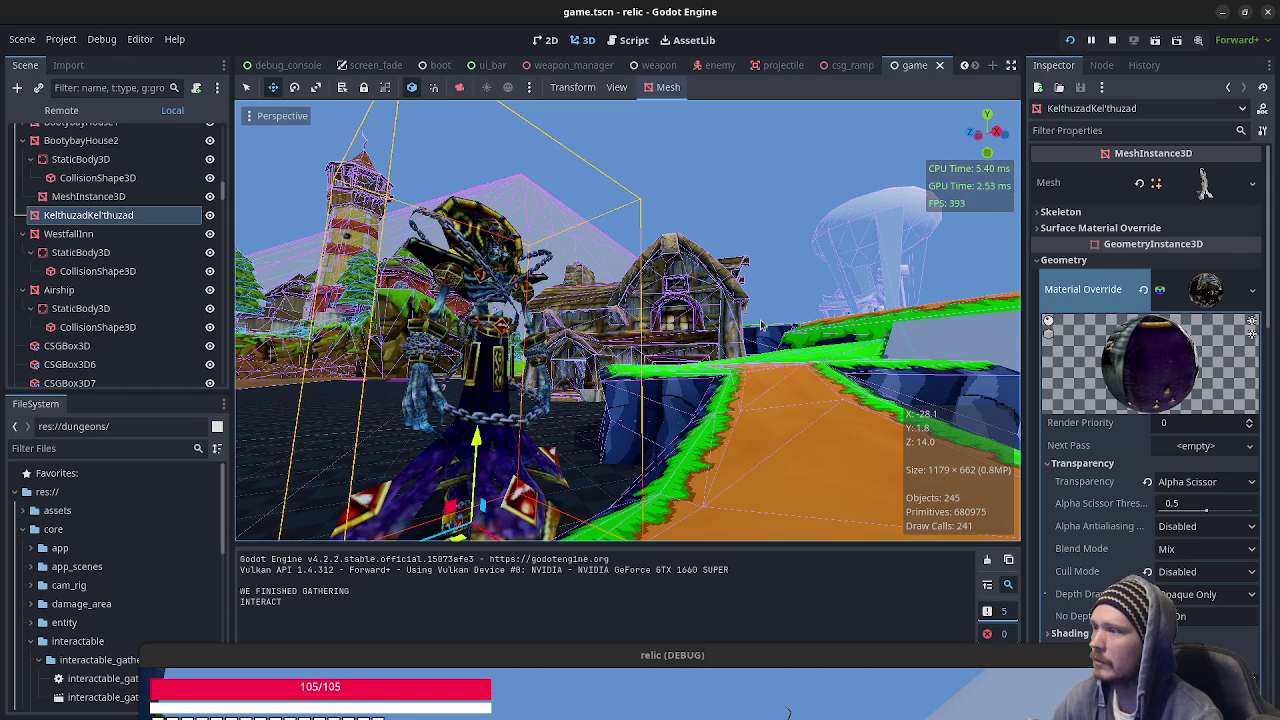
# Fly past the inn and tower to the floating grass island and timber house.
pyautogui.press('w')
pyautogui.press('s')
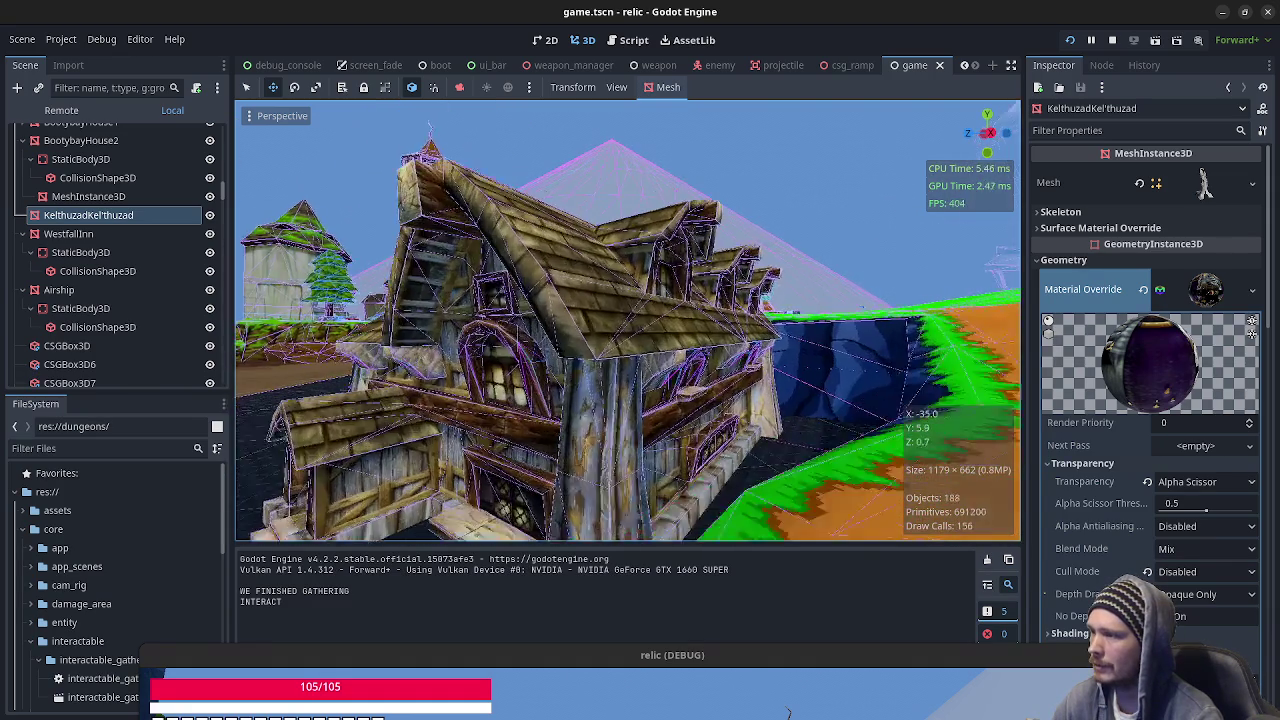
pyautogui.press('w')
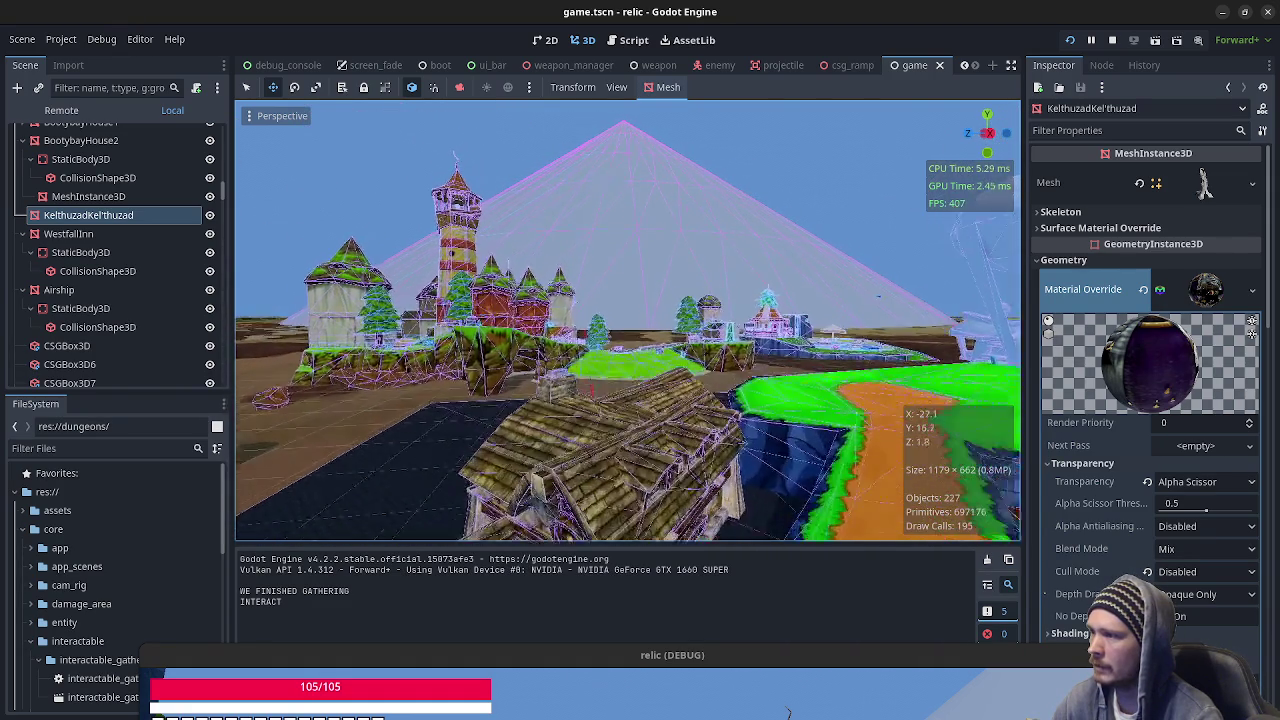
pyautogui.press('w')
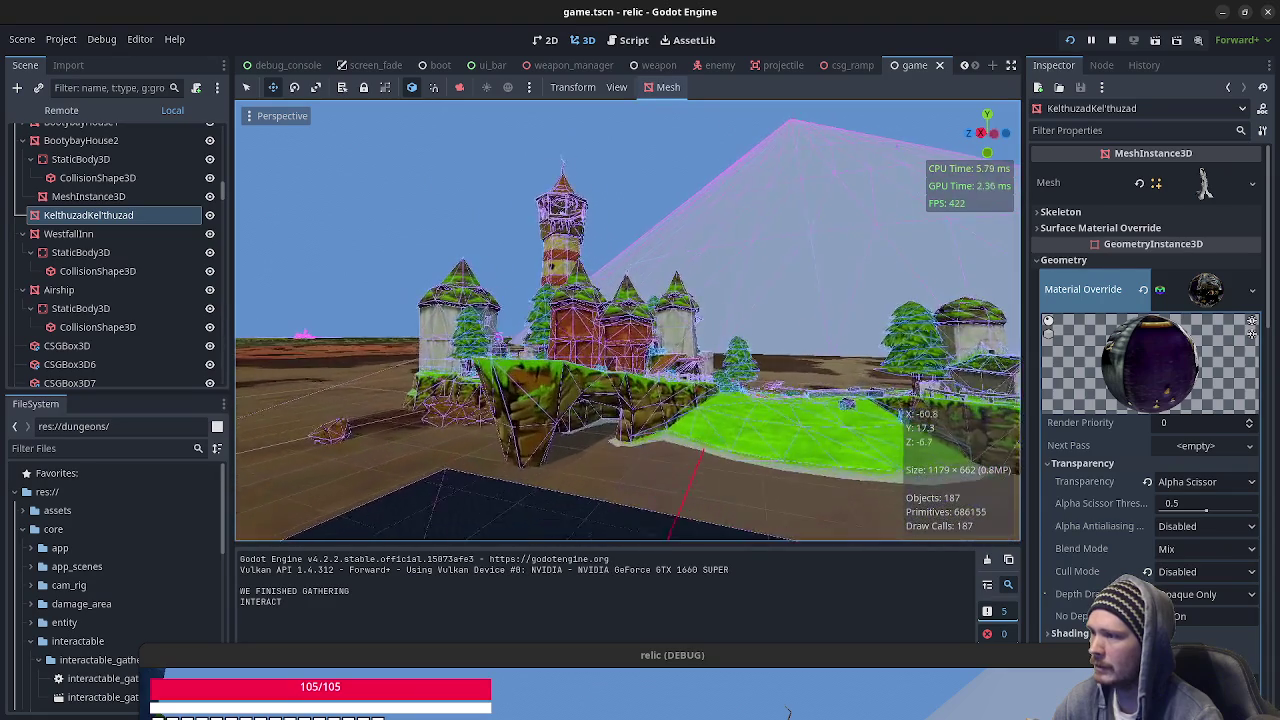
pyautogui.press('w')
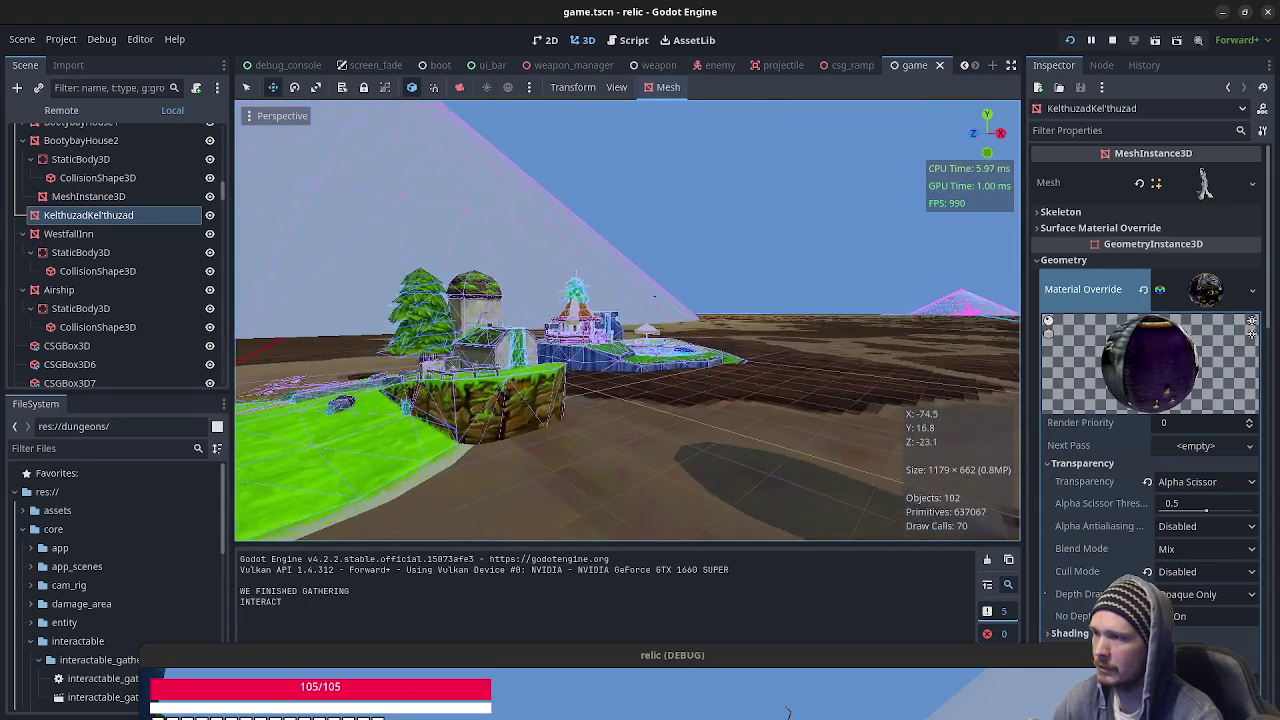
pyautogui.press('w')
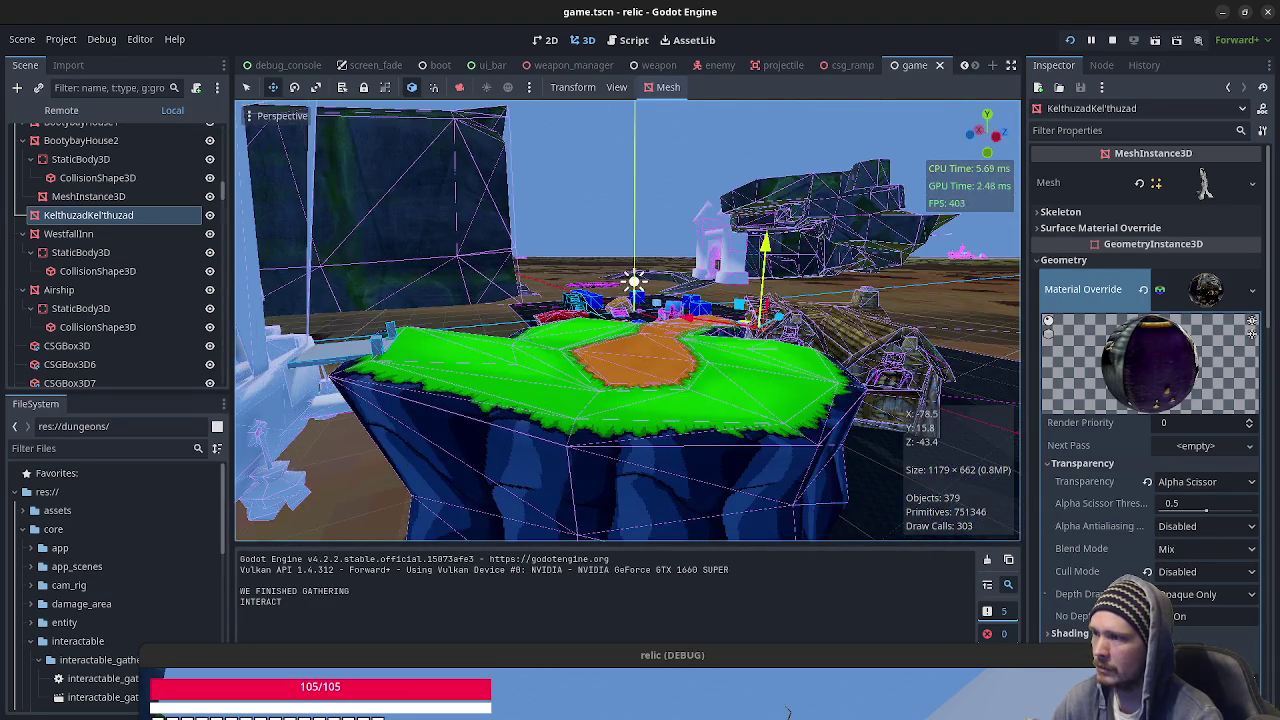
pyautogui.press('w')
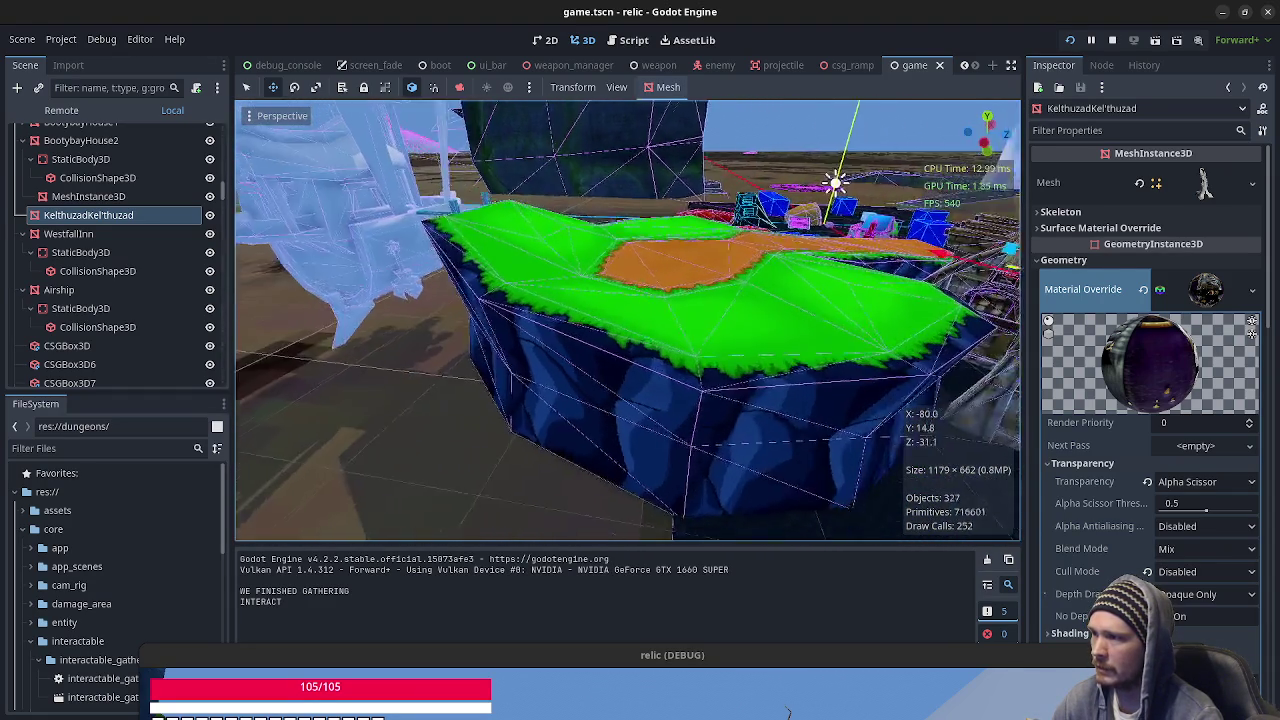
pyautogui.press('w')
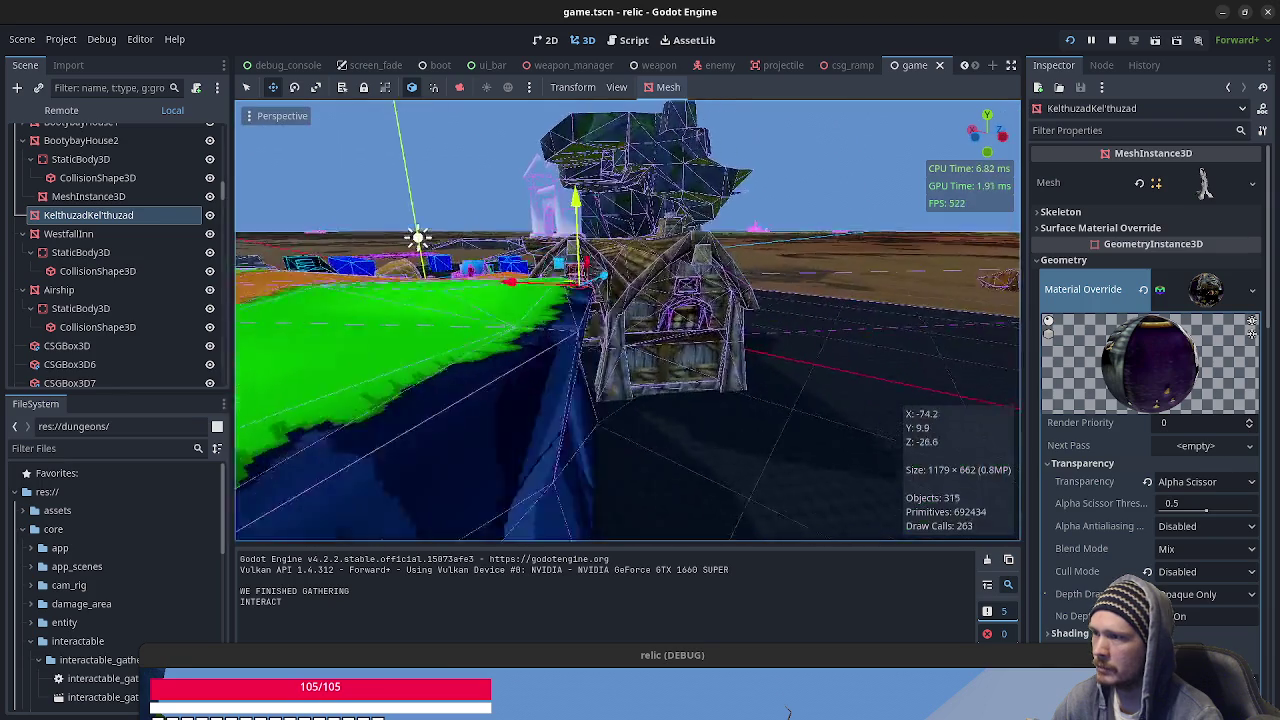
pyautogui.press('s')
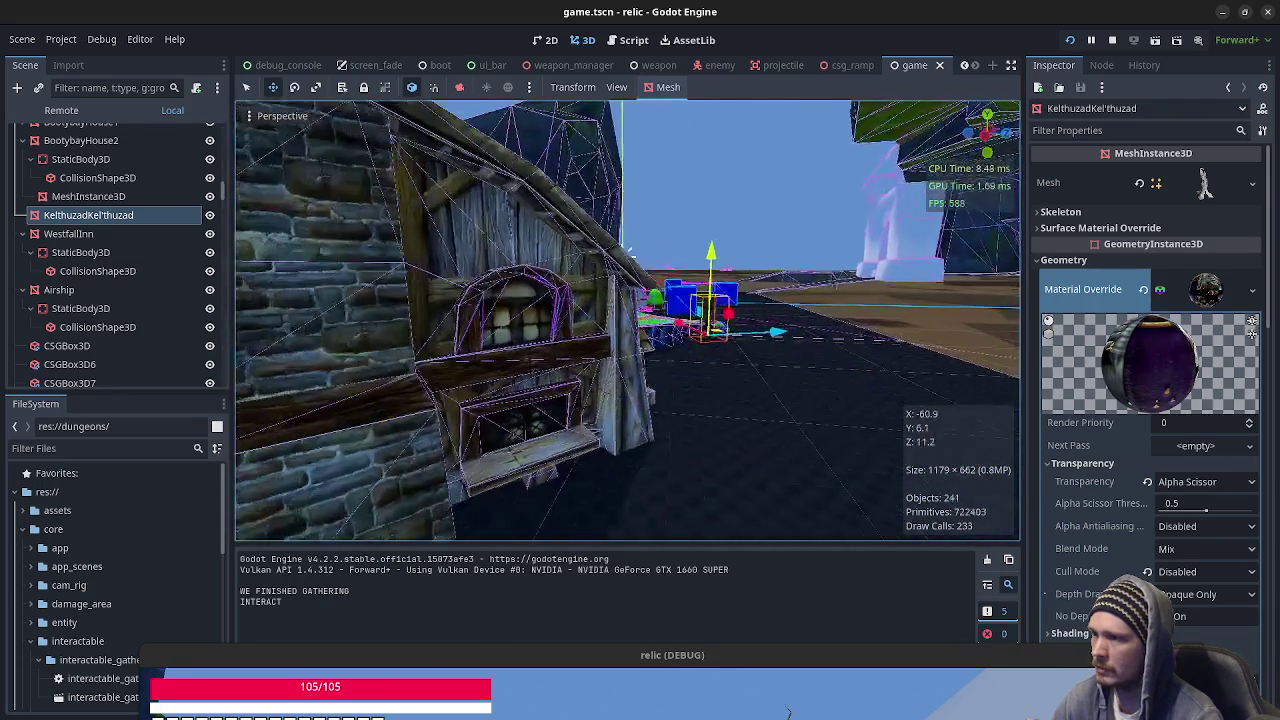
# Frame Kel'thuzad, then fly on past the blue house to the tower village.
pyautogui.press('w')
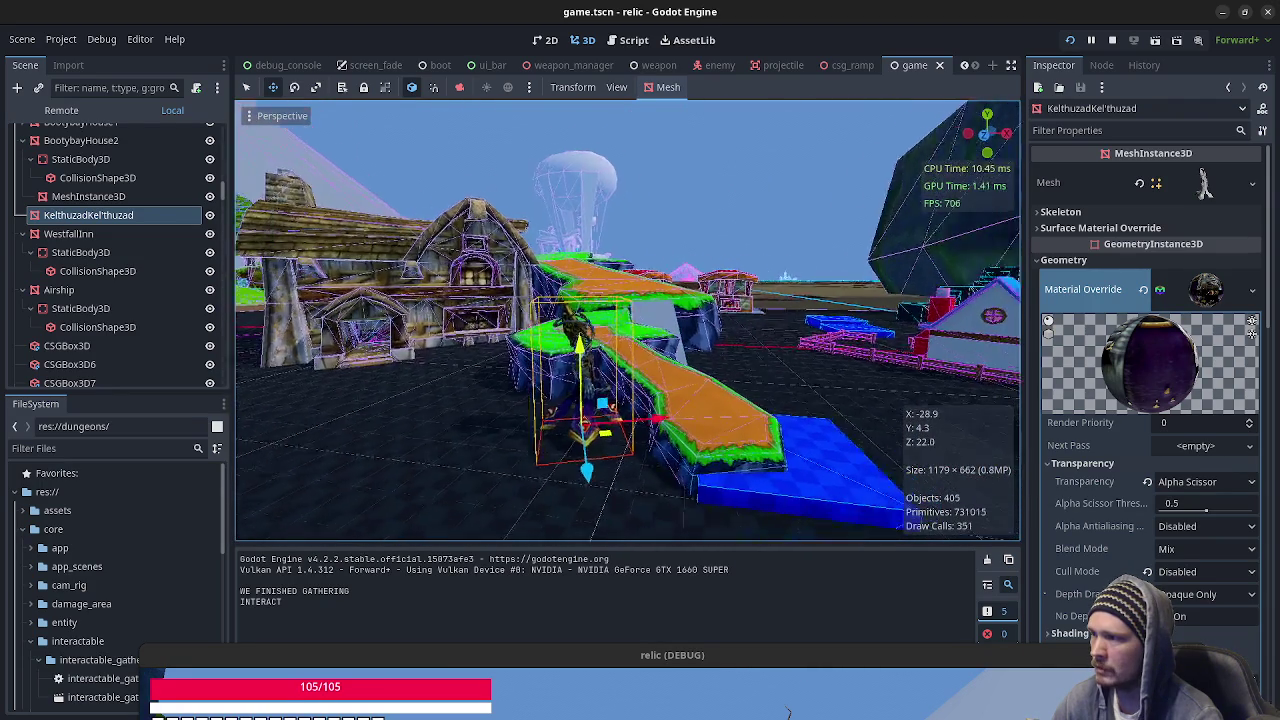
pyautogui.press('f')
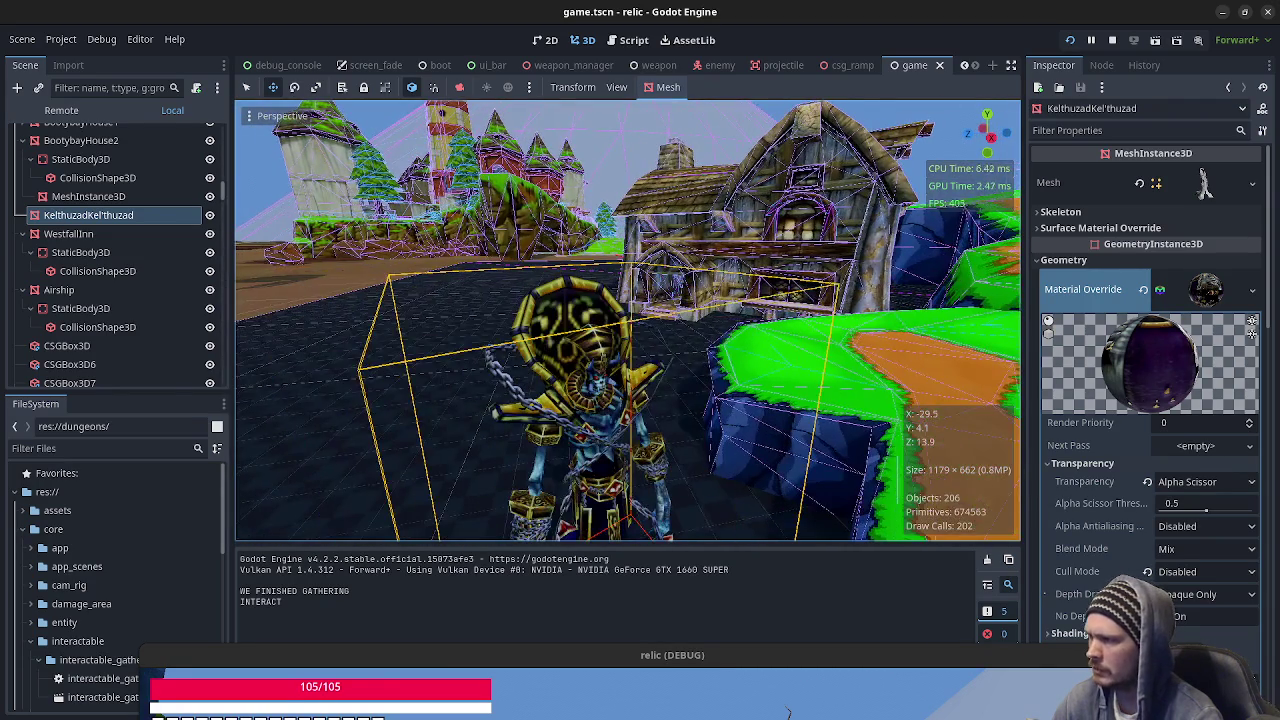
pyautogui.press('w')
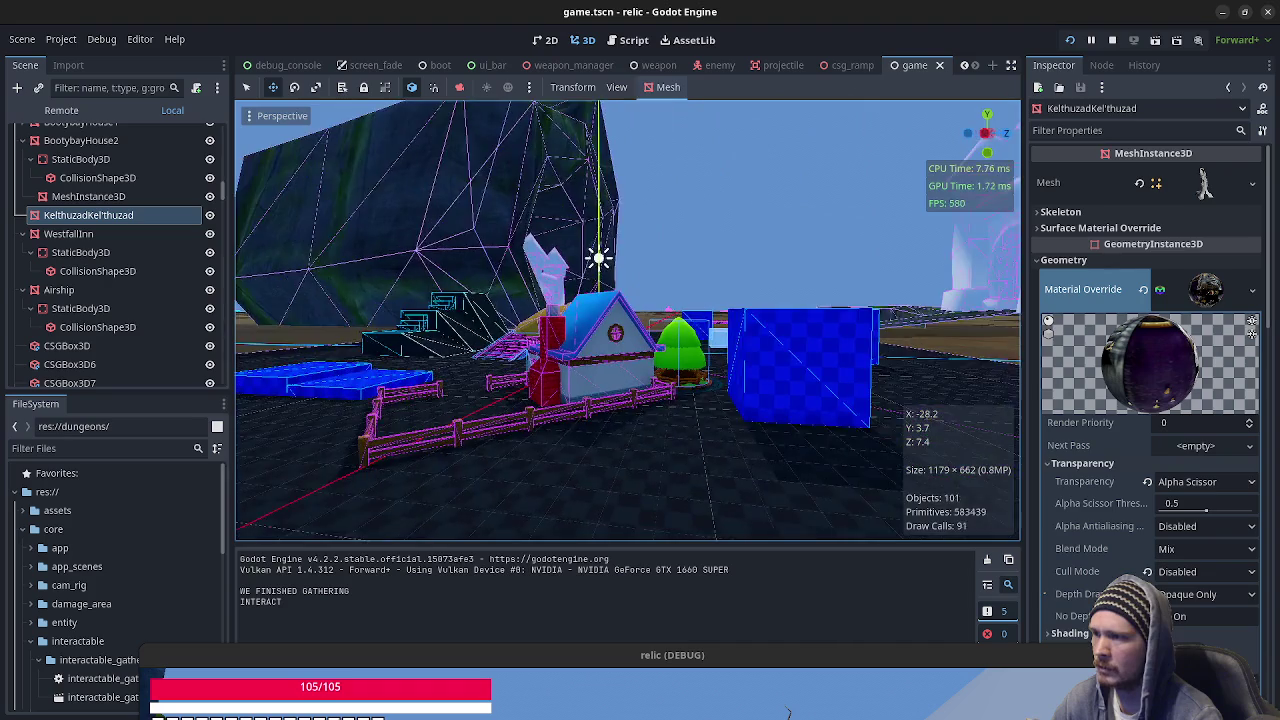
pyautogui.press('w')
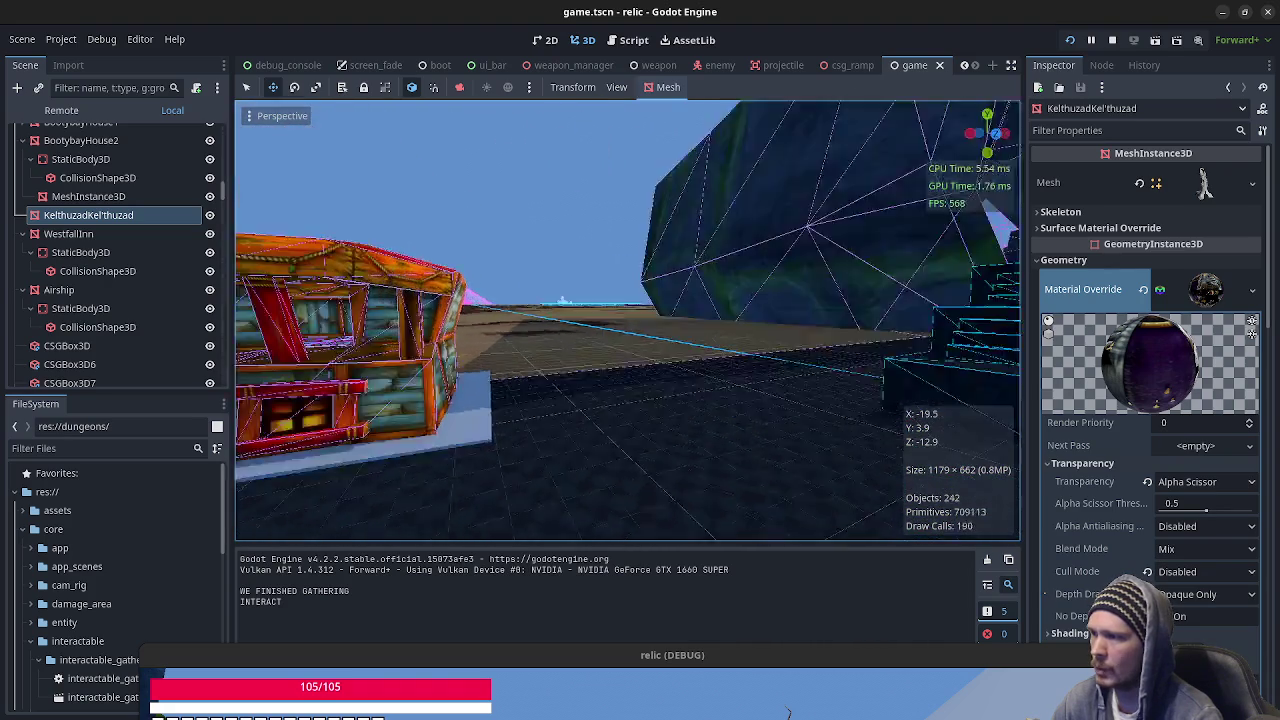
pyautogui.press('w')
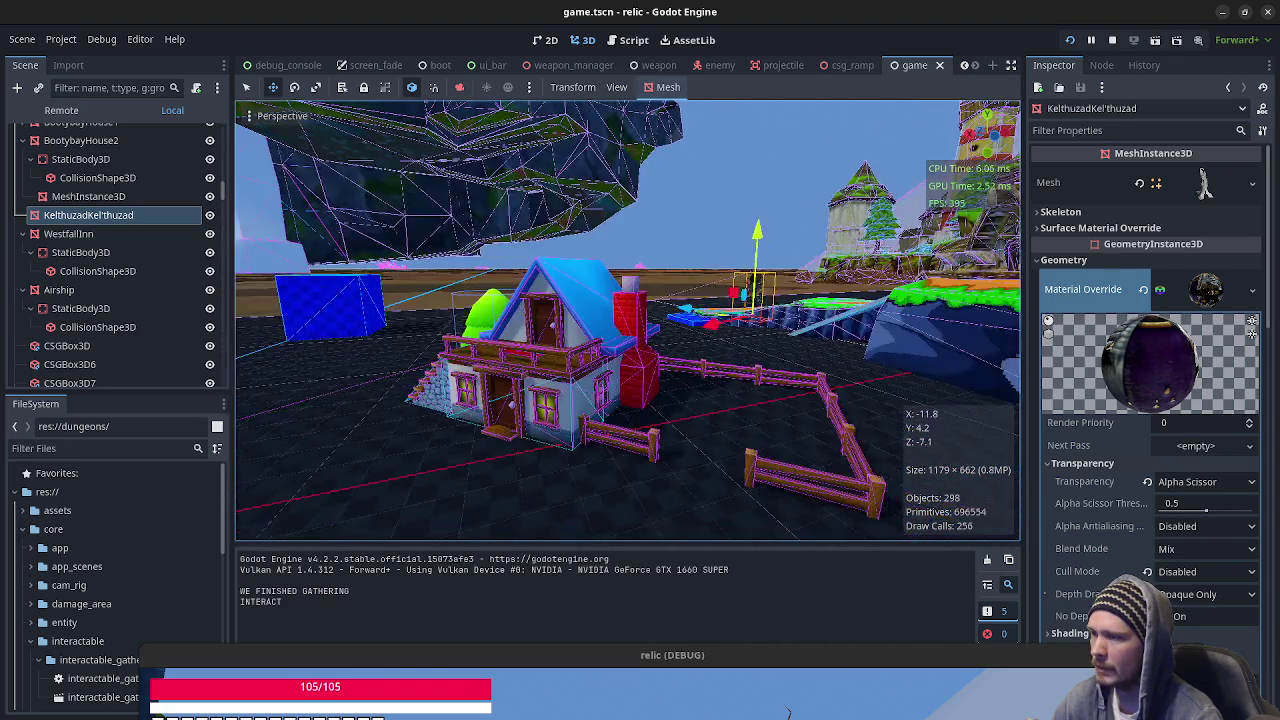
pyautogui.press('w')
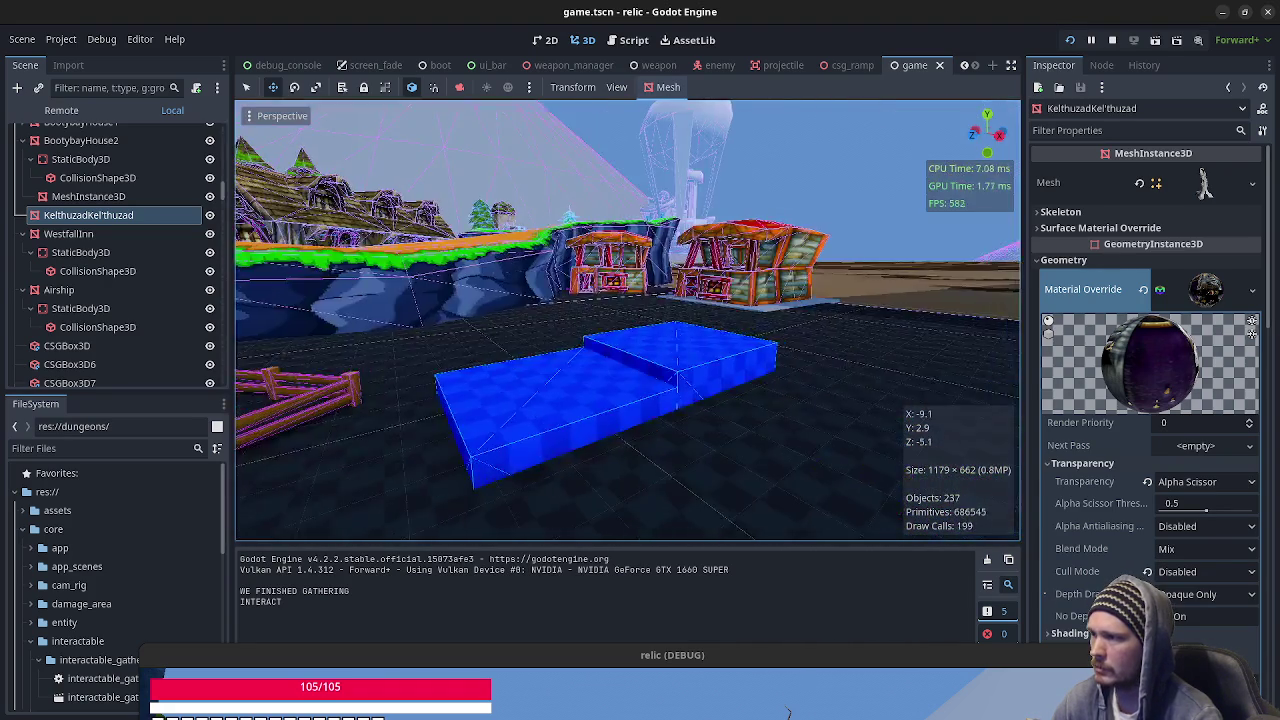
pyautogui.press('w')
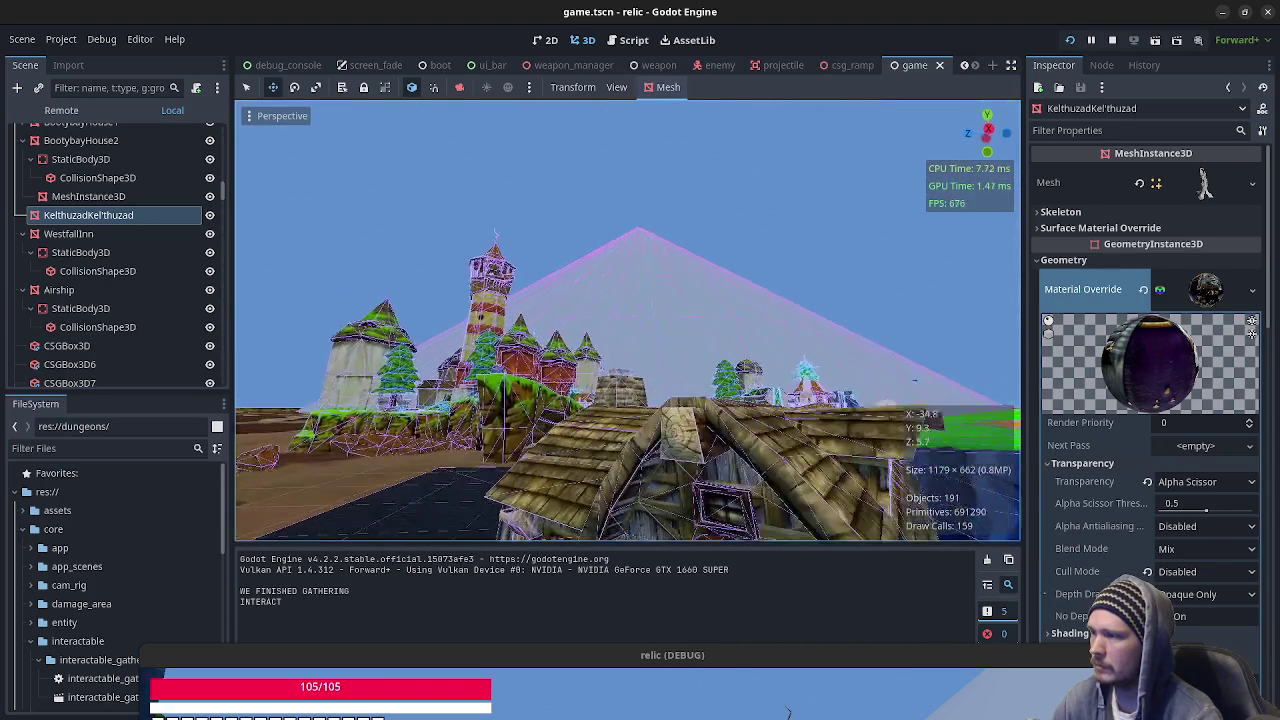
pyautogui.press('w')
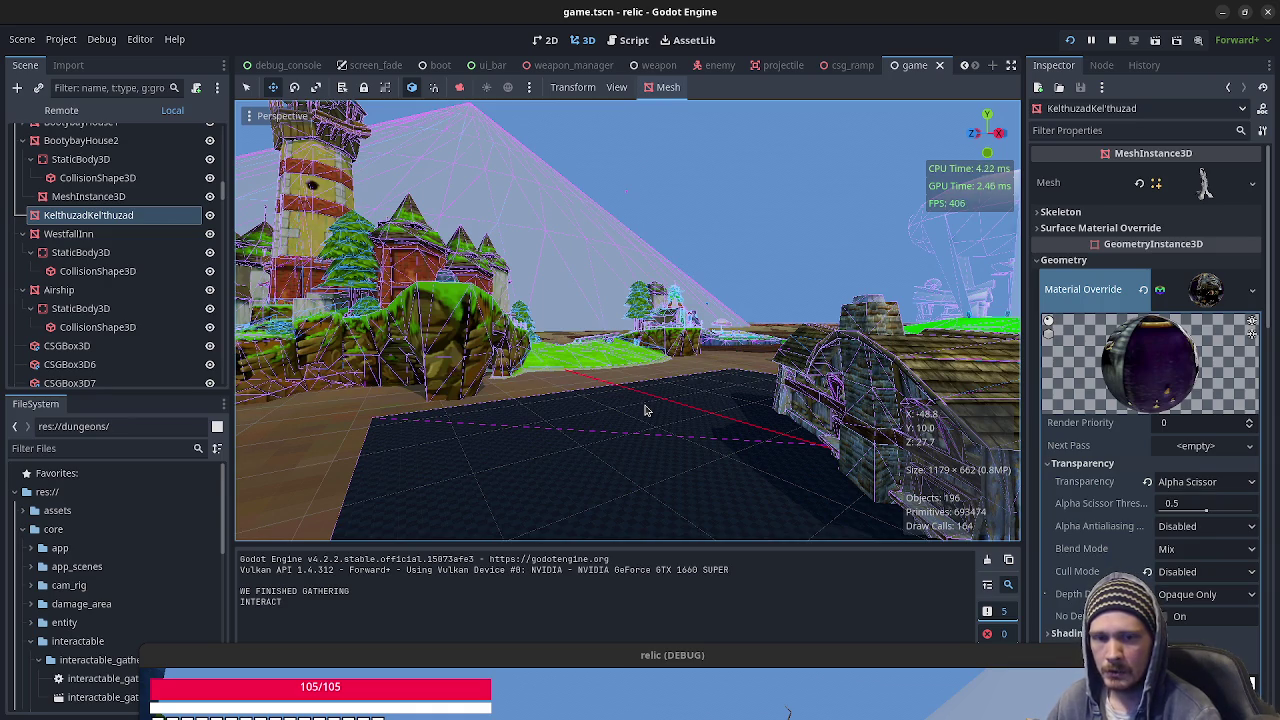
# Move the viewport camera, then drag the running relic game window into full view.
pyautogui.moveTo(652, 420)
pyautogui.mouseDown()
pyautogui.moveTo(620, 390)
pyautogui.moveTo(670, 350)
pyautogui.moveTo(620, 368)
pyautogui.moveTo(584, 362)
pyautogui.moveTo(620, 370)
pyautogui.moveTo(678, 311)
pyautogui.mouseUp()
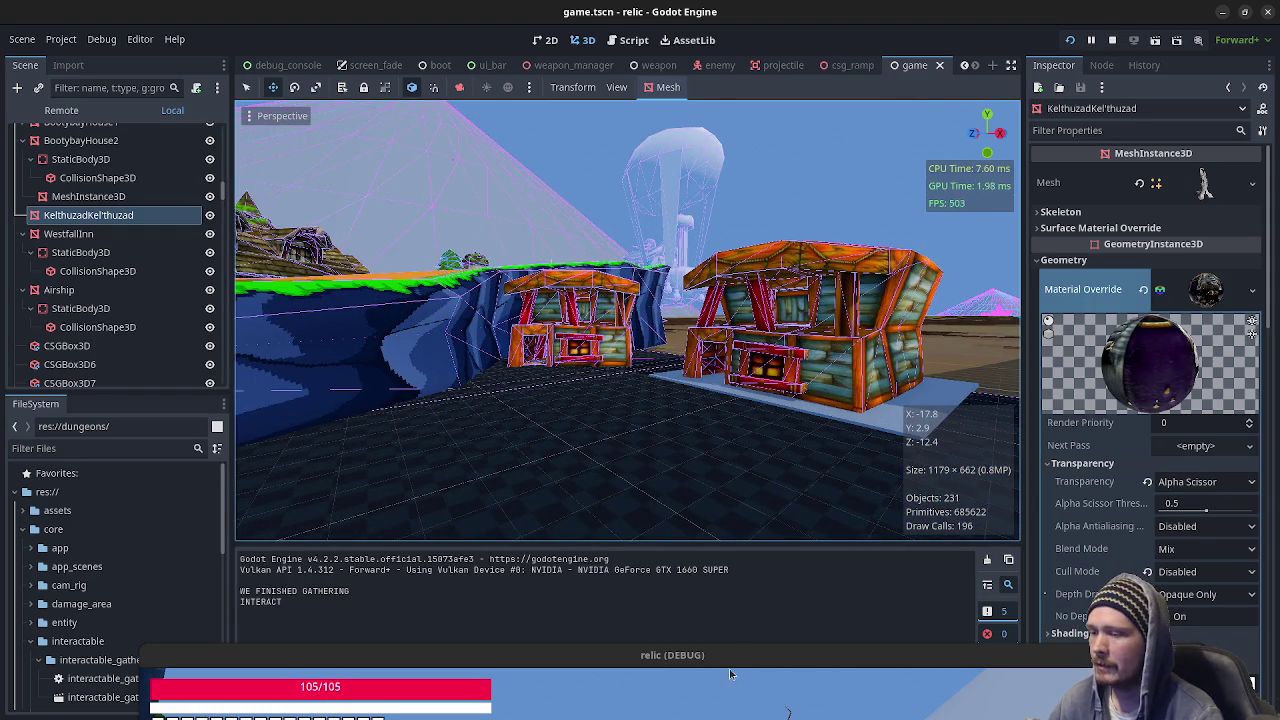
pyautogui.moveTo(729, 655); pyautogui.dragTo(655, 84)
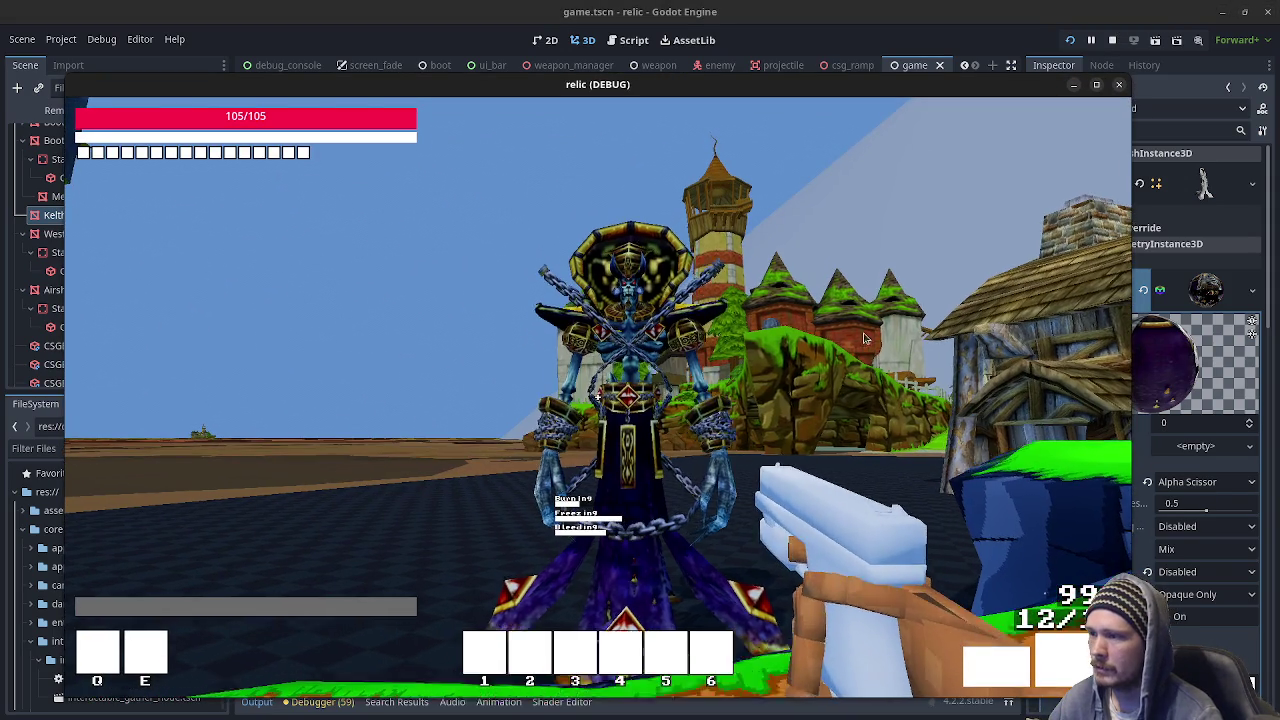
# Check the in-game stats panel, restart then stop the relic game, and quit its editor.
pyautogui.press('Tab')
pyautogui.press('Tab')
pyautogui.click(1071, 40)
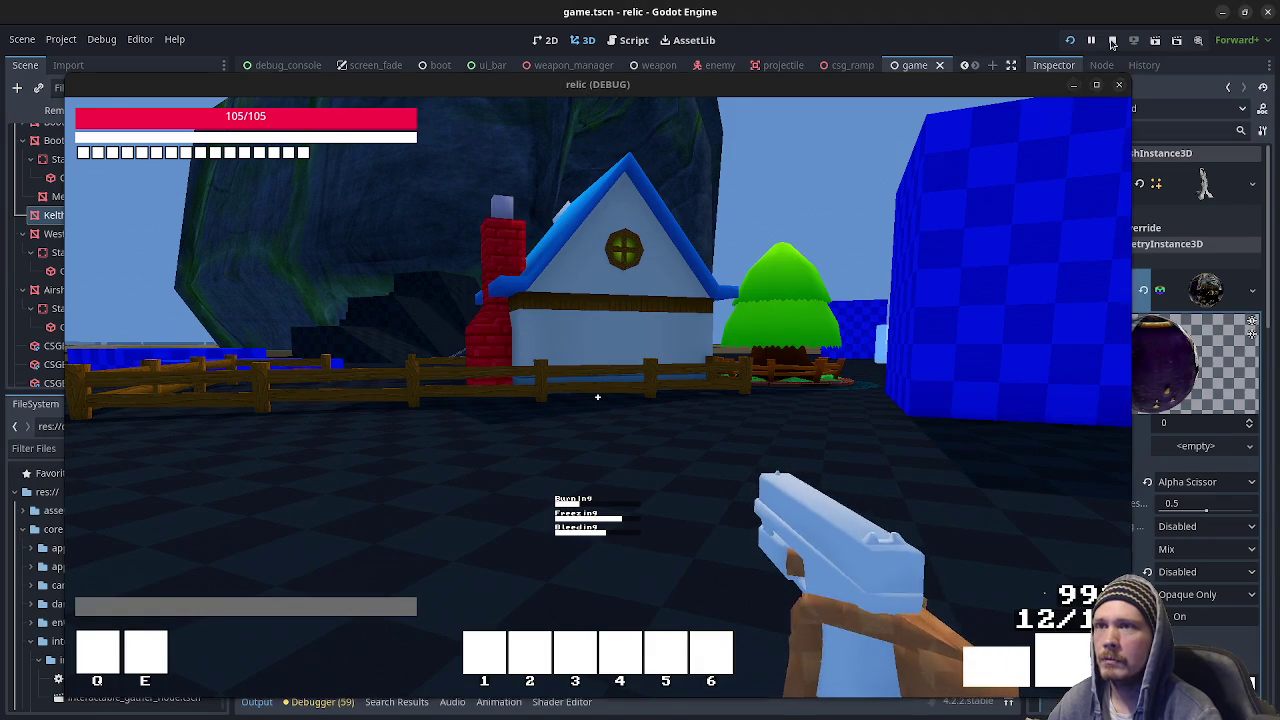
pyautogui.click(1119, 84)
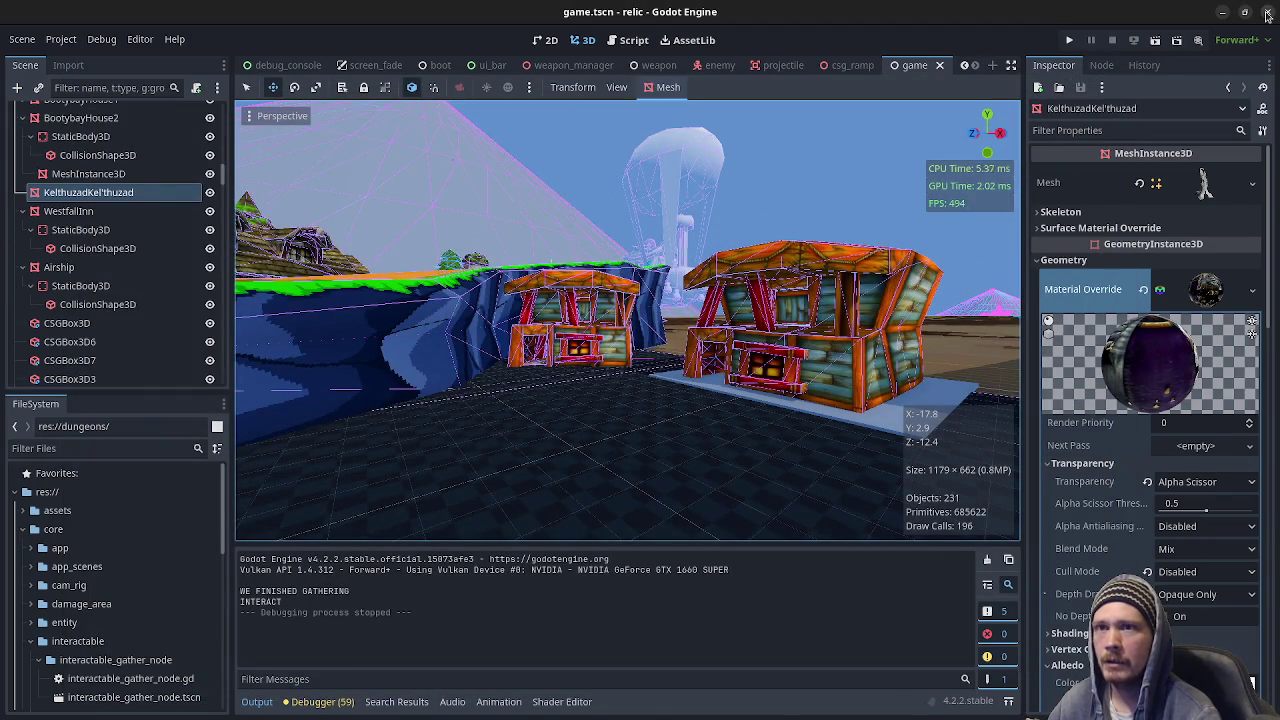
pyautogui.click(1267, 13)
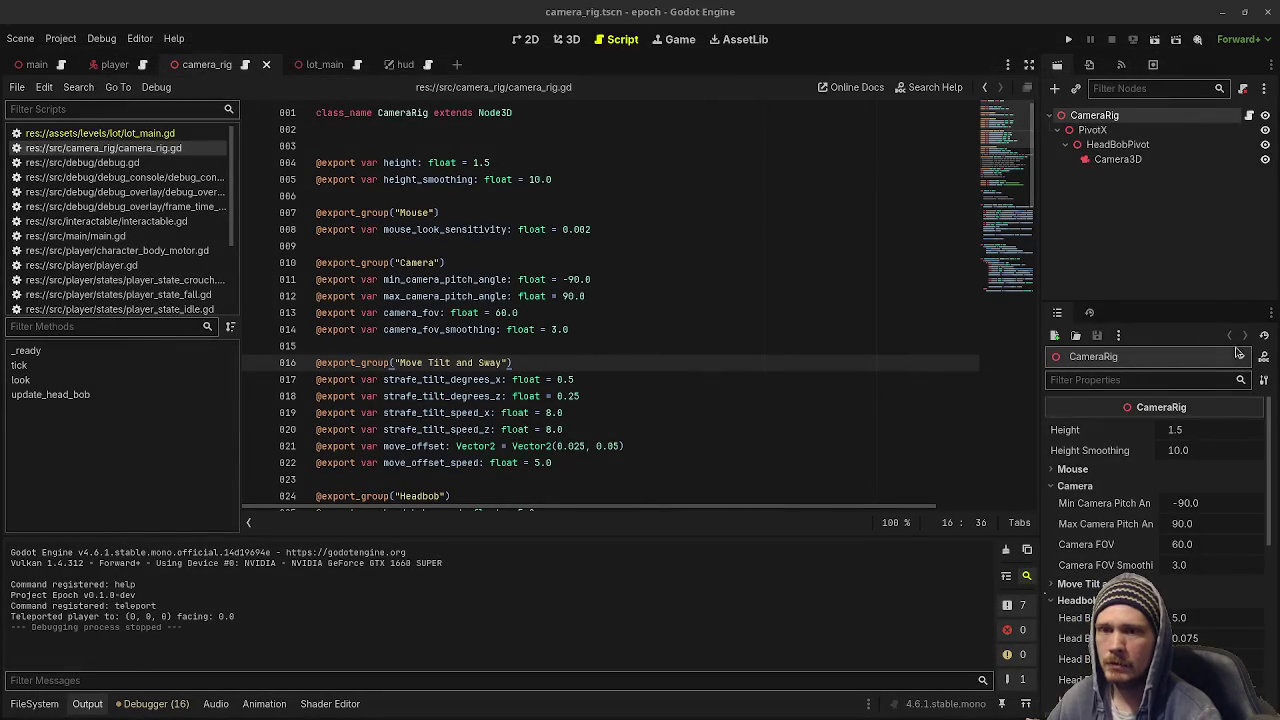
# In Obsidian's Tasks board, re-edit the refactor CameraRig card title, then return to Godot.
pyautogui.hotkey('alt', 'Tab')
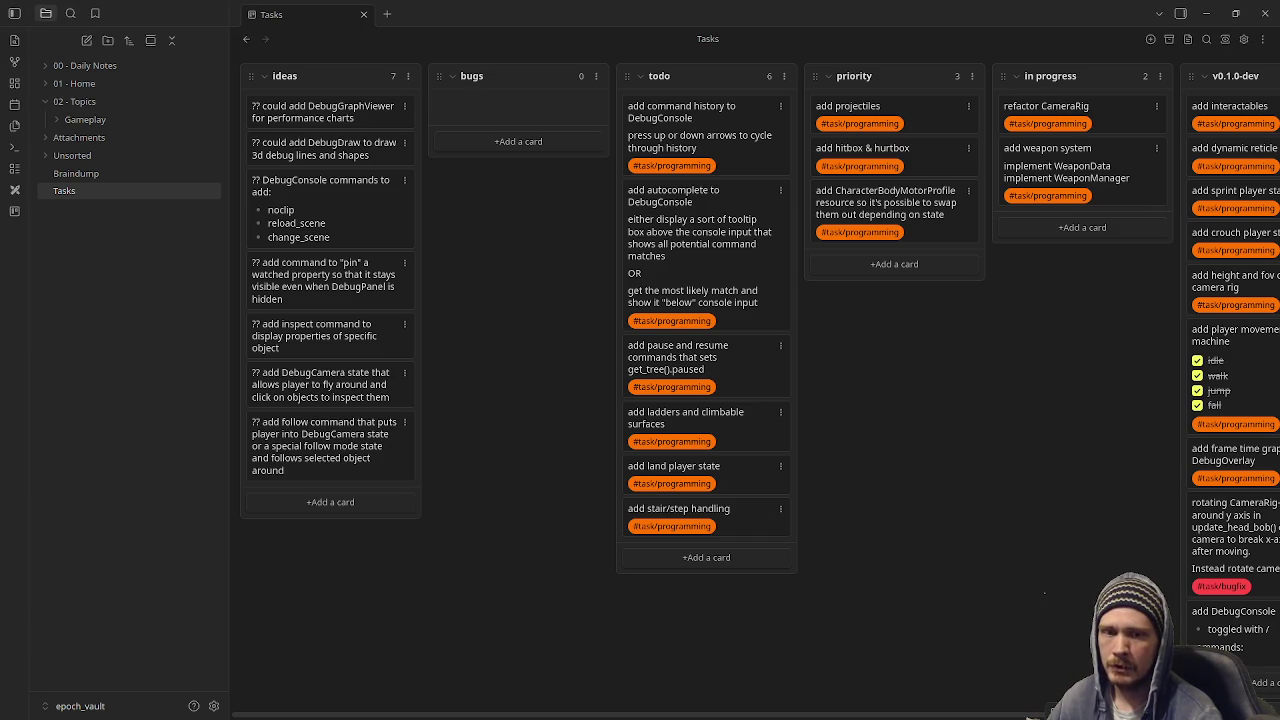
pyautogui.doubleClick(1120, 112)
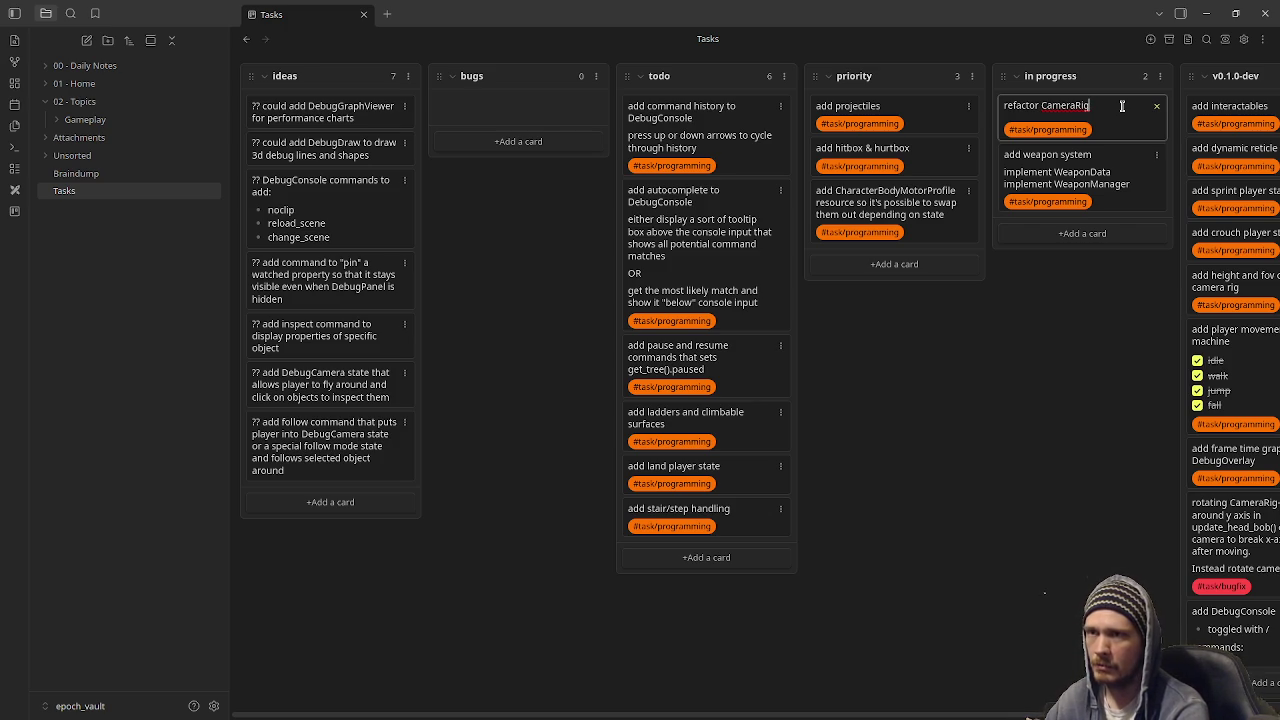
pyautogui.press('Return')
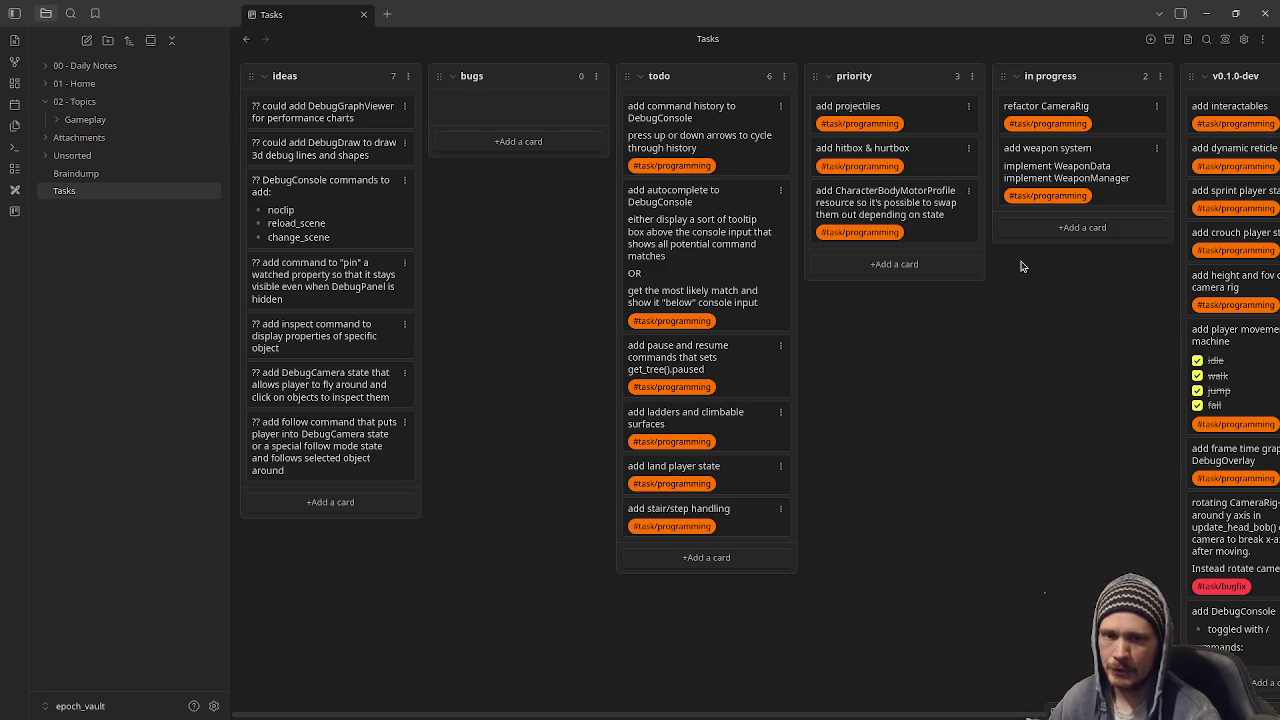
pyautogui.click(1208, 18)
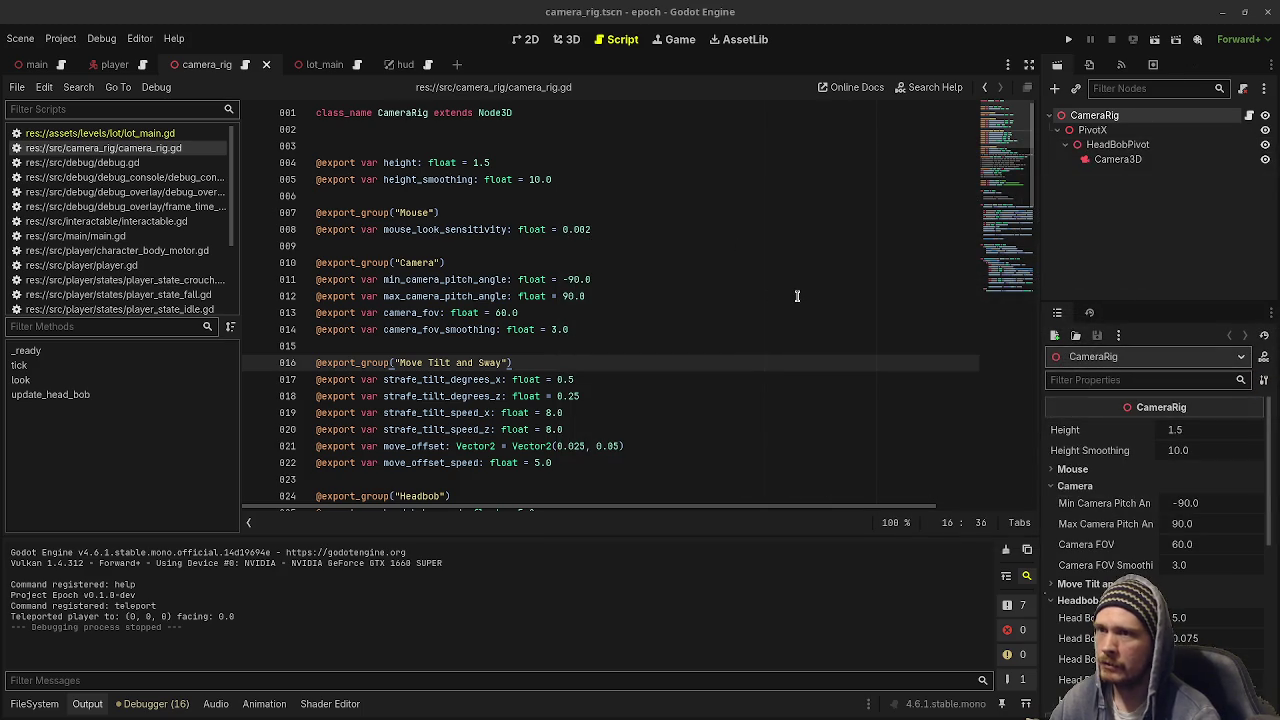
# Review the camera_rig scene and clear the Scene dock selection.
pyautogui.moveTo(543, 283)
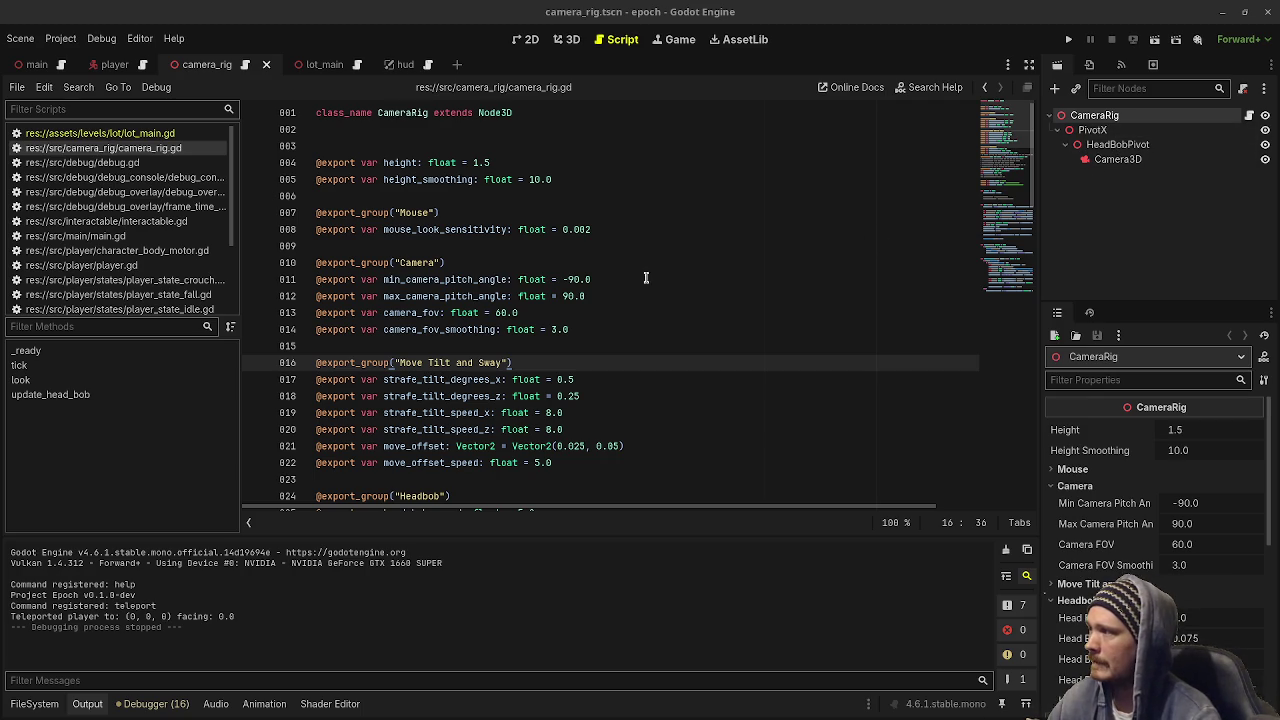
pyautogui.scroll(-3, 145, 278)
pyautogui.scroll(3, 145, 278)
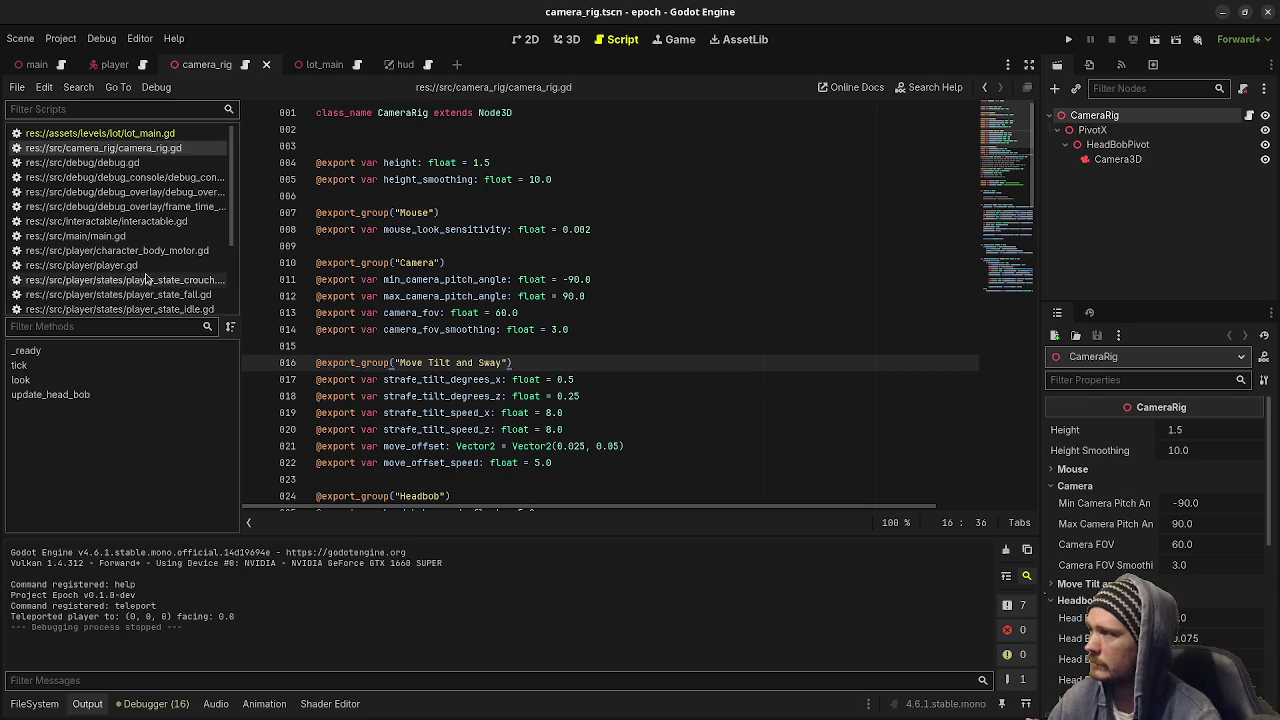
pyautogui.click(1168, 253)
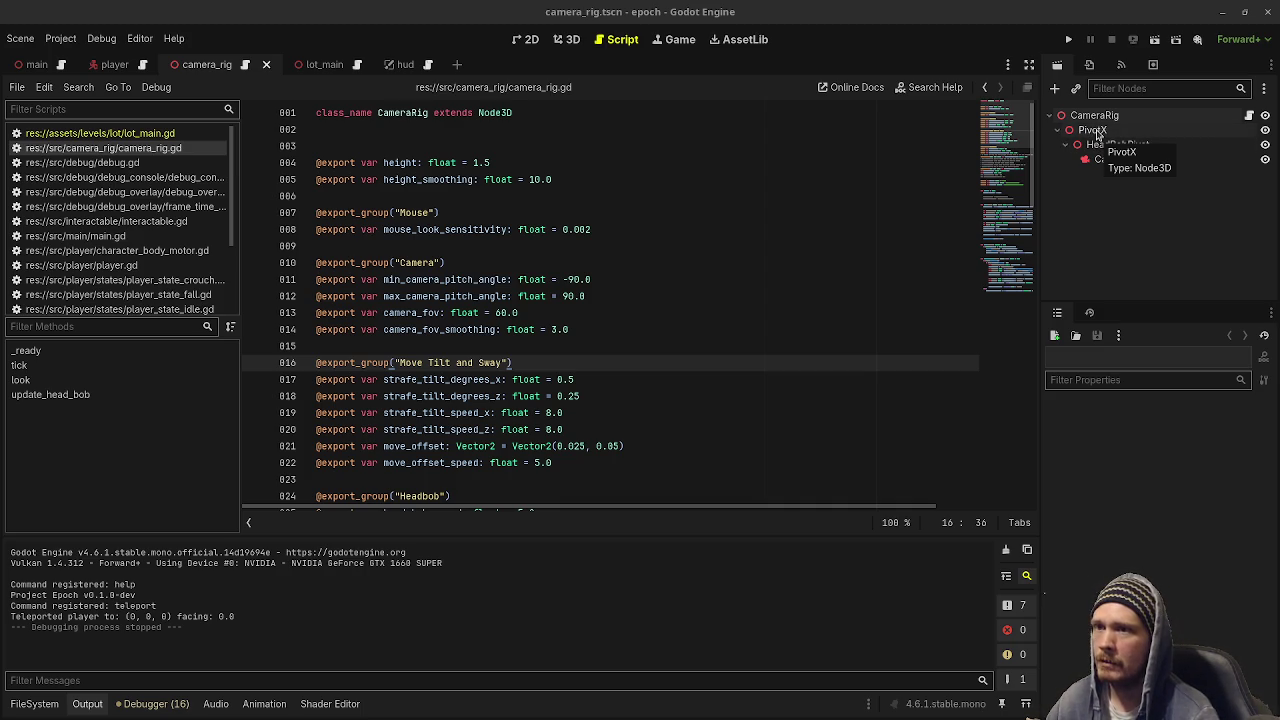
# Inspect PivotX, CameraRig's exported settings and HeadBobPivot, then open the player scene.
pyautogui.click(1094, 131)
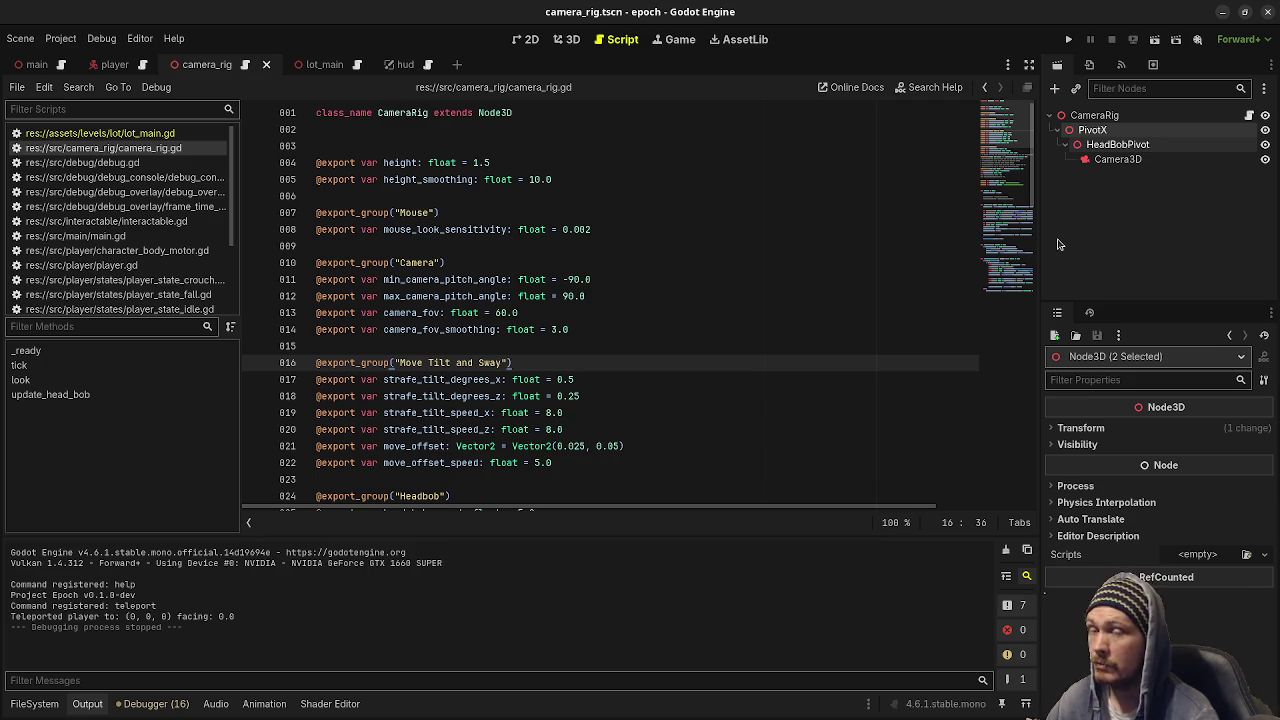
pyautogui.click(1086, 121)
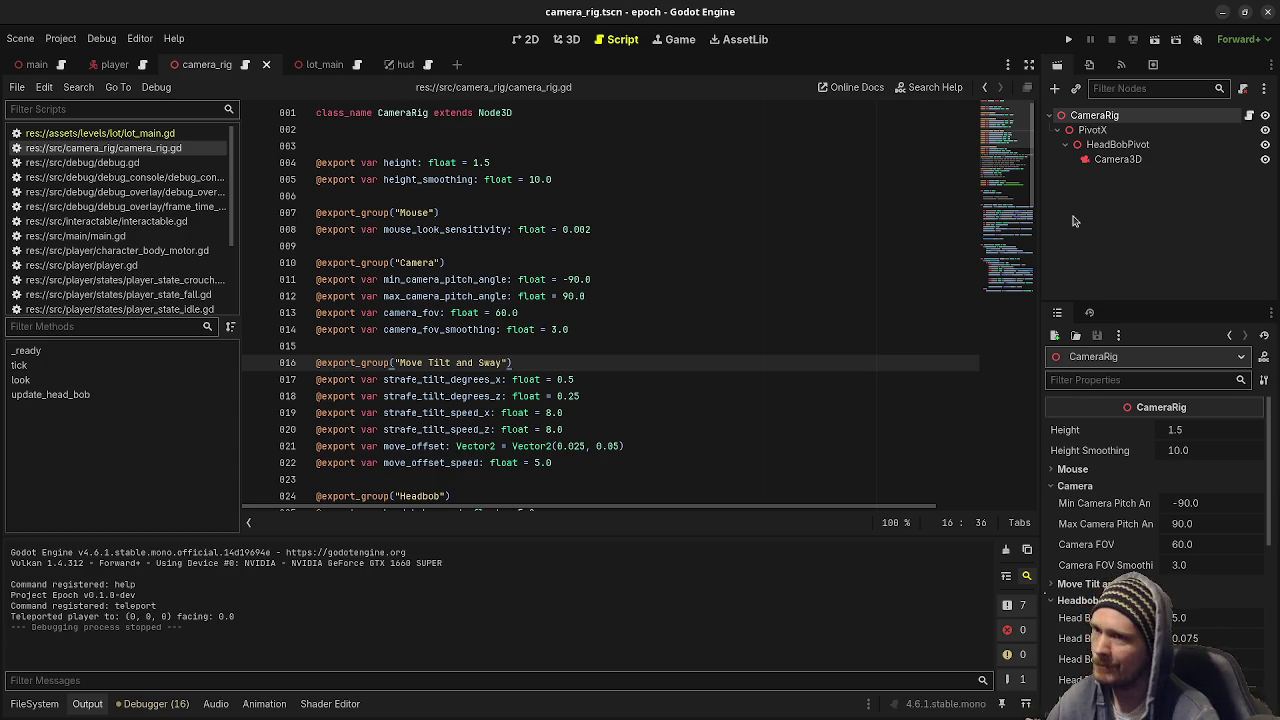
pyautogui.click(1092, 131)
pyautogui.keyDown('shift'); pyautogui.click(1099, 145); pyautogui.keyUp('shift')
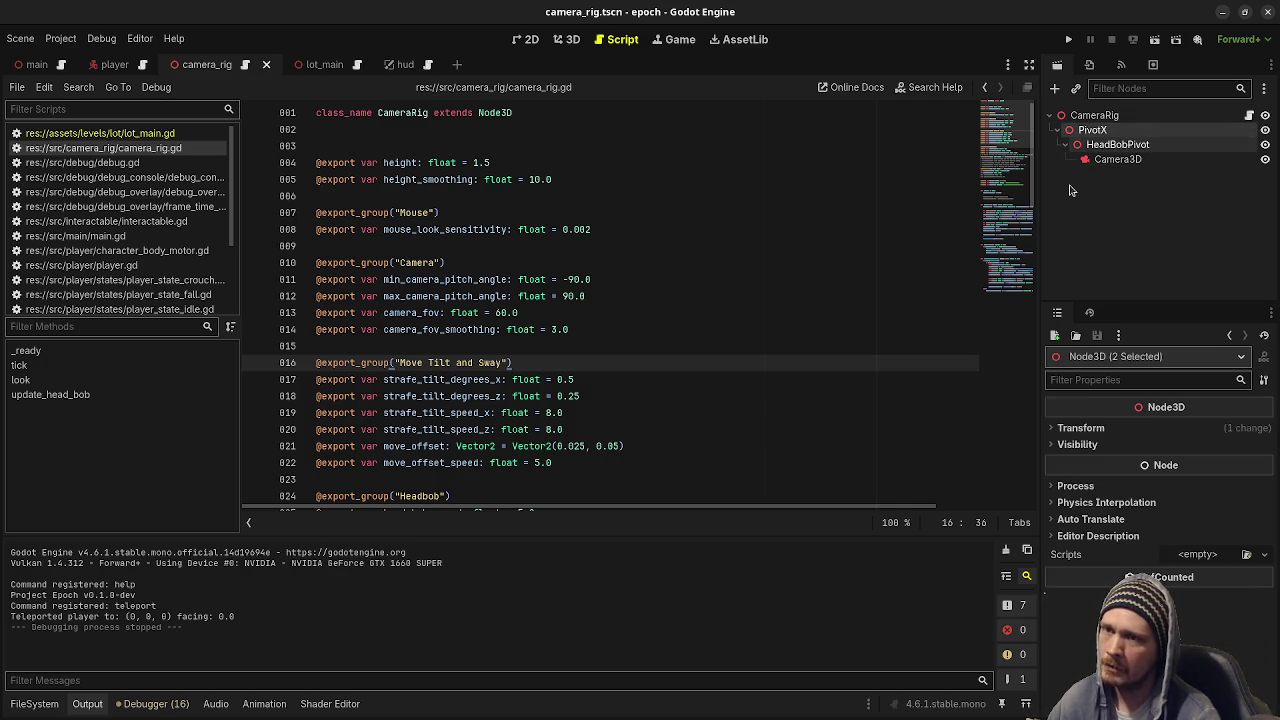
pyautogui.click(1106, 150)
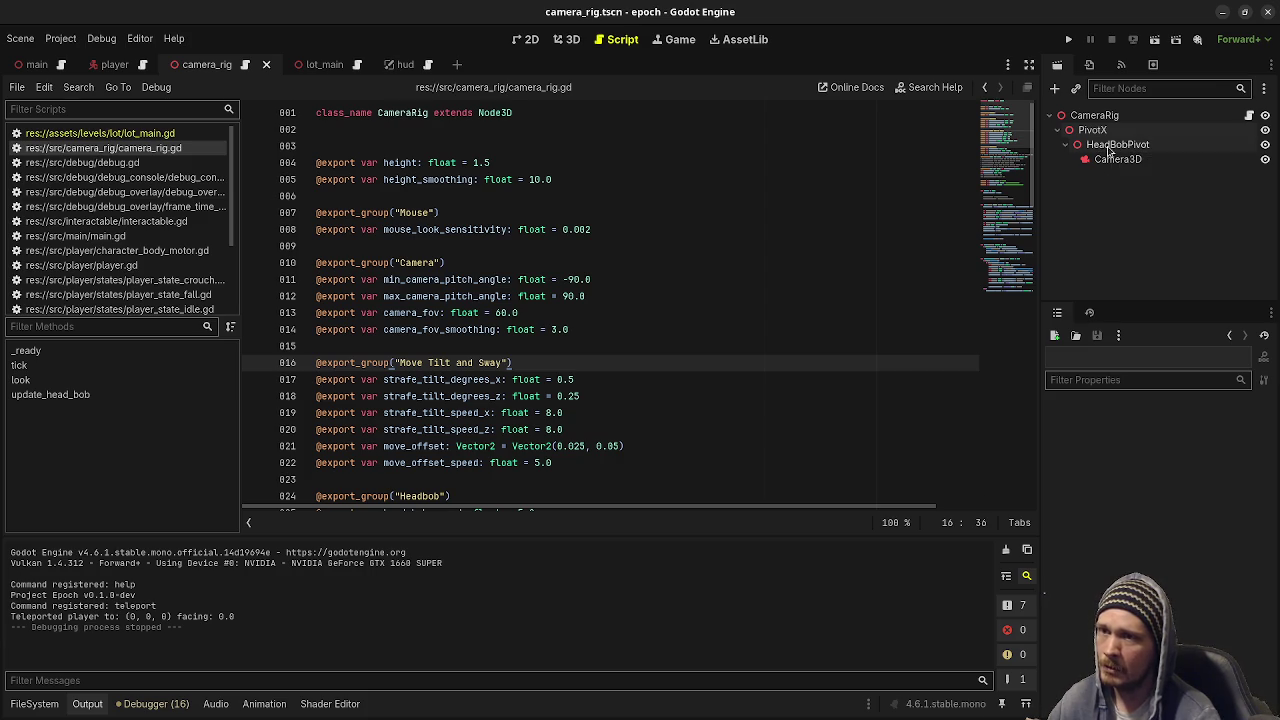
pyautogui.click(1112, 146)
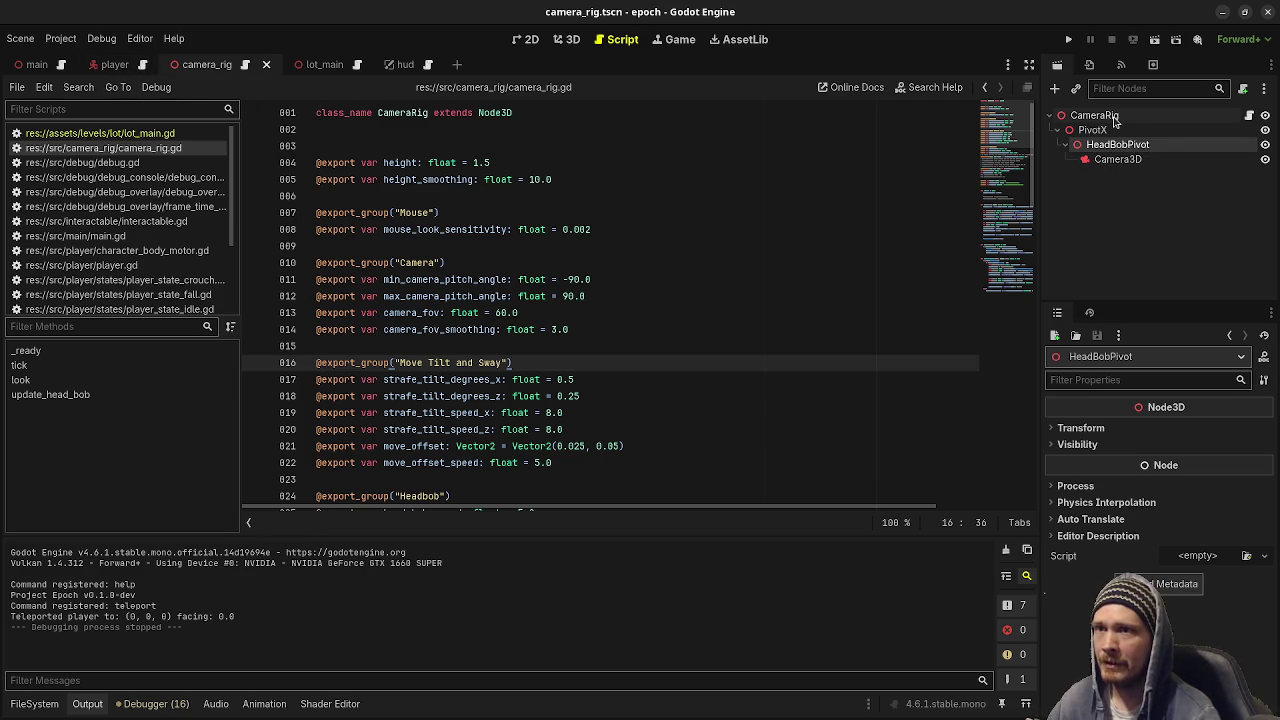
pyautogui.click(120, 65)
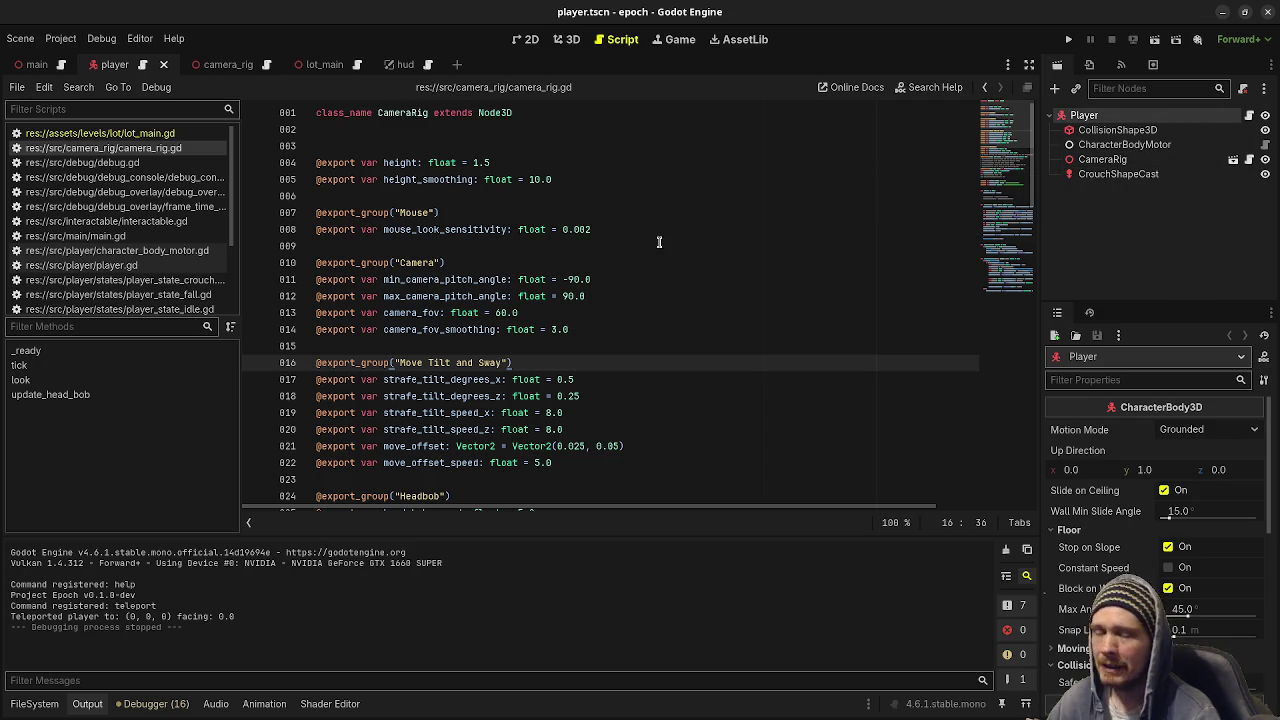
# Flip between the camera_rig and player scene tabs to compare them, ending on camera_rig.
pyautogui.click(228, 64)
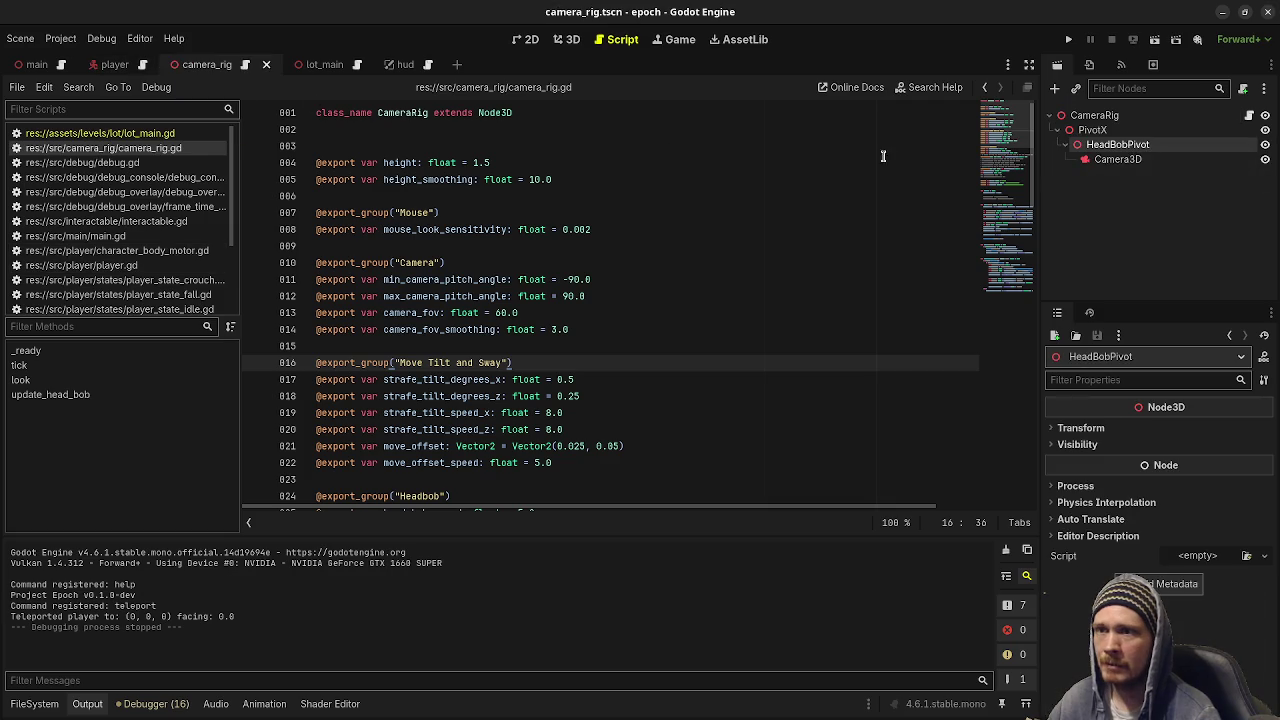
pyautogui.click(114, 64)
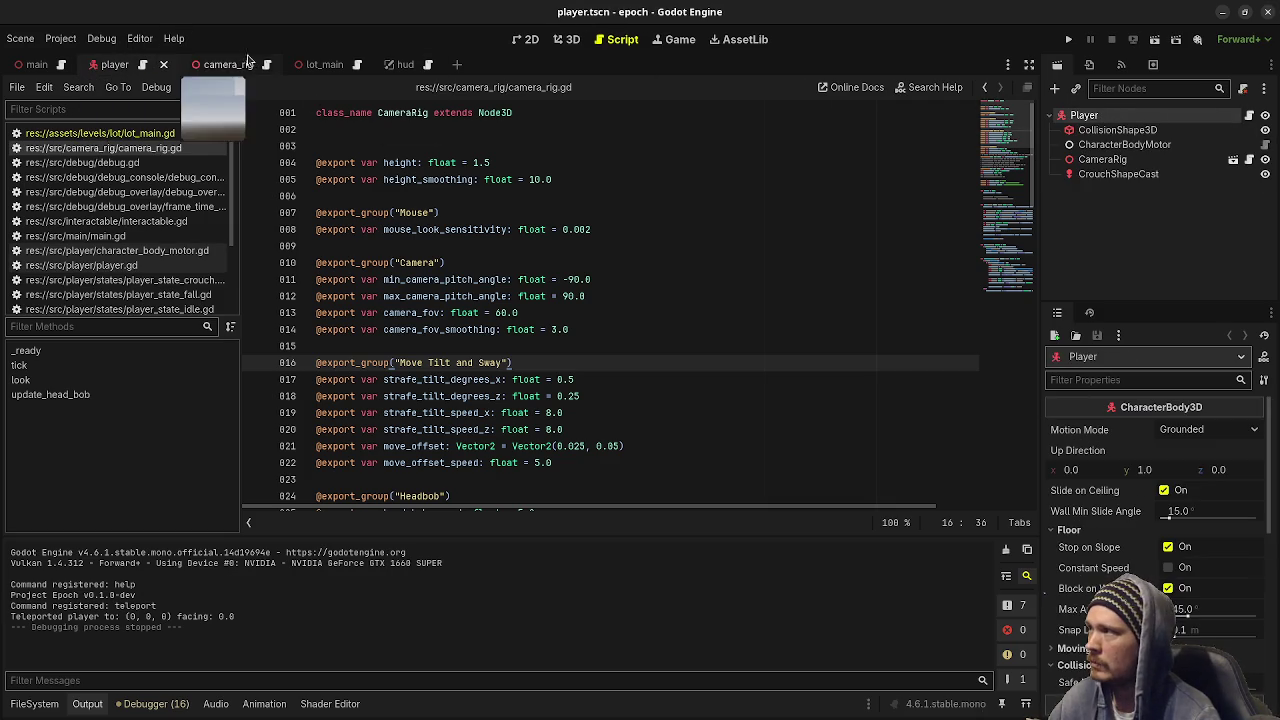
pyautogui.click(220, 64)
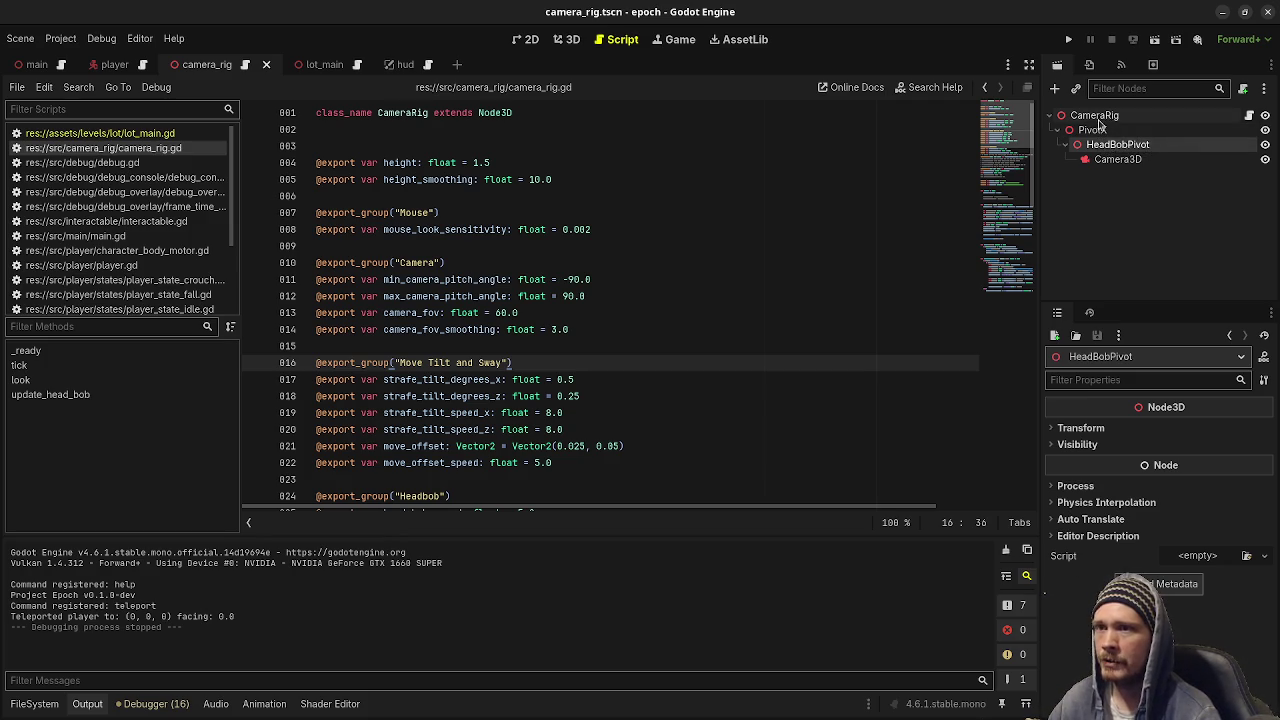
pyautogui.click(1095, 116)
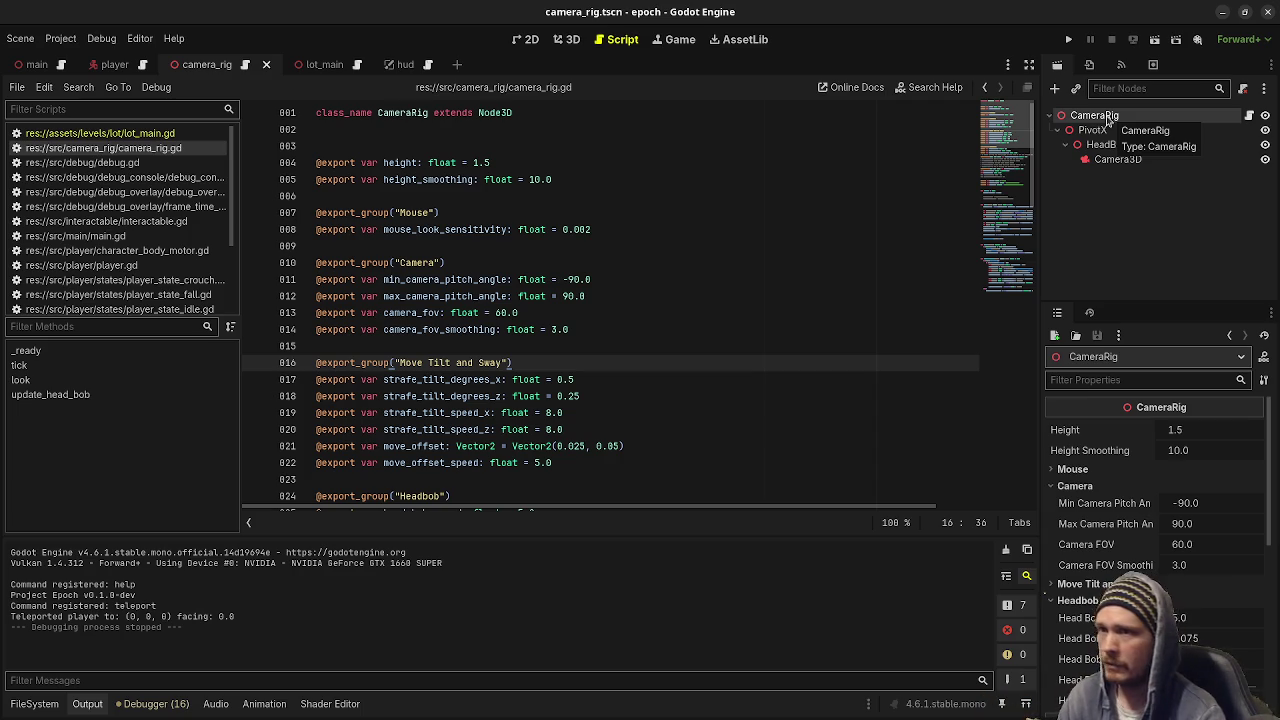
pyautogui.click(1100, 131)
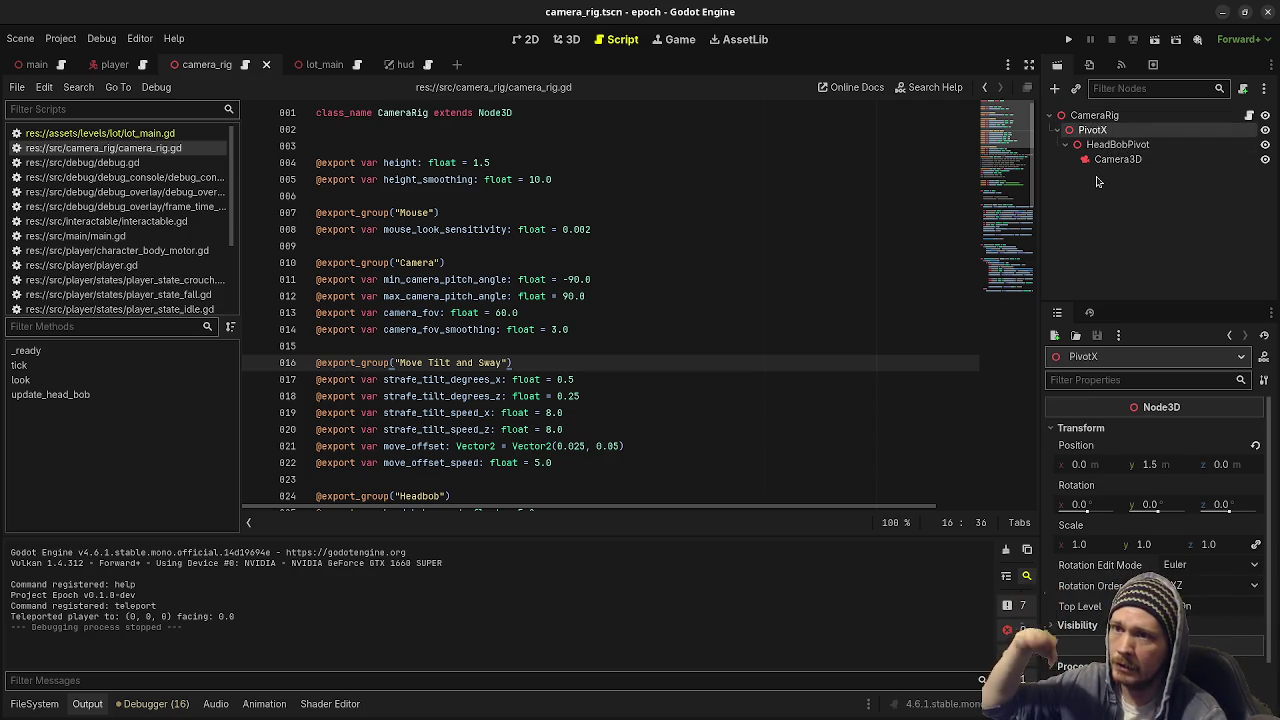
pyautogui.click(1110, 147)
pyautogui.click(1099, 160)
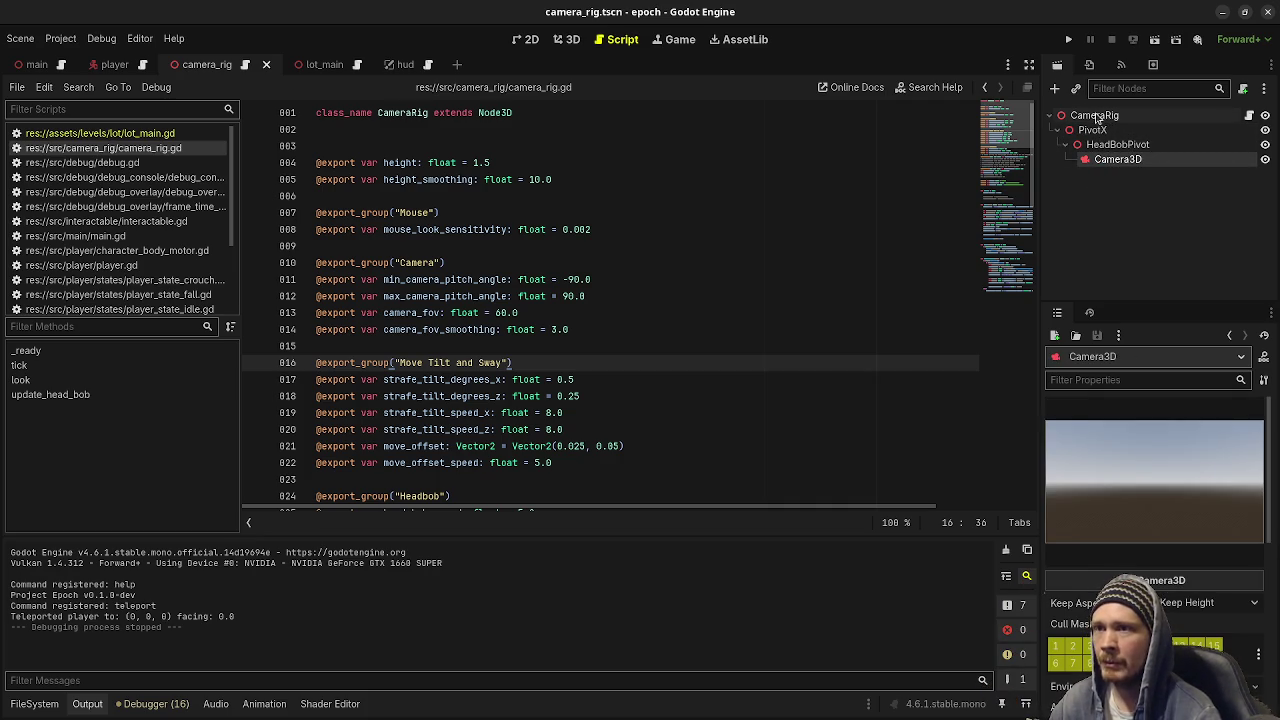
pyautogui.click(1095, 116)
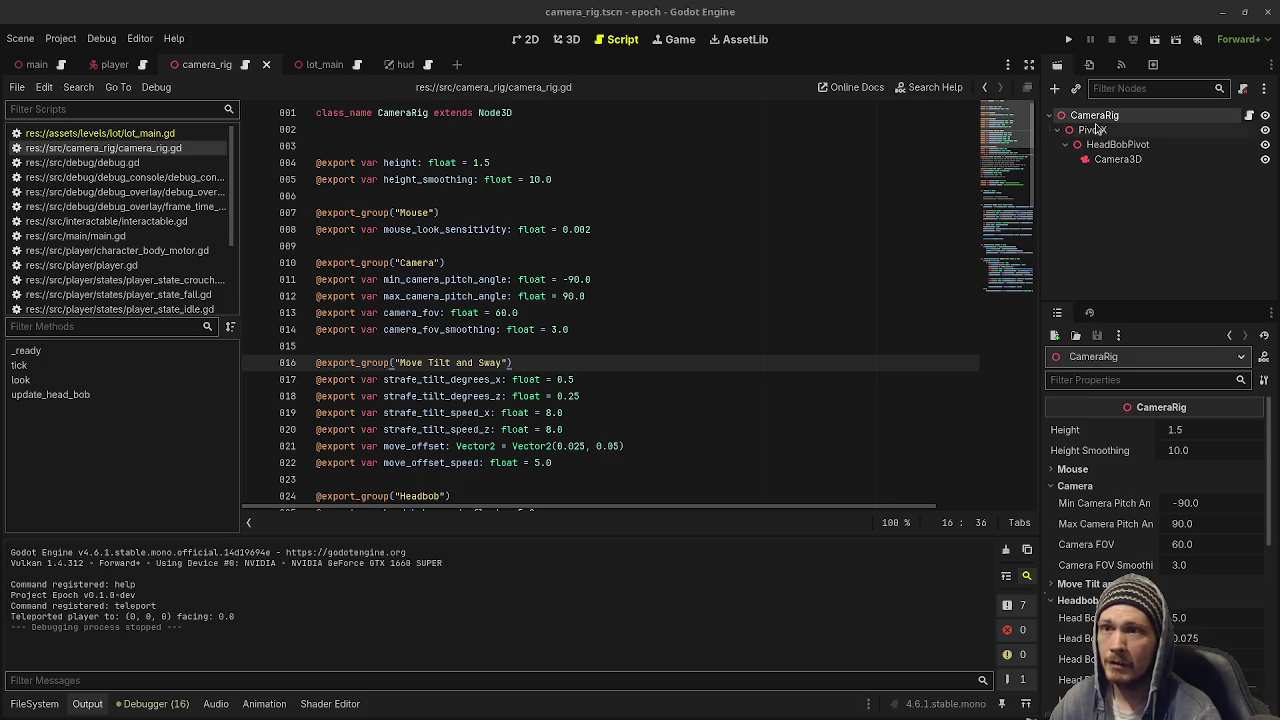
pyautogui.click(1098, 131)
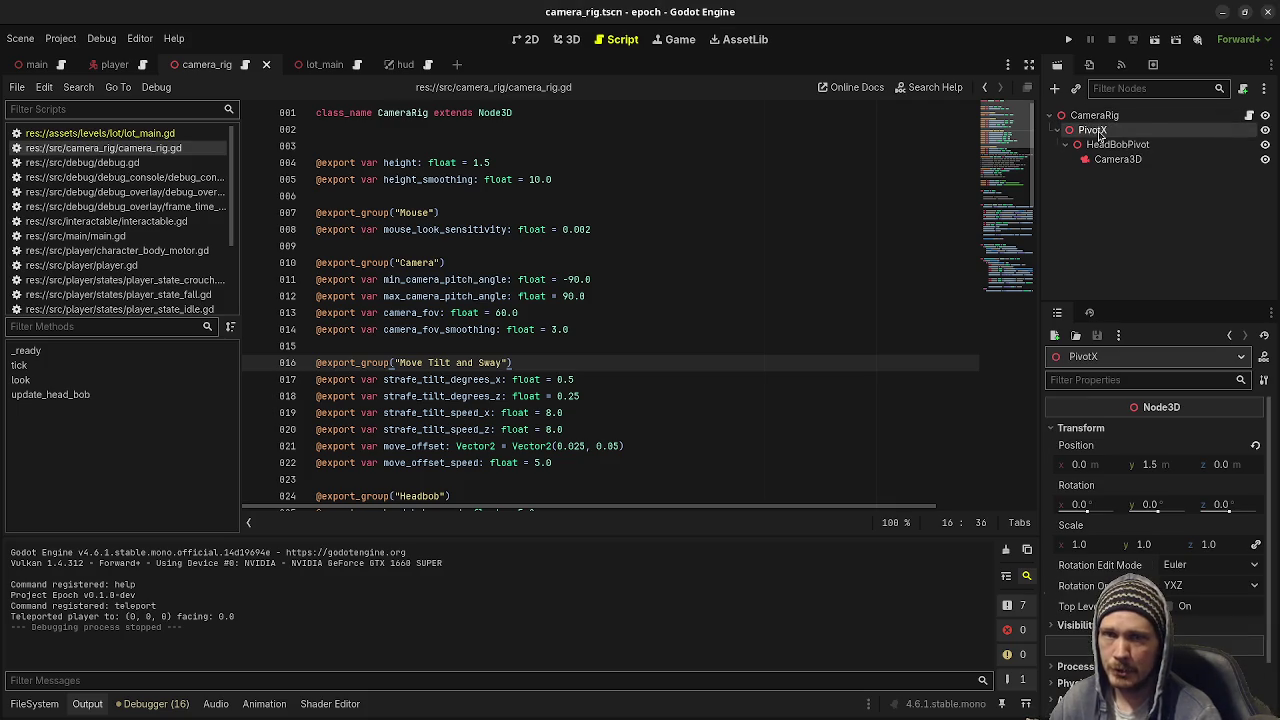
pyautogui.click(1103, 148)
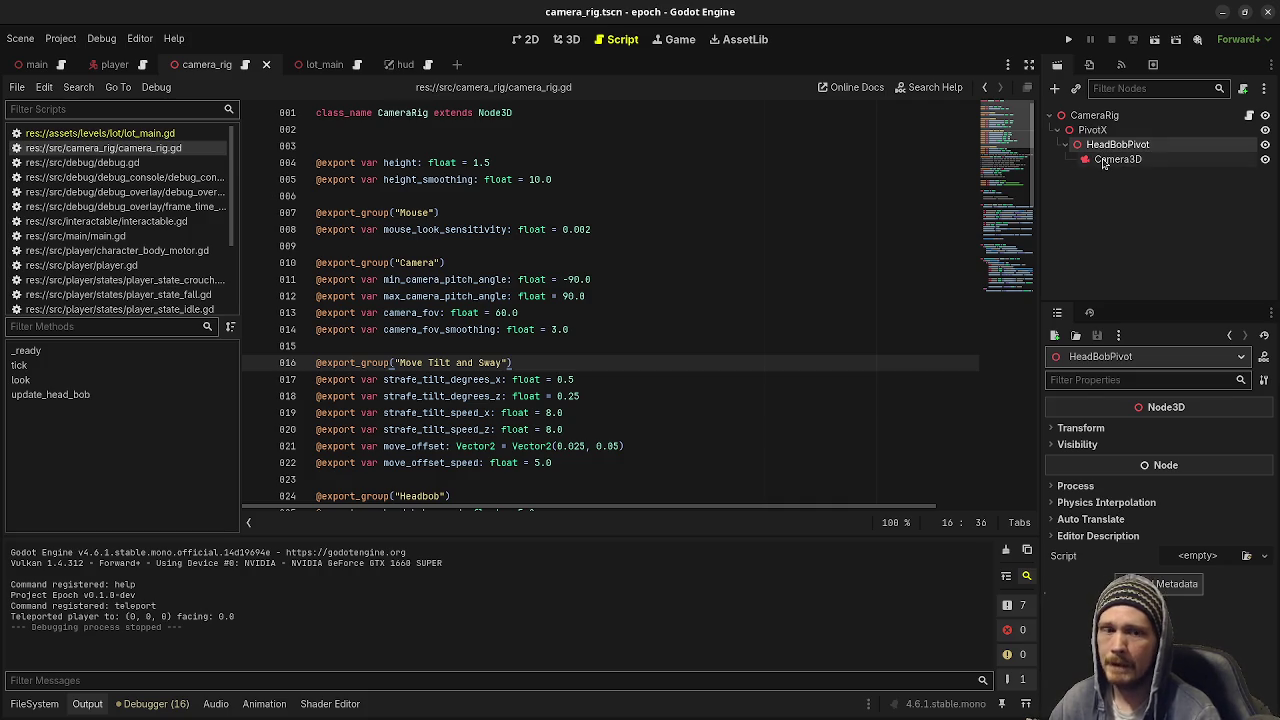
pyautogui.click(1115, 159)
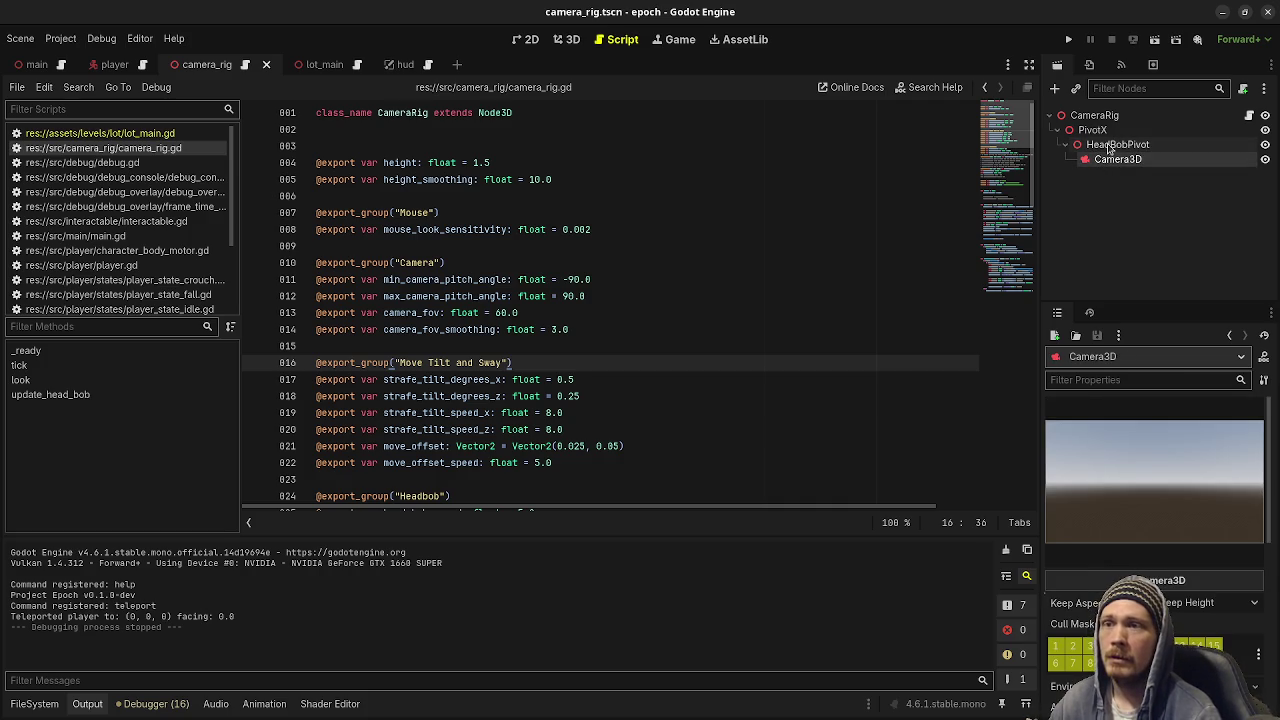
pyautogui.click(1120, 146)
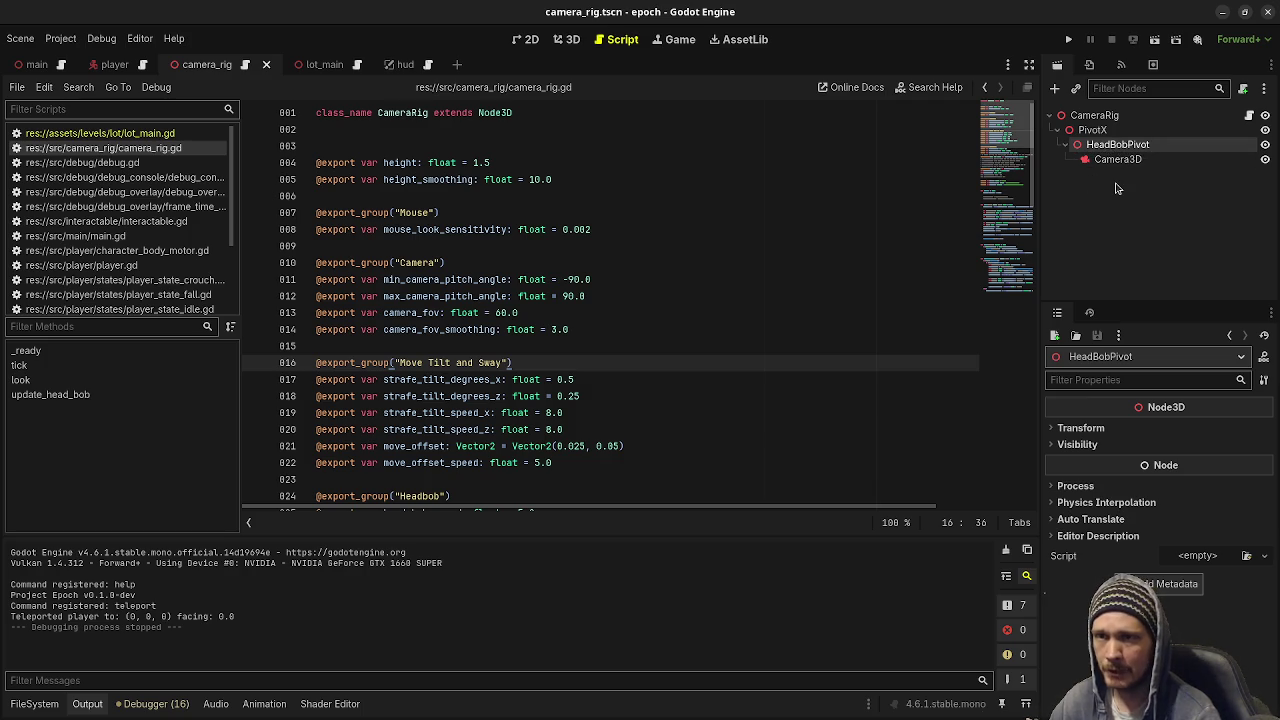
pyautogui.click(1109, 118)
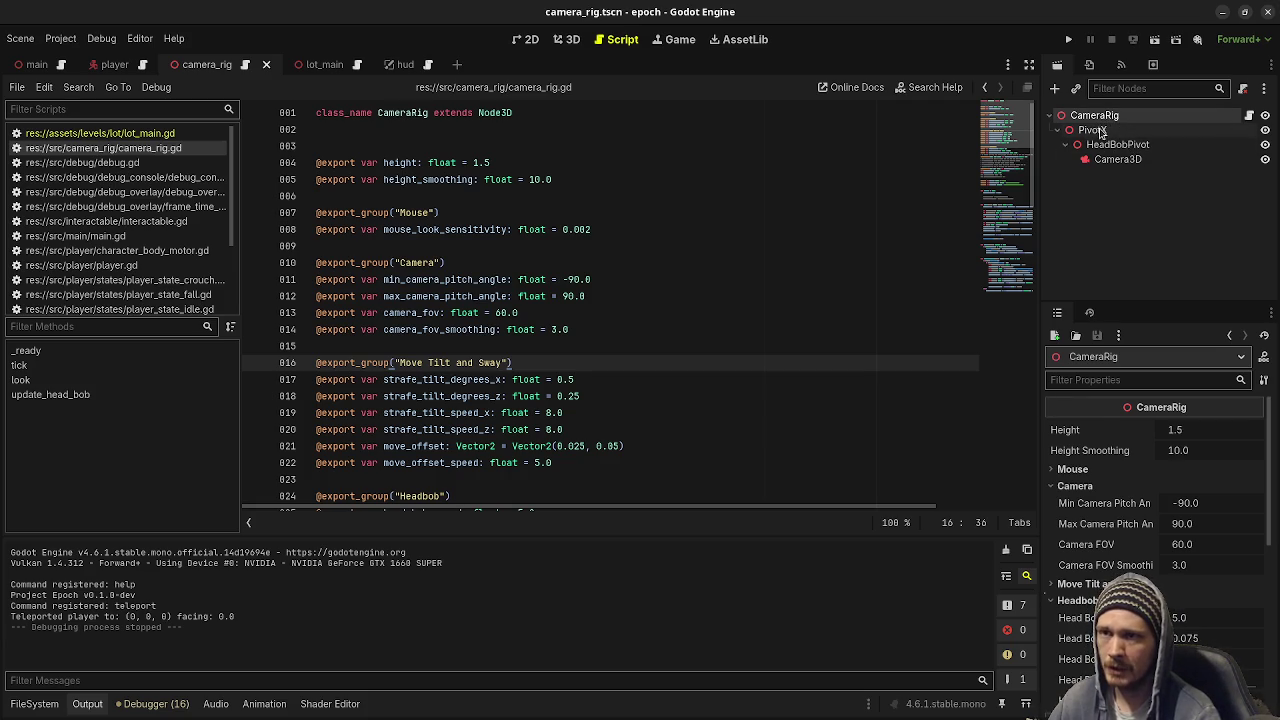
pyautogui.click(1092, 130)
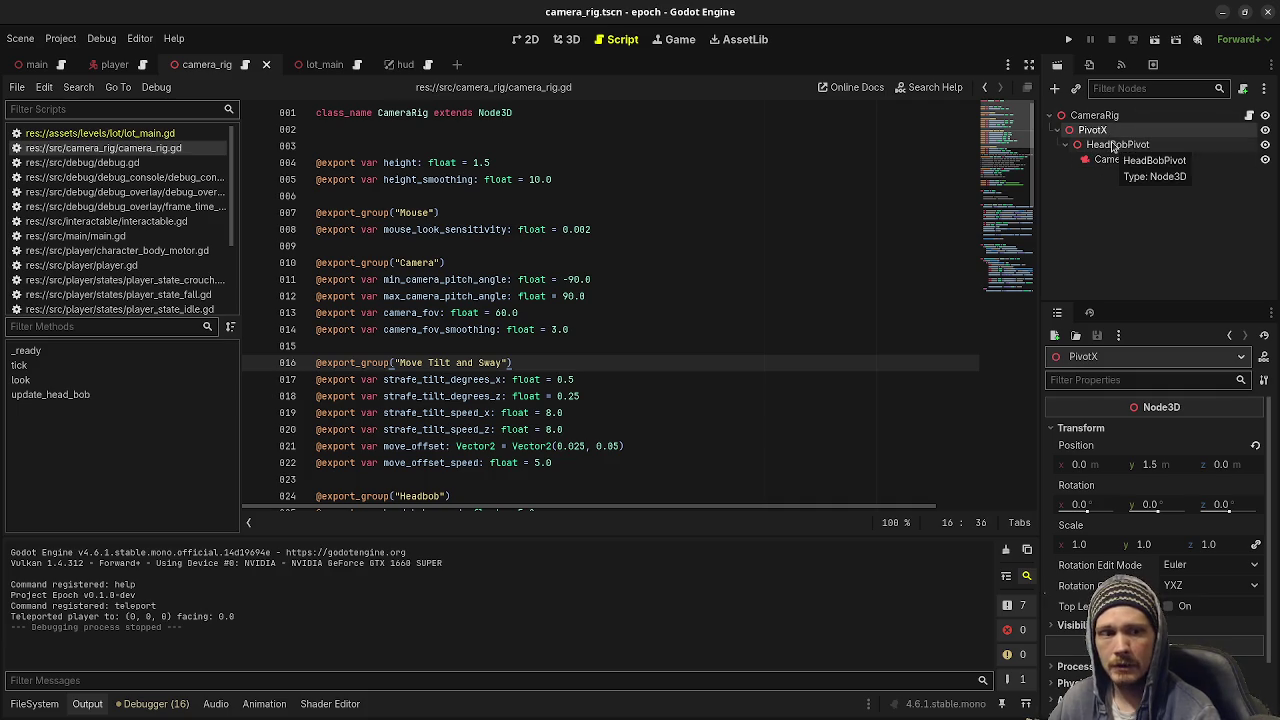
pyautogui.click(1108, 145)
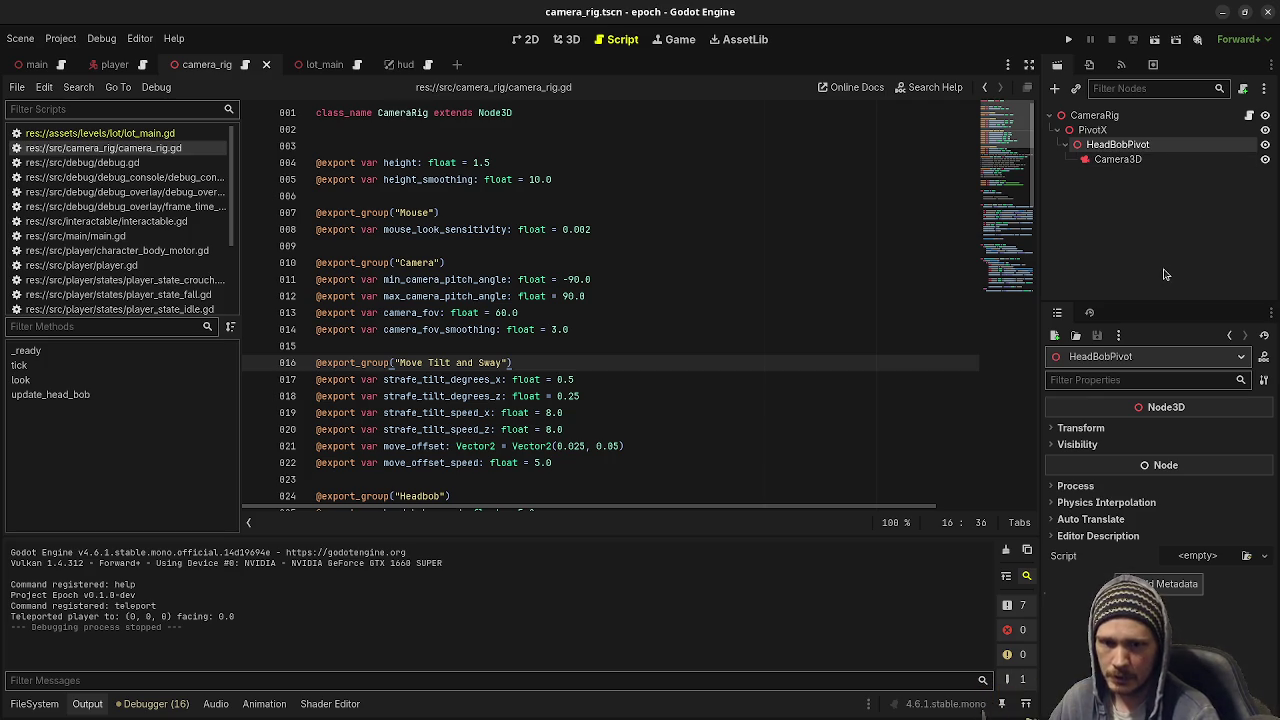
pyautogui.click(1108, 212)
pyautogui.click(702, 344)
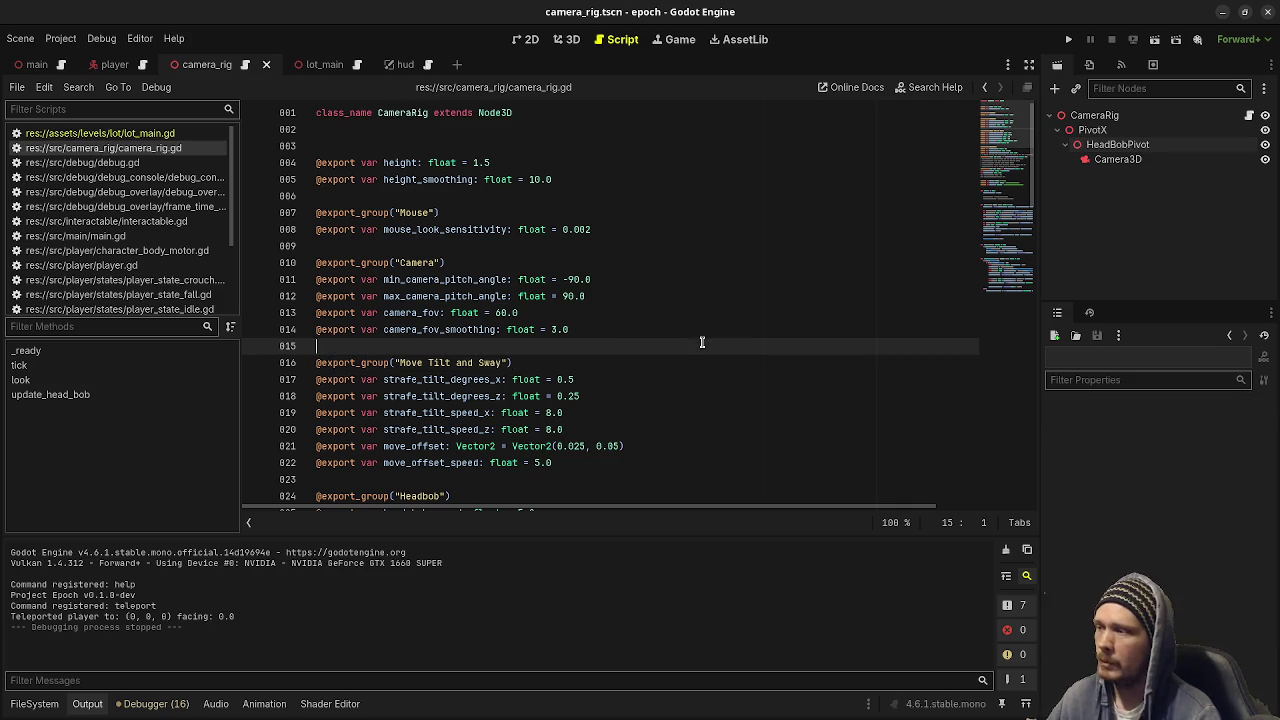
# Put the cursor back at the end of line 16 in camera_rig.gd.
pyautogui.click(582, 366)
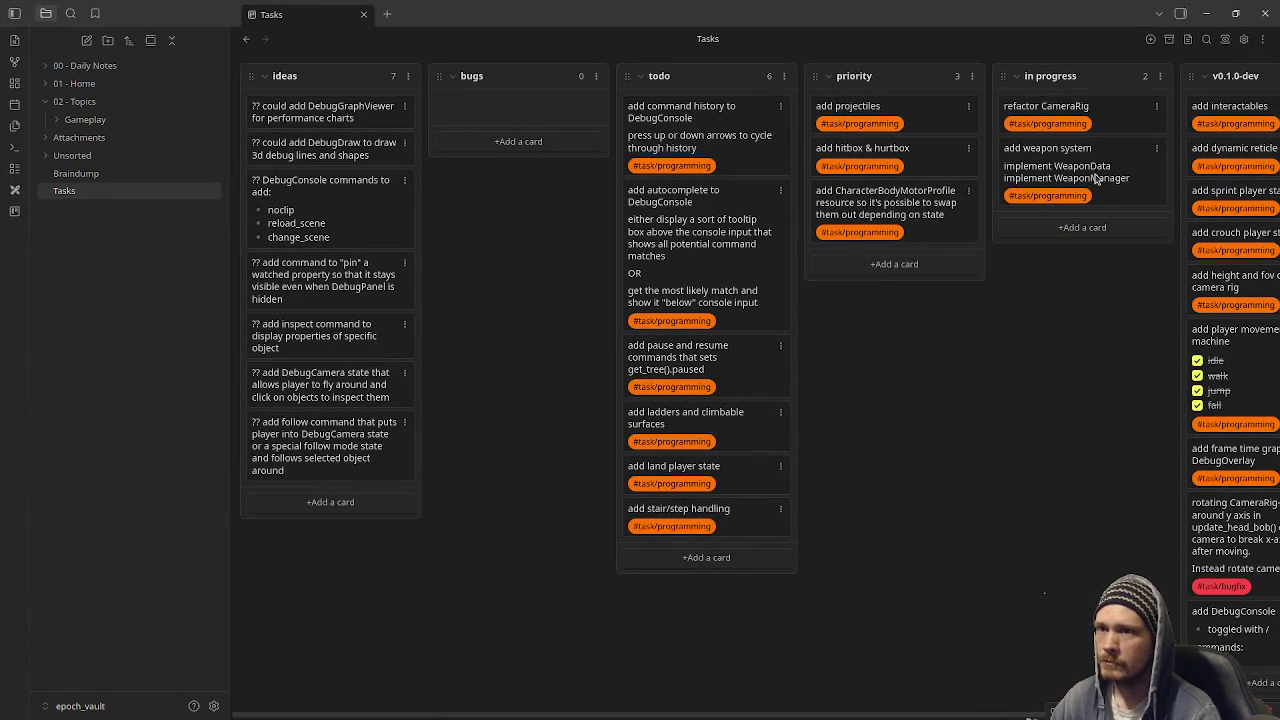
# Add an 'implement WeaponRig' line to the add weapon system card, then minimize Obsidian.
pyautogui.doubleClick(1145, 181)
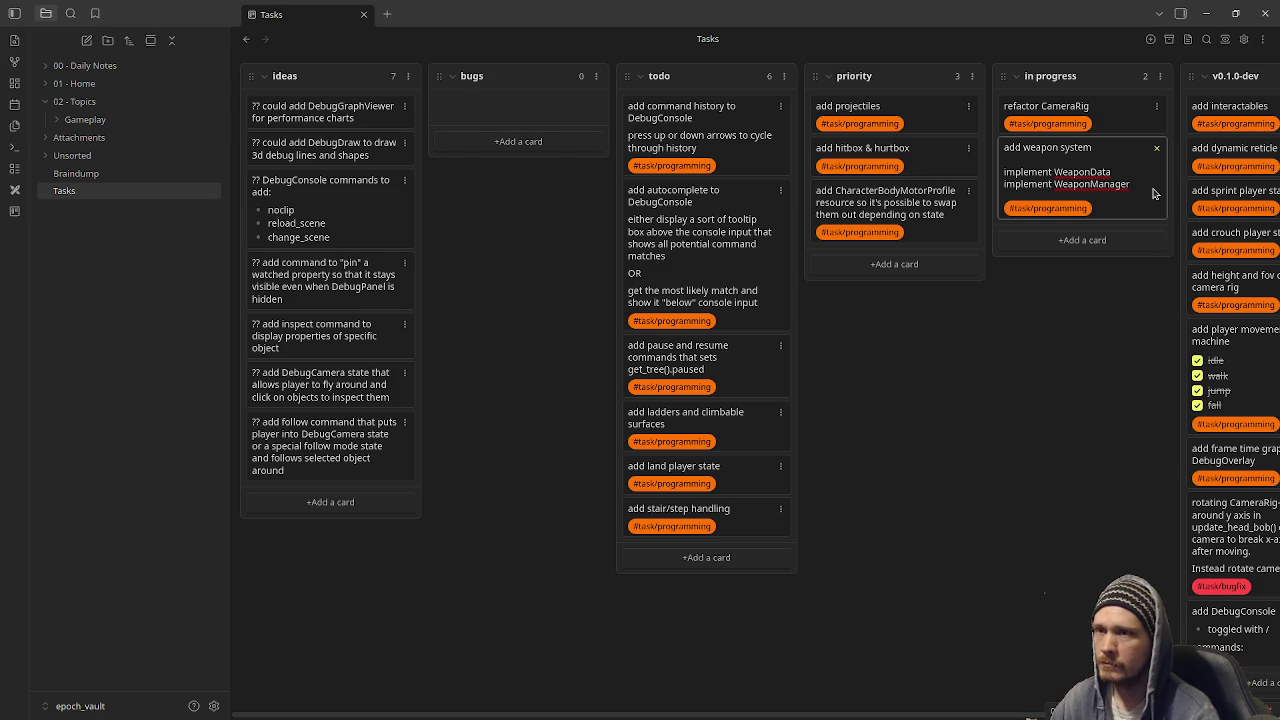
pyautogui.press('Return')
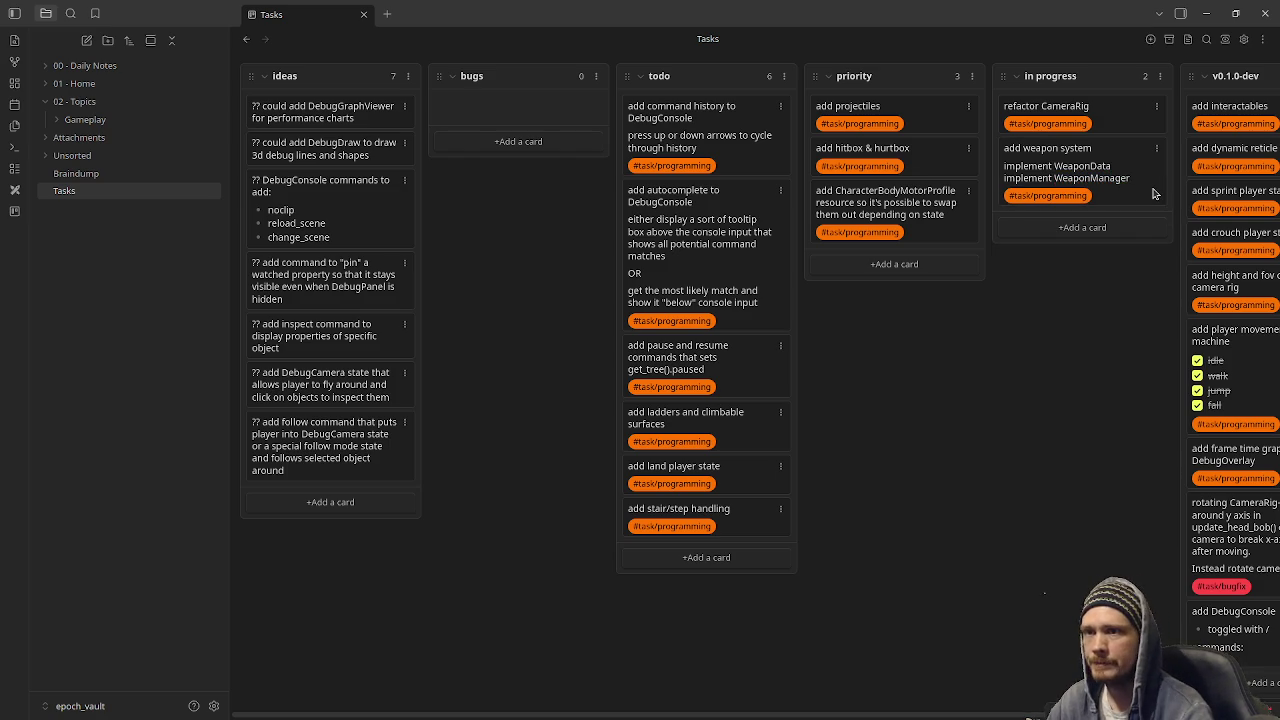
pyautogui.doubleClick(1153, 193)
pyautogui.hotkey('shift', 'Return')
pyautogui.write('implem')
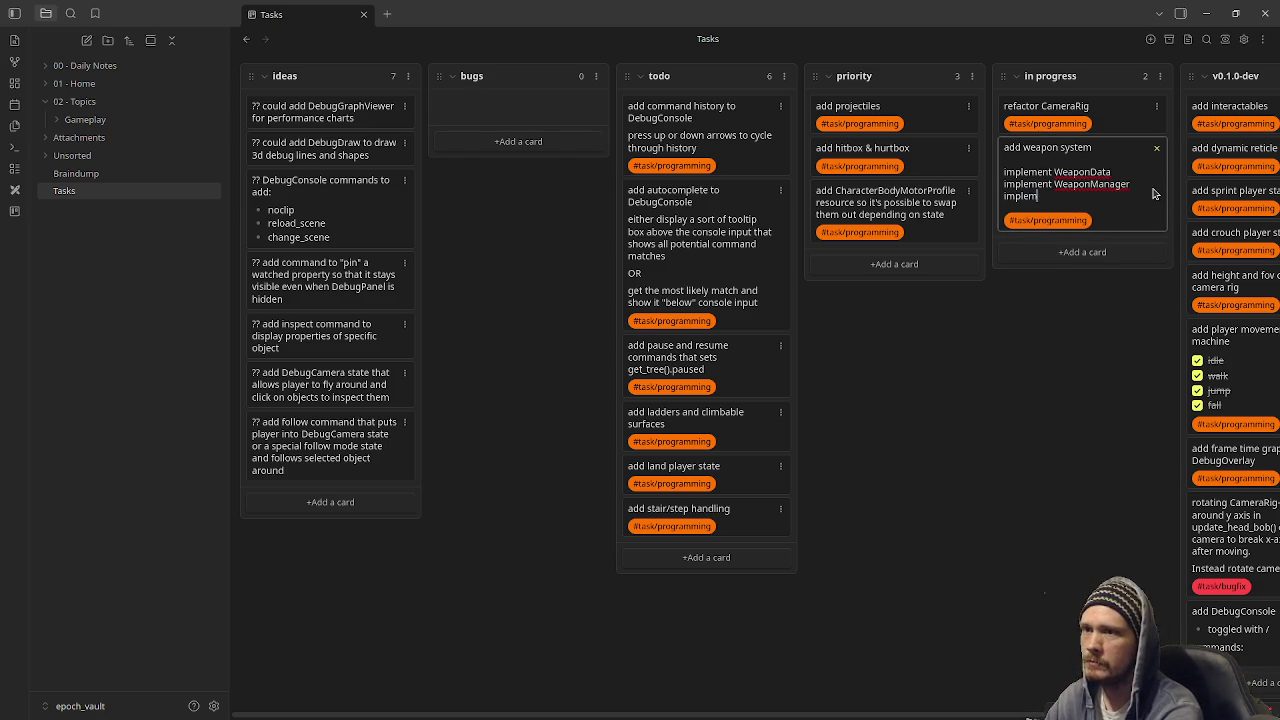
pyautogui.write('ent WeaponRig')
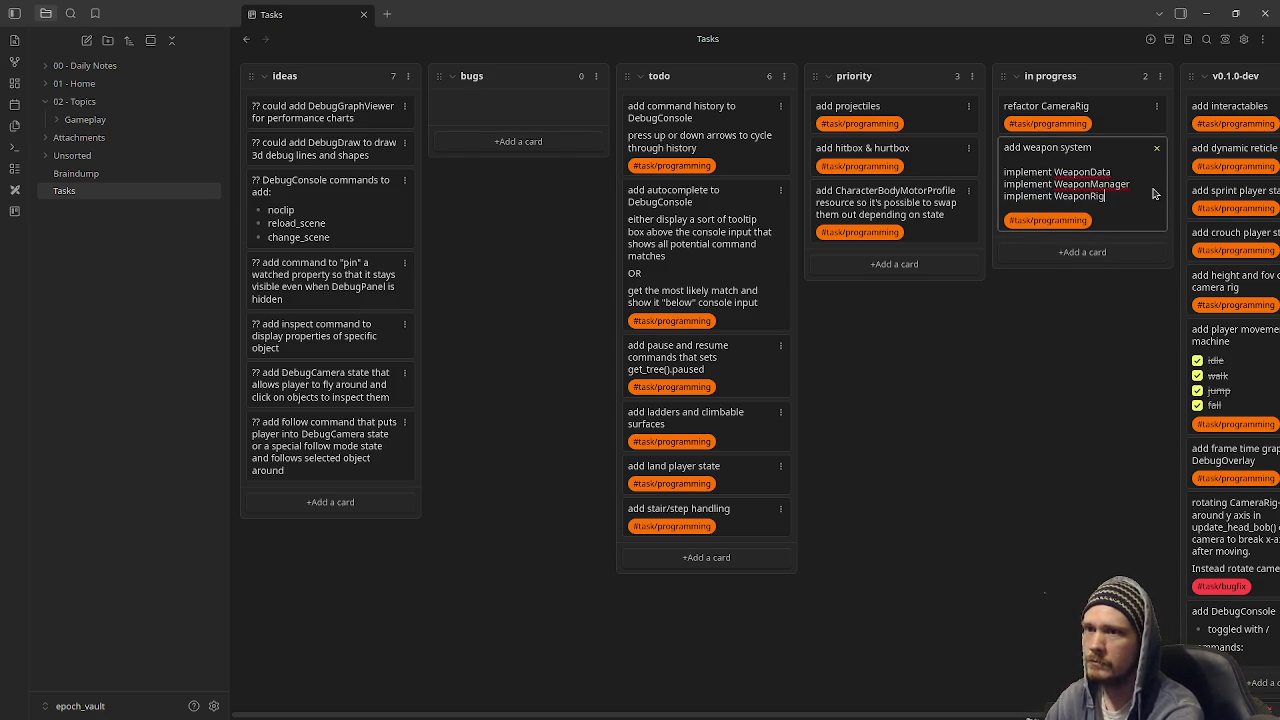
pyautogui.press('Return')
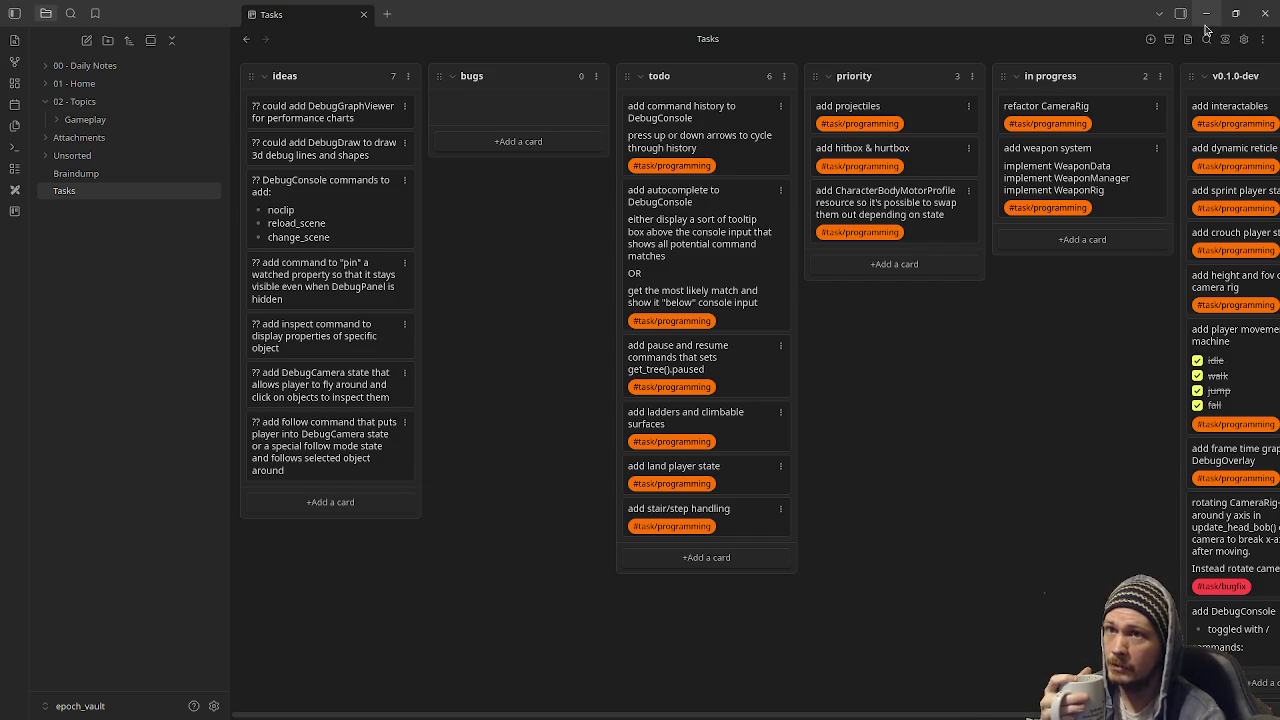
pyautogui.click(1205, 22)
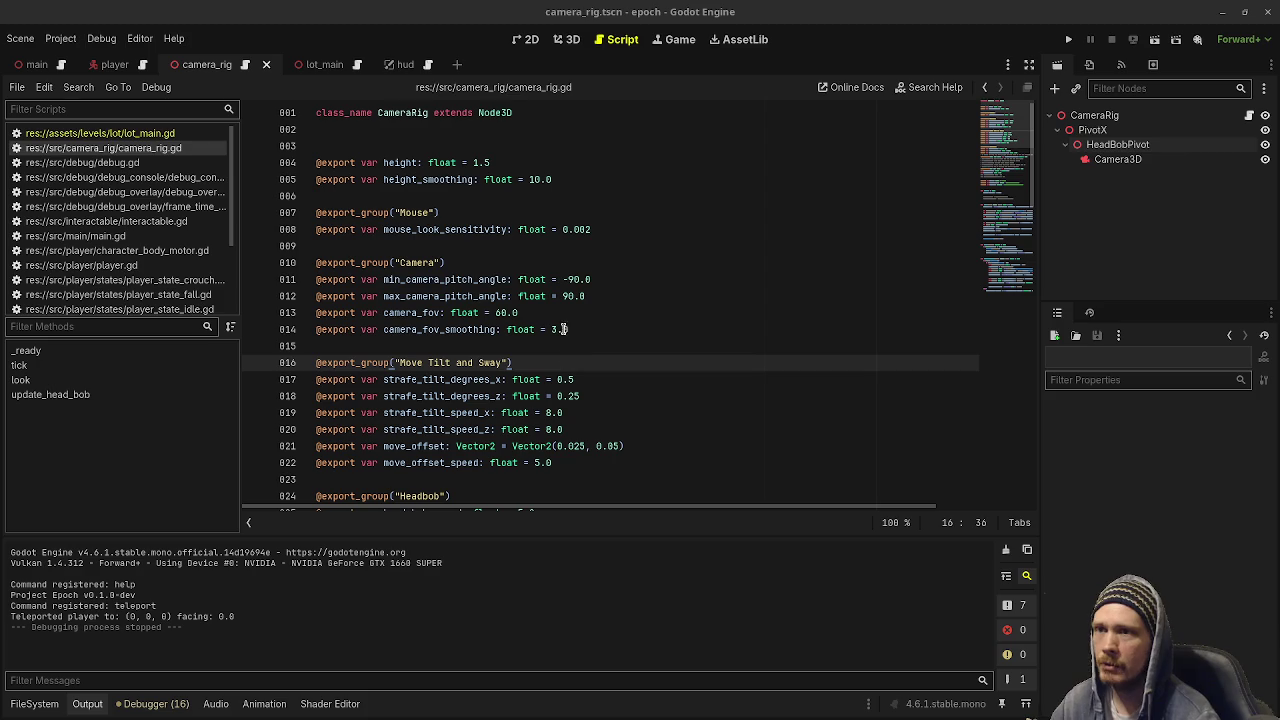
# Close the workspace.json diff in VS Code, then add a child node to the selected CameraRig root.
pyautogui.click(1094, 115)
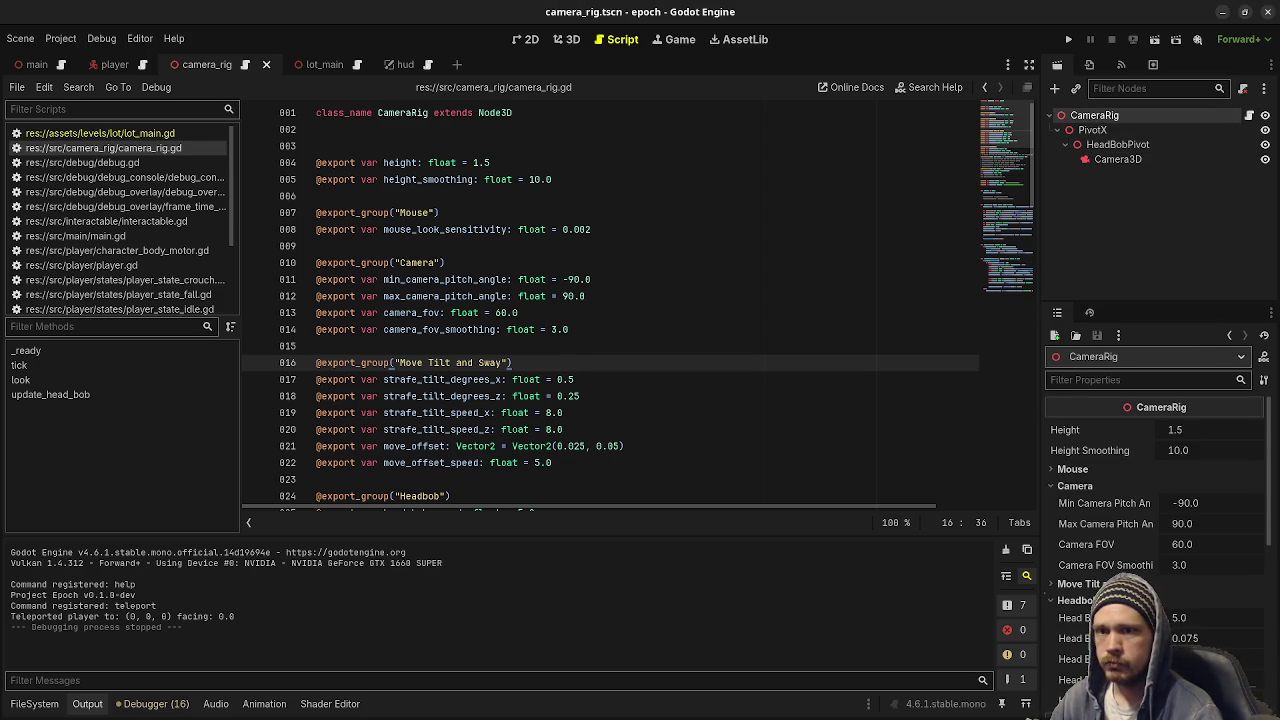
pyautogui.hotkey('alt', 'Tab')
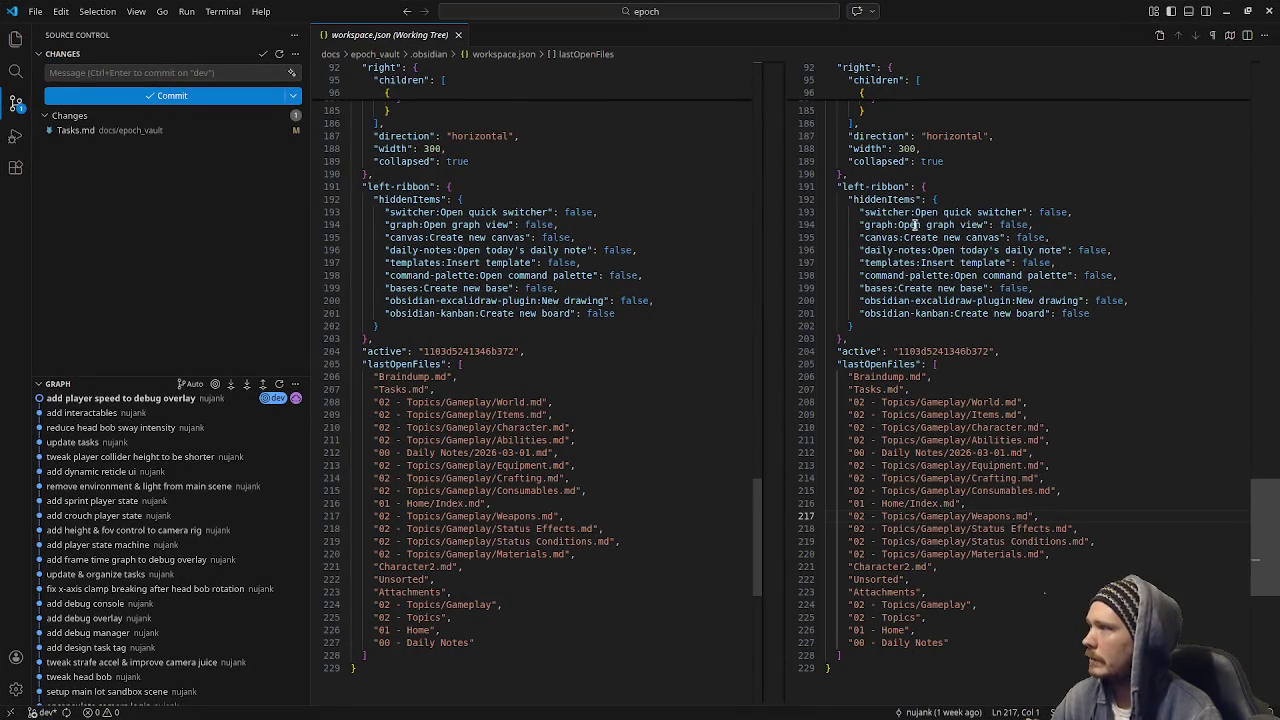
pyautogui.click(458, 34)
pyautogui.click(1227, 12)
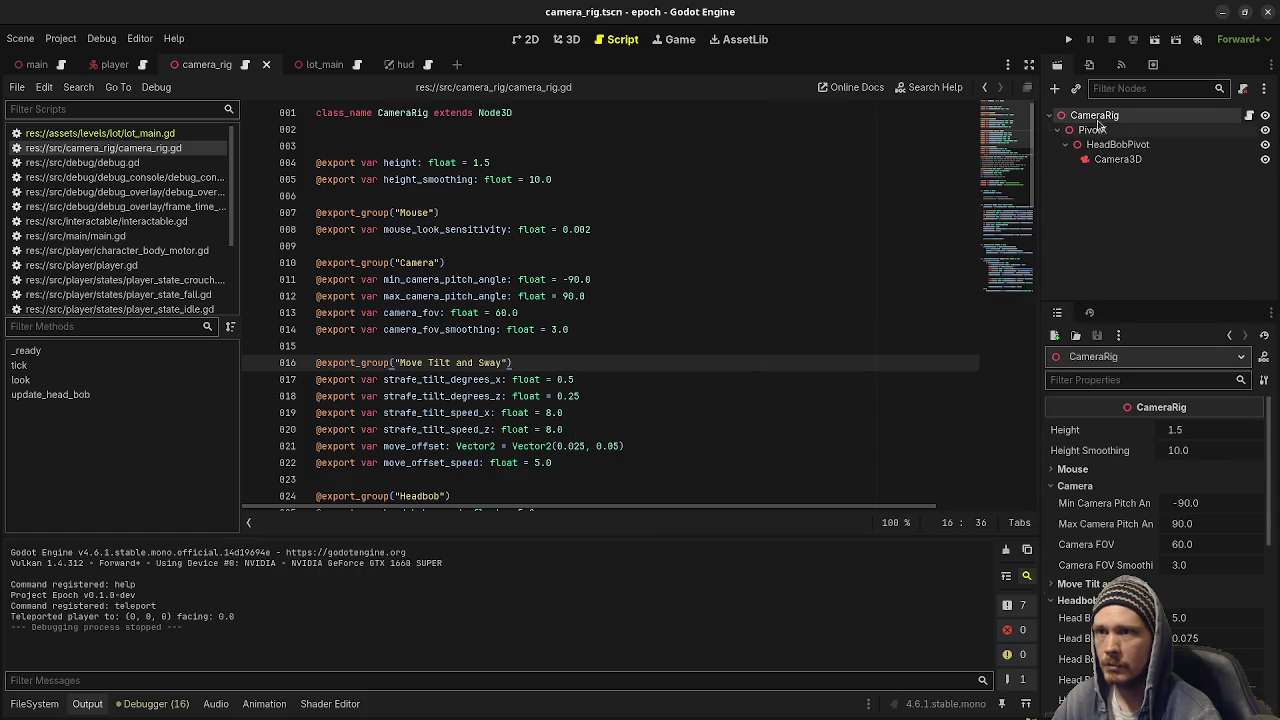
pyautogui.click(1097, 120)
pyautogui.hotkey('ctrl', 'a')
# Create a Node3D child under CameraRig and name it YawPivot.
pyautogui.write('node3d')
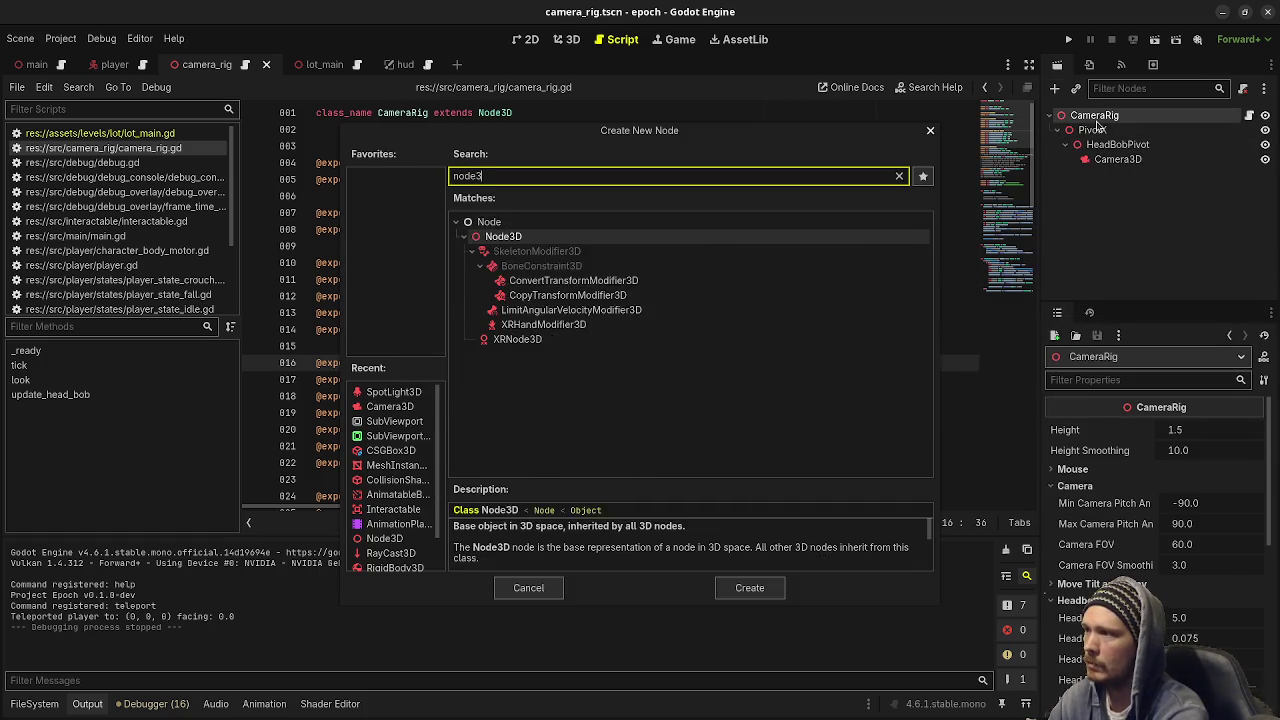
pyautogui.press('Return')
pyautogui.press('F2')
pyautogui.write('YawPiv')
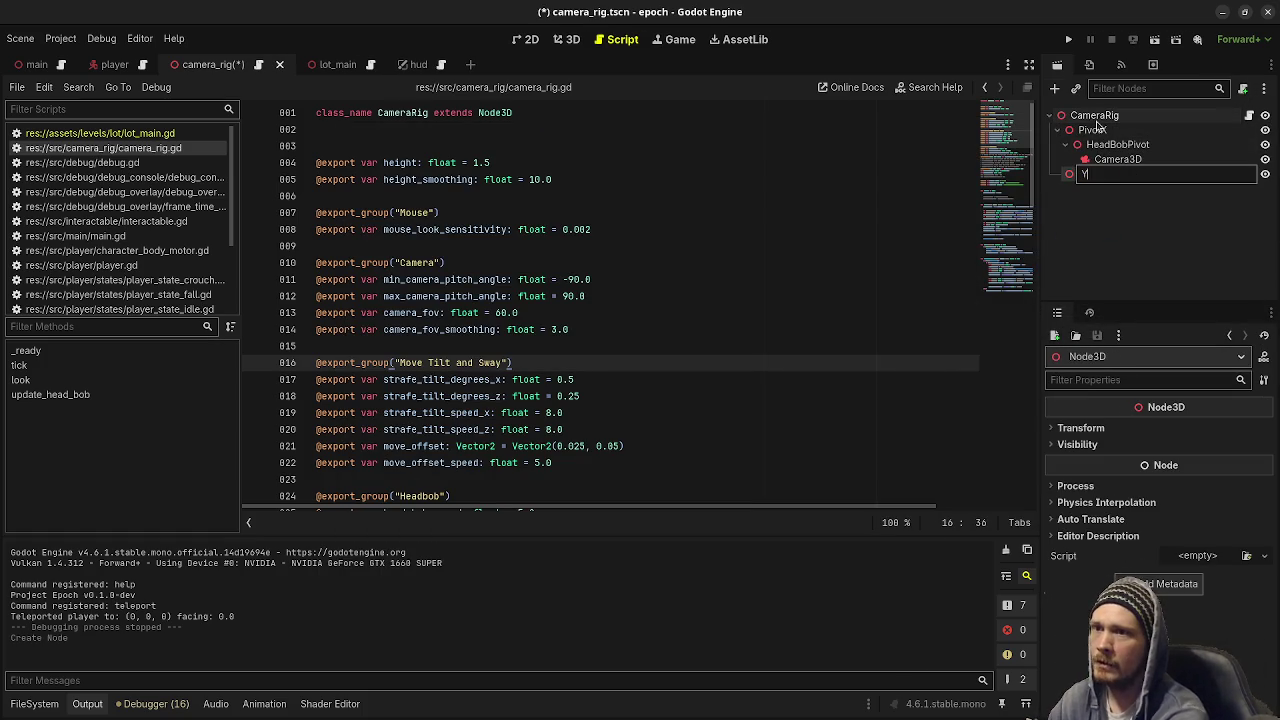
pyautogui.press('BackSpace')
pyautogui.press('BackSpace')
pyautogui.write('ivot')
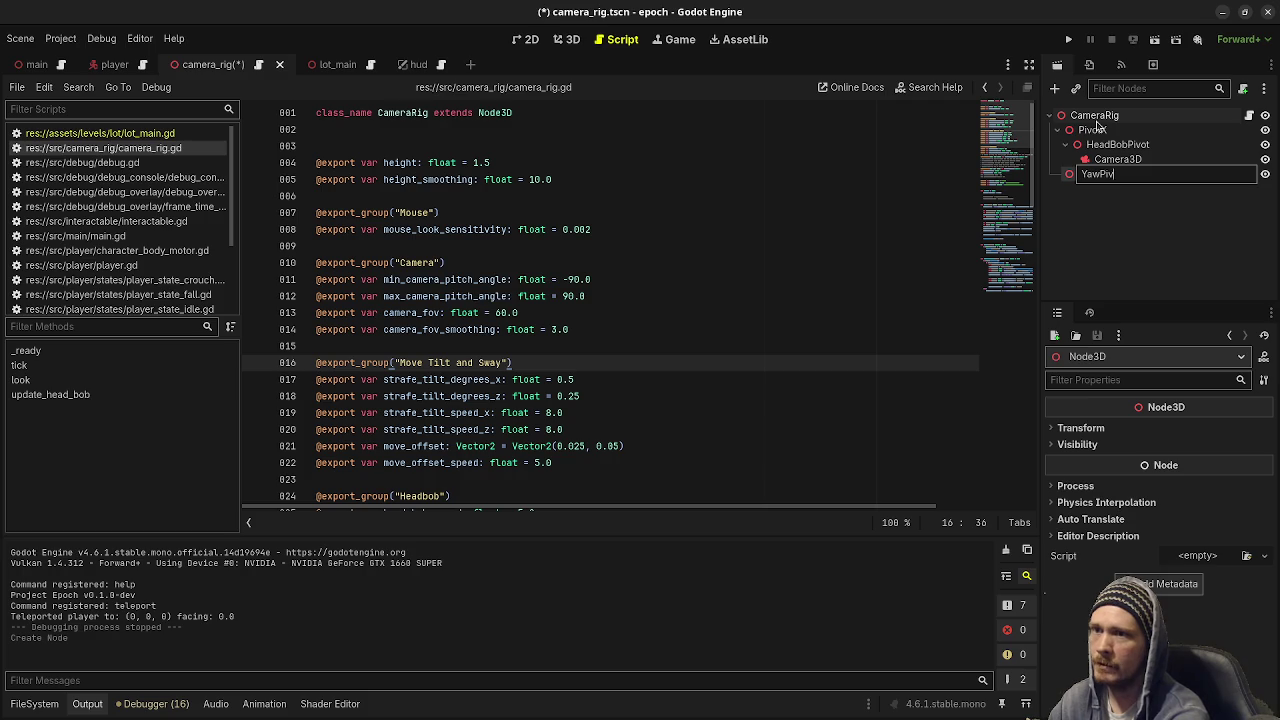
pyautogui.press('Return')
# Move YawPivot above PivotX and view the rig in the 3D workspace.
pyautogui.moveTo(1093, 176)
pyautogui.mouseDown()
pyautogui.moveTo(1076, 132)
pyautogui.moveTo(1068, 146)
pyautogui.mouseUp()
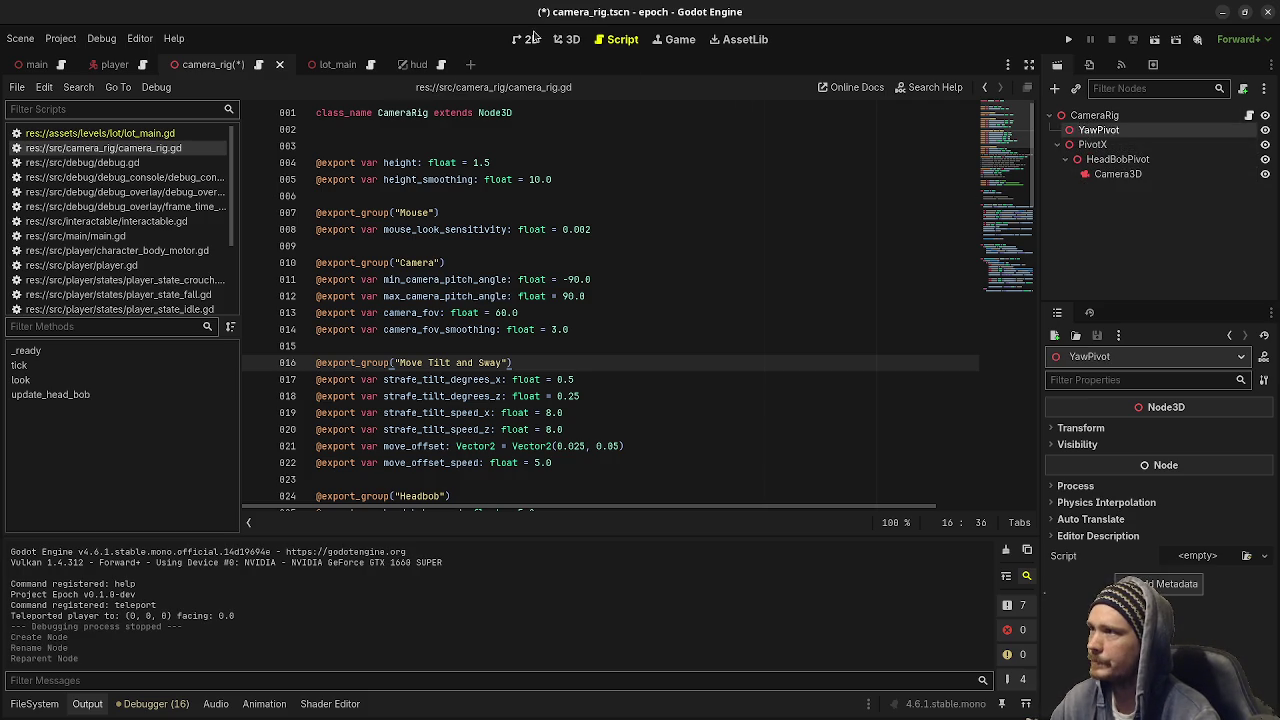
pyautogui.click(557, 39)
pyautogui.moveTo(746, 323)
pyautogui.mouseDown()
pyautogui.moveTo(748, 349)
pyautogui.moveTo(825, 347)
pyautogui.mouseUp()
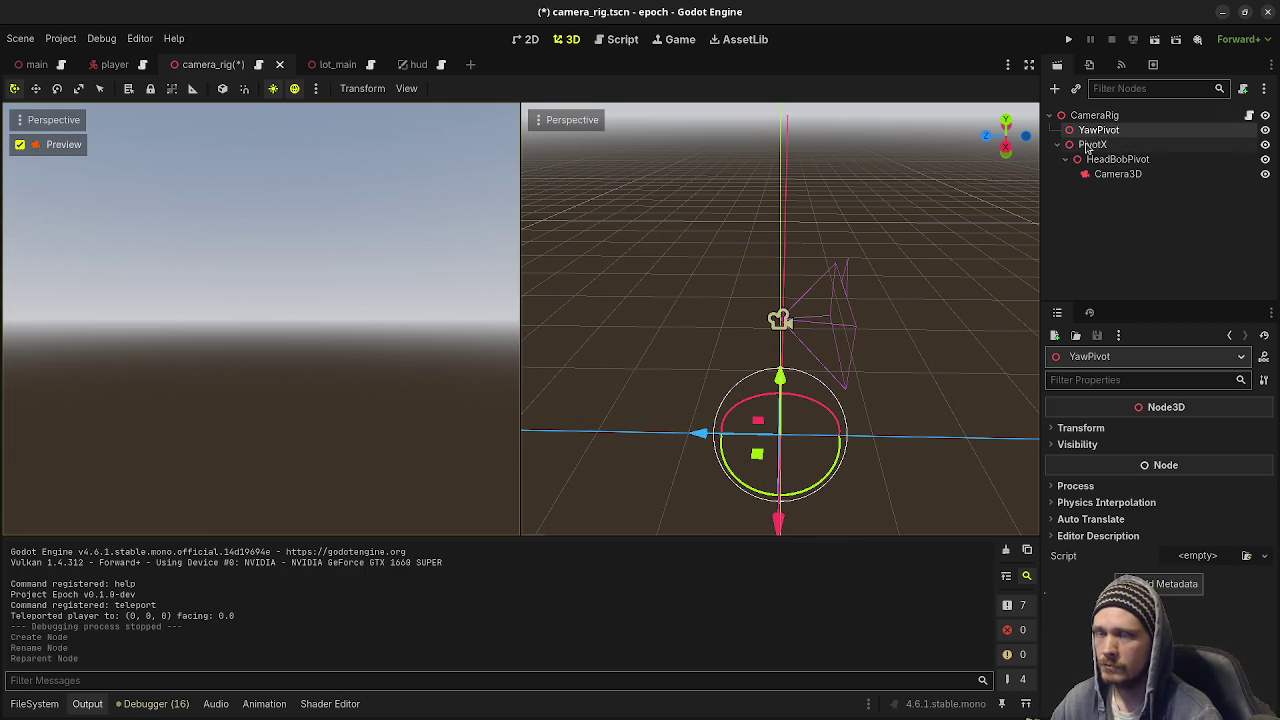
# Rename PivotX to PitchPivot and HeadBobPivot to EffectsPivot.
pyautogui.click(1108, 146)
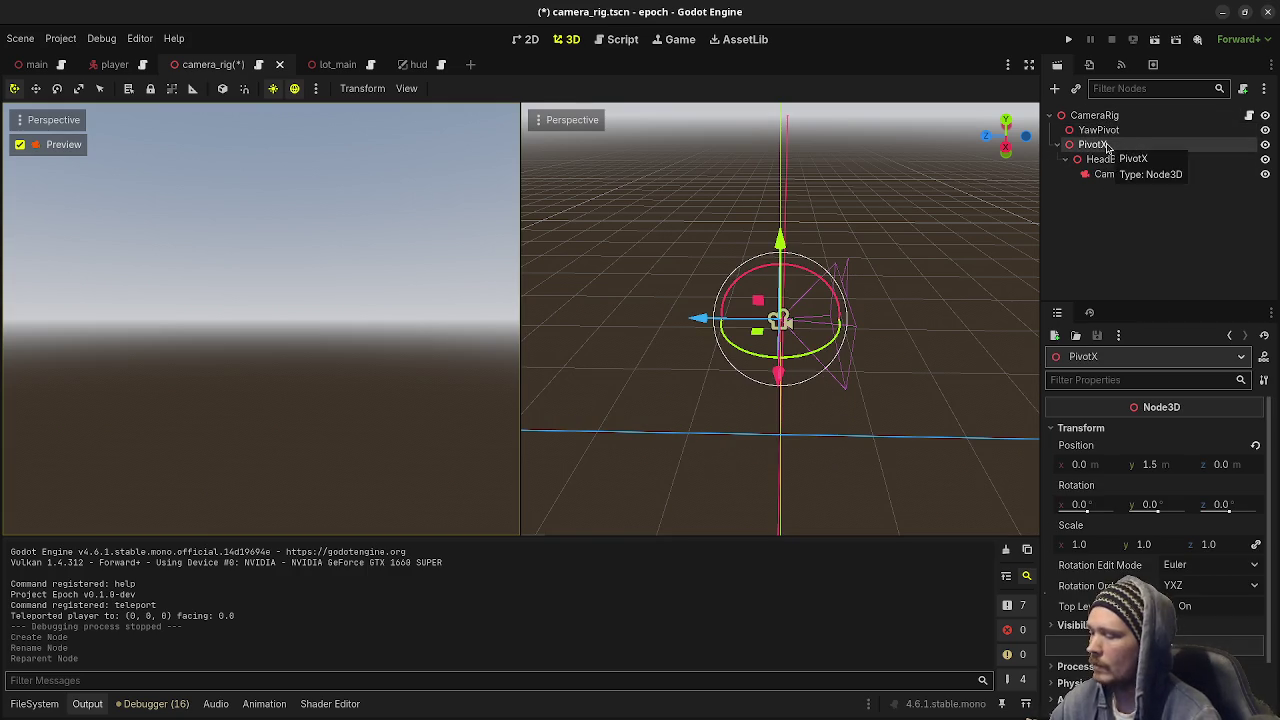
pyautogui.click(1108, 147)
pyautogui.write('PitchPivot')
pyautogui.press('Return')
pyautogui.click(1110, 161)
pyautogui.click(1108, 161)
pyautogui.write('BtsPivot')
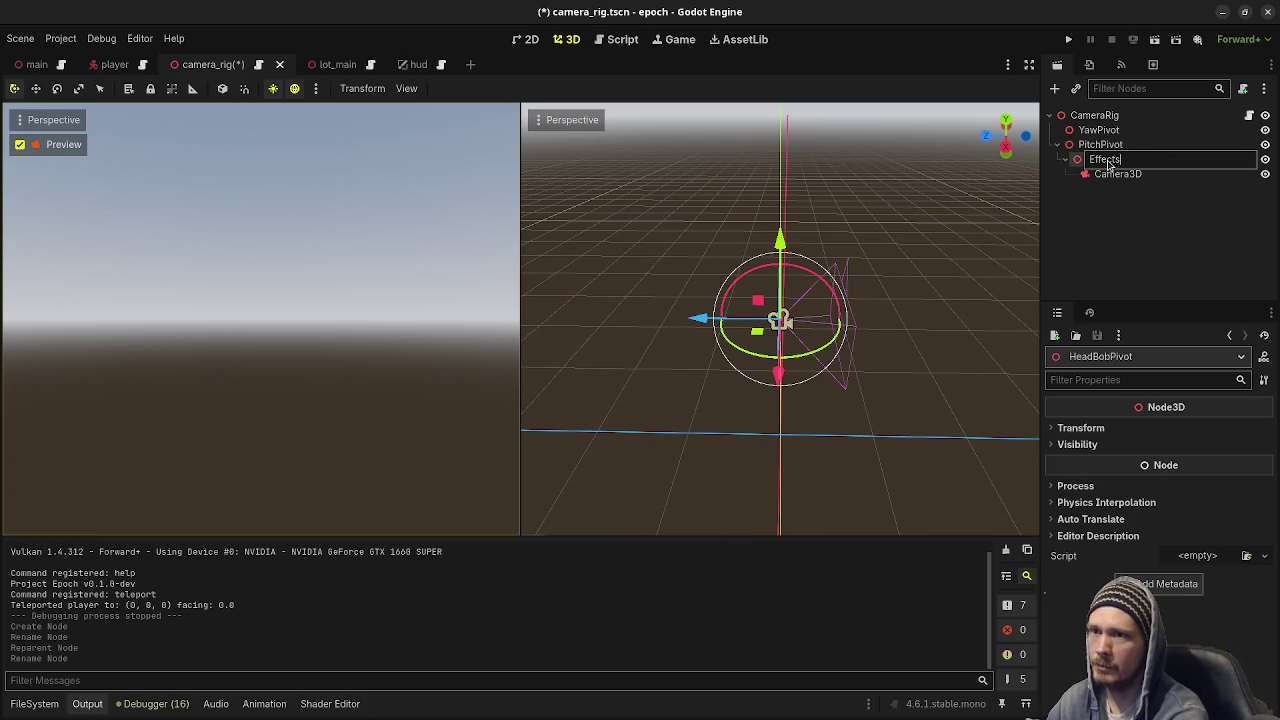
pyautogui.press('Return')
# Nest PitchPivot under YawPivot and reset PitchPivot's position to zero.
pyautogui.moveTo(1100, 145); pyautogui.dragTo(1100, 130)
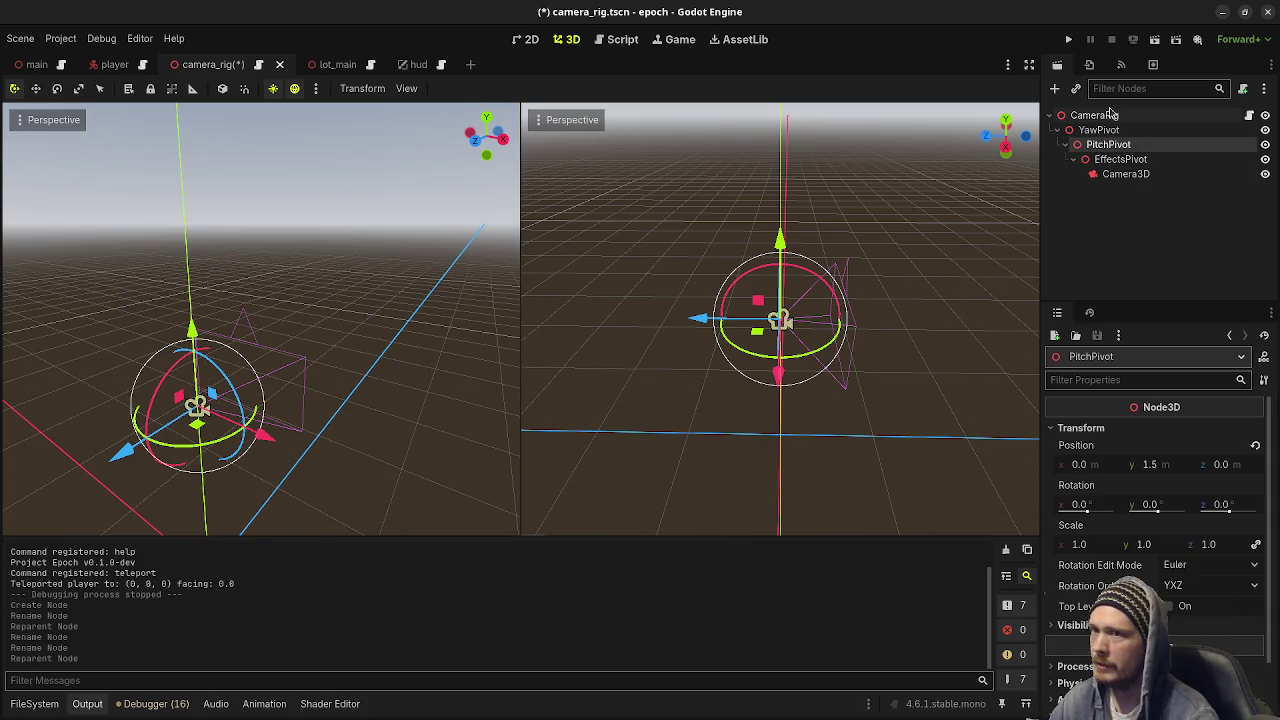
pyautogui.click(1098, 116)
pyautogui.click(1099, 131)
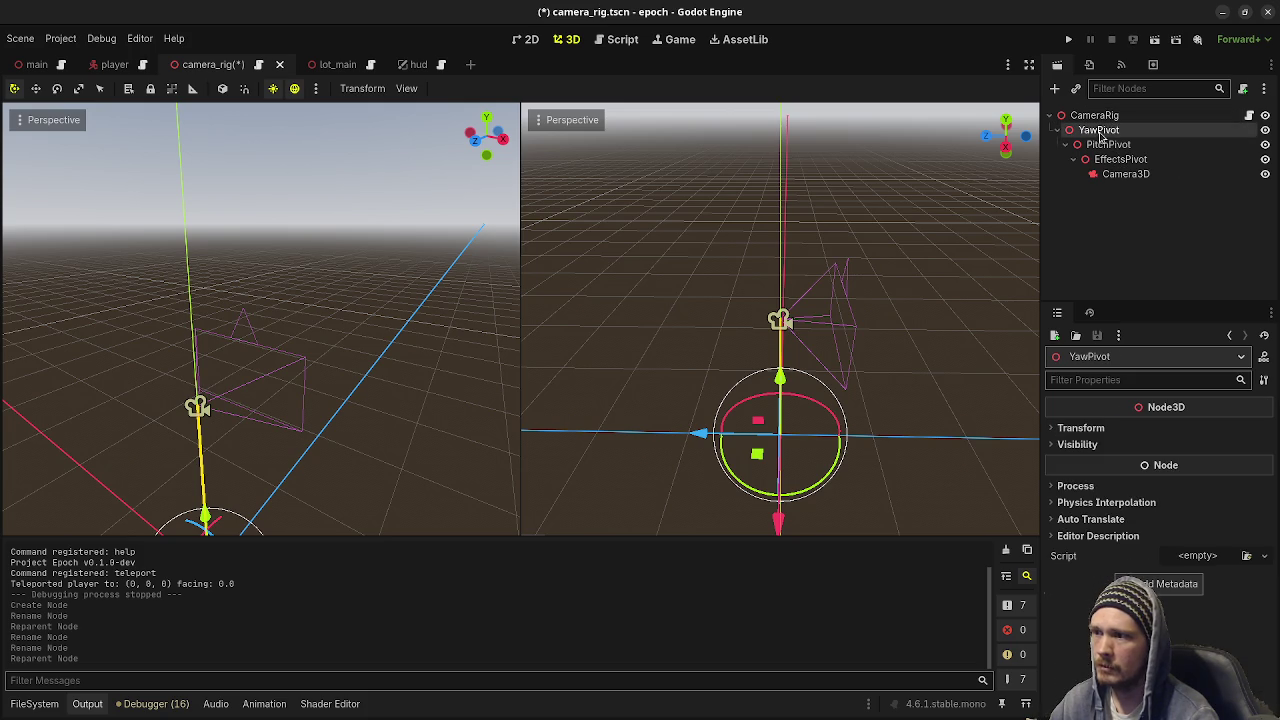
pyautogui.click(1105, 145)
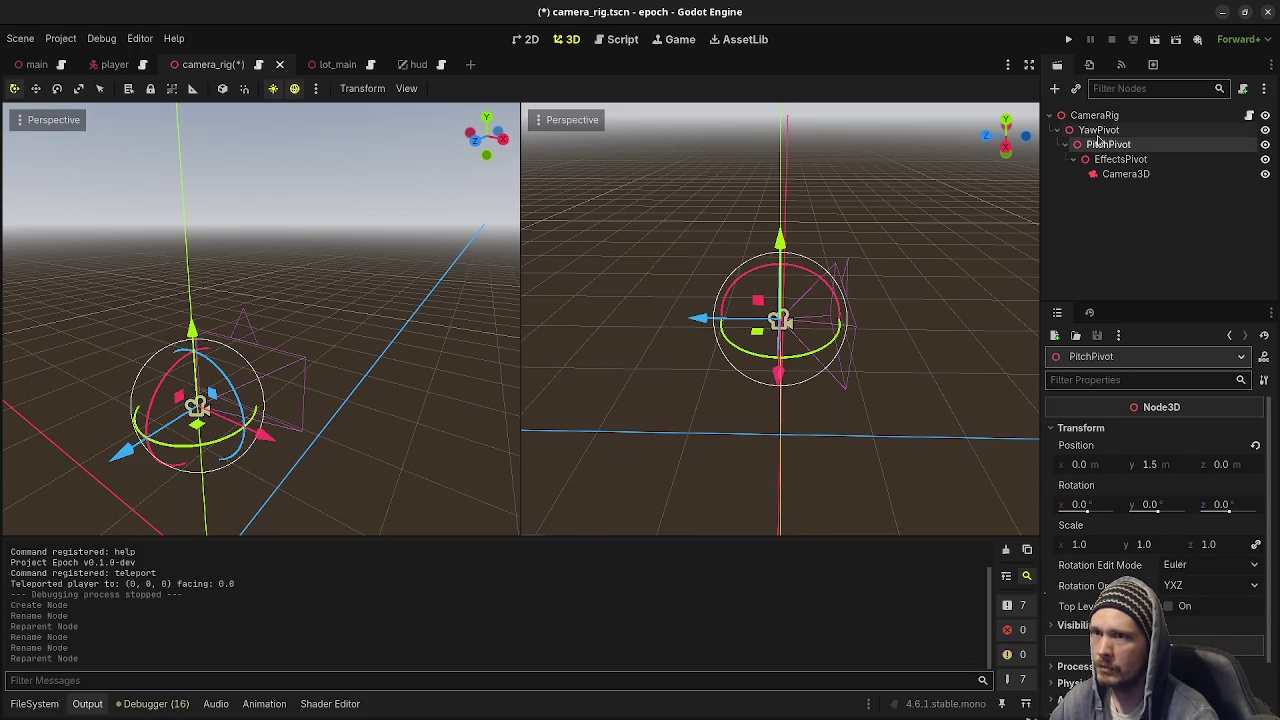
pyautogui.click(1255, 445)
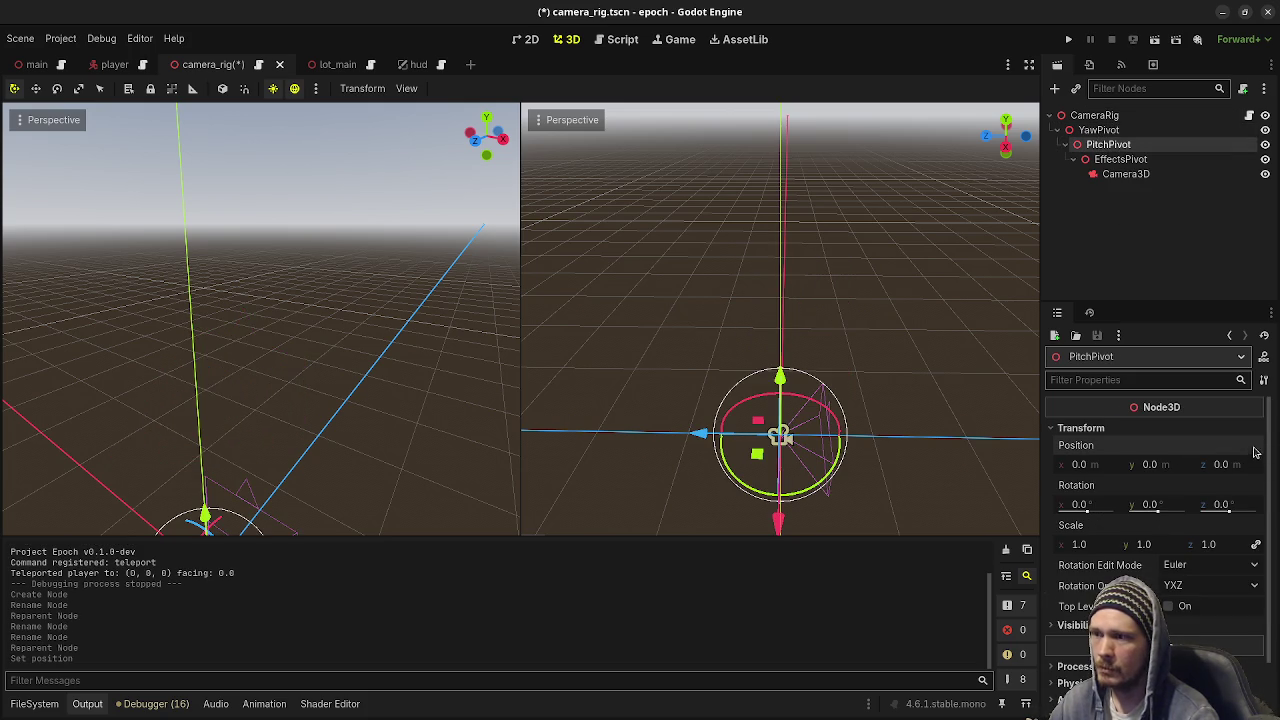
# Check the EffectsPivot and Camera3D nodes, then return to camera_rig.gd's class declaration line.
pyautogui.click(1122, 160)
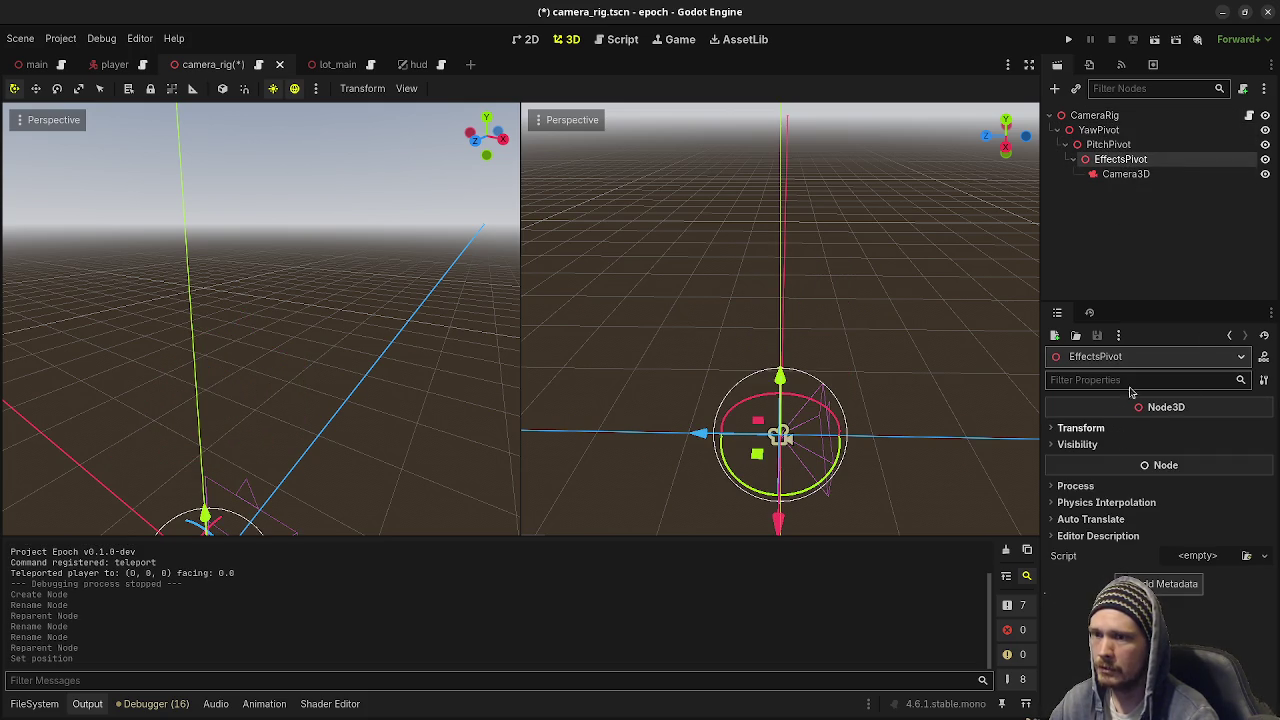
pyautogui.click(1118, 174)
pyautogui.scroll(-5, 1160, 470)
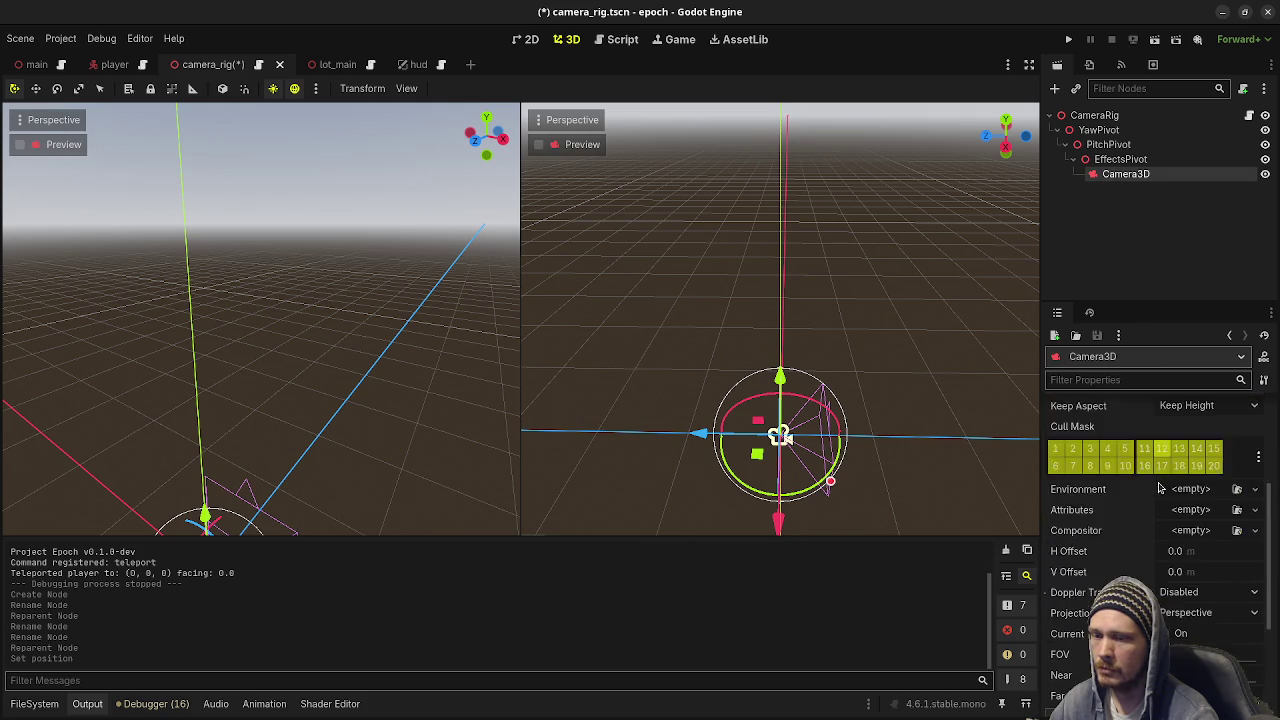
pyautogui.scroll(5, 1160, 470)
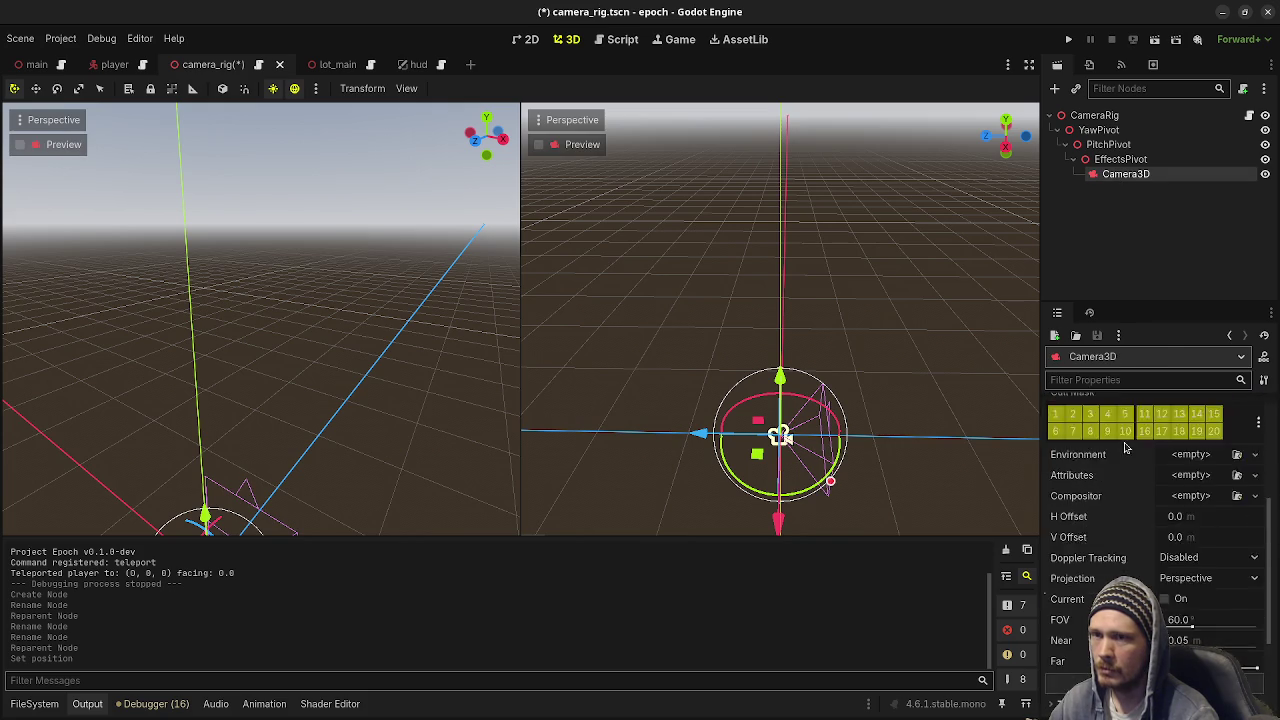
pyautogui.click(1096, 131)
pyautogui.click(1110, 117)
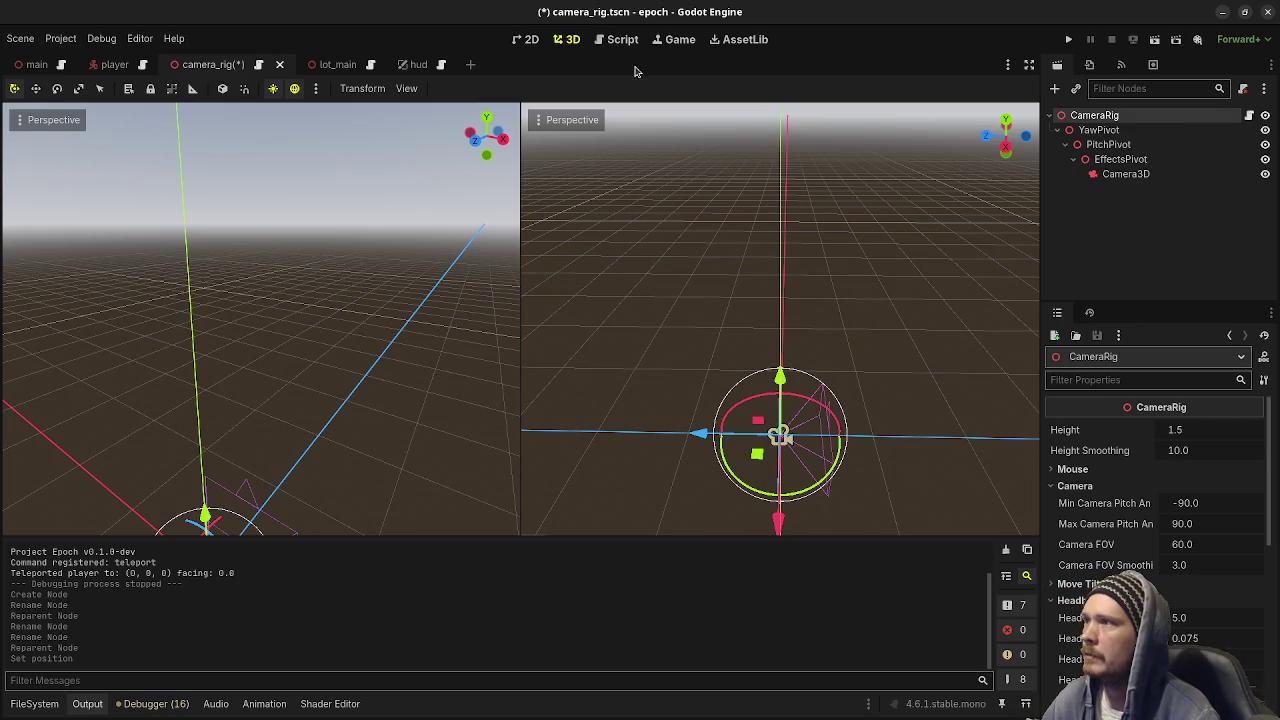
pyautogui.click(620, 39)
pyautogui.click(549, 112)
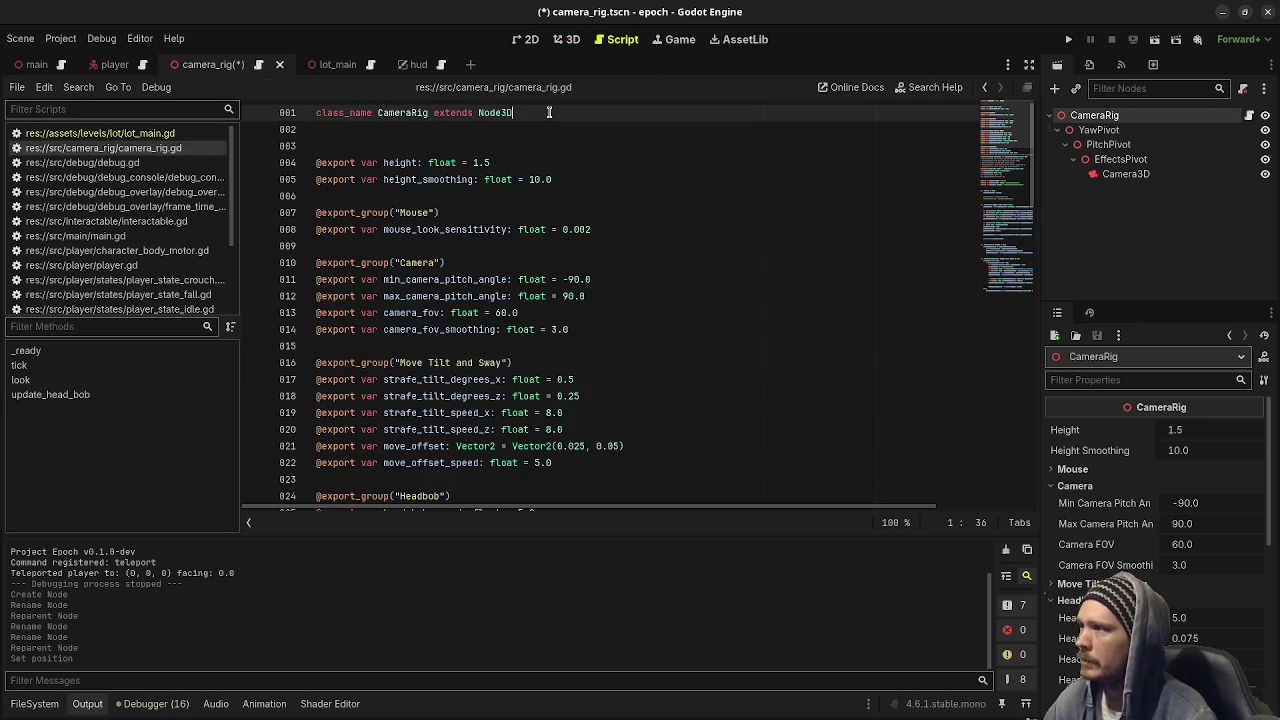
# Add comments '# CameraRig - player height' and '# YawPivot - horizontal mouse looking', tab-aligned.
pyautogui.press('Return')
pyautogui.press('Return')
pyautogui.press('Return')
pyautogui.write('#')
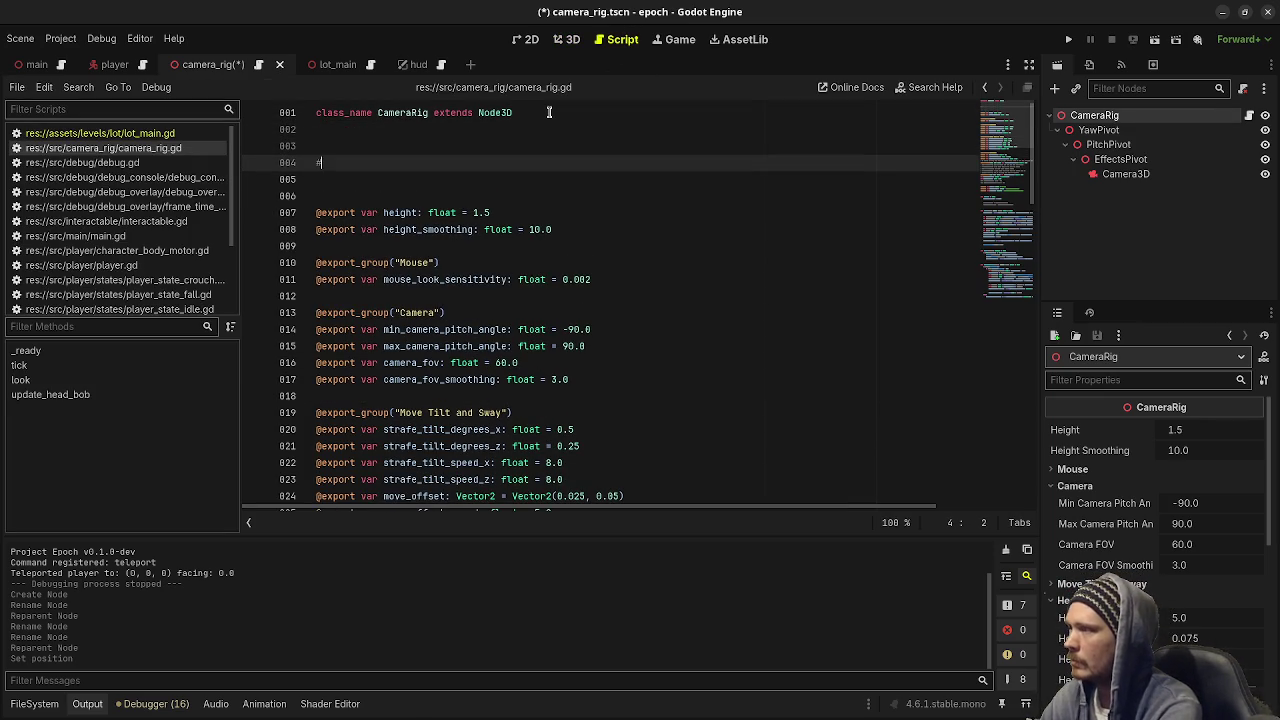
pyautogui.write(' CameraRig -')
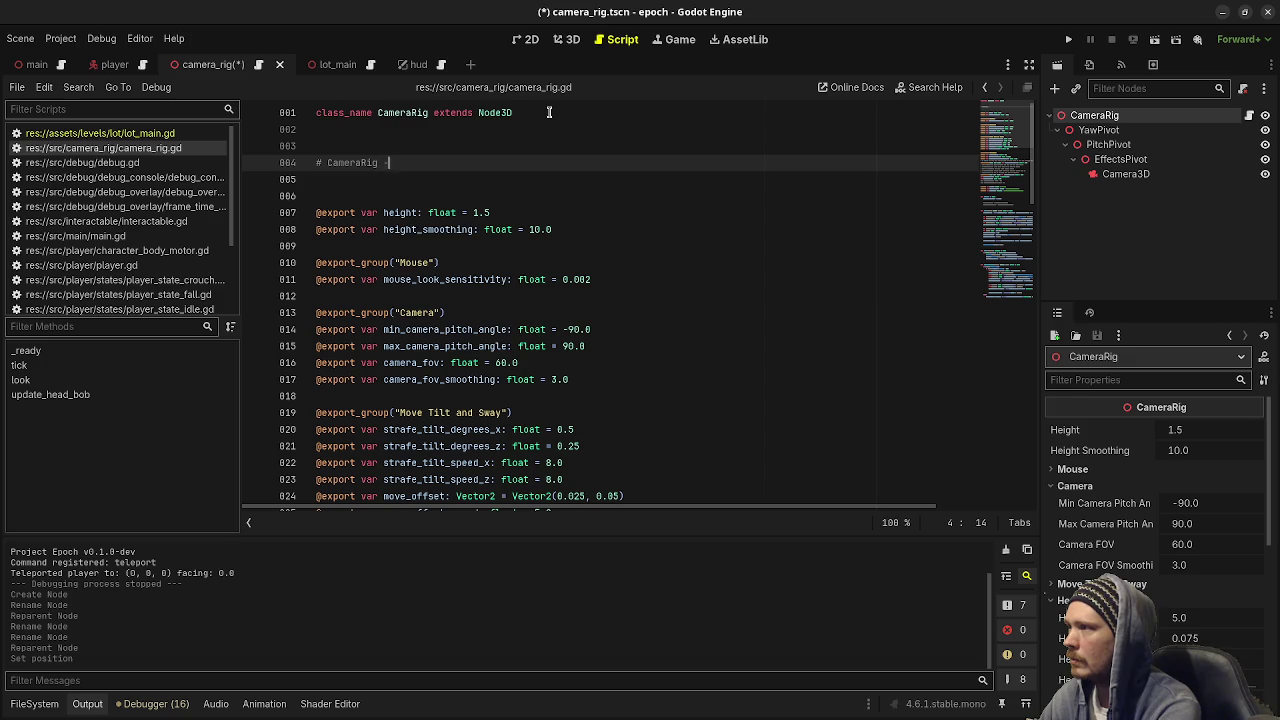
pyautogui.write(' player height')
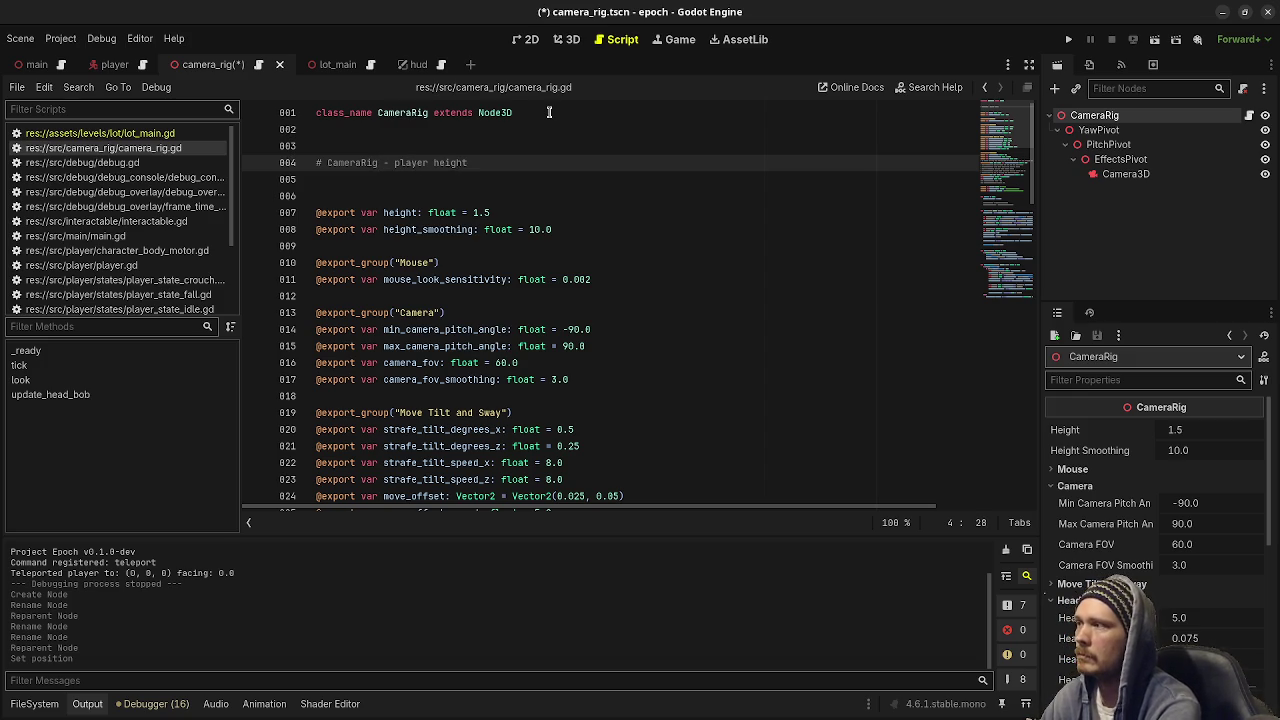
pyautogui.press('Return')
pyautogui.write('# ')
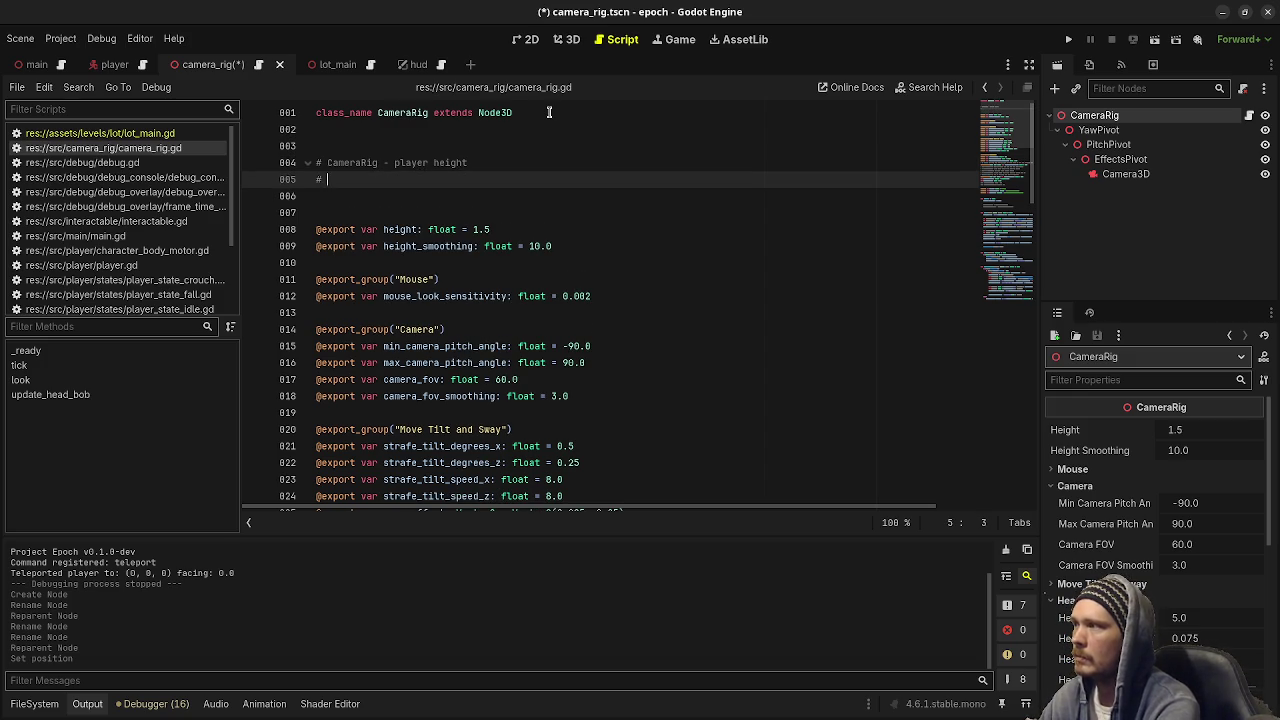
pyautogui.write('YawPivot -')
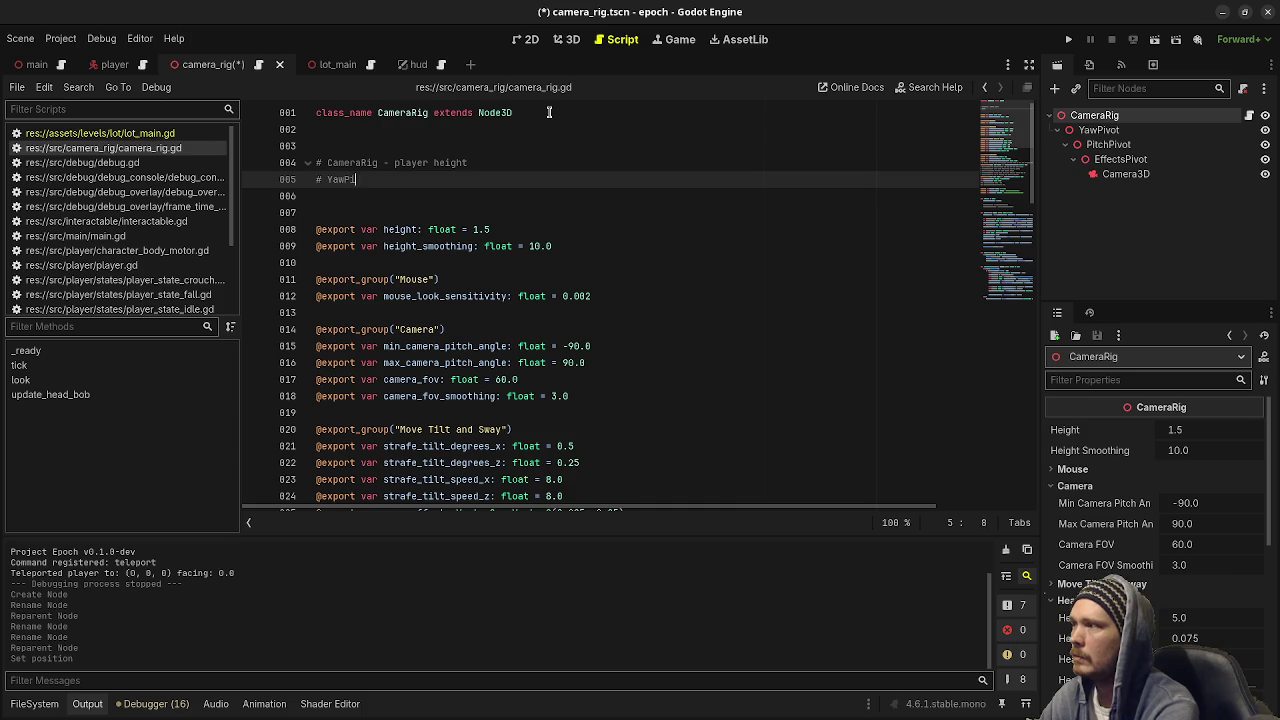
pyautogui.press('BackSpace')
pyautogui.press('BackSpace')
pyautogui.press('BackSpace')
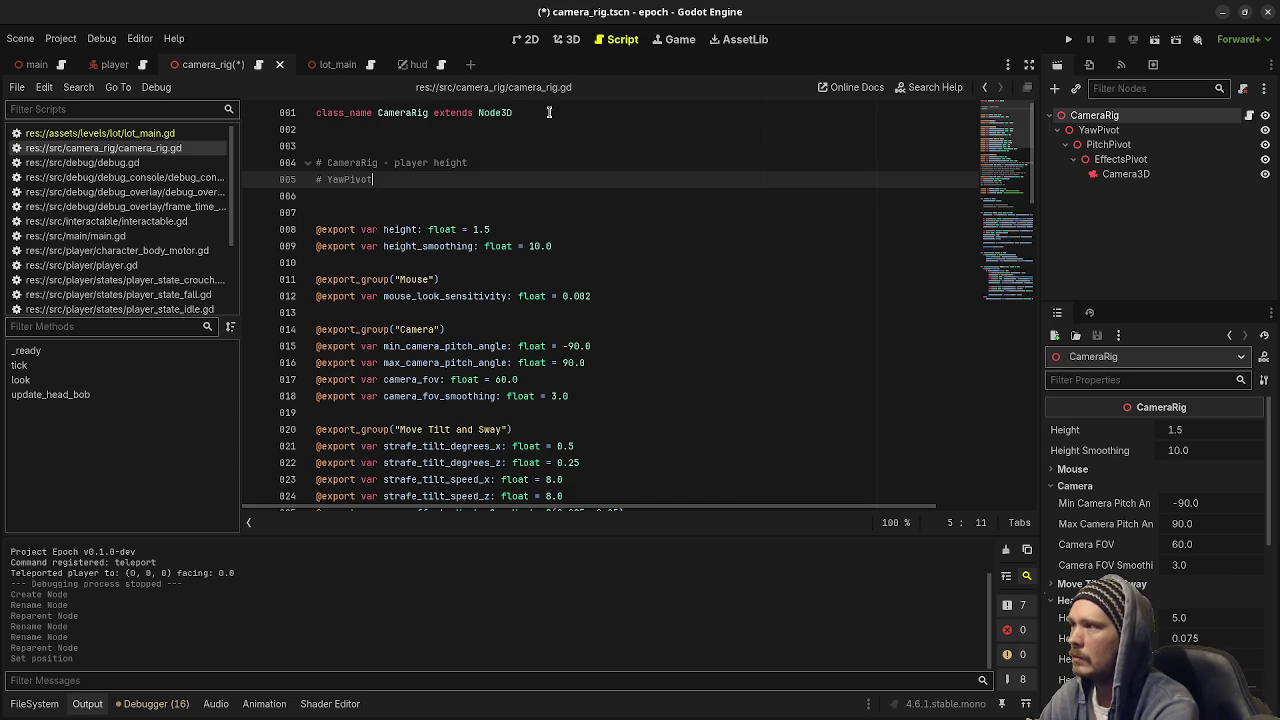
pyautogui.press('Tab')
pyautogui.press('Tab')
pyautogui.write('- horizontal ')
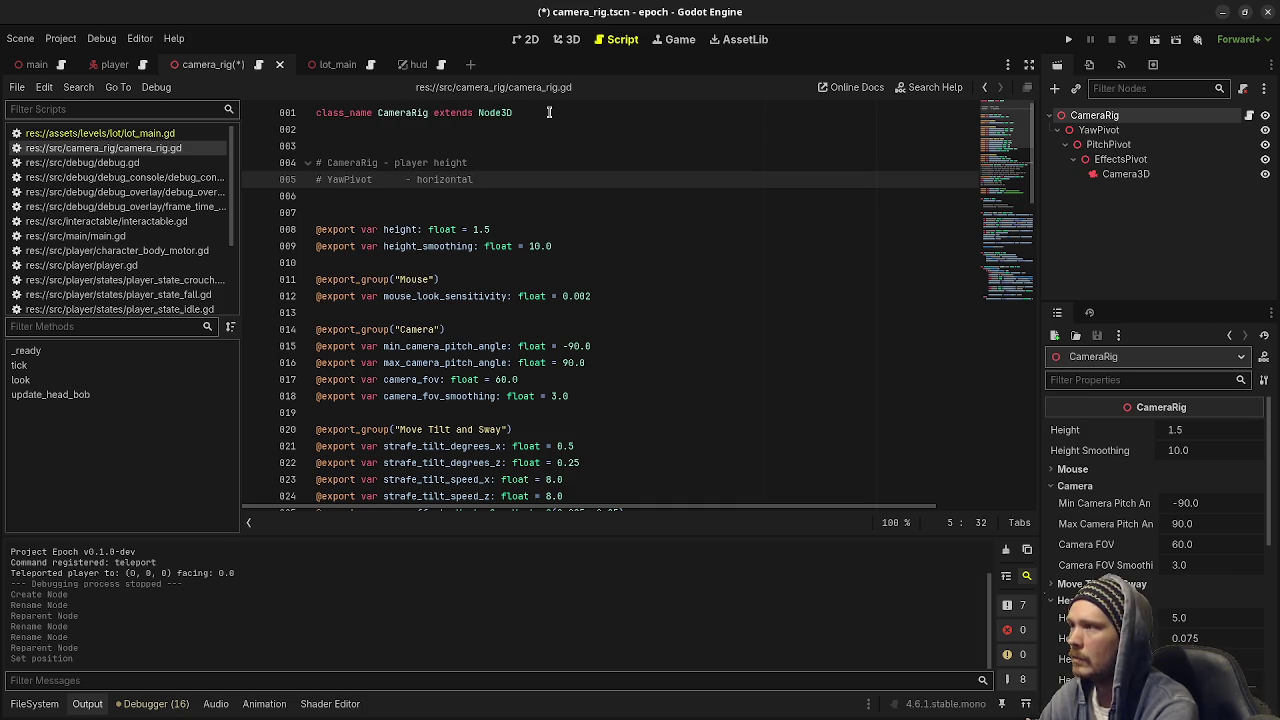
pyautogui.write('mouse look ')
pyautogui.write('ing')
# Move the cursor before the dash on the CameraRig comment and clear the scene tree selection.
pyautogui.press('Up')
pyautogui.press('Left')
pyautogui.press('Left')
pyautogui.press('Left')
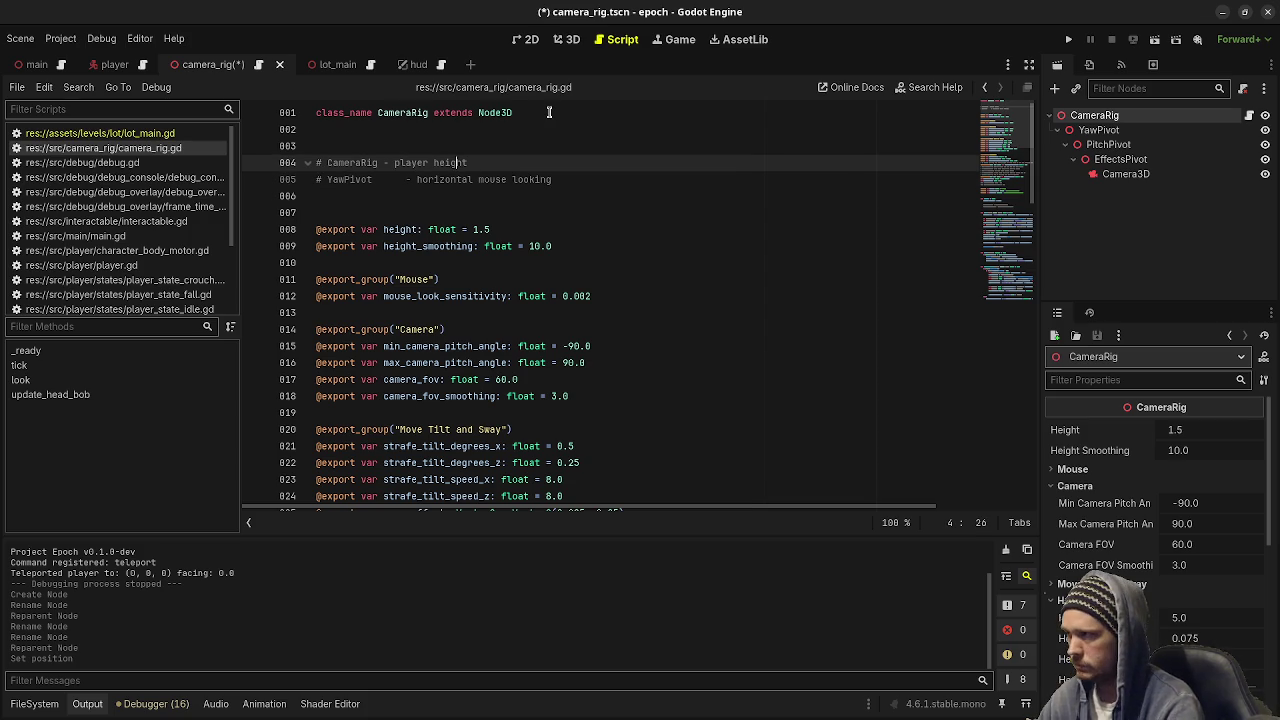
pyautogui.press('Left')
pyautogui.press('Left')
pyautogui.press('Left')
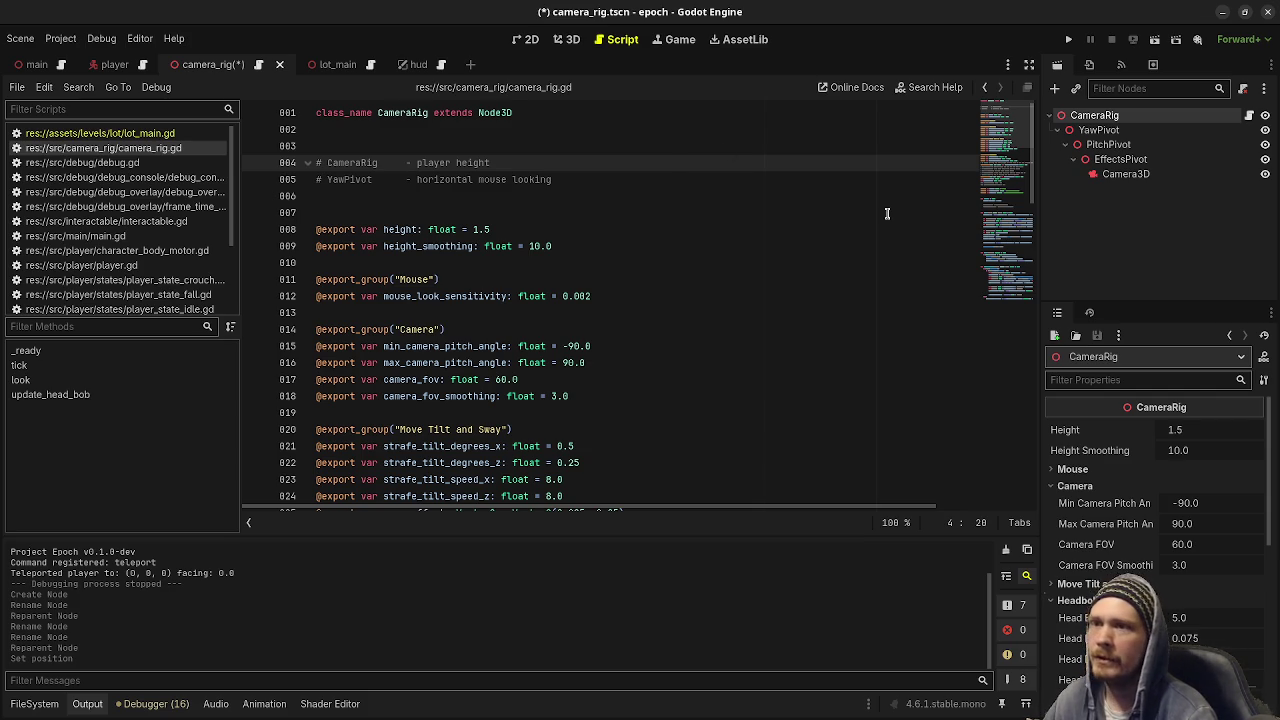
pyautogui.click(1163, 240)
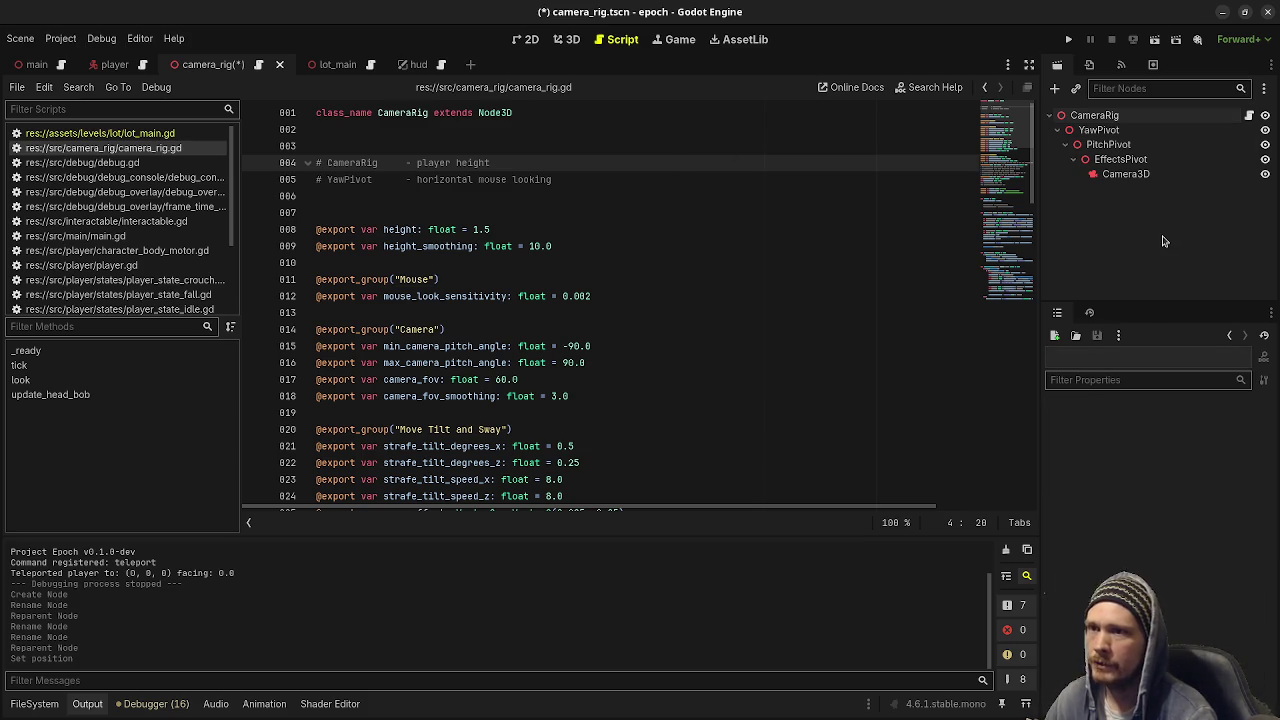
# Undo the node edits, removing YawPivot and restoring the PivotX and HeadBobPivot hierarchy.
pyautogui.hotkey('ctrl', 'z')
pyautogui.hotkey('ctrl', 'z')
pyautogui.hotkey('ctrl', 'z')
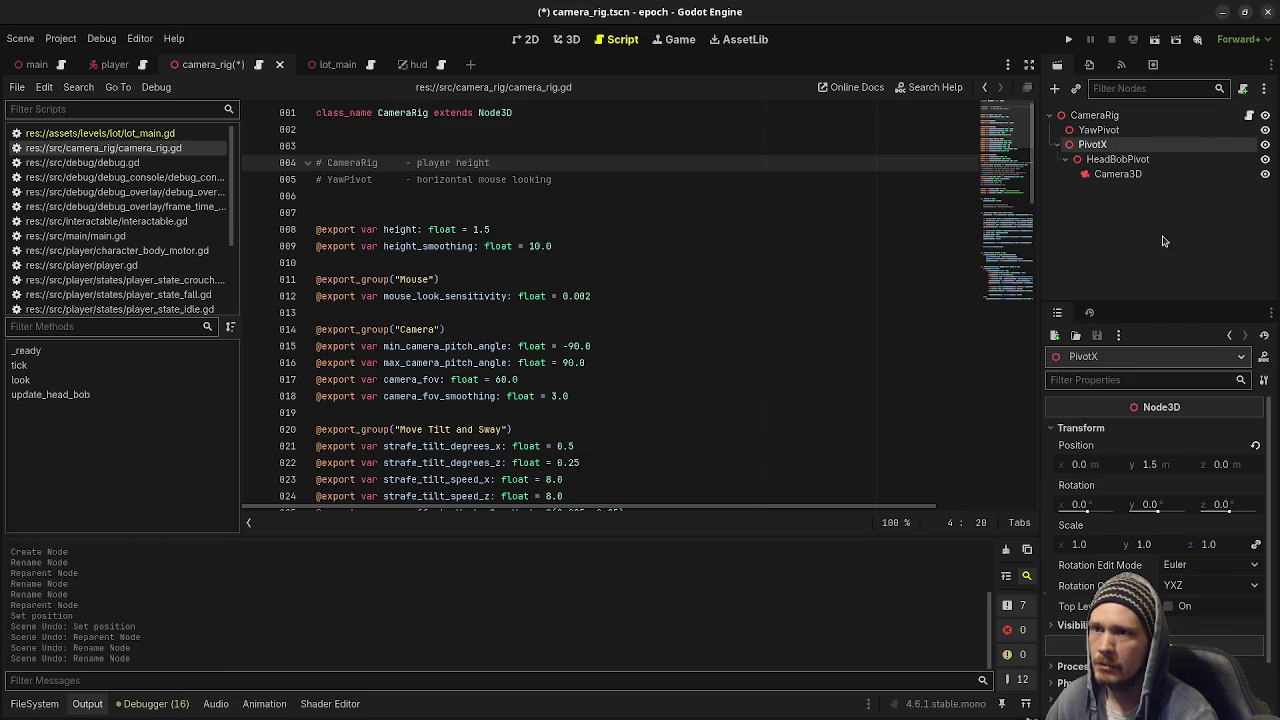
pyautogui.hotkey('ctrl', 'z')
pyautogui.hotkey('ctrl', 'z')
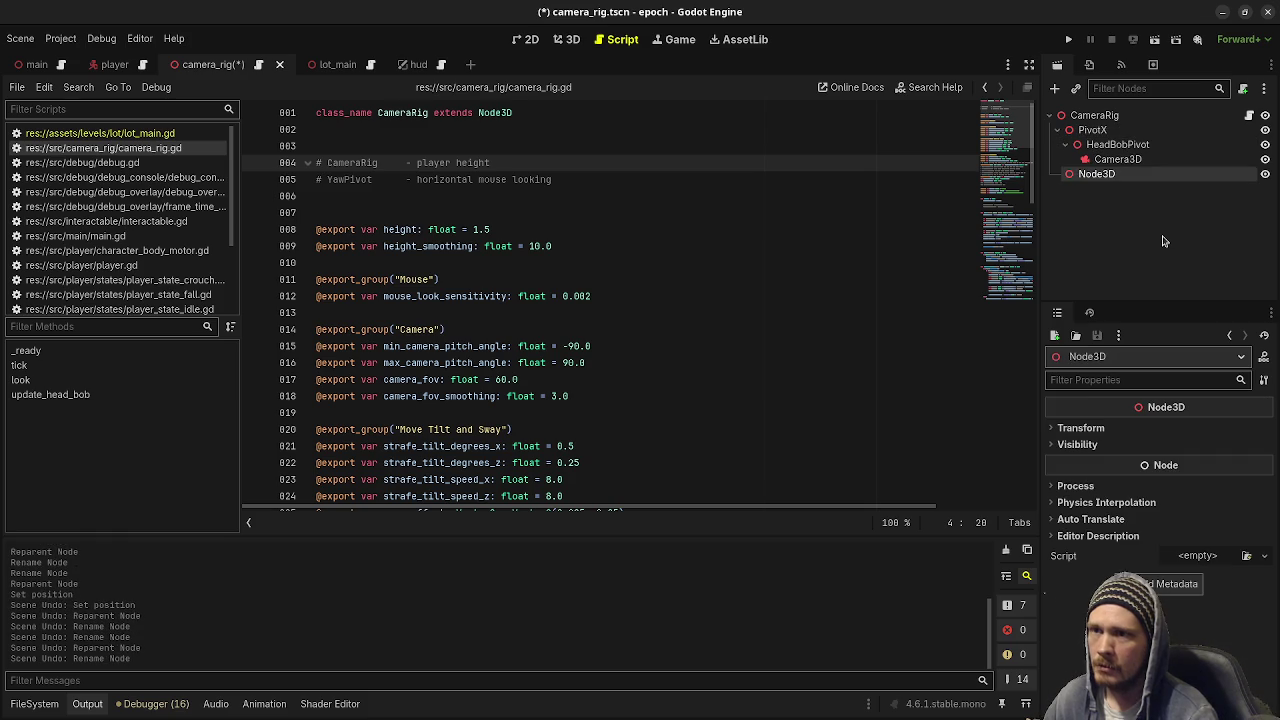
pyautogui.hotkey('ctrl', 'z')
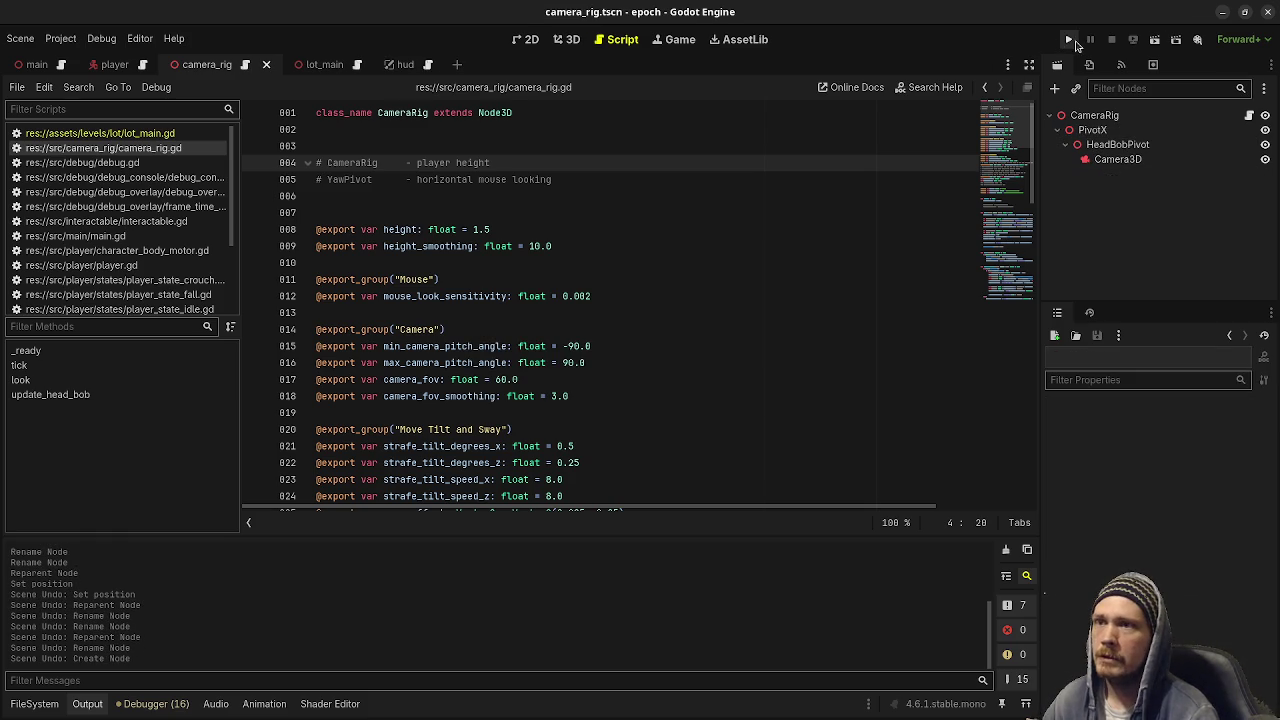
# Run the project, walk forward, crouch through the Crouch Height tunnel and sprint out.
pyautogui.click(1068, 39)
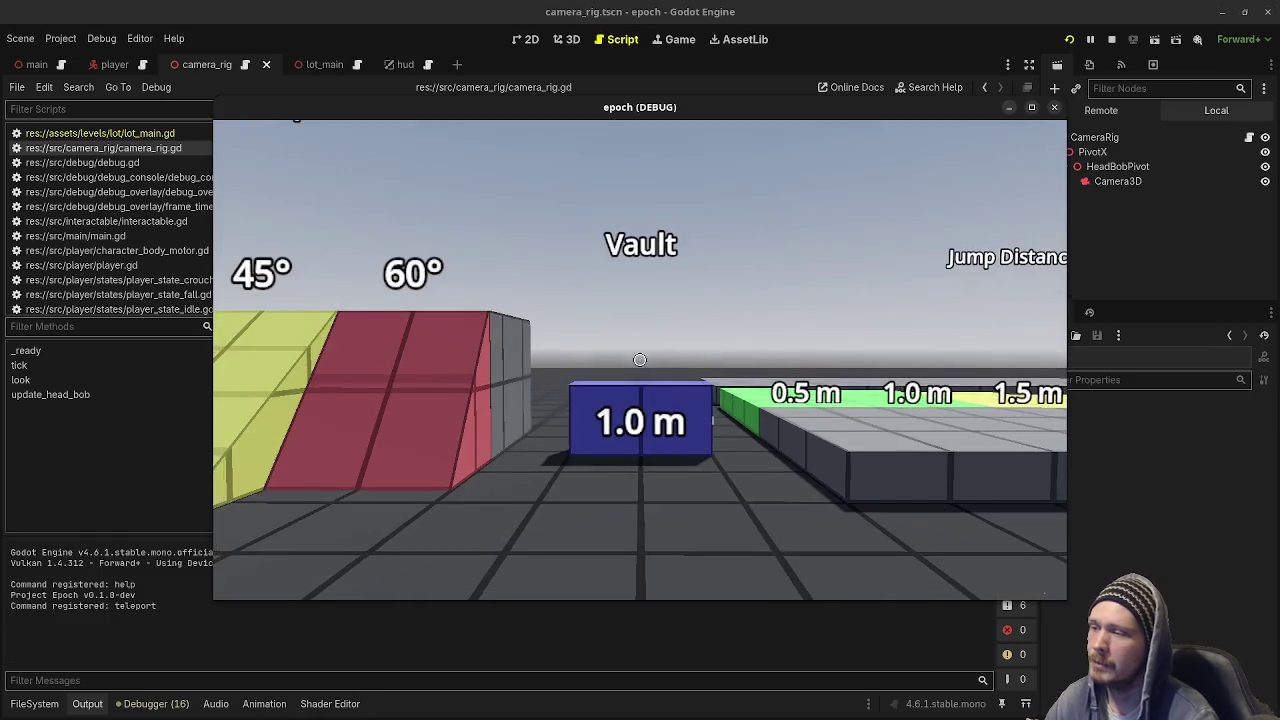
pyautogui.moveTo(640, 360)
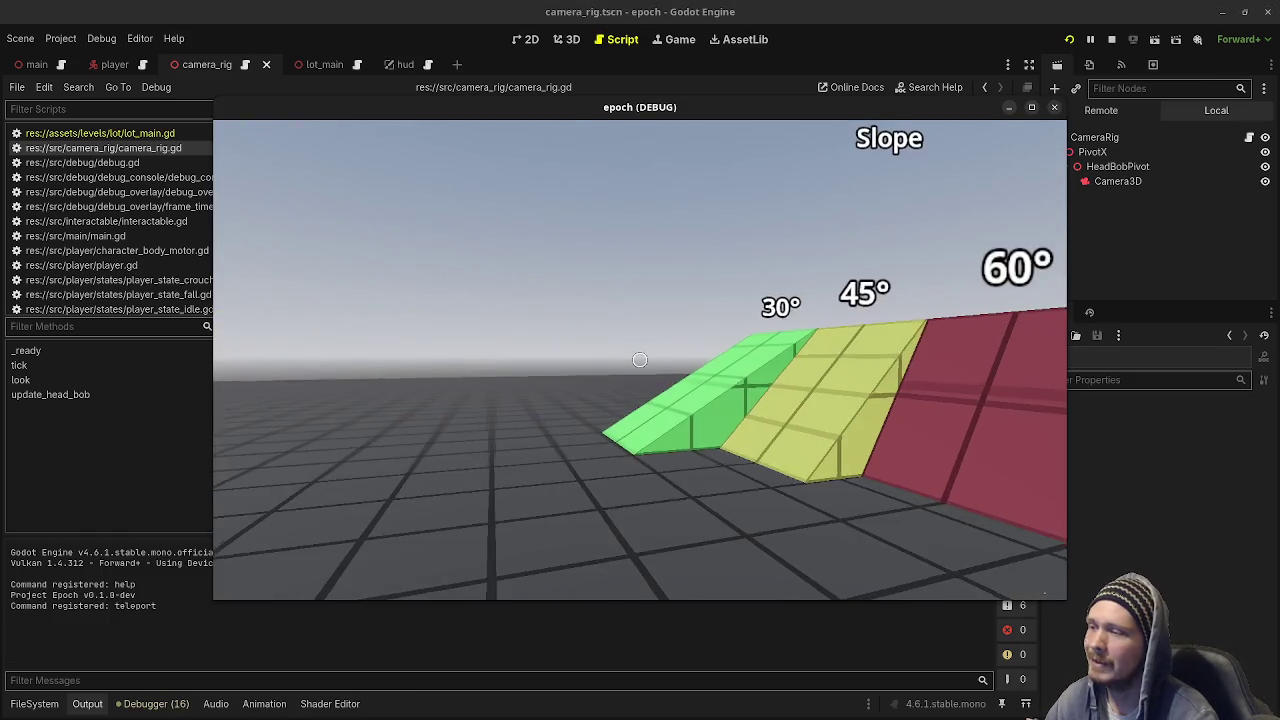
pyautogui.moveTo(640, 360)
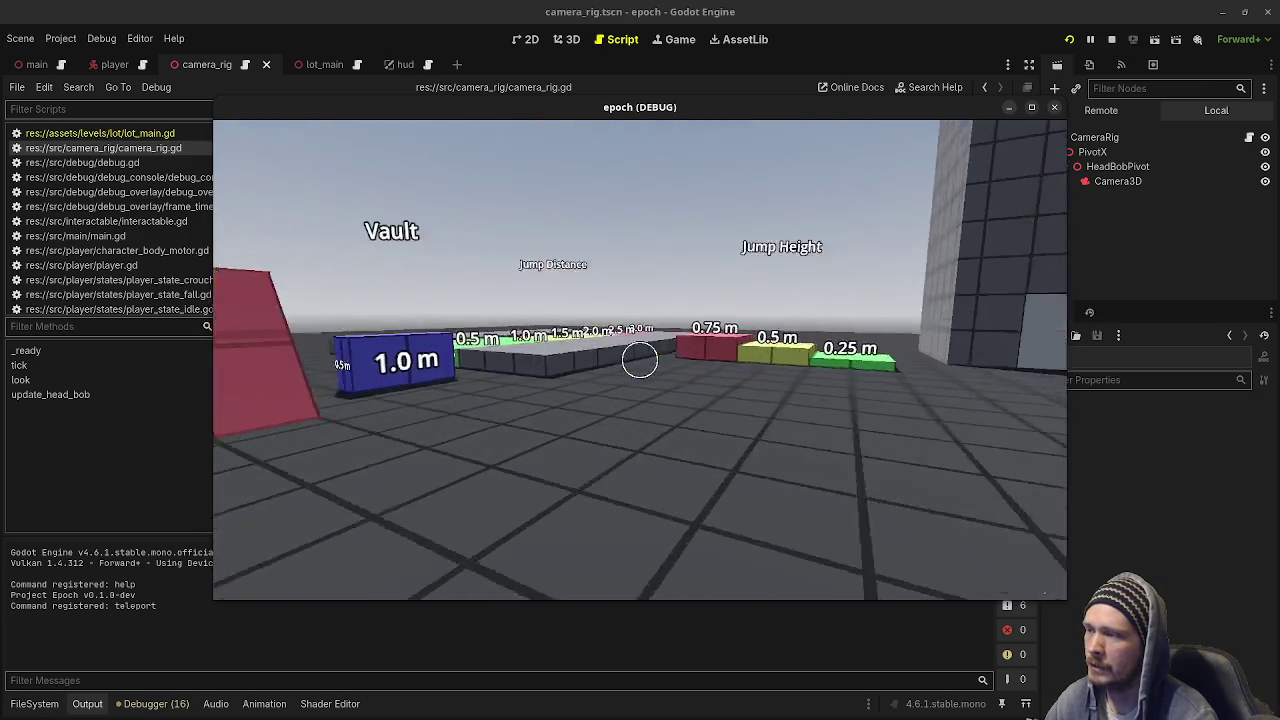
pyautogui.press('w')
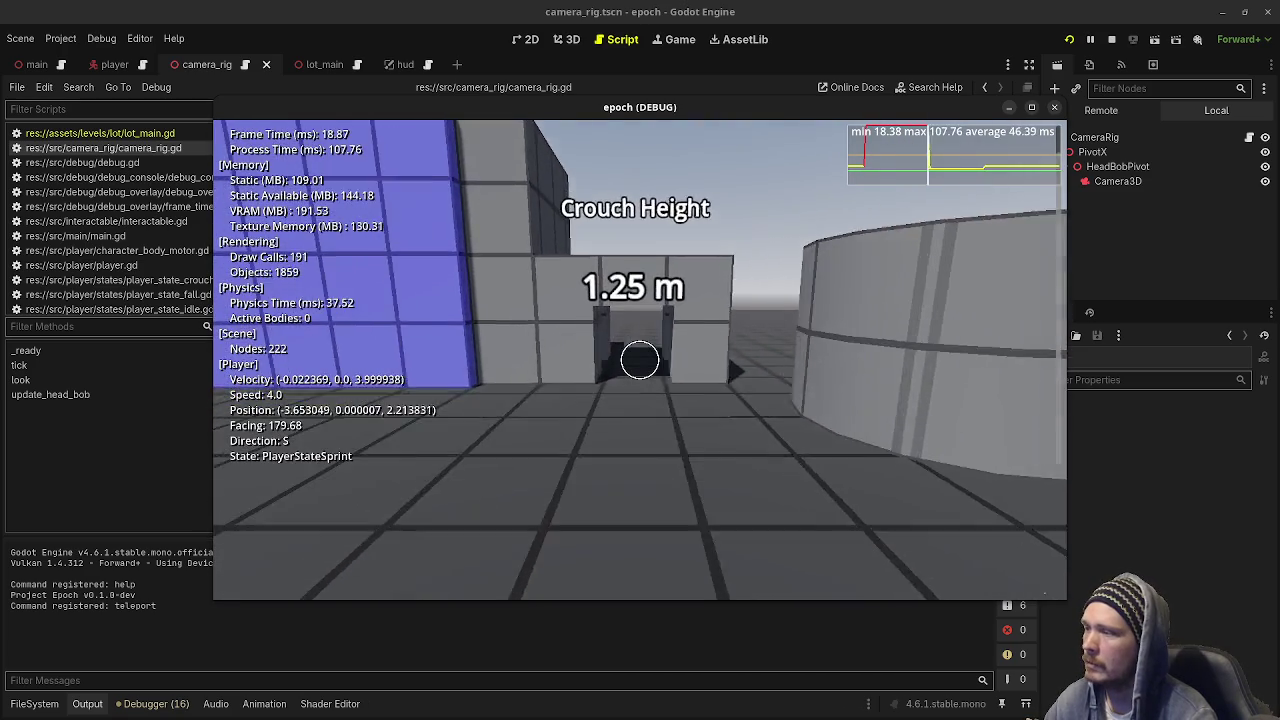
pyautogui.press('w')
pyautogui.press('ctrl')
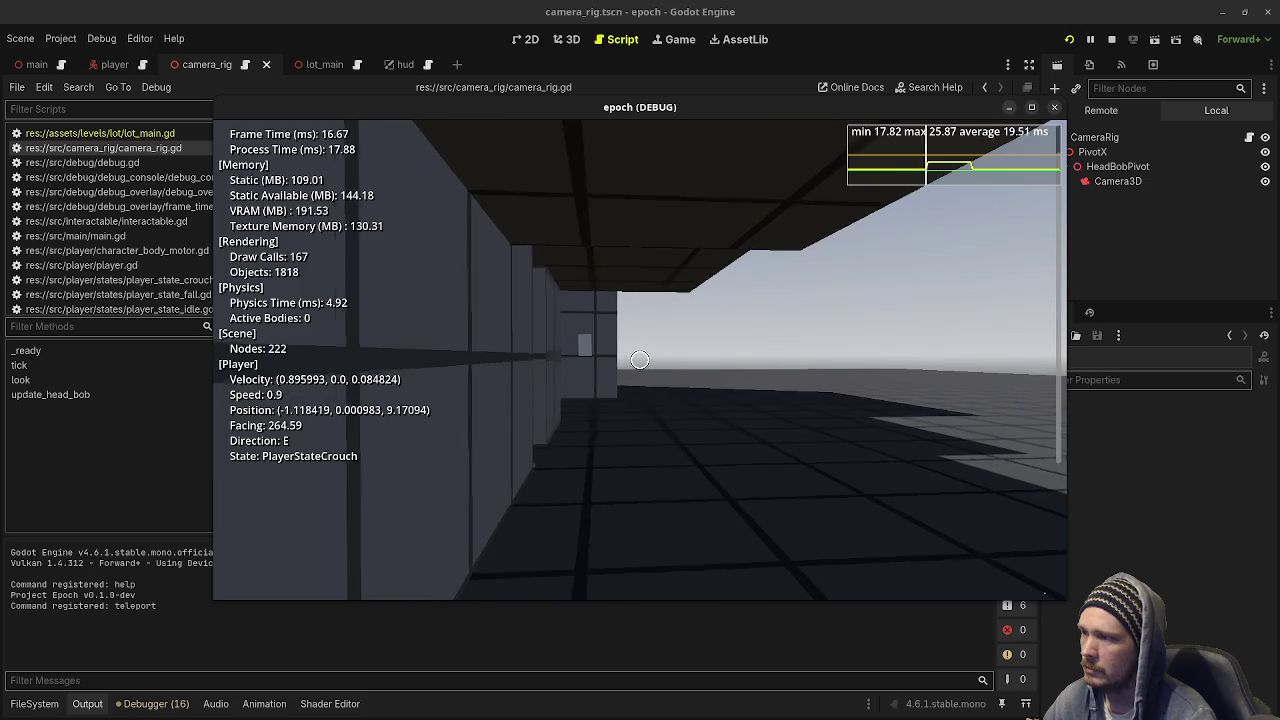
pyautogui.press('shift')
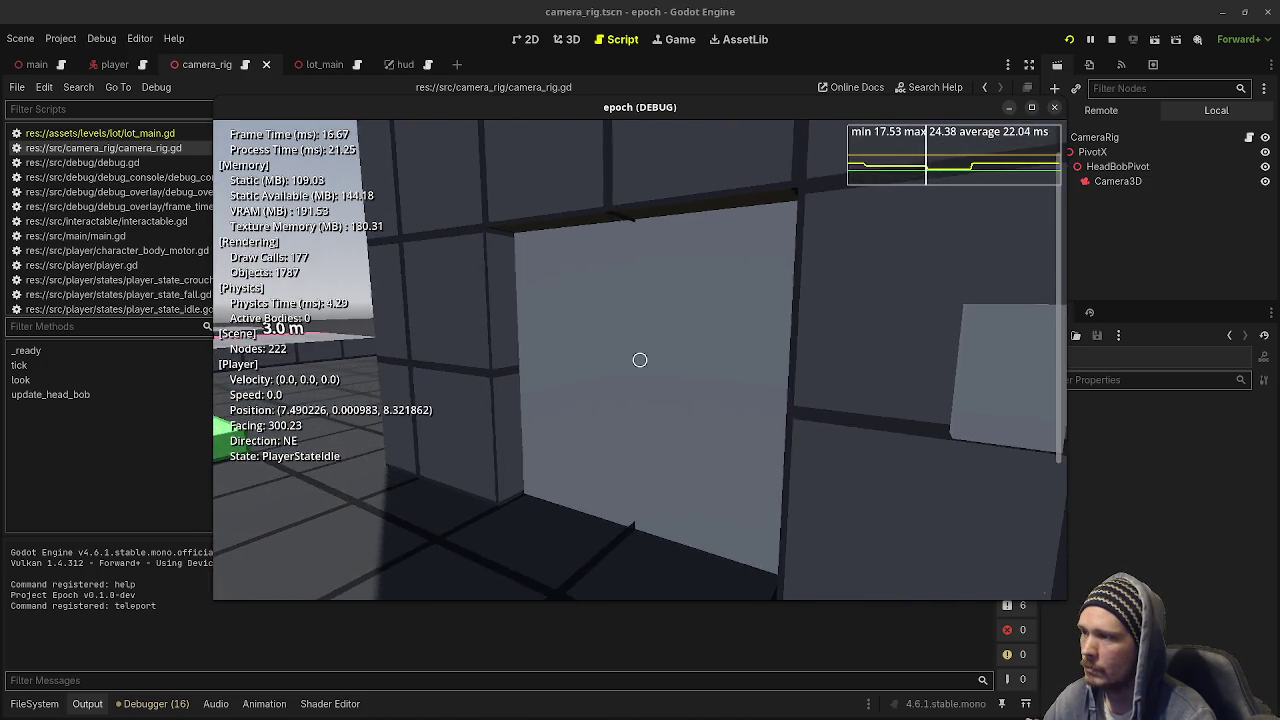
pyautogui.press('w')
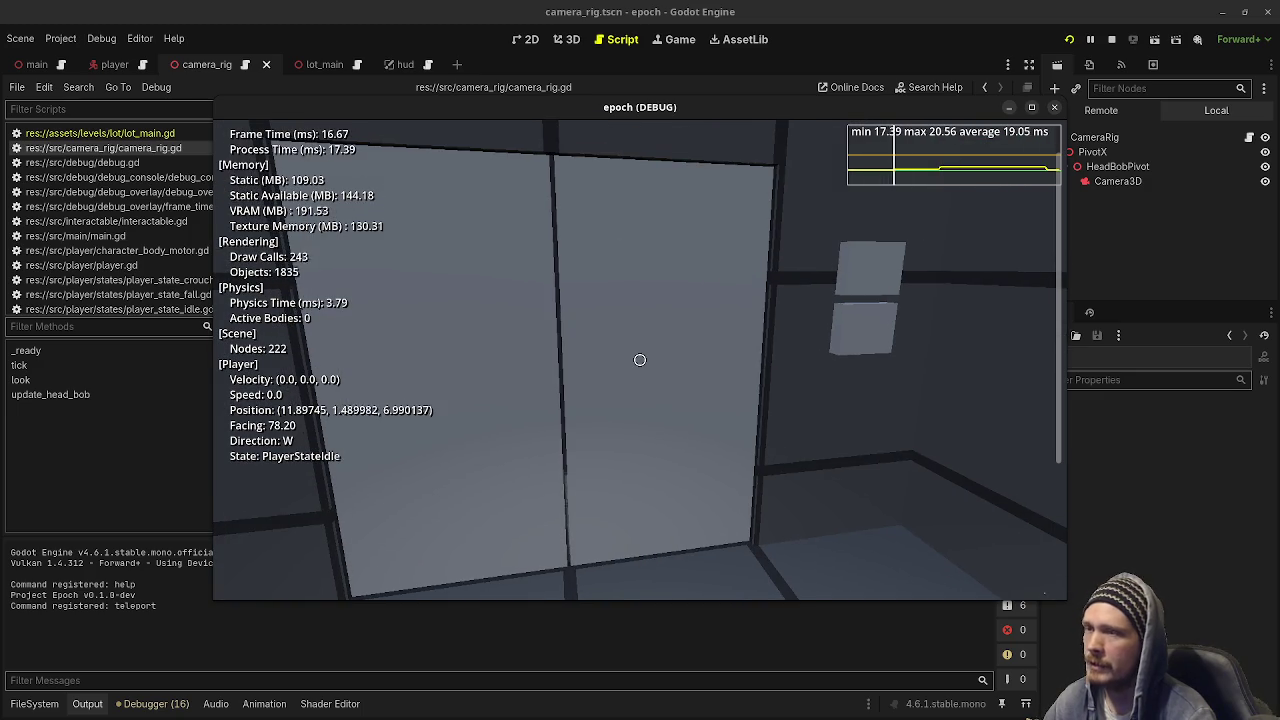
pyautogui.press('F3')
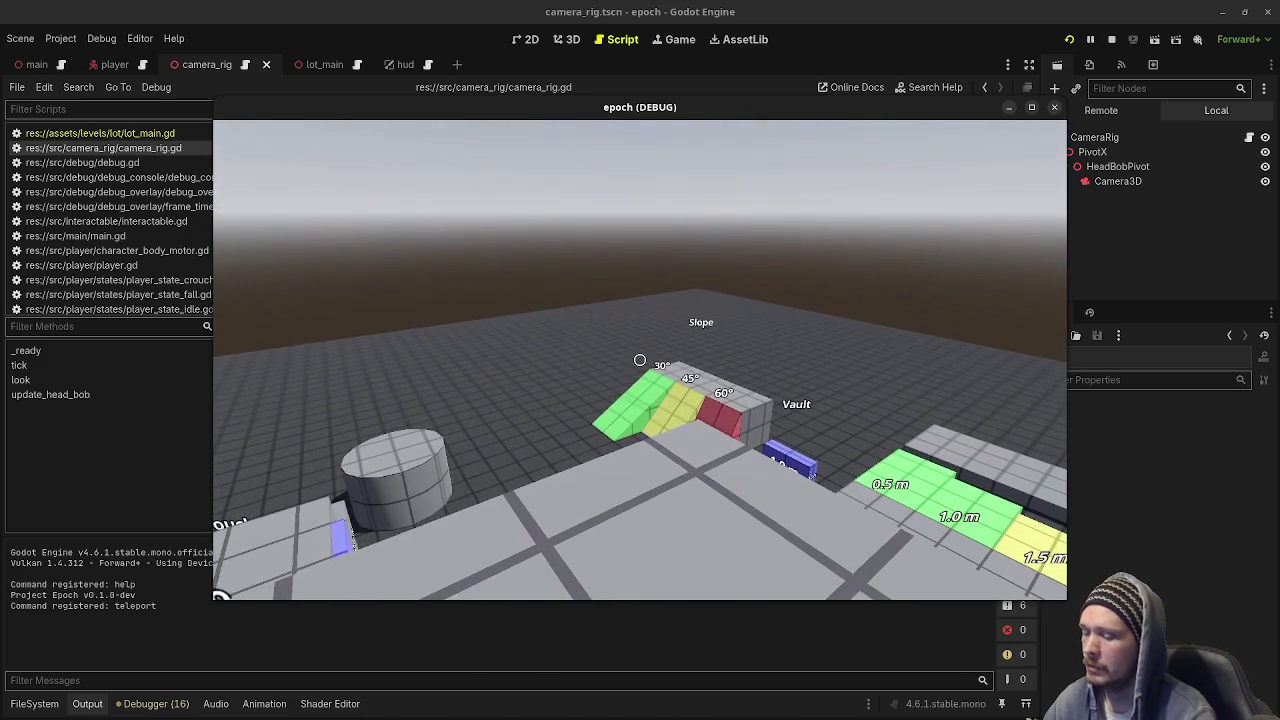
# Teleport to the origin with 'teleport 0 0 0', then jump onto the jump height boxes.
pyautogui.press('`')
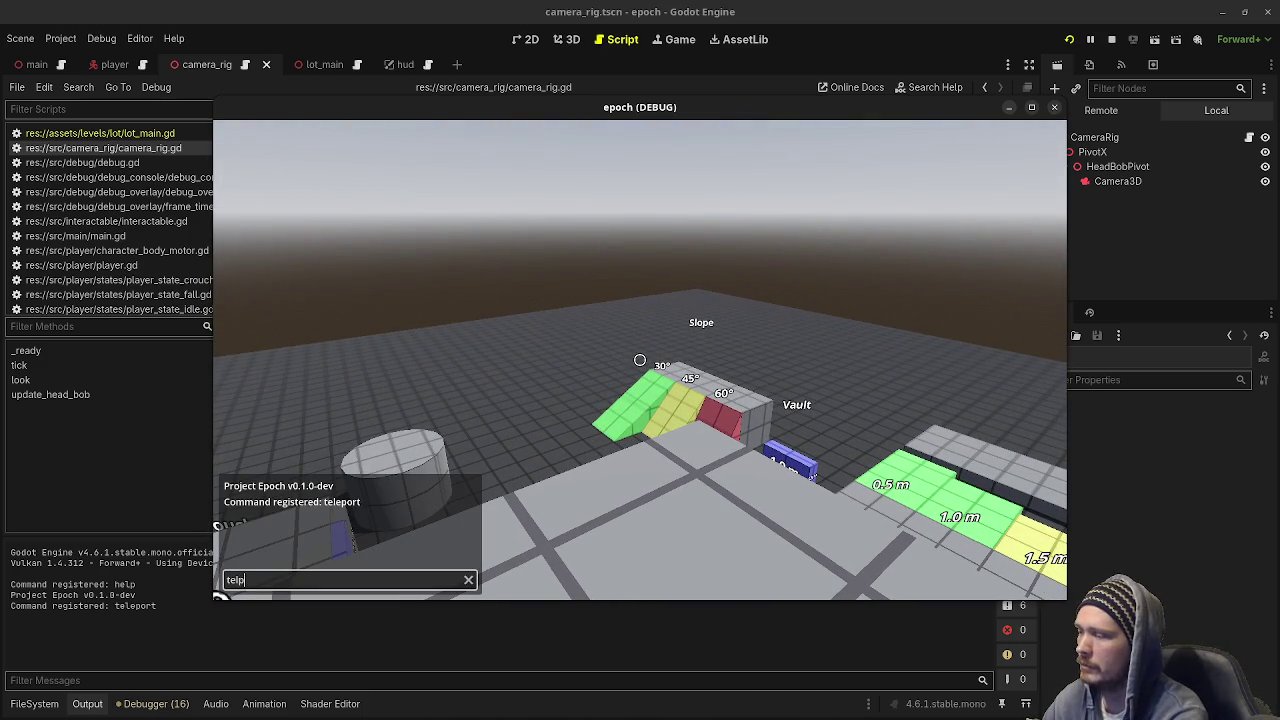
pyautogui.write('eport 0 0 0')
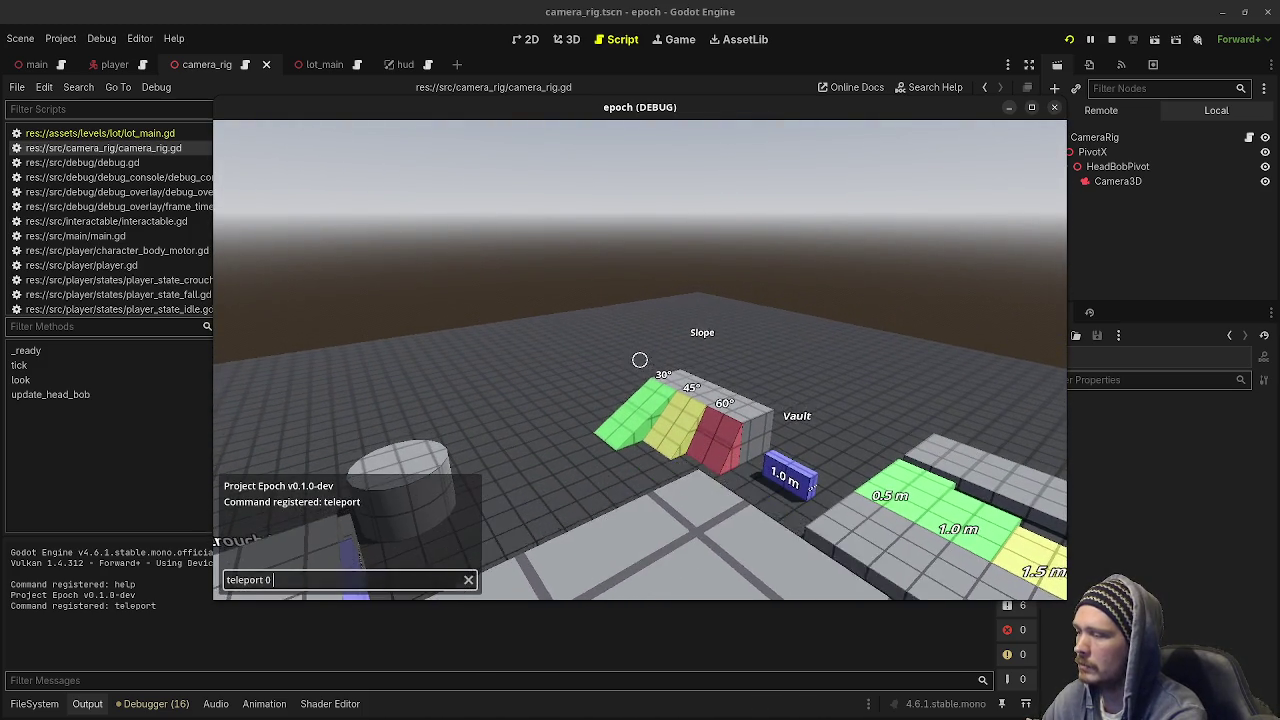
pyautogui.press('Return')
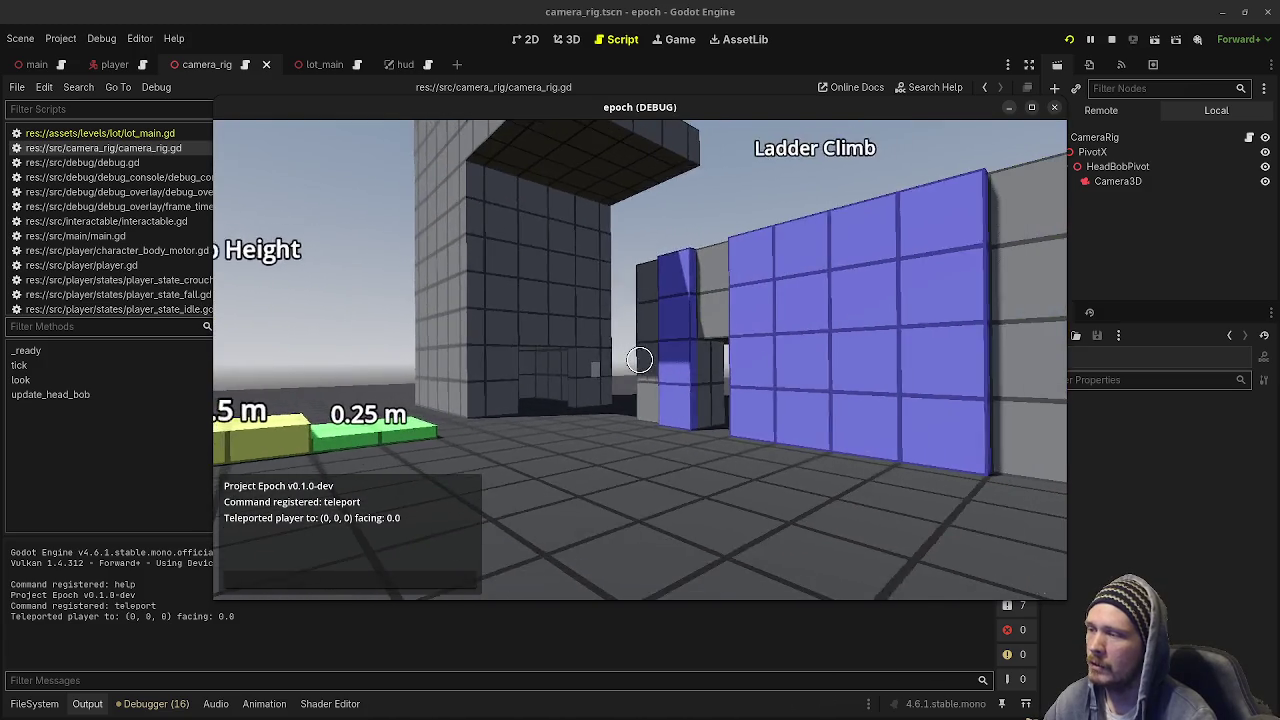
pyautogui.press('`')
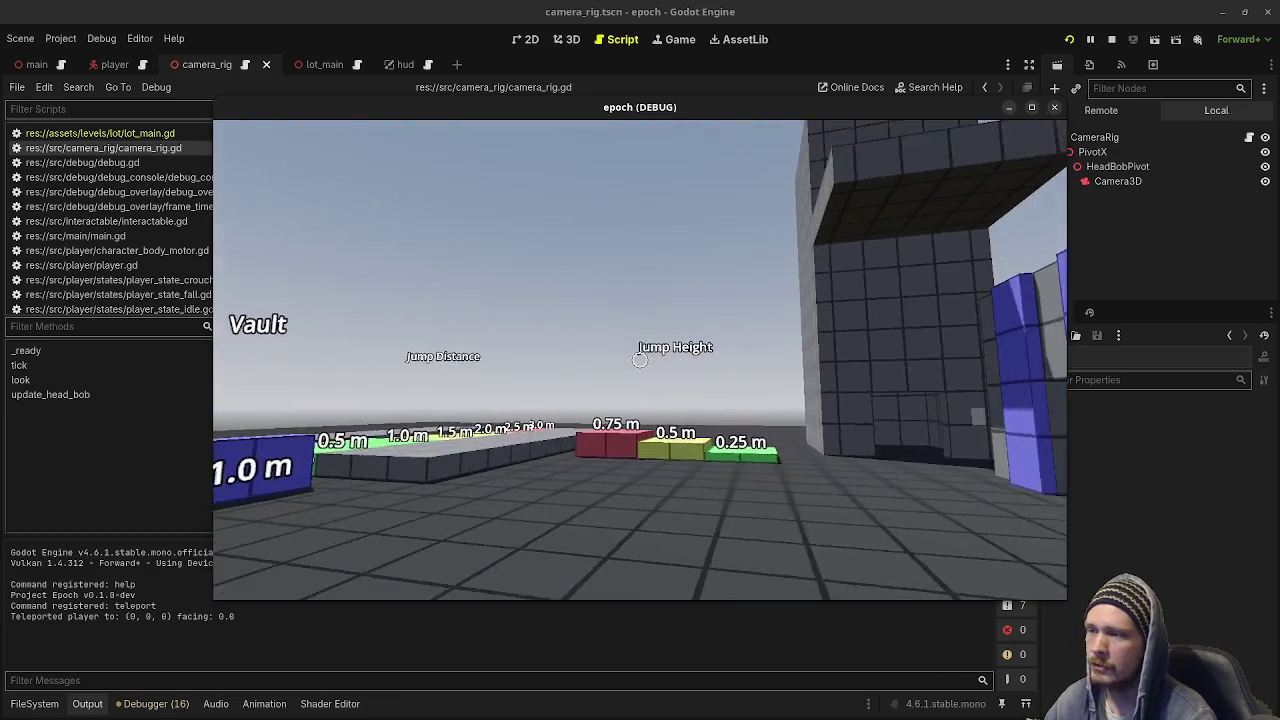
pyautogui.press('w')
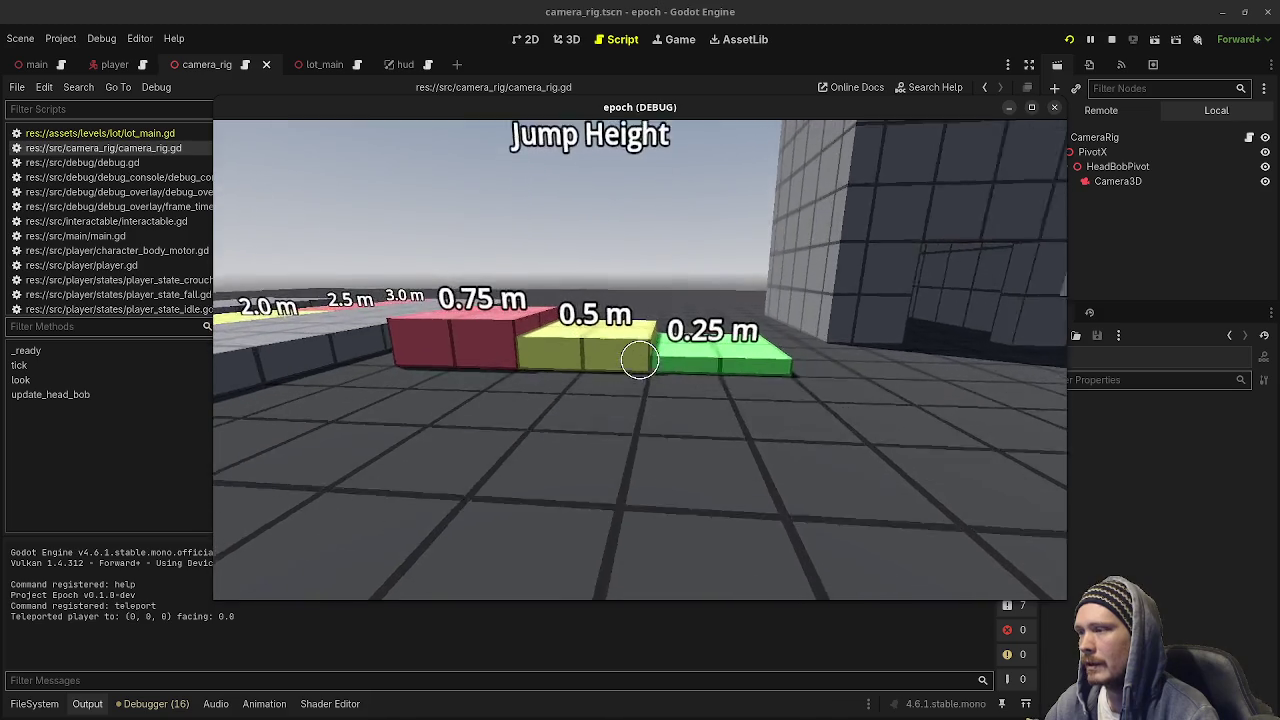
pyautogui.press('space')
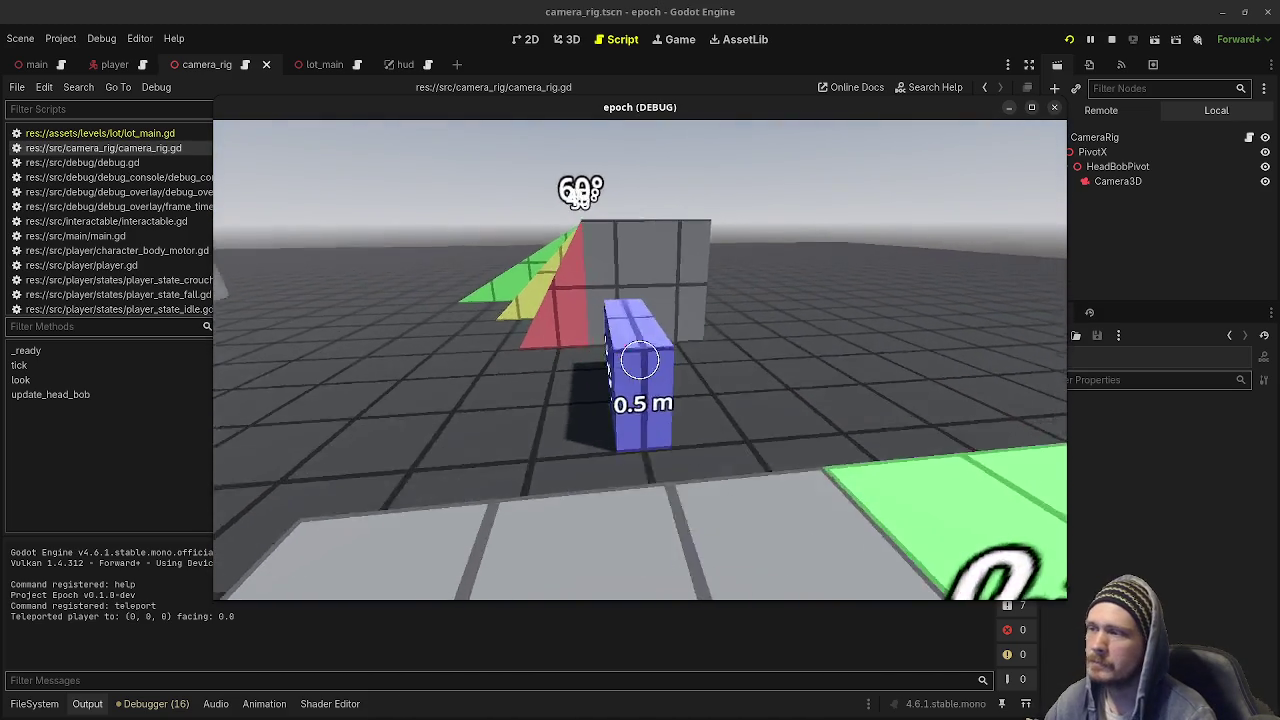
pyautogui.press('w')
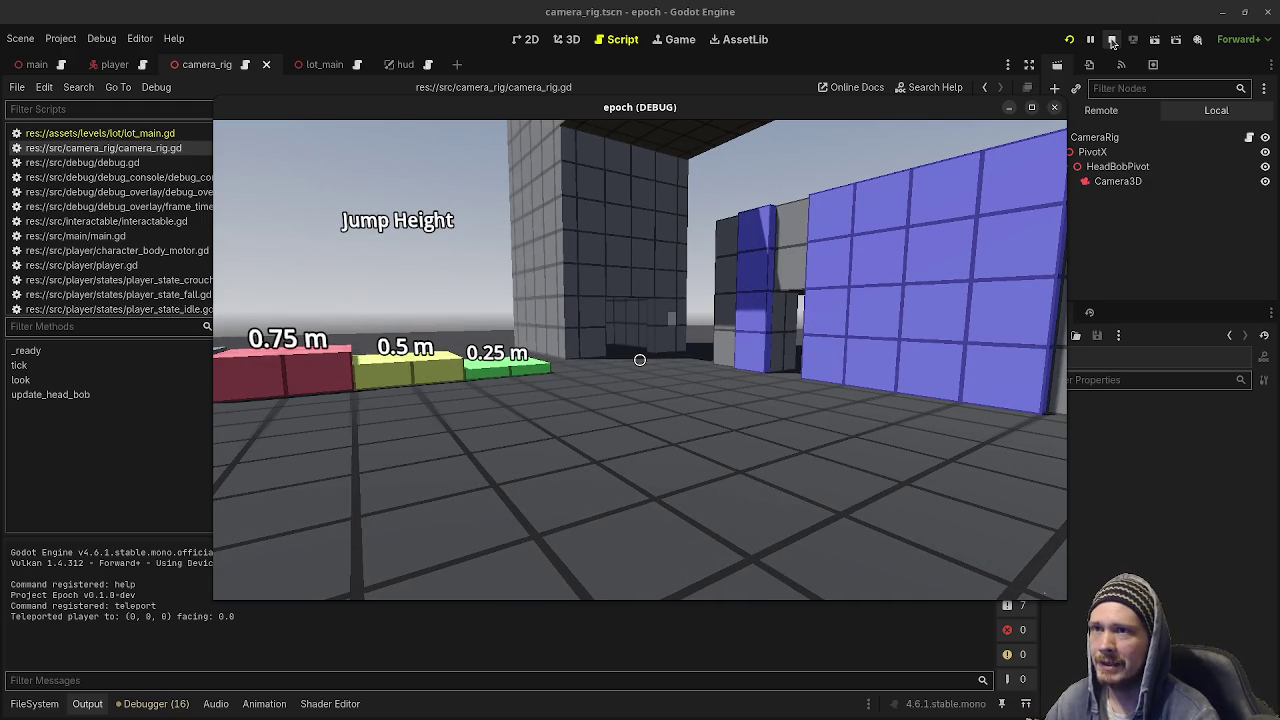
# Stop the epoch game, switch to the relic project's editor, and launch the relic game.
pyautogui.click(1112, 41)
pyautogui.click(1112, 41)
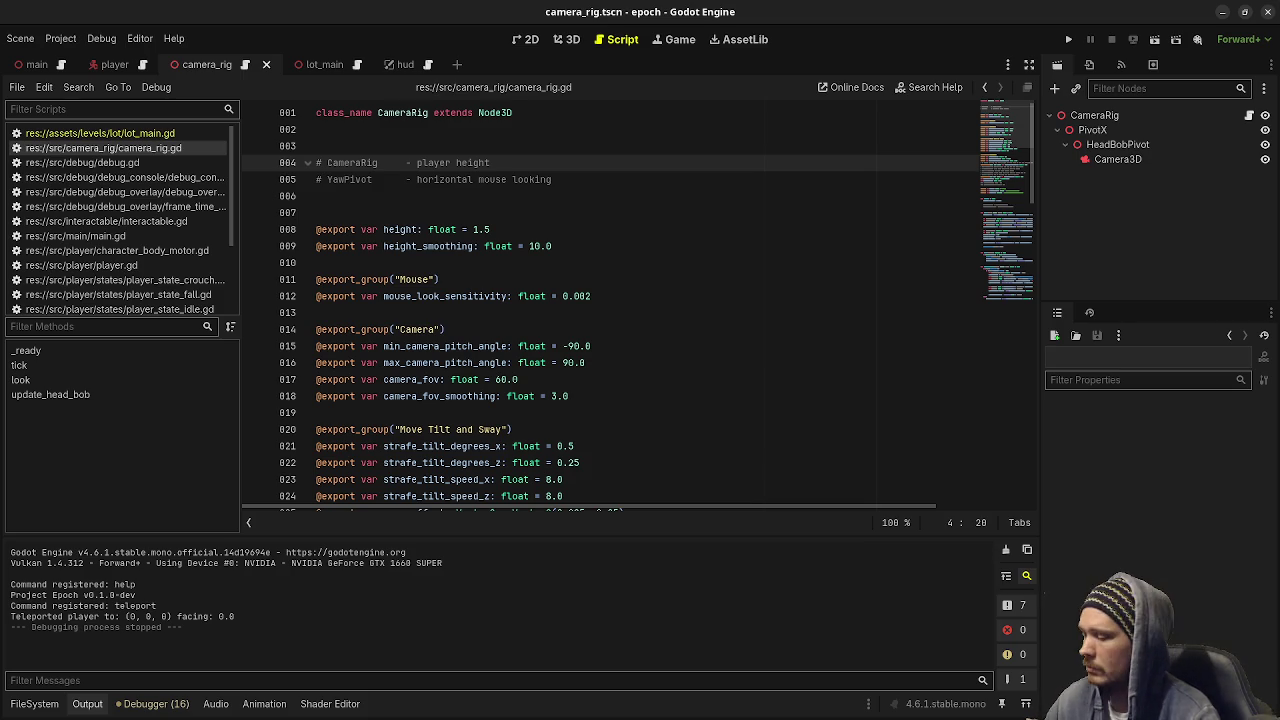
pyautogui.press('super')
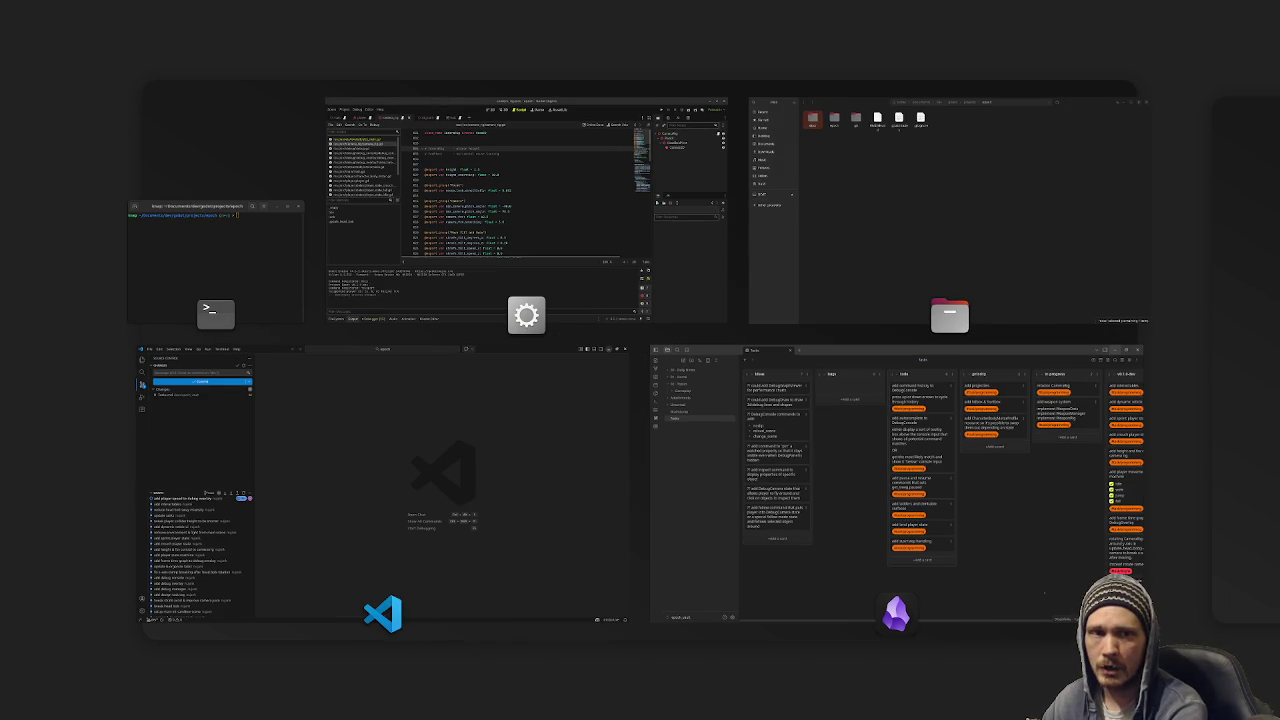
pyautogui.press('super')
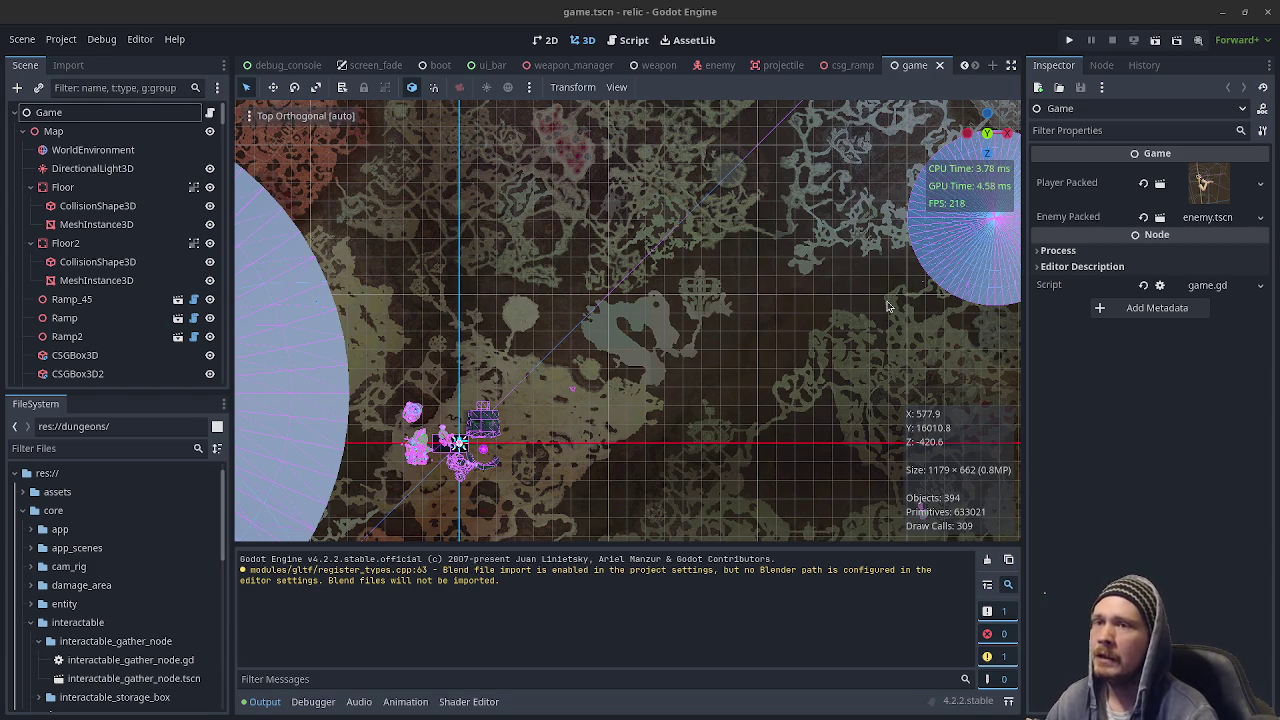
pyautogui.click(1074, 41)
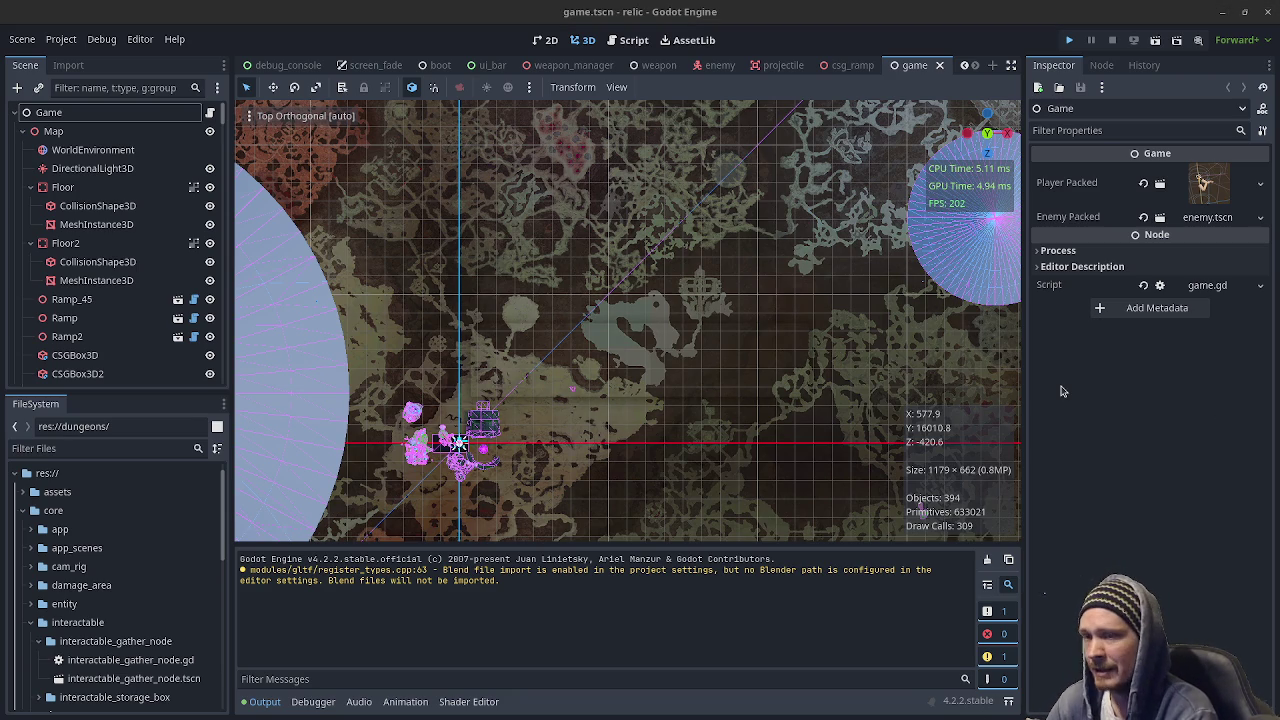
# Run relic and walk past the grey cube, across the blue platform toward the houses.
pyautogui.hotkey('ctrl', 's')
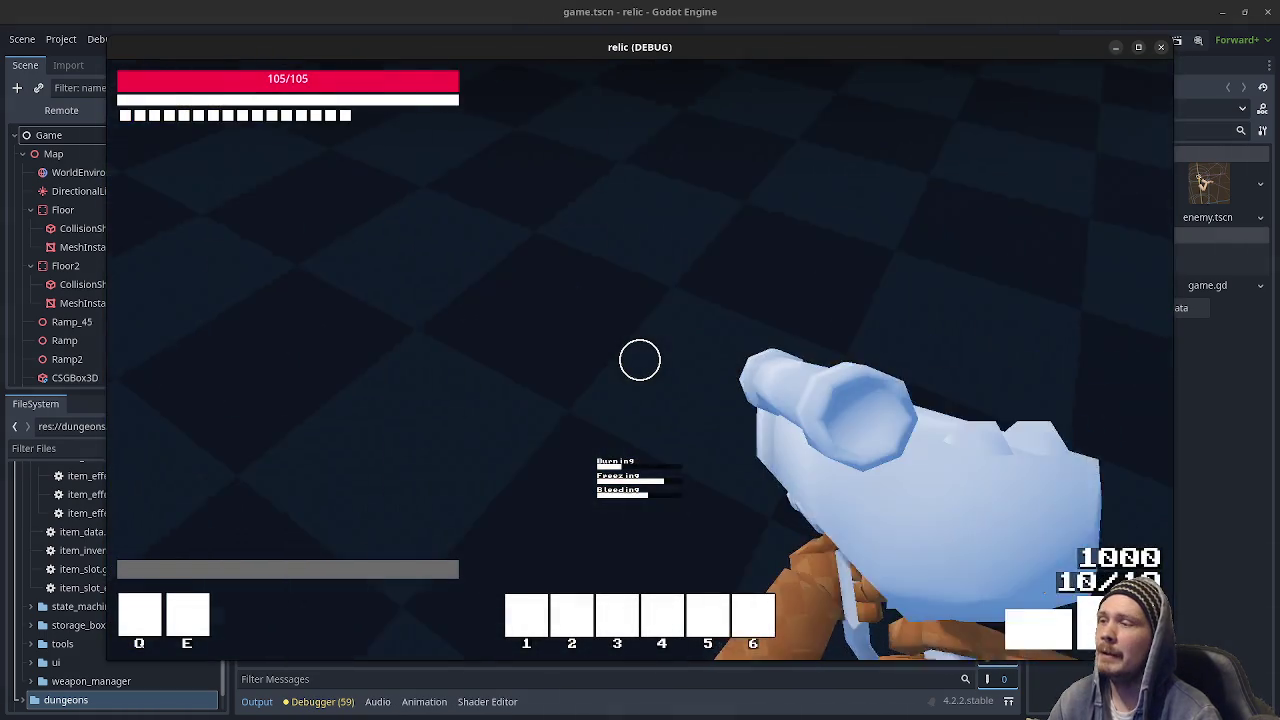
pyautogui.moveTo(640, 360)
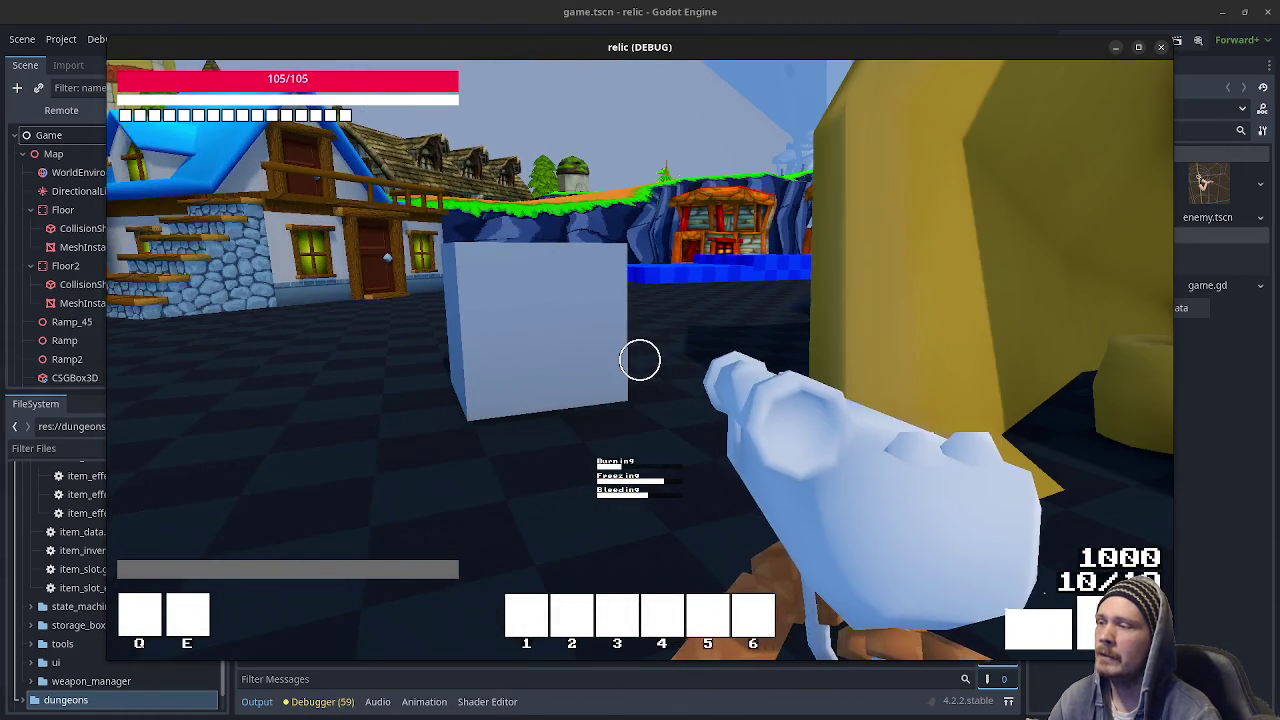
pyautogui.press('w')
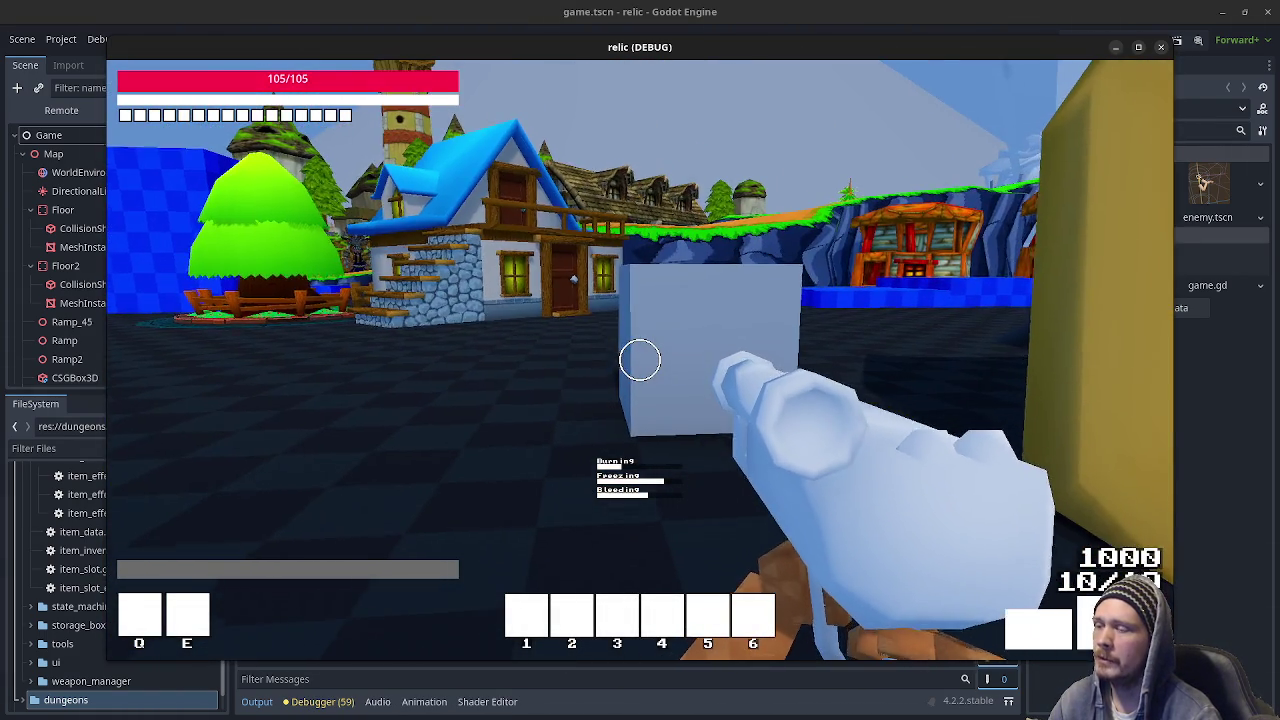
pyautogui.press('w')
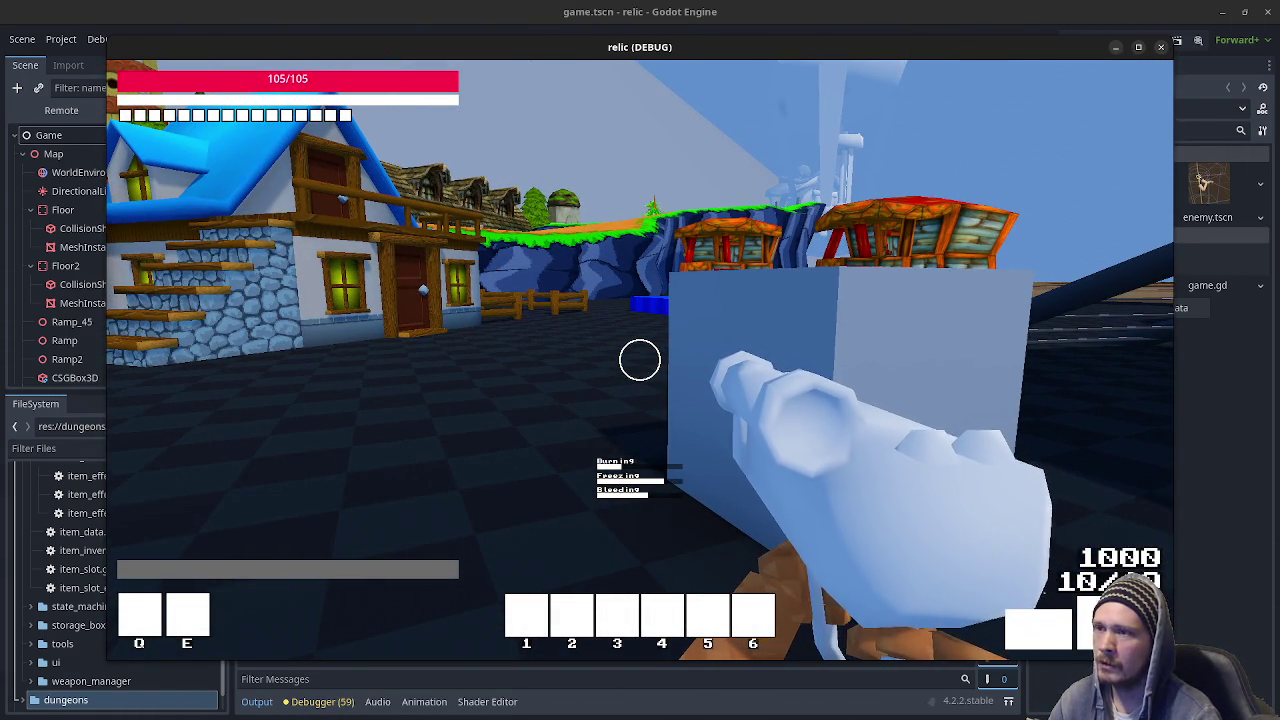
pyautogui.press('w')
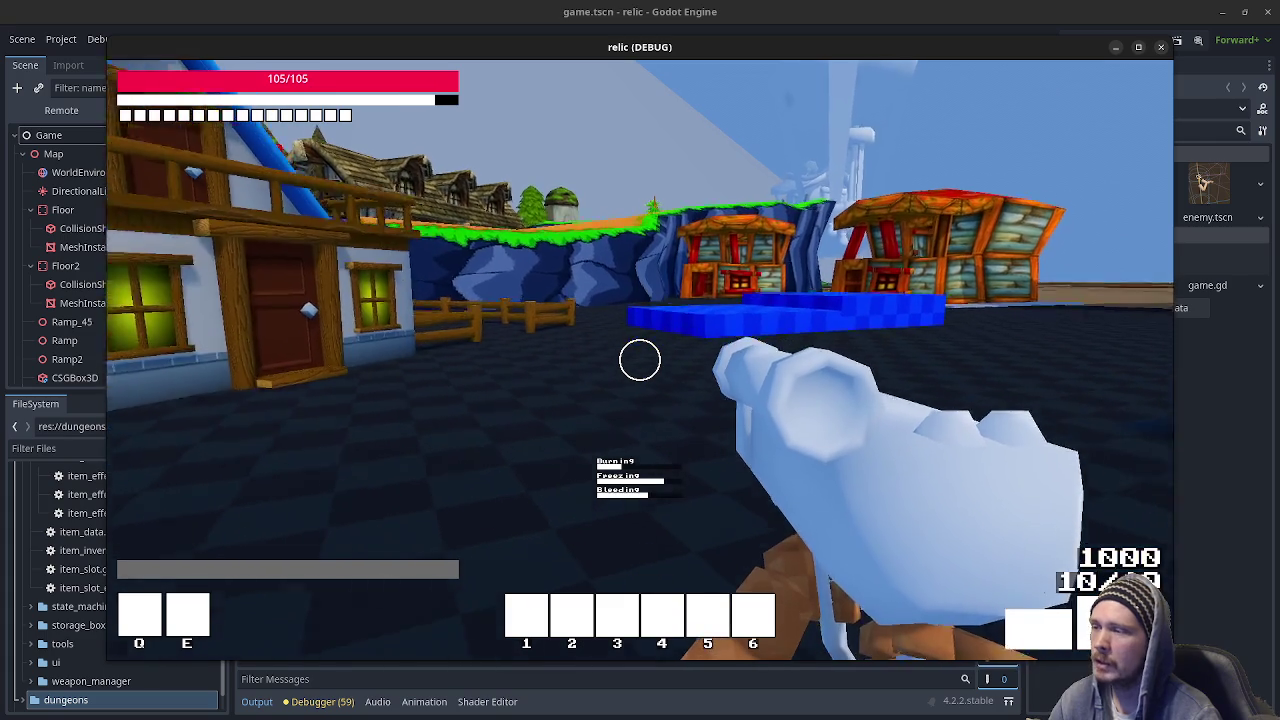
pyautogui.press('w')
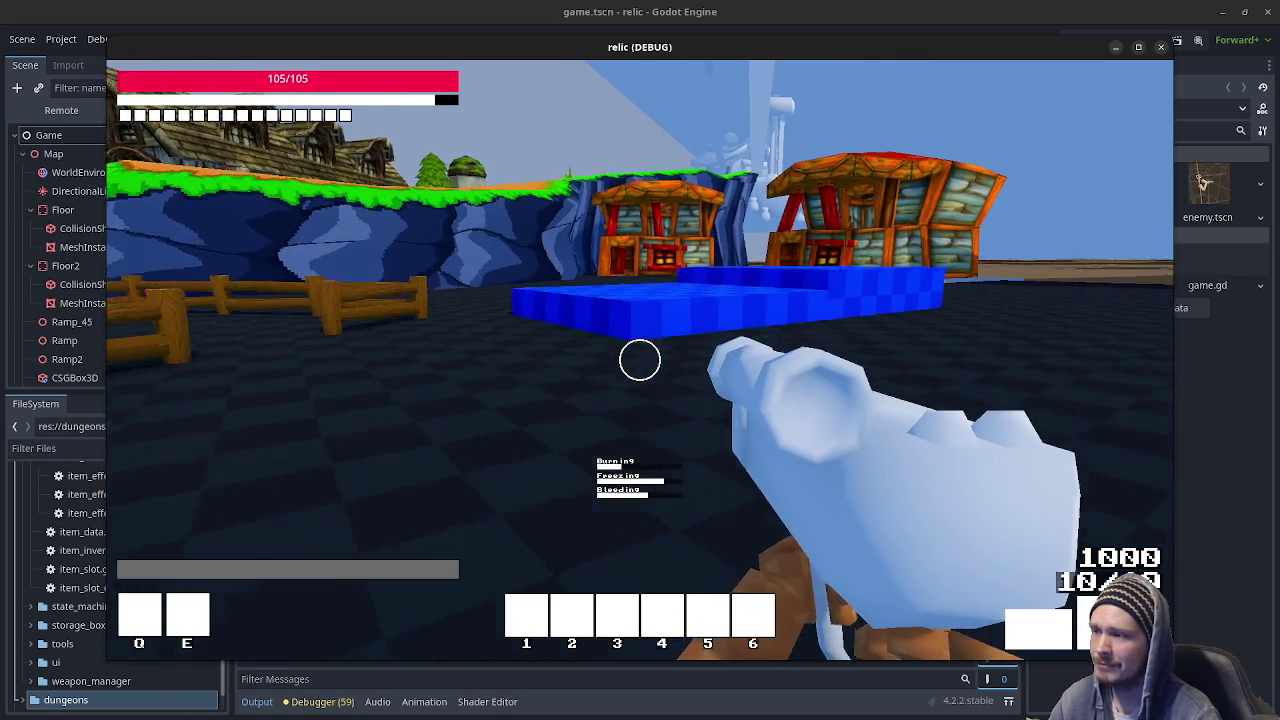
pyautogui.press('w')
pyautogui.press('space')
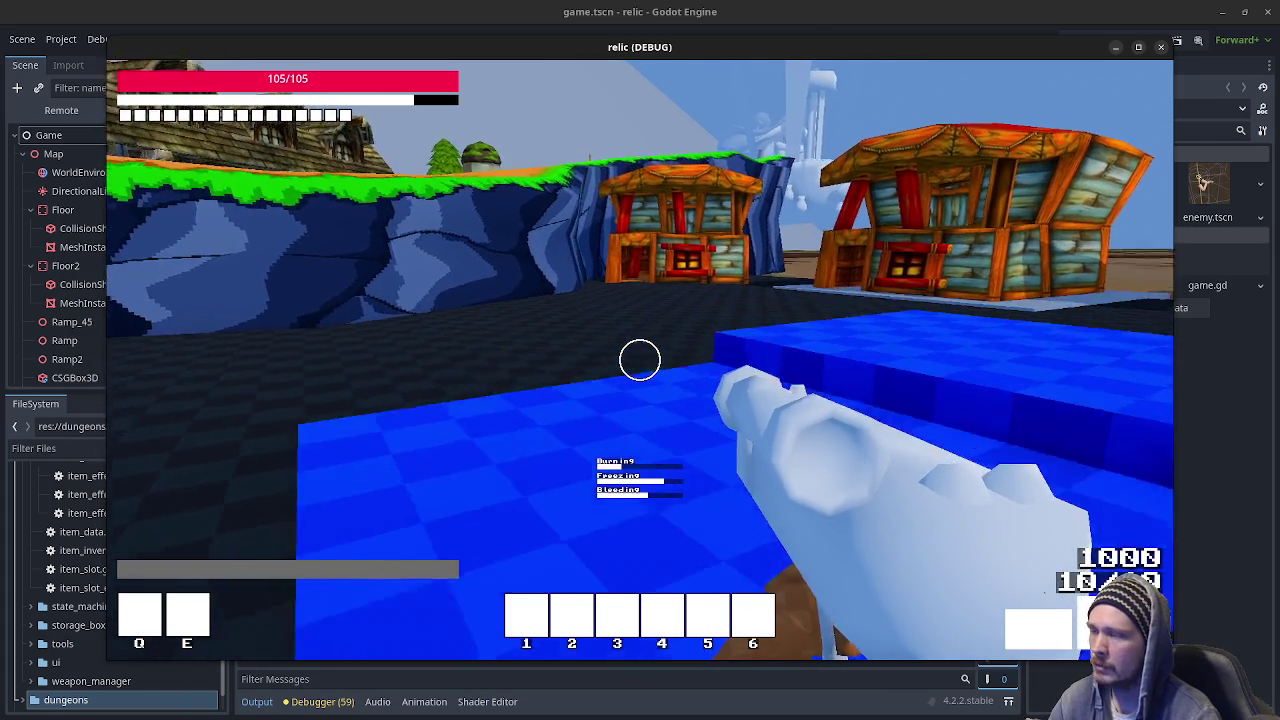
pyautogui.press('w')
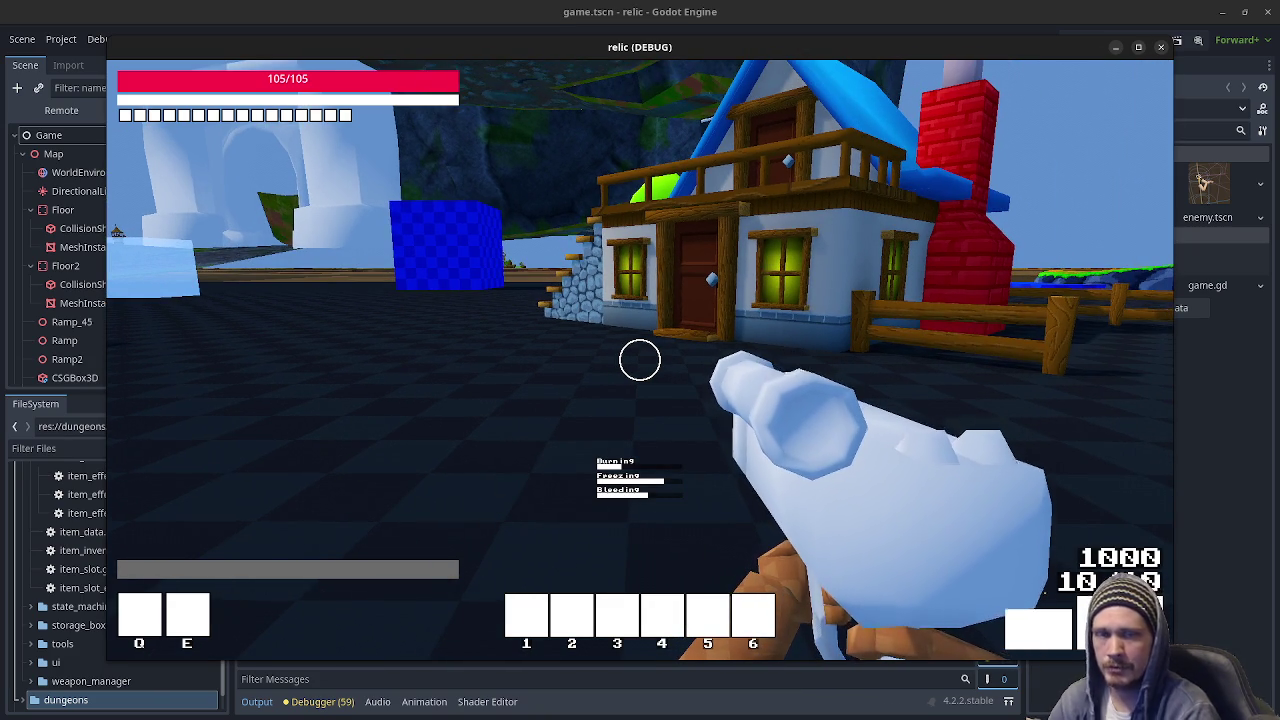
pyautogui.press('w')
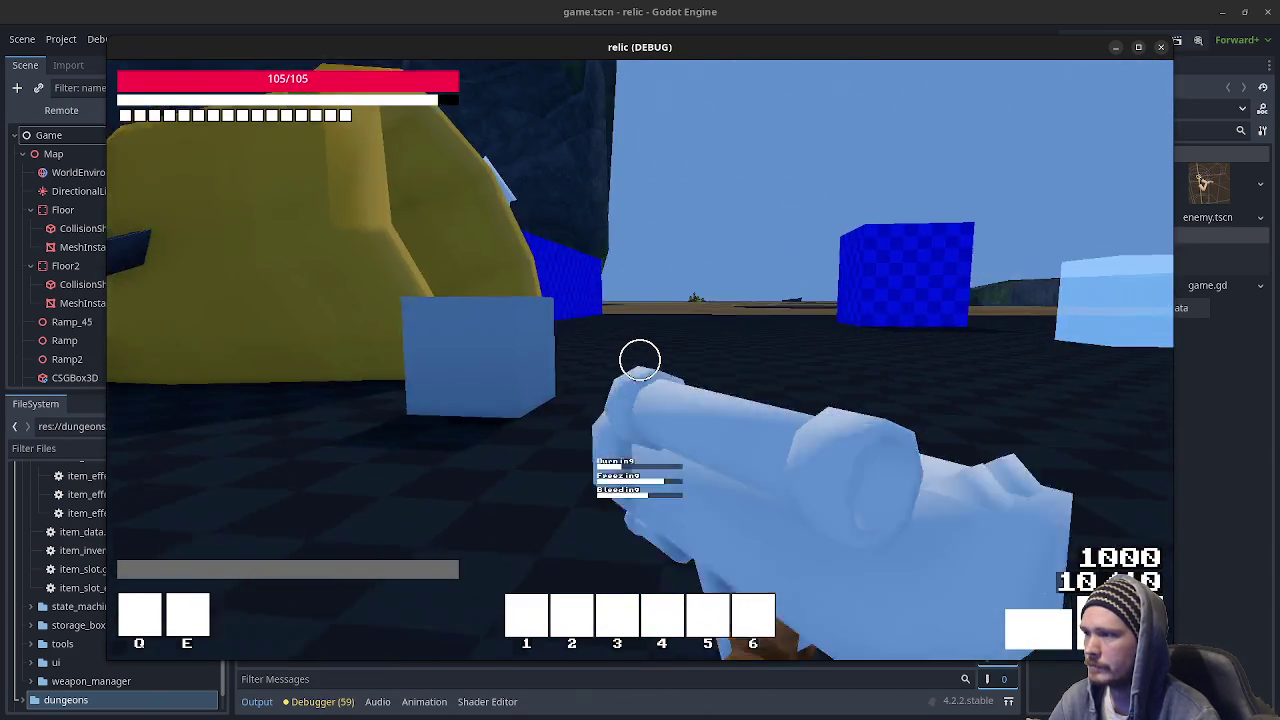
# Fire and switch weapons, harvest the green plant, and open the inventory and character stats.
pyautogui.click(640, 360)
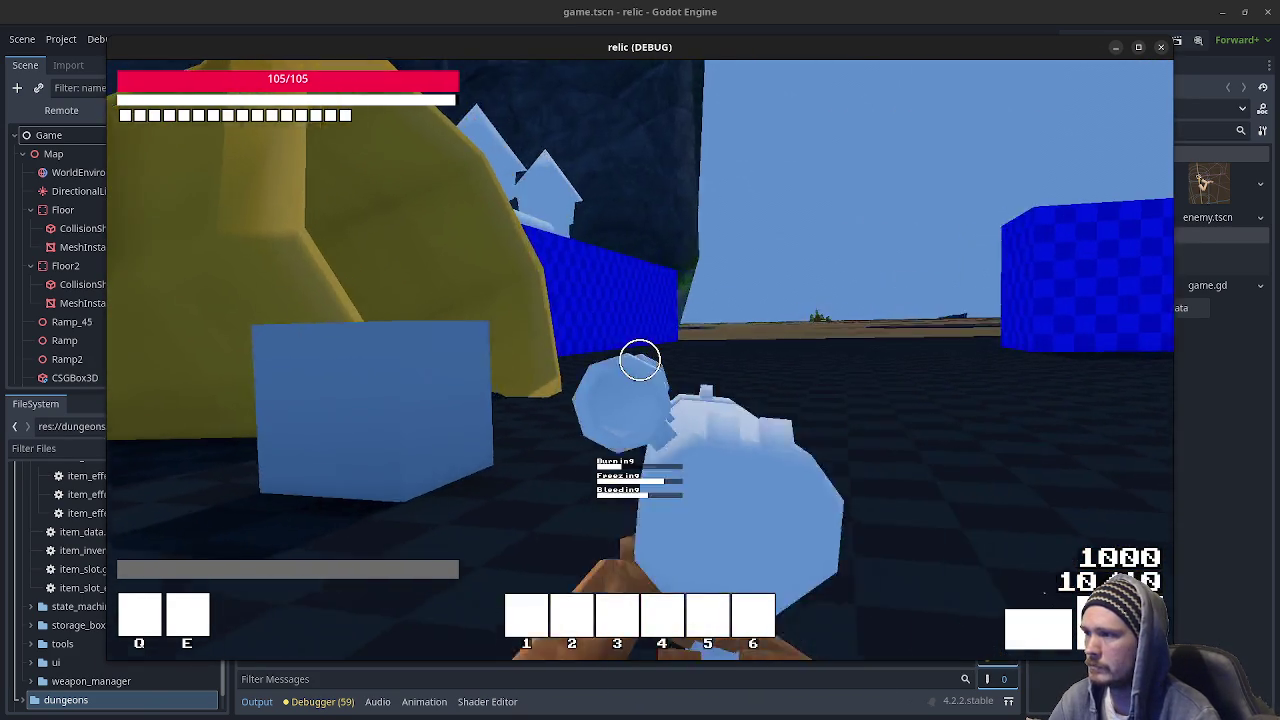
pyautogui.press('w')
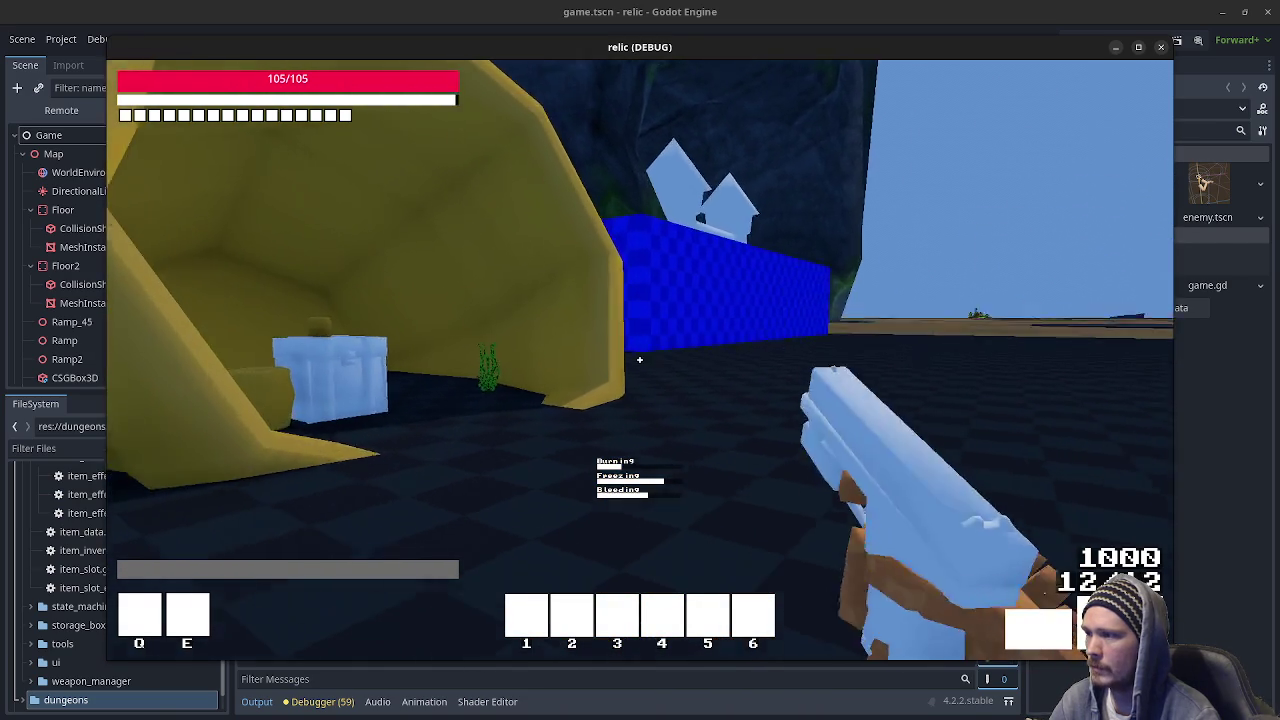
pyautogui.press('w')
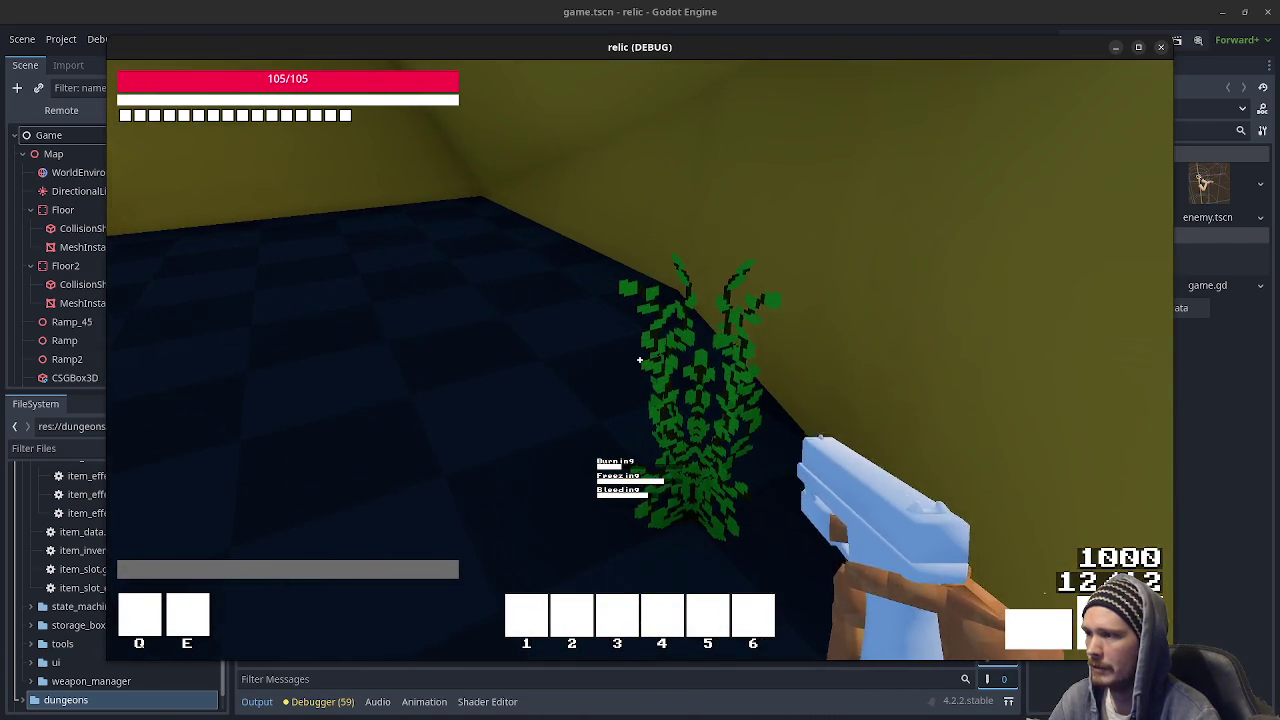
pyautogui.click(640, 360)
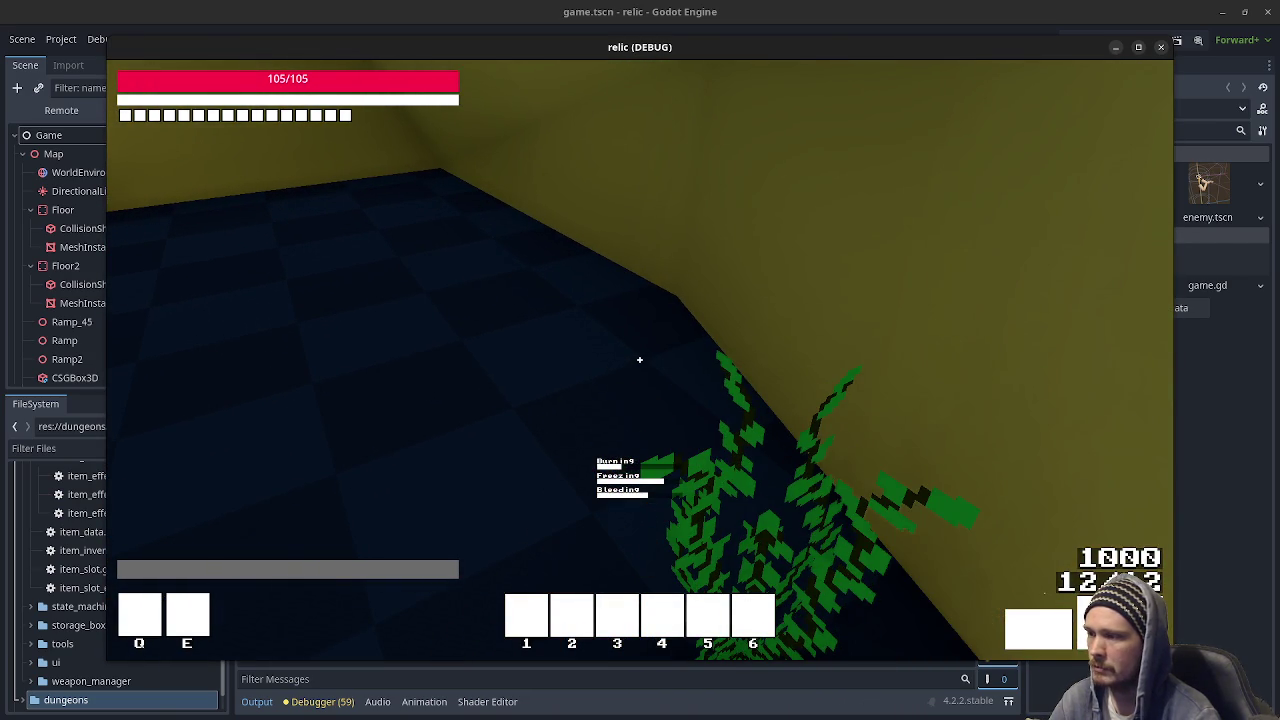
pyautogui.press('s')
pyautogui.press('Tab')
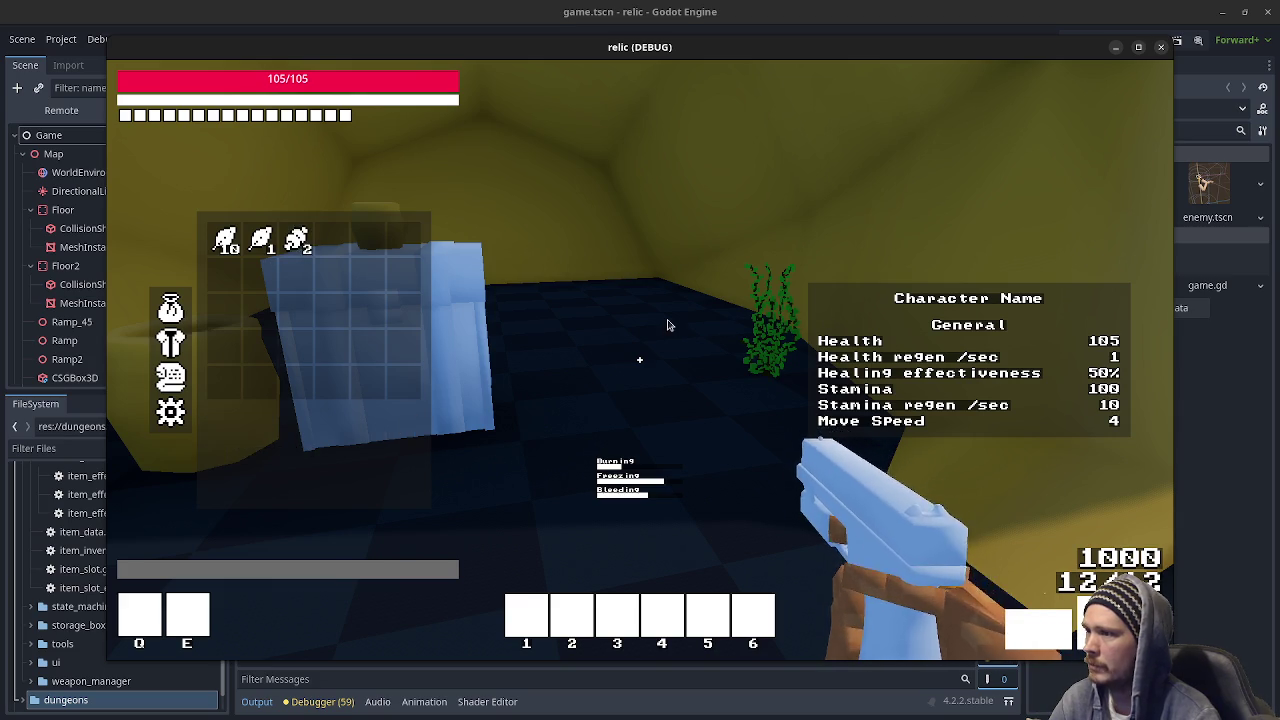
# Walk to the storage box and move the Herb stack from the backpack into Item Storage.
pyautogui.press('w')
pyautogui.press('Tab')
pyautogui.press('Tab')
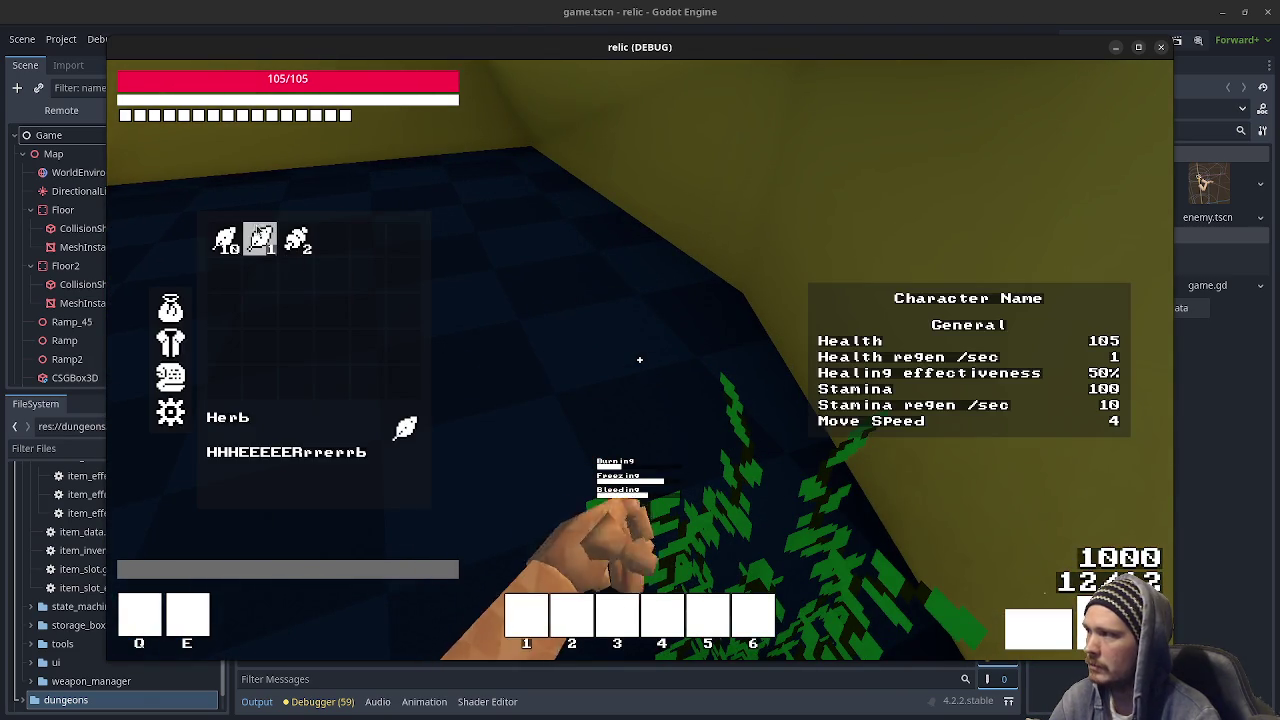
pyautogui.press('Tab')
pyautogui.press('w')
pyautogui.press('e')
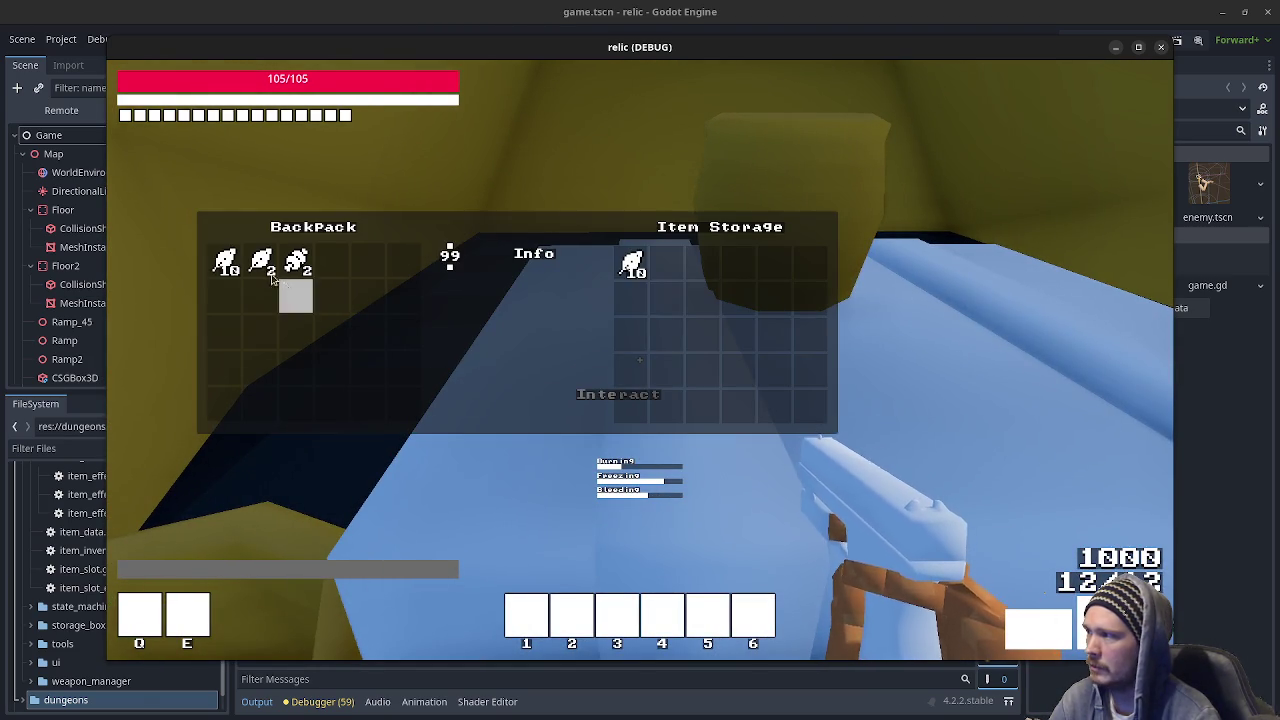
pyautogui.click(261, 262)
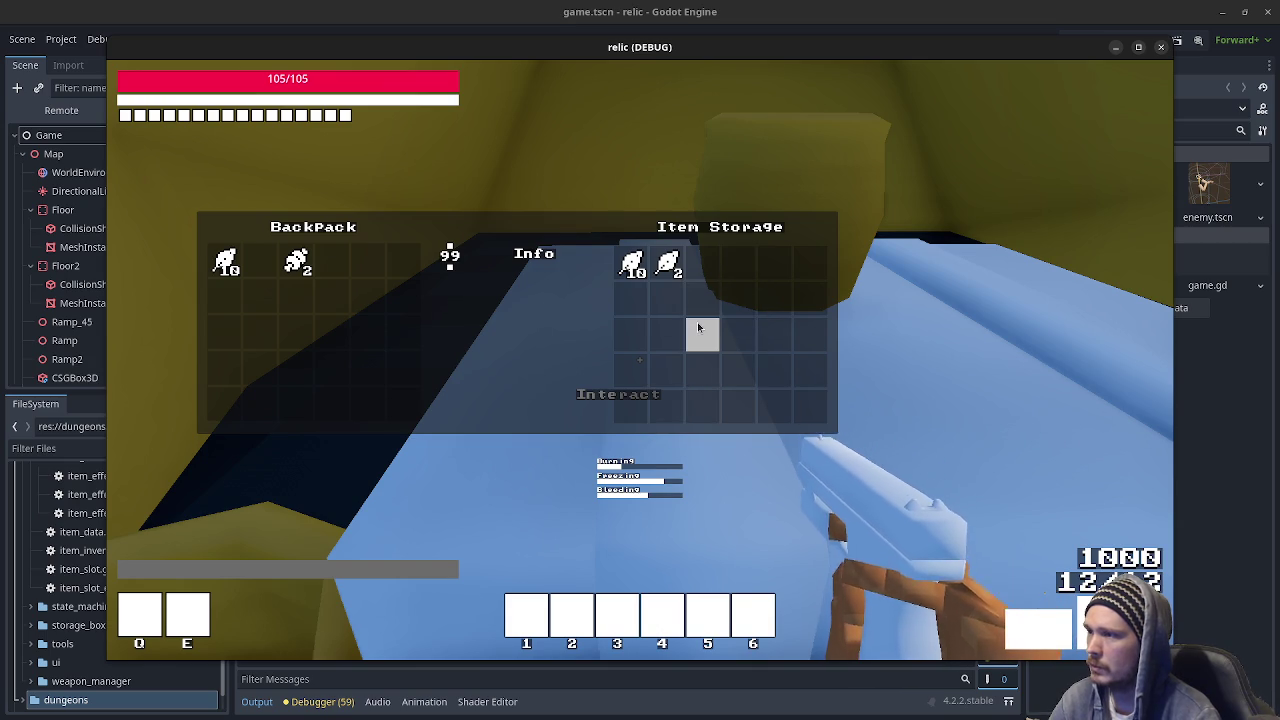
pyautogui.press('e')
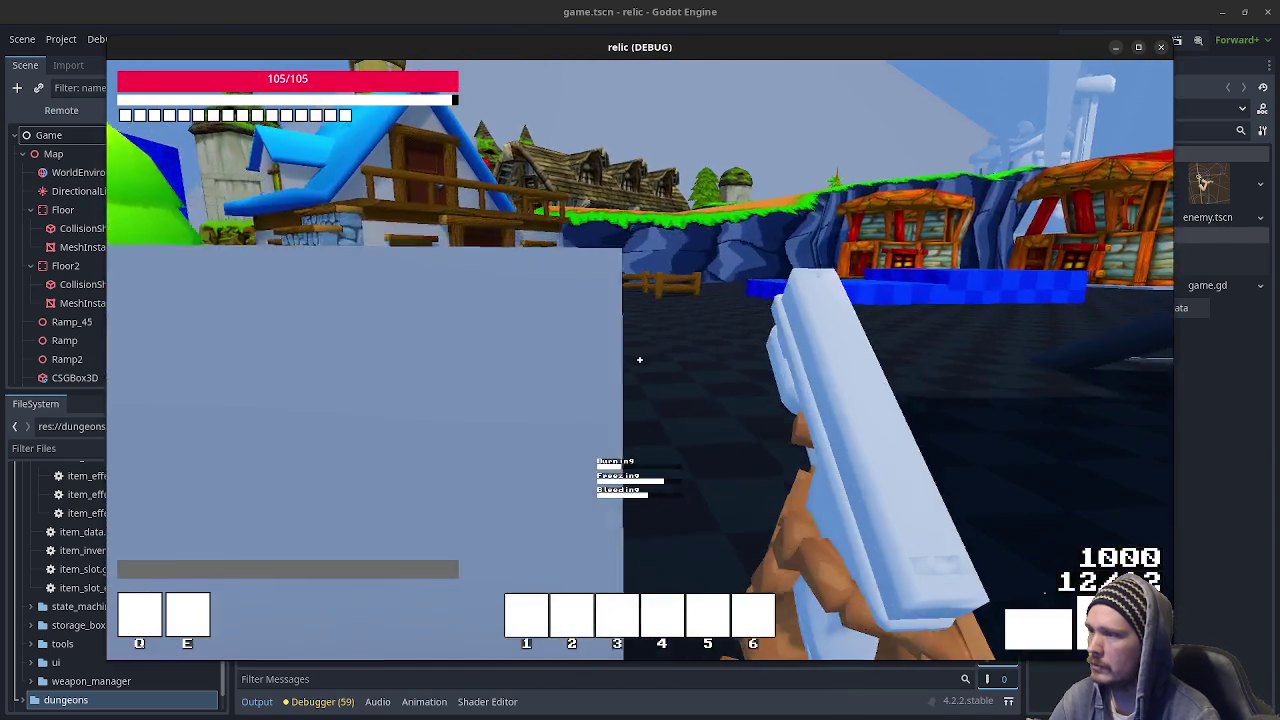
# Explore the village past the ice cube, house and blue platform toward the fence and tower.
pyautogui.hotkey('shift', 'w')
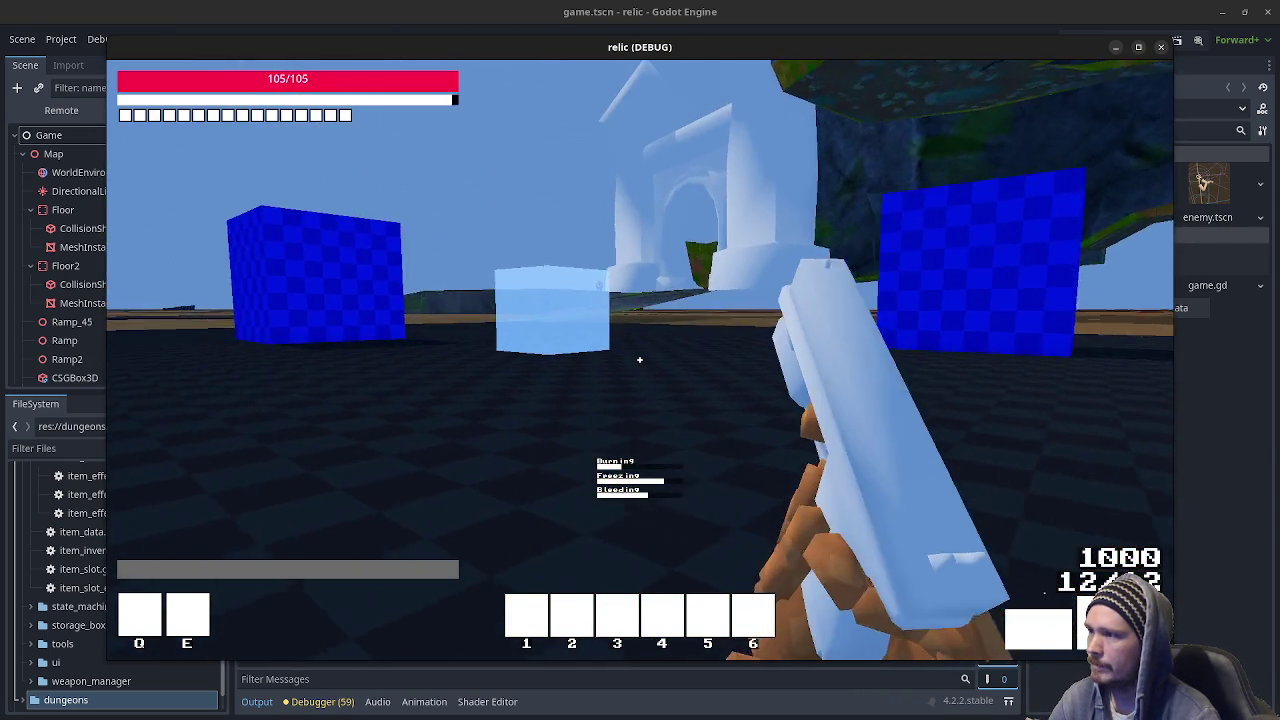
pyautogui.press('w')
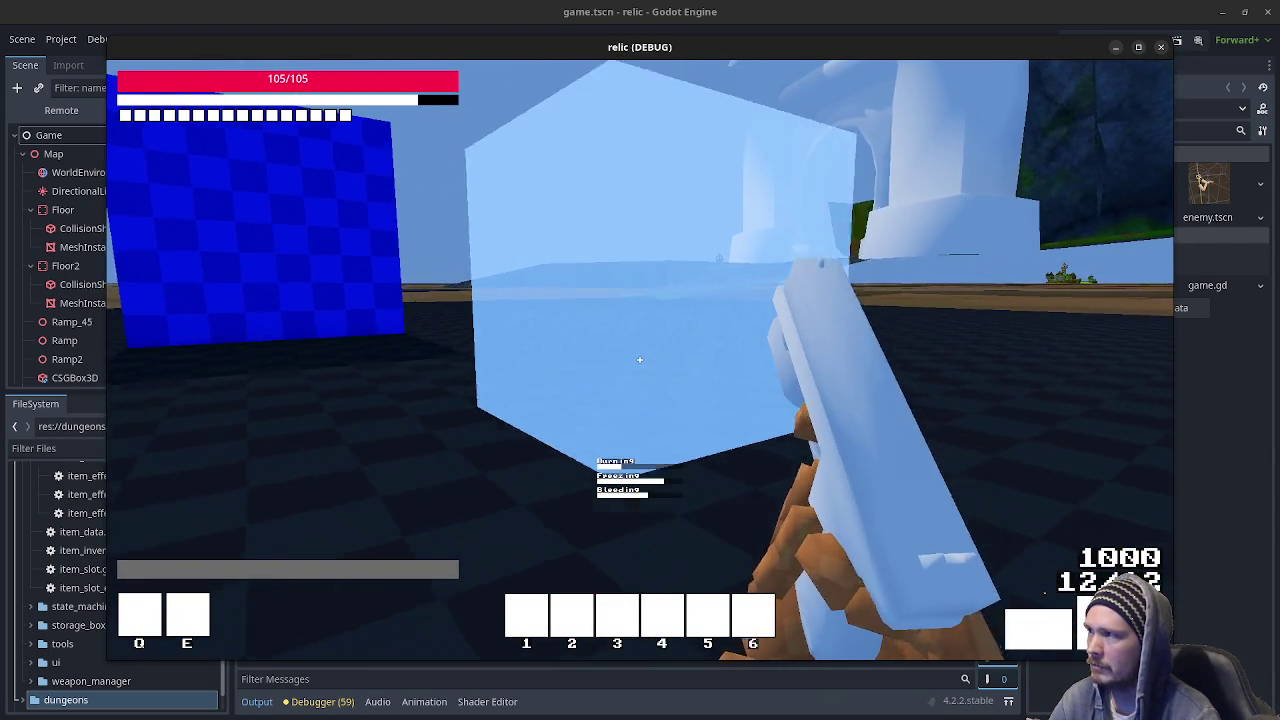
pyautogui.hotkey('shift', 'w')
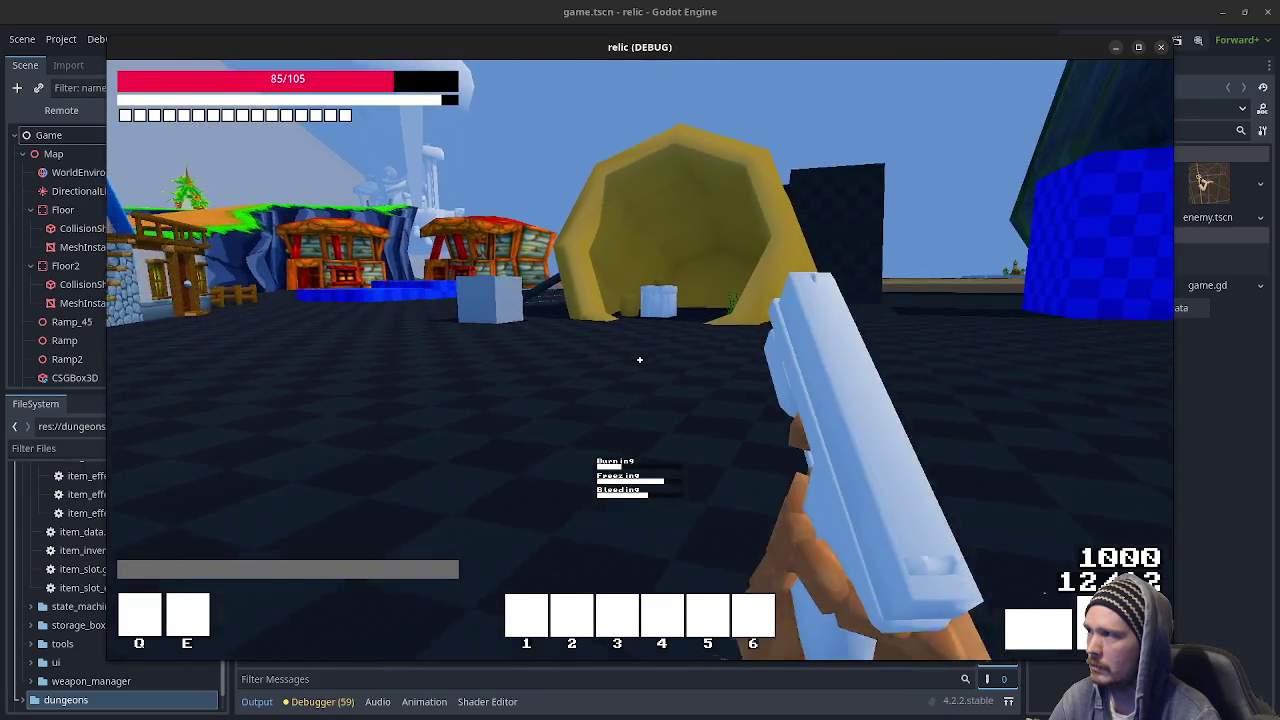
pyautogui.press('w')
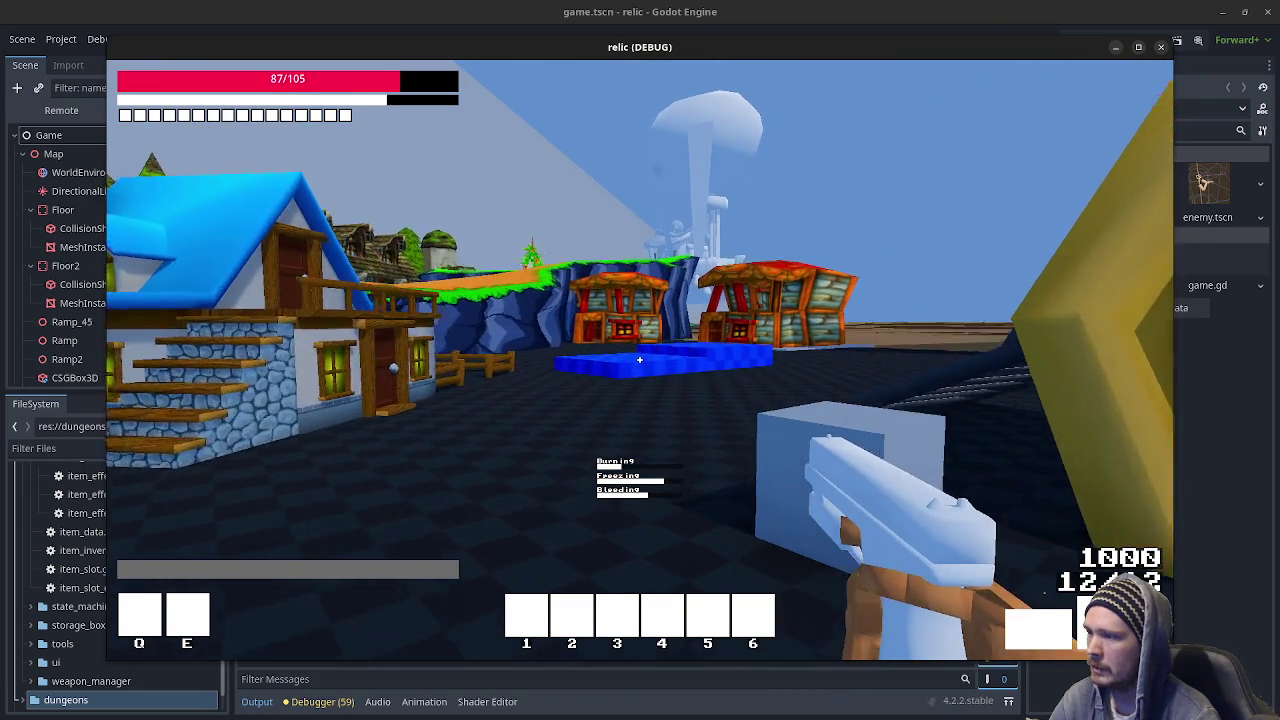
pyautogui.hotkey('shift', 'w')
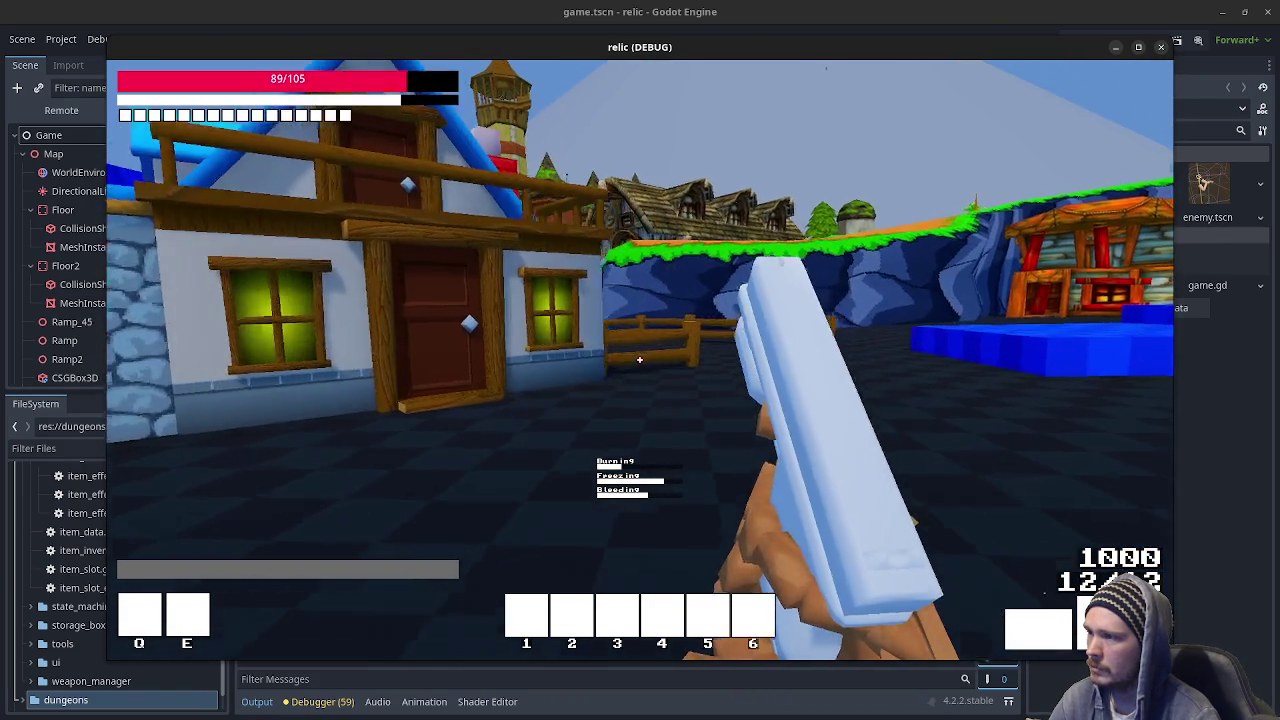
pyautogui.press('w')
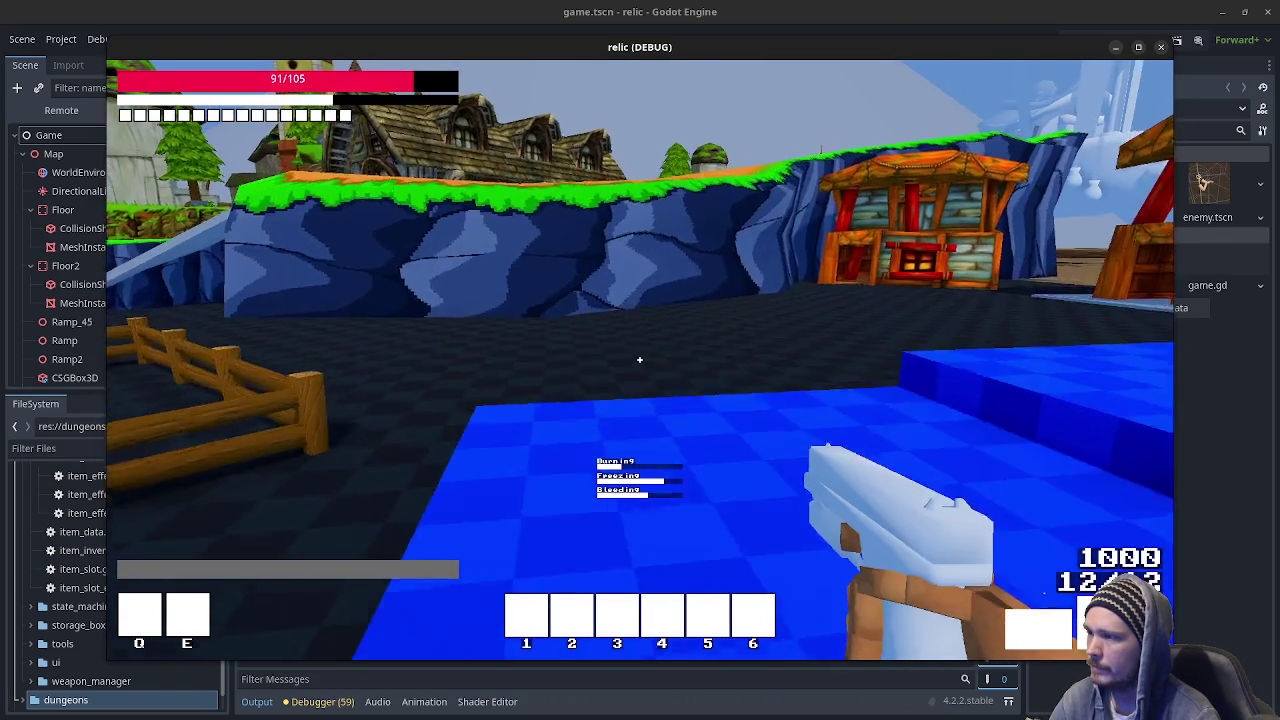
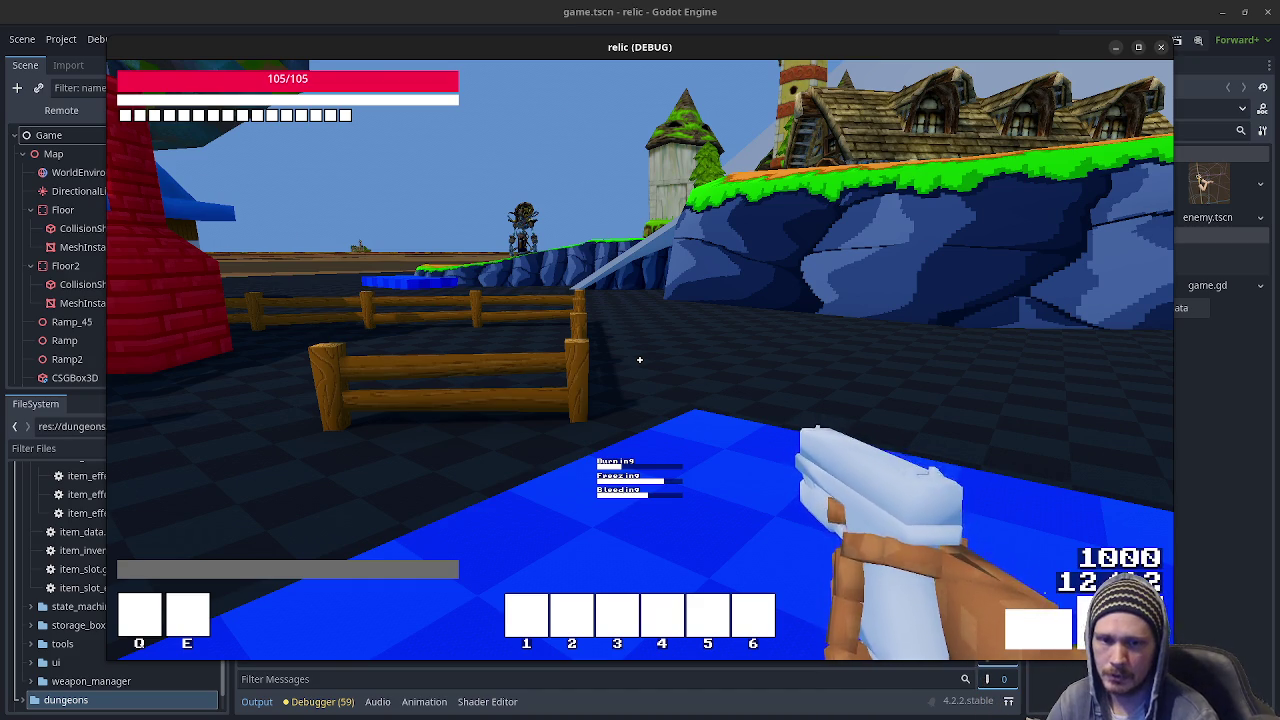
# Walk toward the blue cliff and switch to the pistol, then stop the relic game.
pyautogui.moveTo(640, 359)
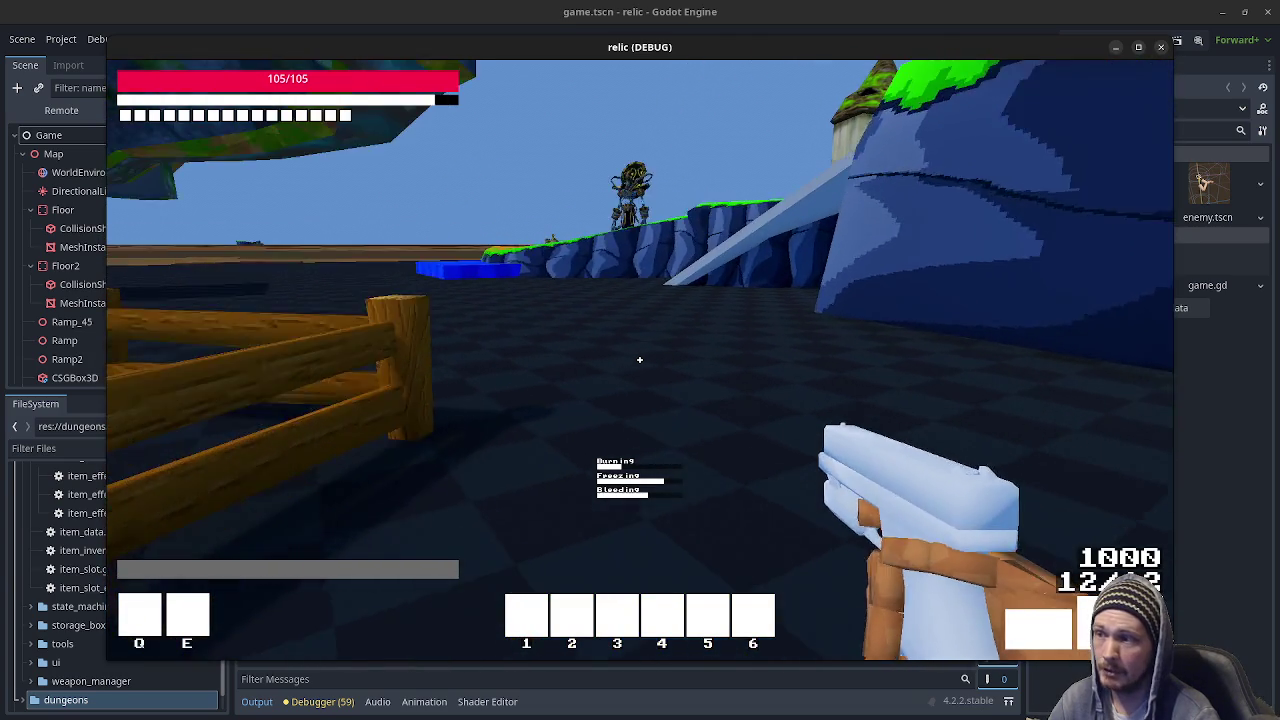
pyautogui.press('w')
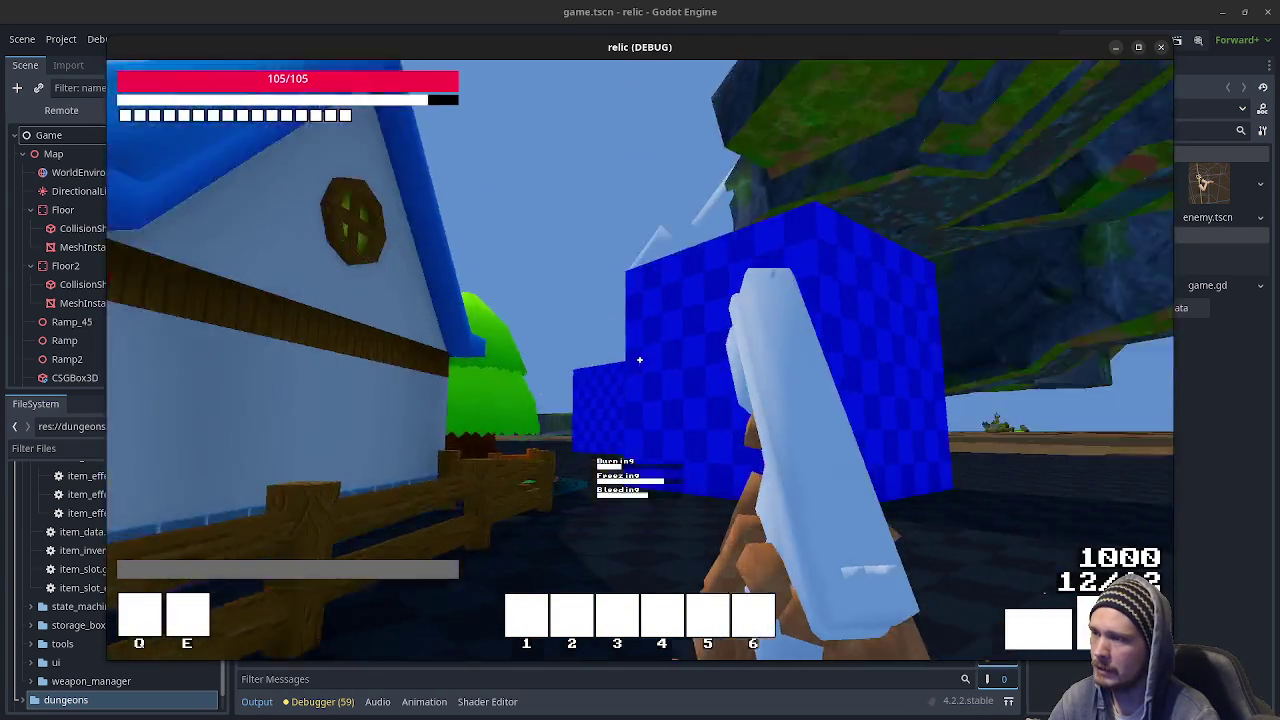
pyautogui.press('2')
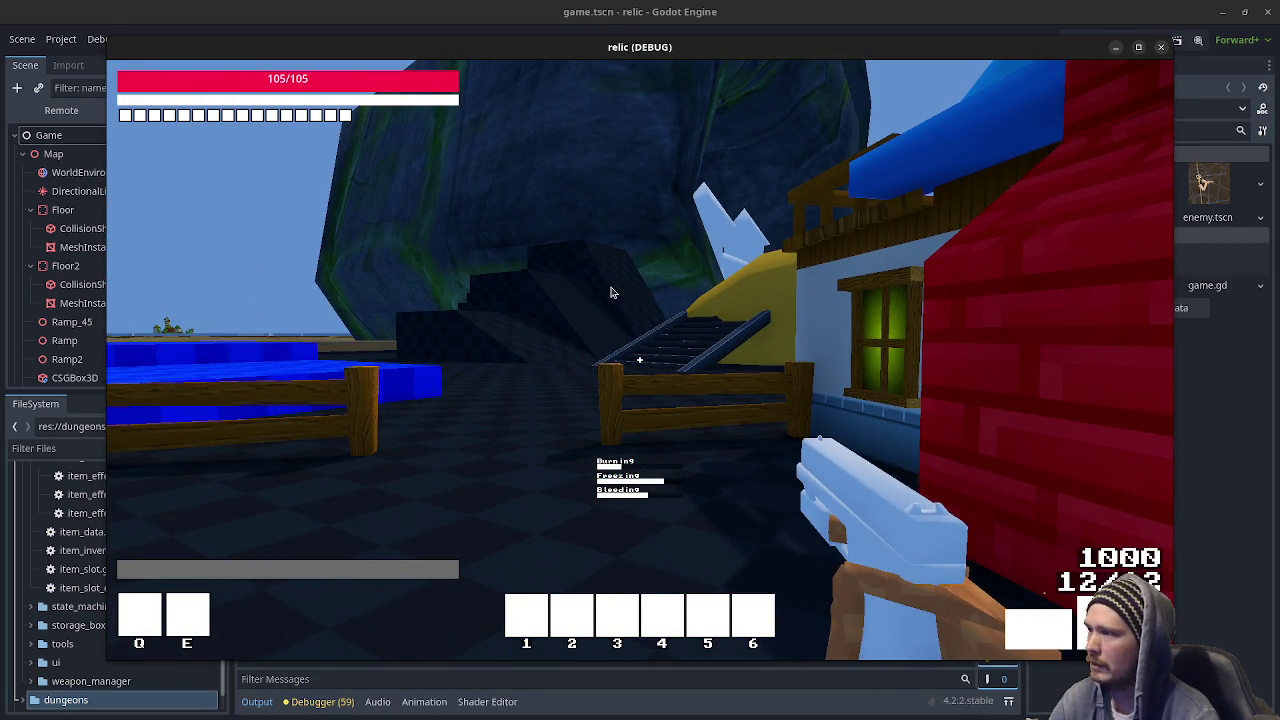
pyautogui.press('Escape')
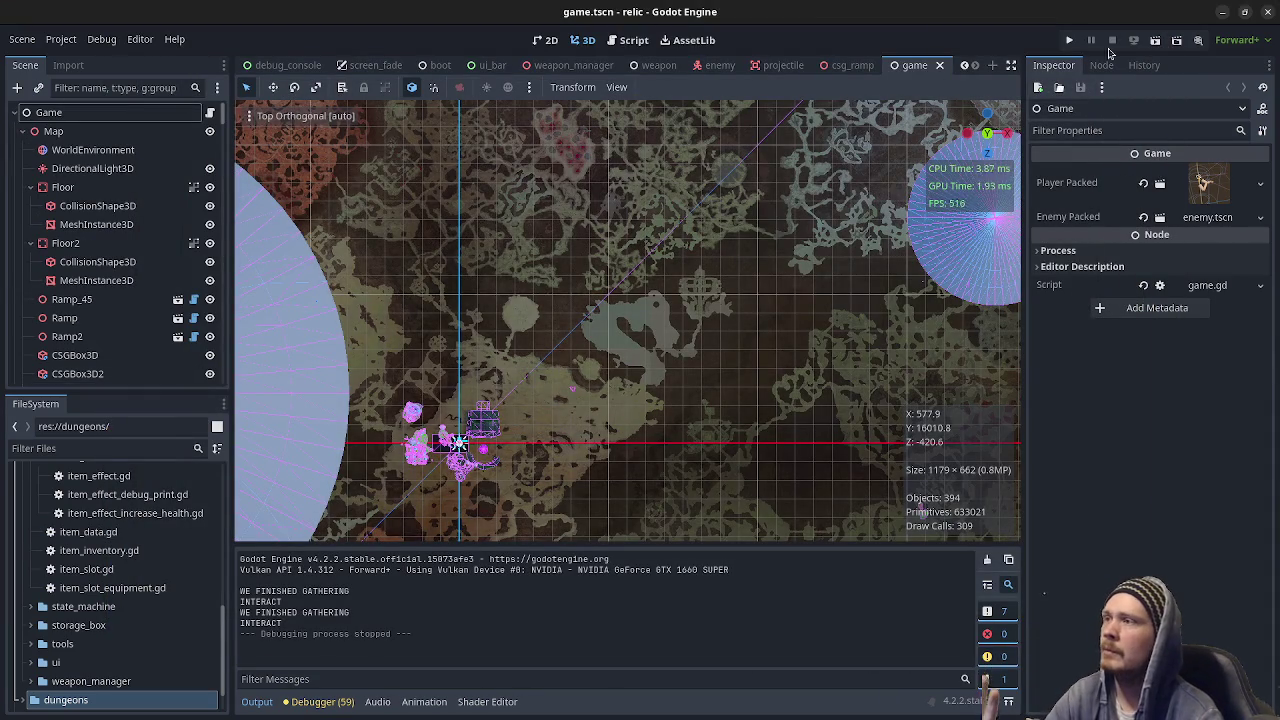
# Close the relic project's editor window.
pyautogui.click(1267, 15)
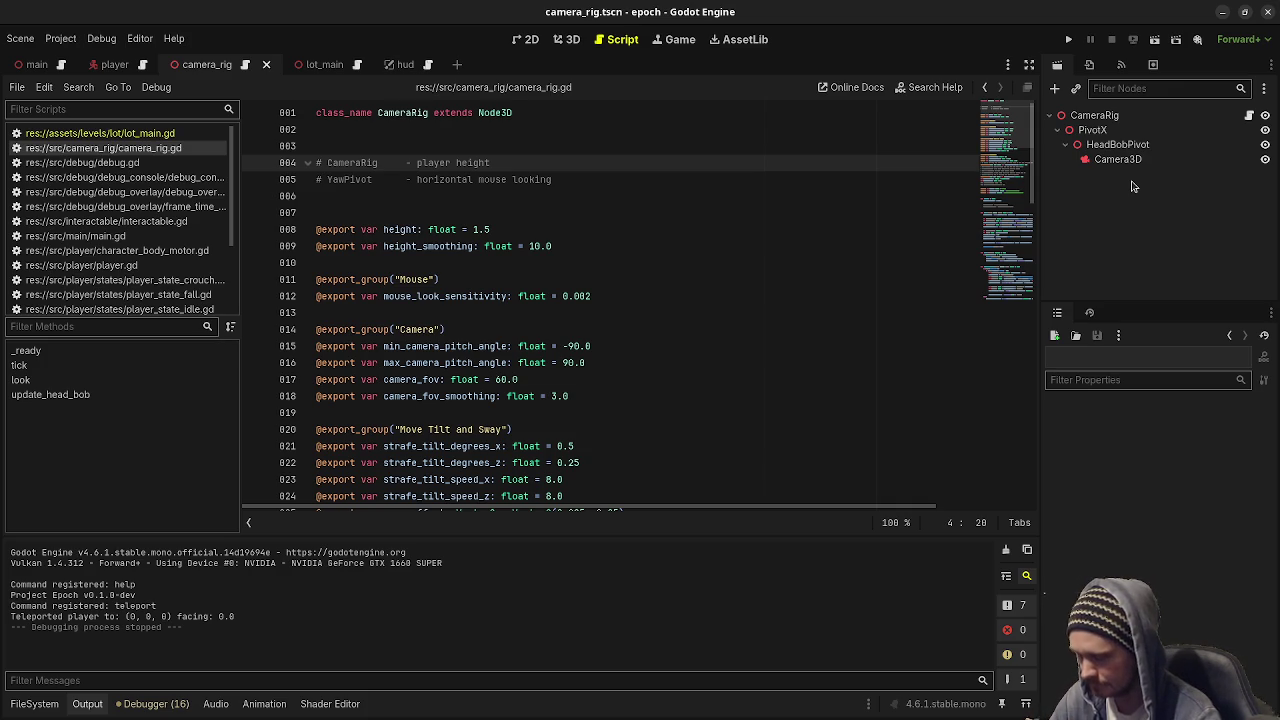
# Add a Node3D named YawPivot as CameraRig's first child.
pyautogui.click(1105, 117)
pyautogui.hotkey('ctrl', 'a')
pyautogui.press('Return')
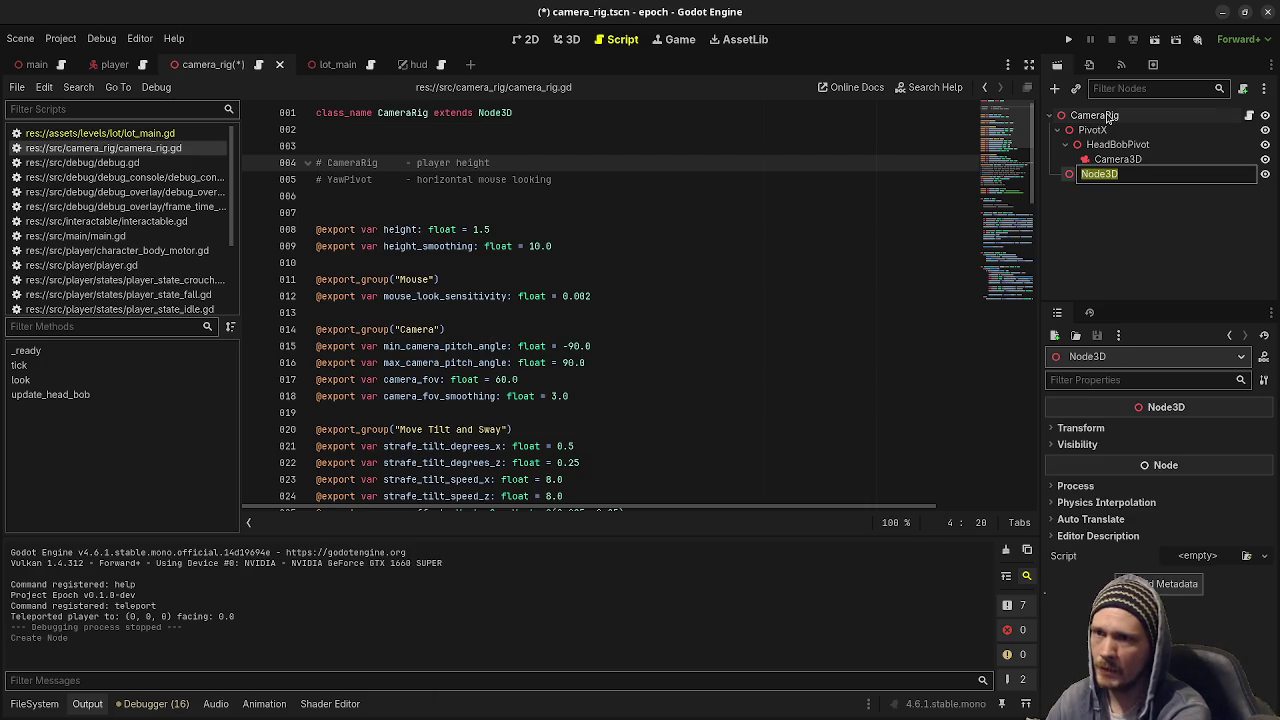
pyautogui.write('Yaw')
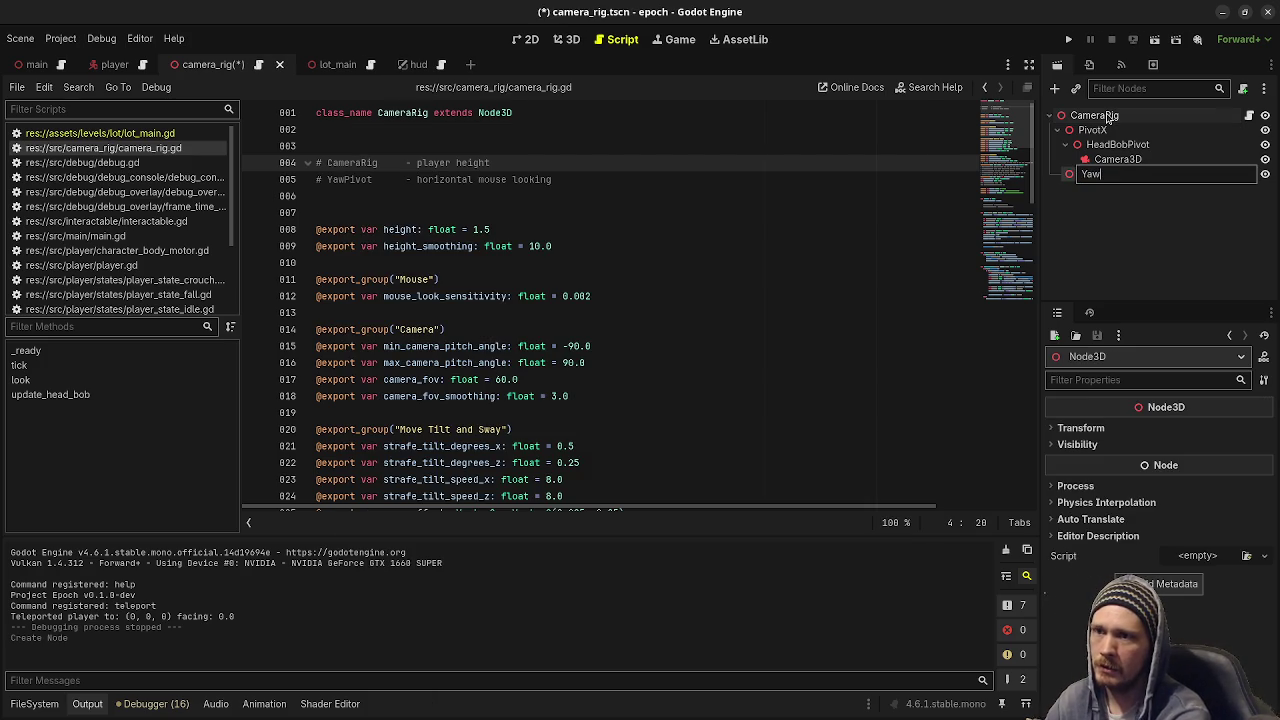
pyautogui.write('Pivot')
pyautogui.press('Return')
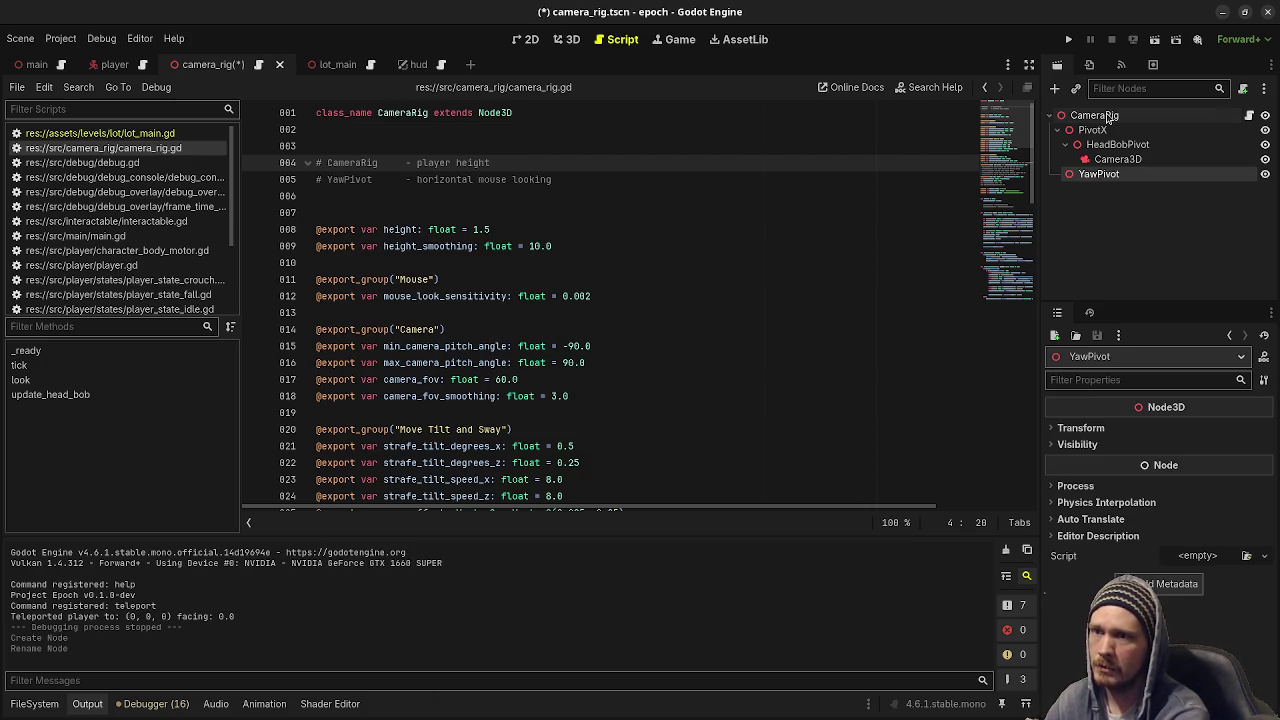
pyautogui.moveTo(1099, 174); pyautogui.dragTo(1088, 137)
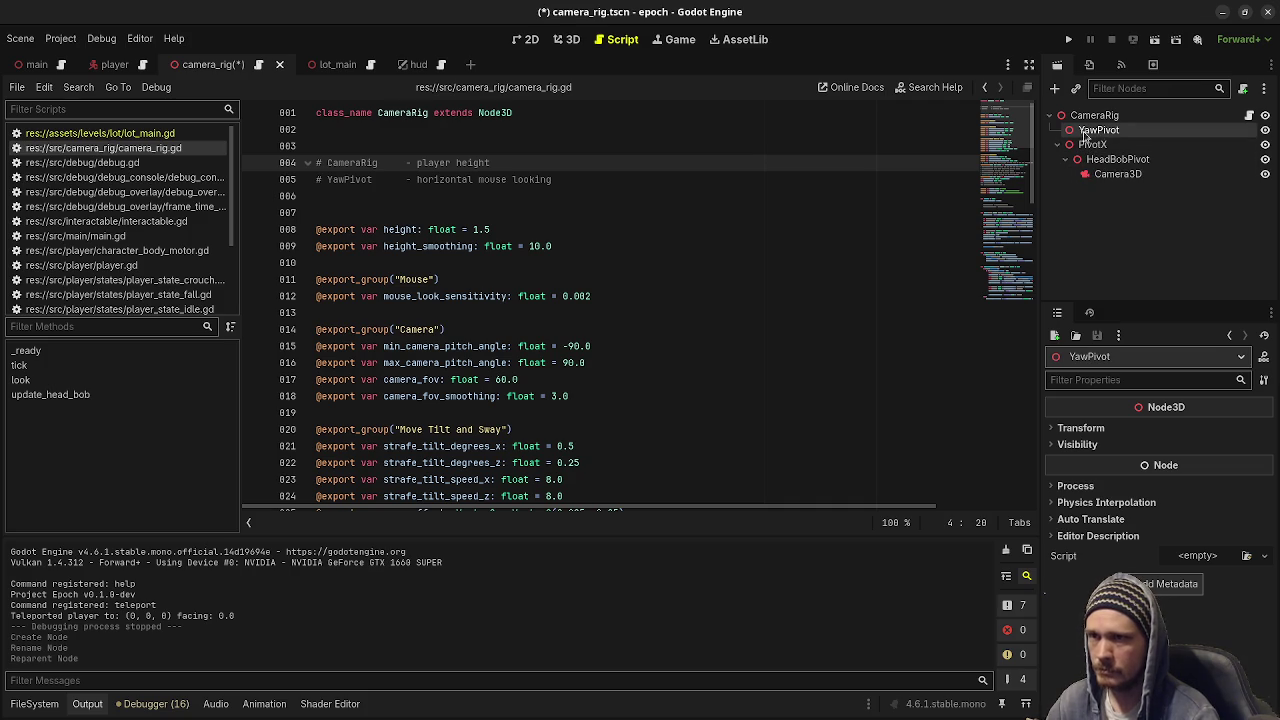
# Check the pivot transforms in the 3D view and reparent PivotX under YawPivot.
pyautogui.click(563, 39)
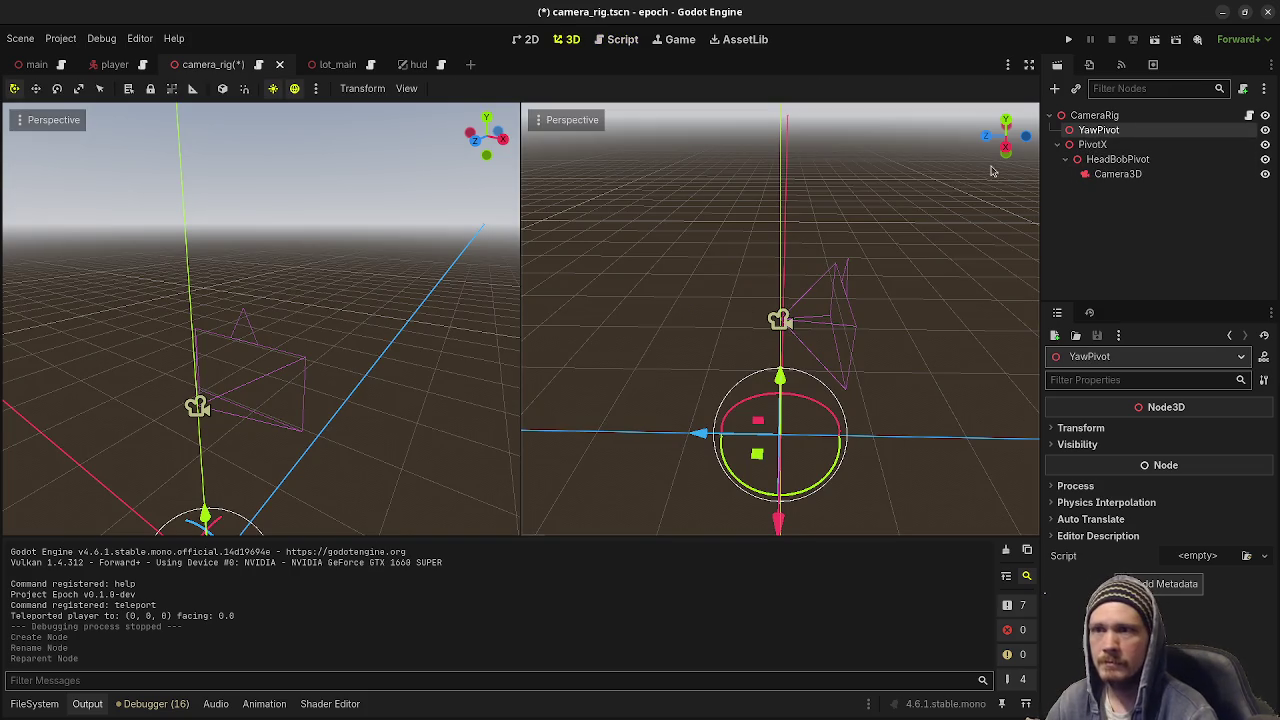
pyautogui.click(1080, 428)
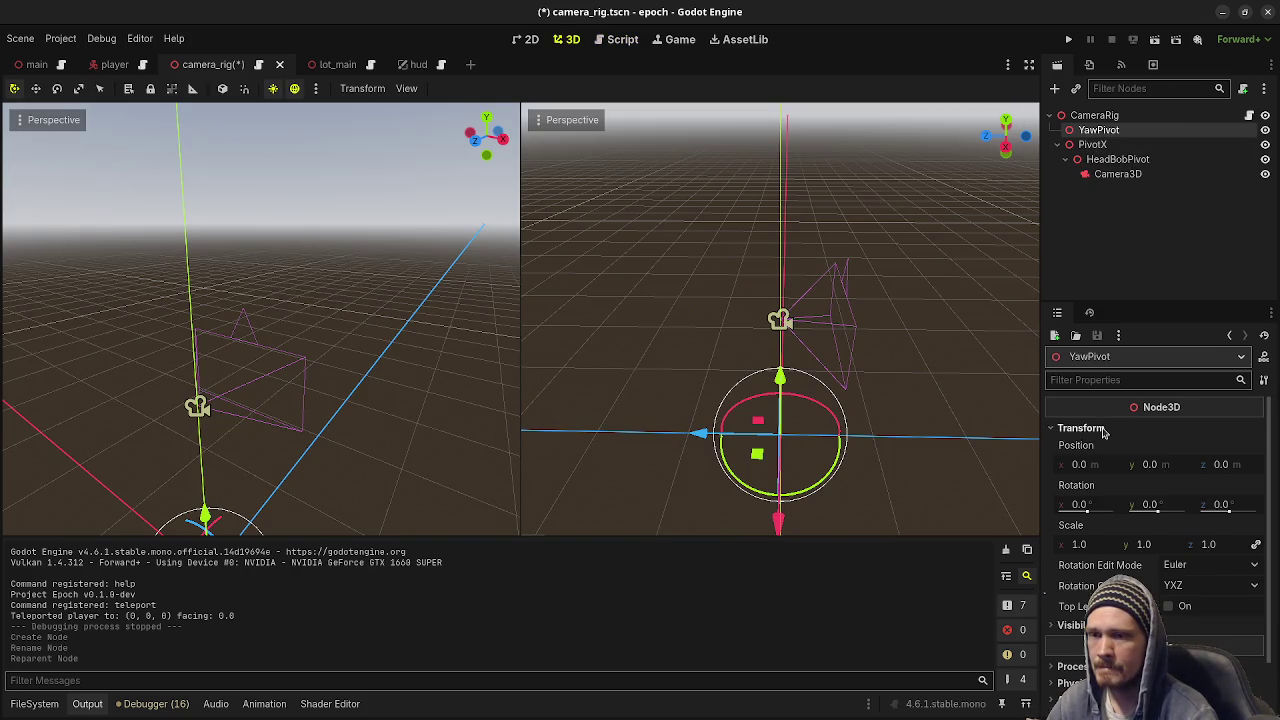
pyautogui.click(1104, 430)
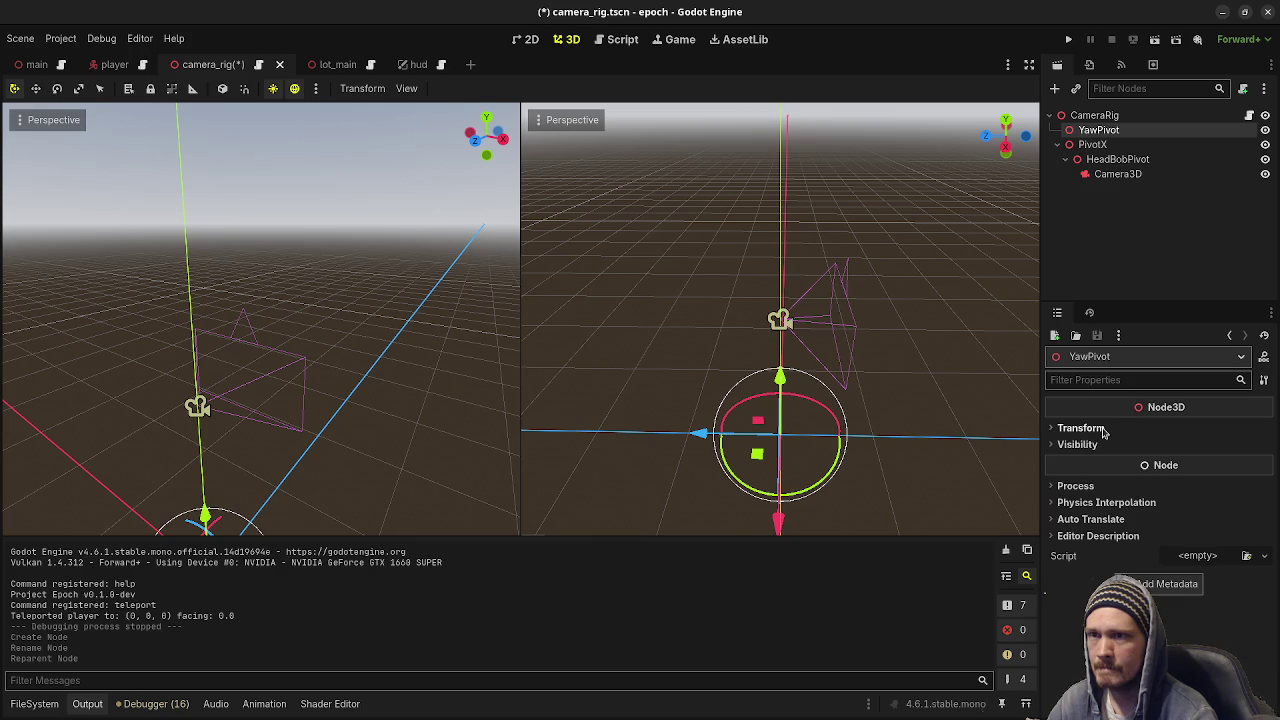
pyautogui.click(1100, 115)
pyautogui.click(1092, 145)
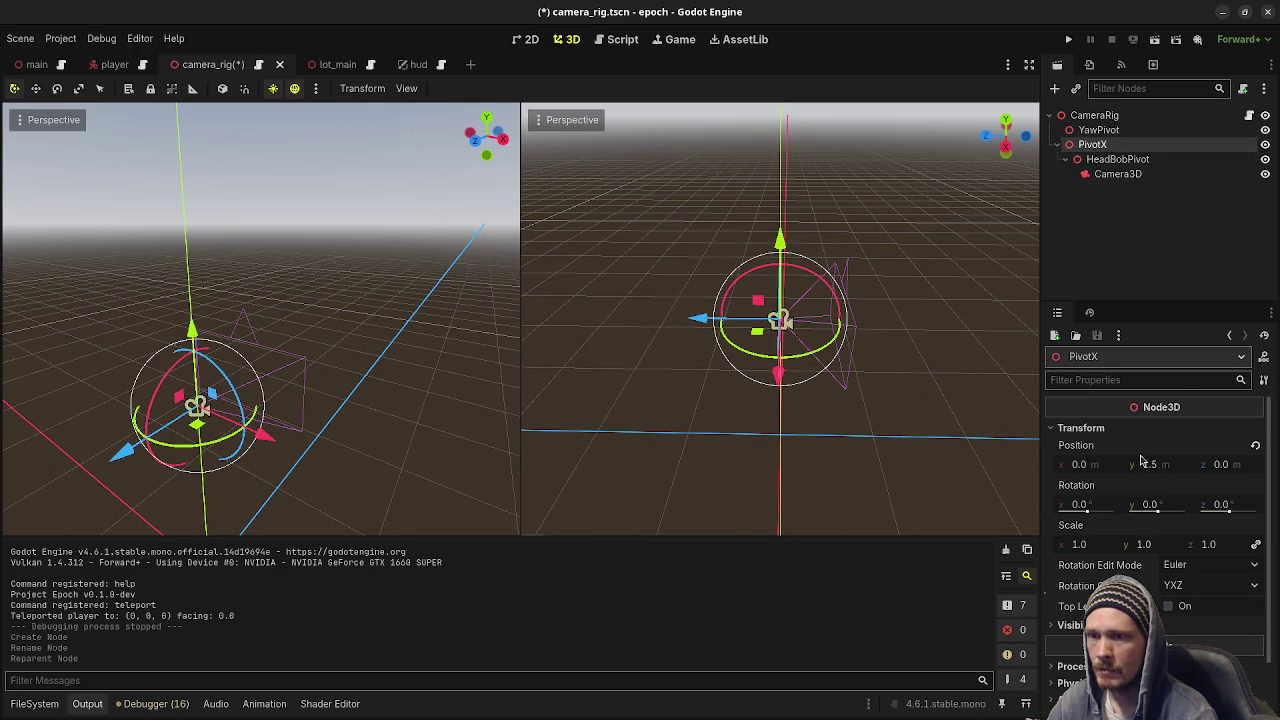
pyautogui.moveTo(1091, 147); pyautogui.dragTo(1100, 130)
# Rename PivotX to PitchPivot and HeadBobPivot to EffectsPivot, then save the scene.
pyautogui.press('F2')
pyautogui.write('PivchPivot')
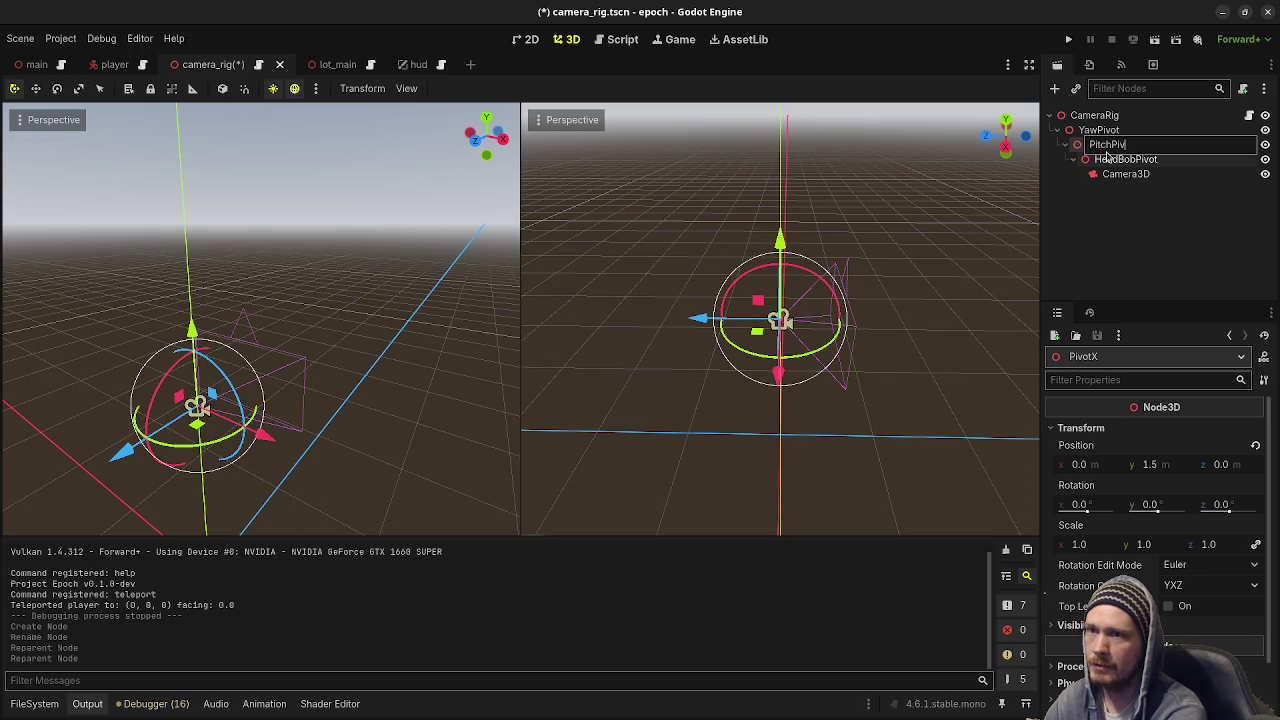
pyautogui.press('Return')
pyautogui.click(1118, 161)
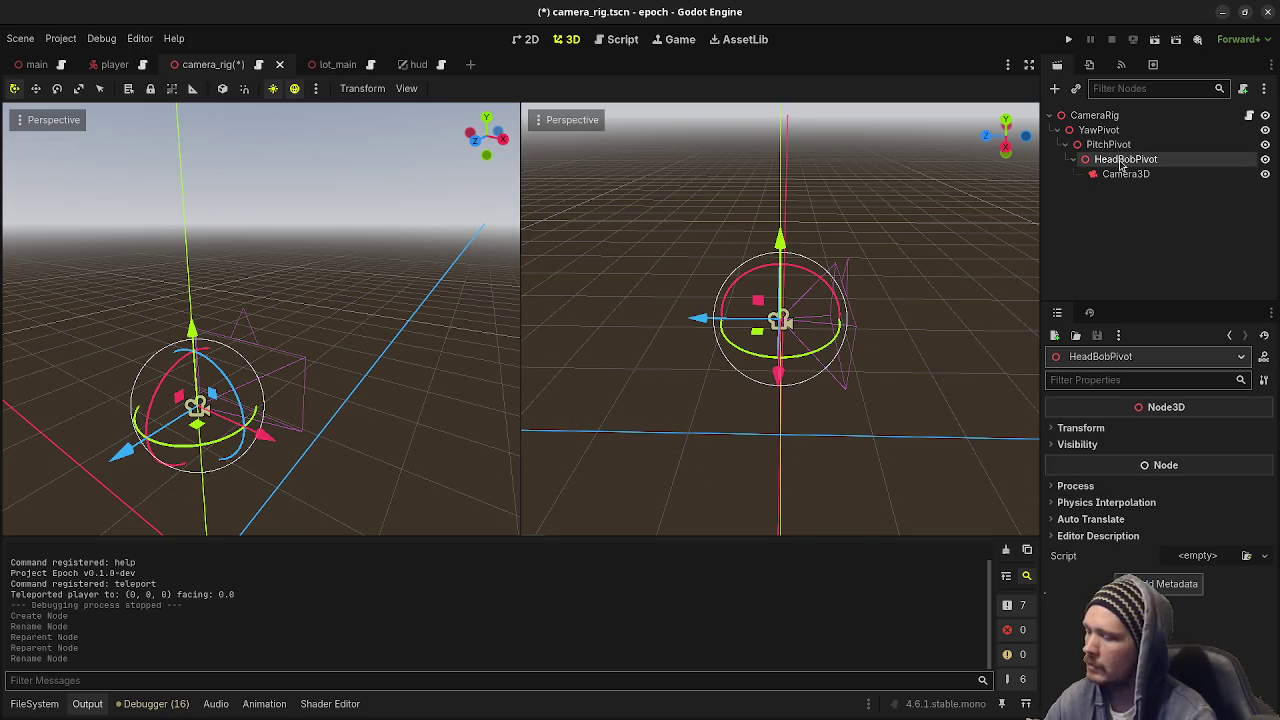
pyautogui.press('F2')
pyautogui.write('EffectsPivot')
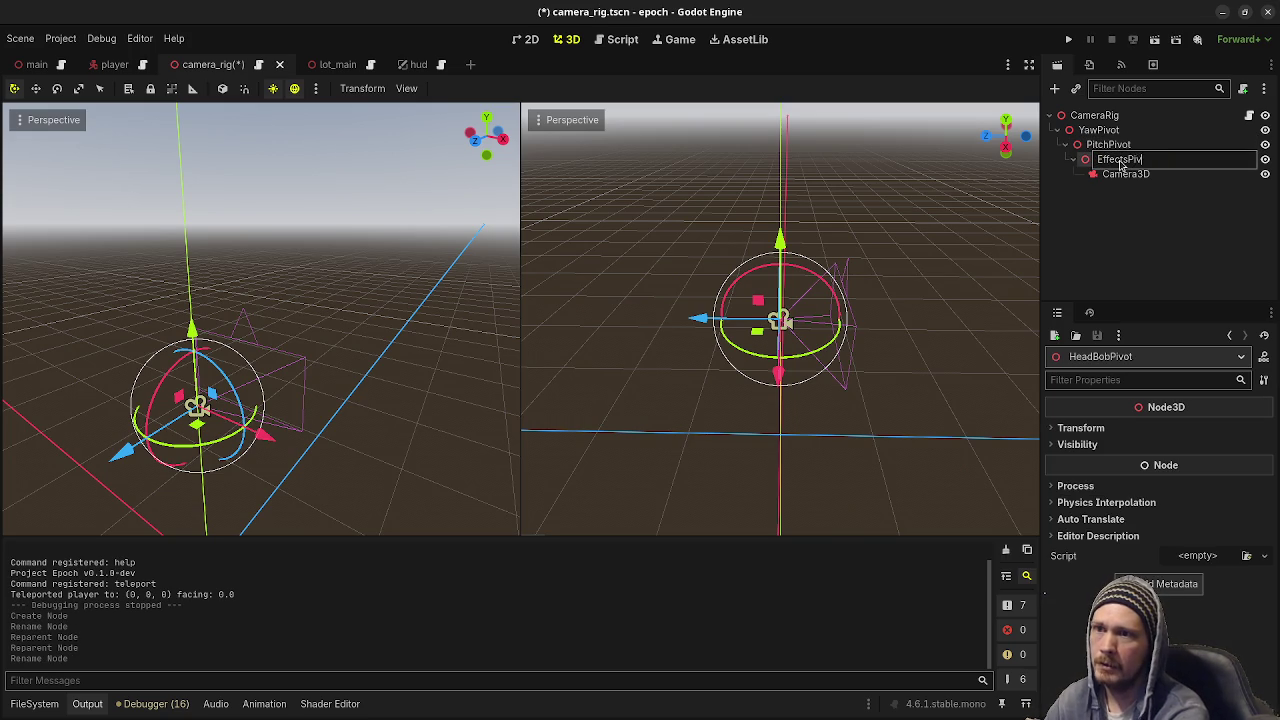
pyautogui.press('Return')
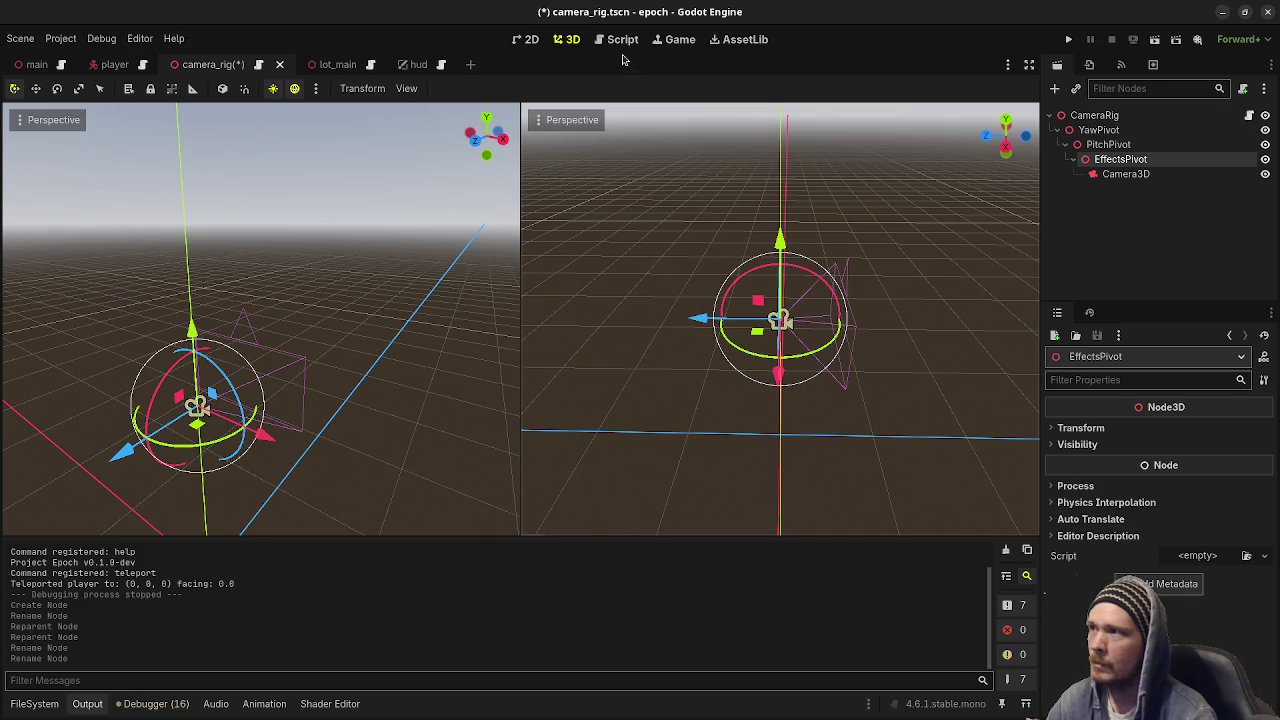
pyautogui.hotkey('ctrl', 's')
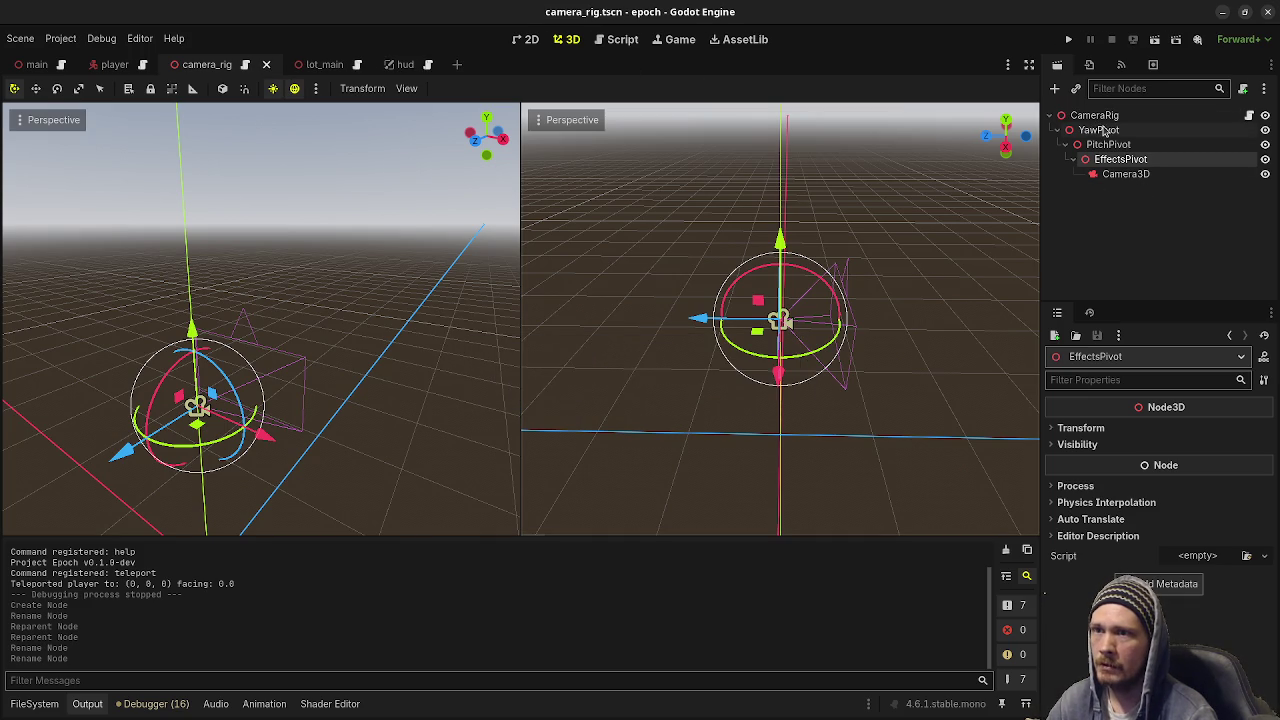
# Reset PitchPivot's position to zero, review the rig nodes, and save camera_rig.tscn.
pyautogui.click(1100, 130)
pyautogui.click(1100, 146)
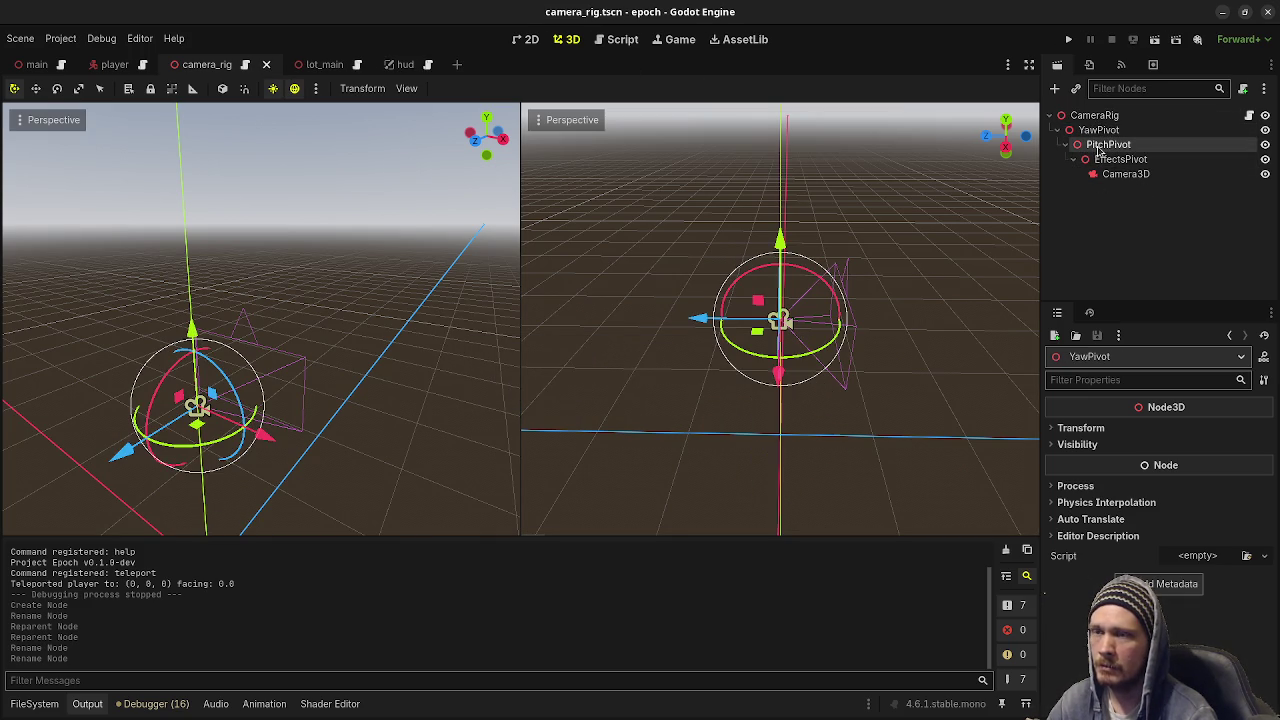
pyautogui.click(1255, 446)
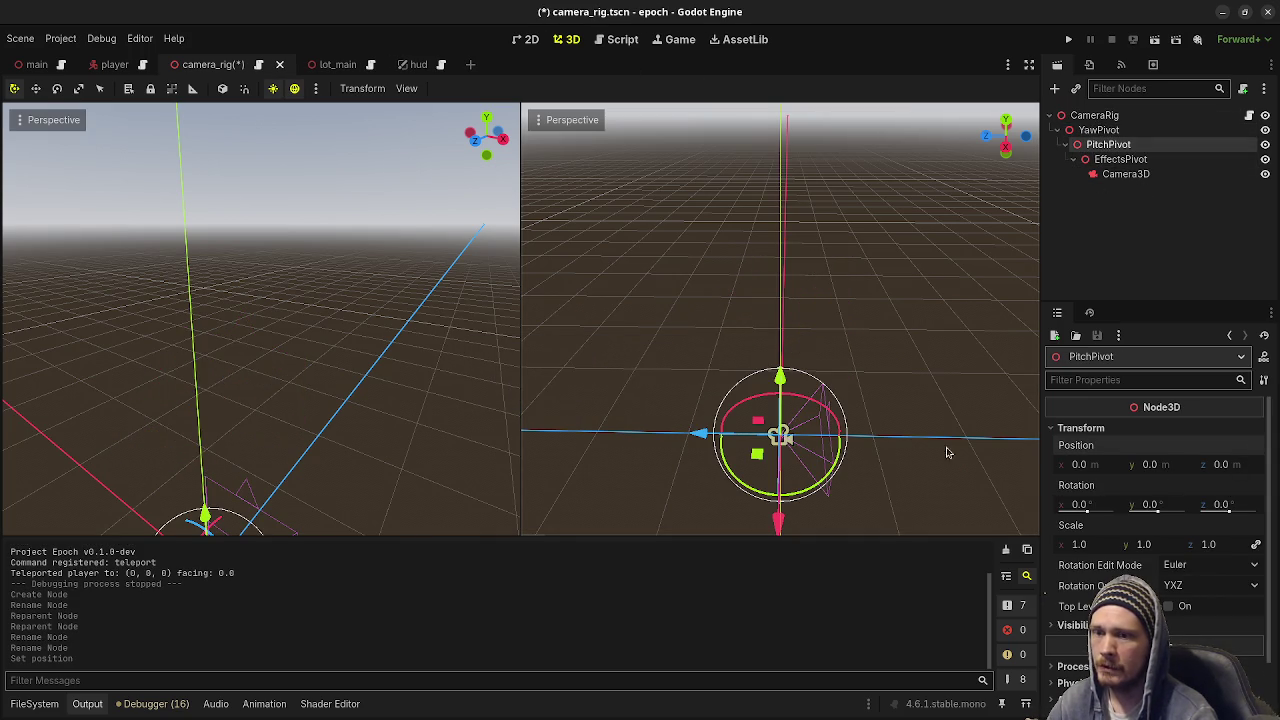
pyautogui.click(1115, 159)
pyautogui.click(1120, 174)
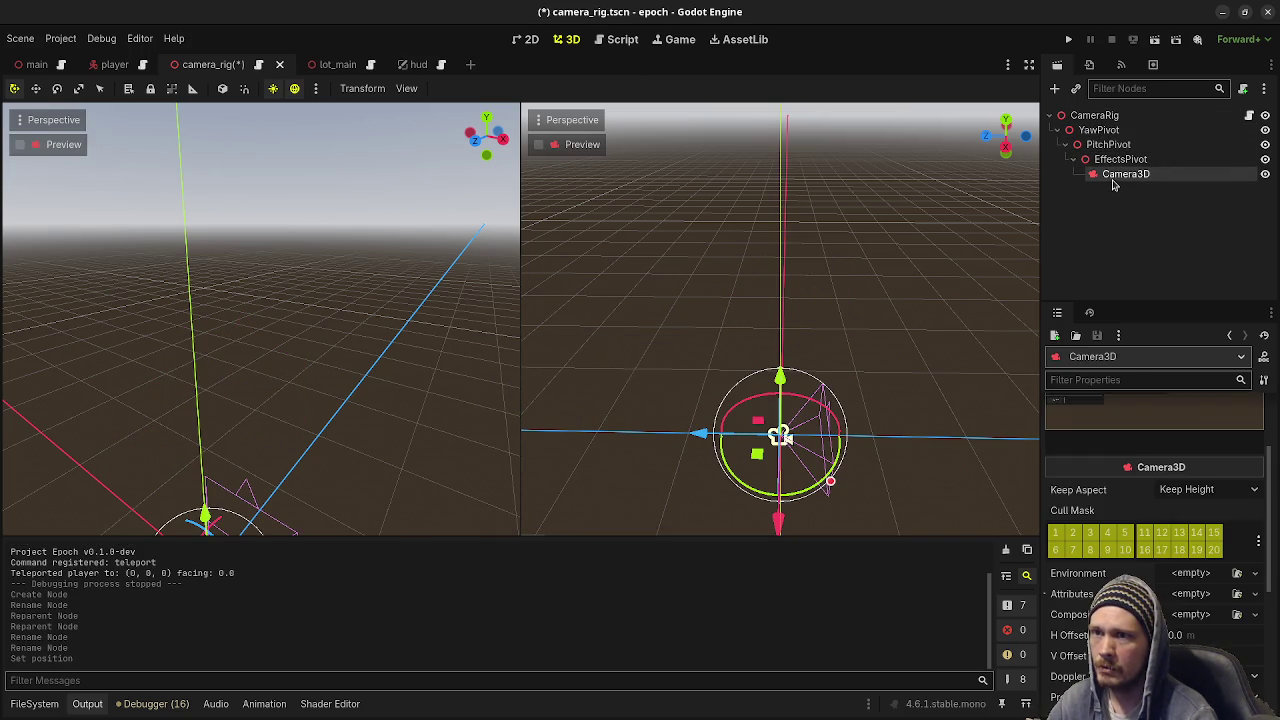
pyautogui.click(1092, 115)
pyautogui.hotkey('ctrl', 's')
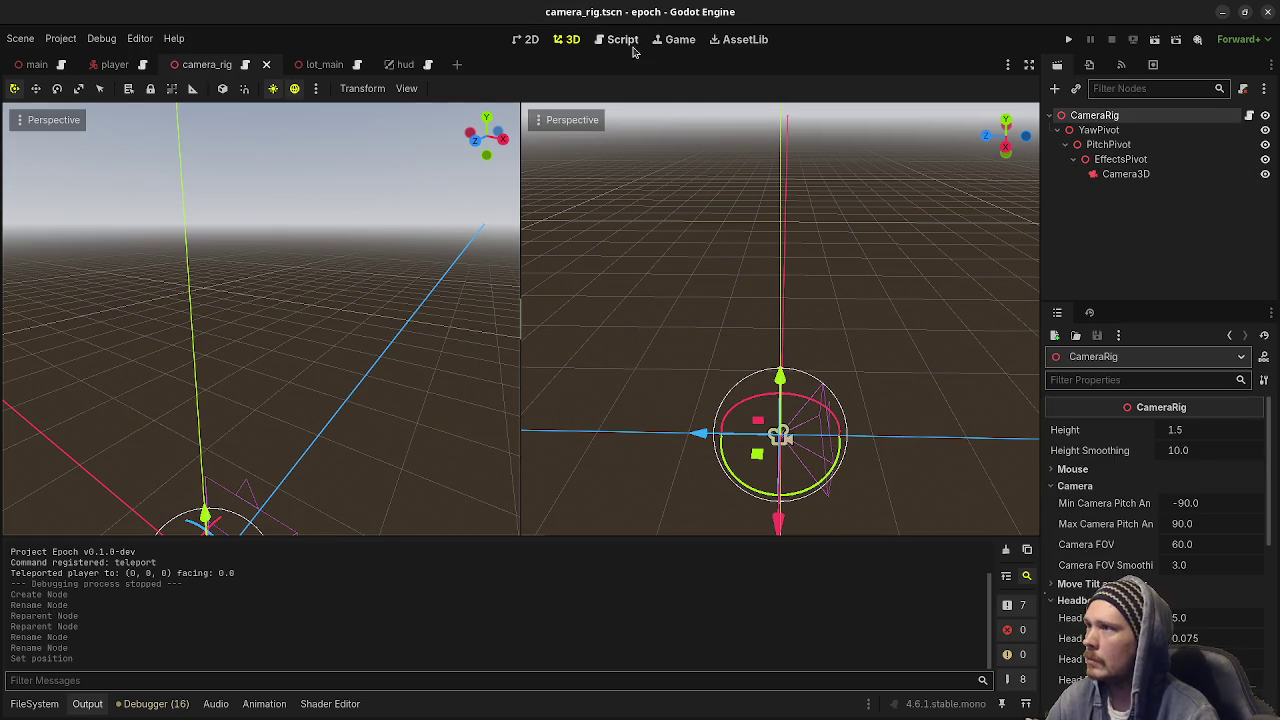
pyautogui.click(634, 45)
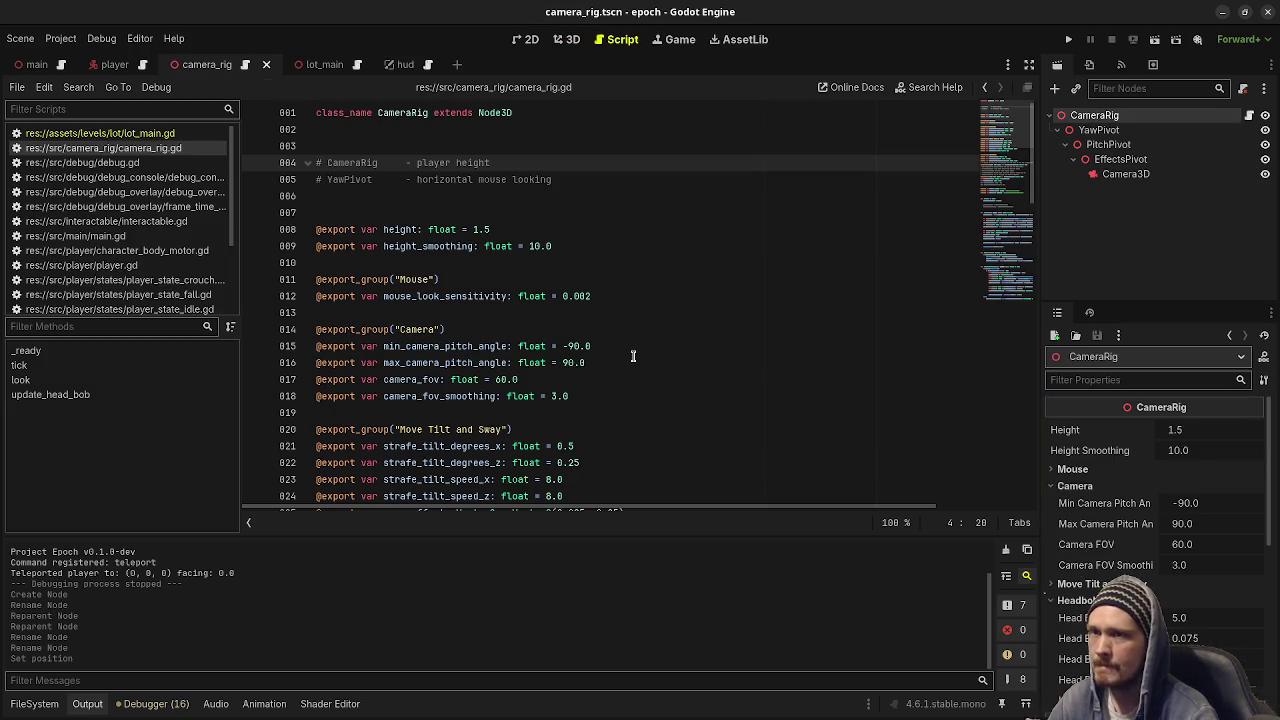
# Add the header comment '# PitchPivot - vertical mouse looking' below the YawPivot line.
pyautogui.scroll(-10, 594, 382)
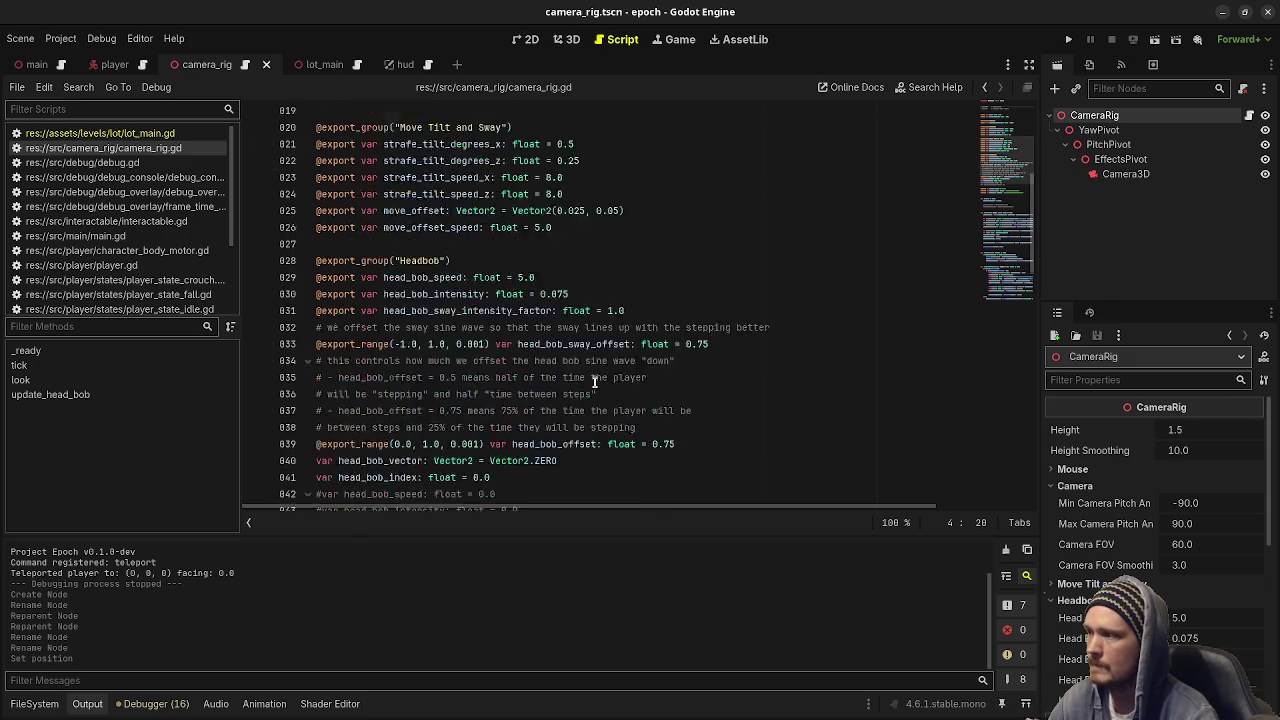
pyautogui.scroll(1, 594, 382)
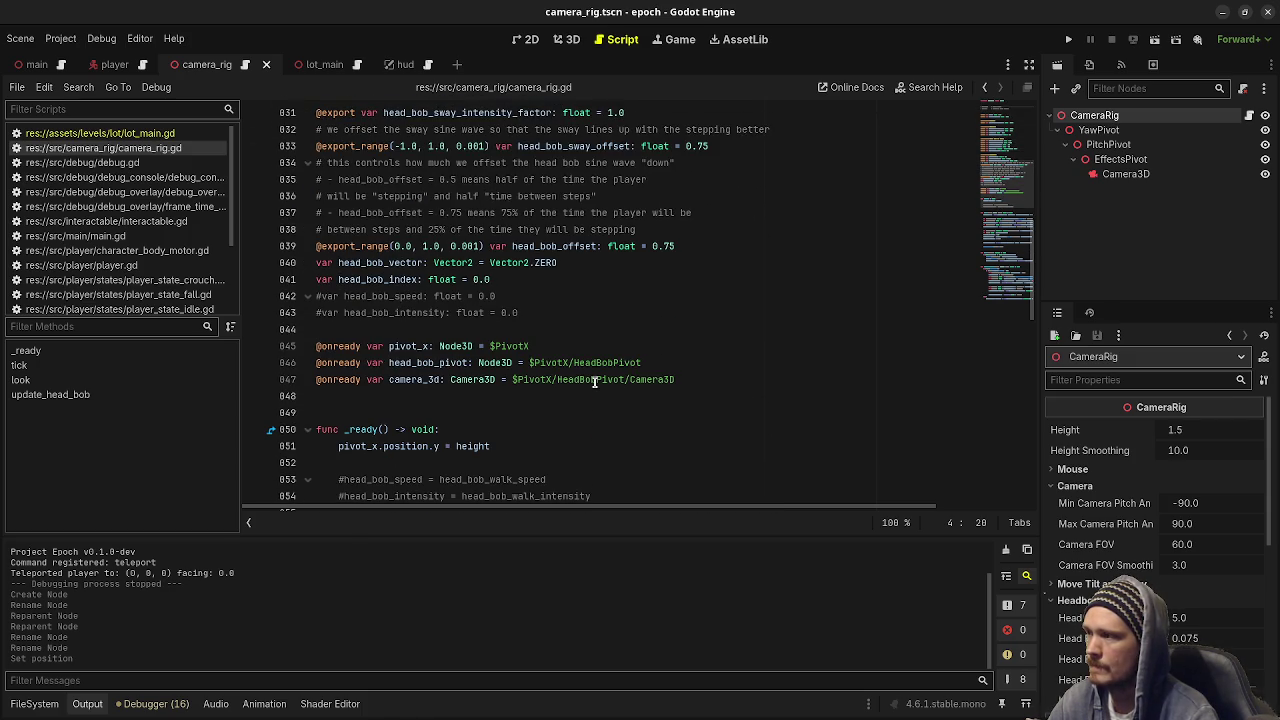
pyautogui.scroll(10, 594, 382)
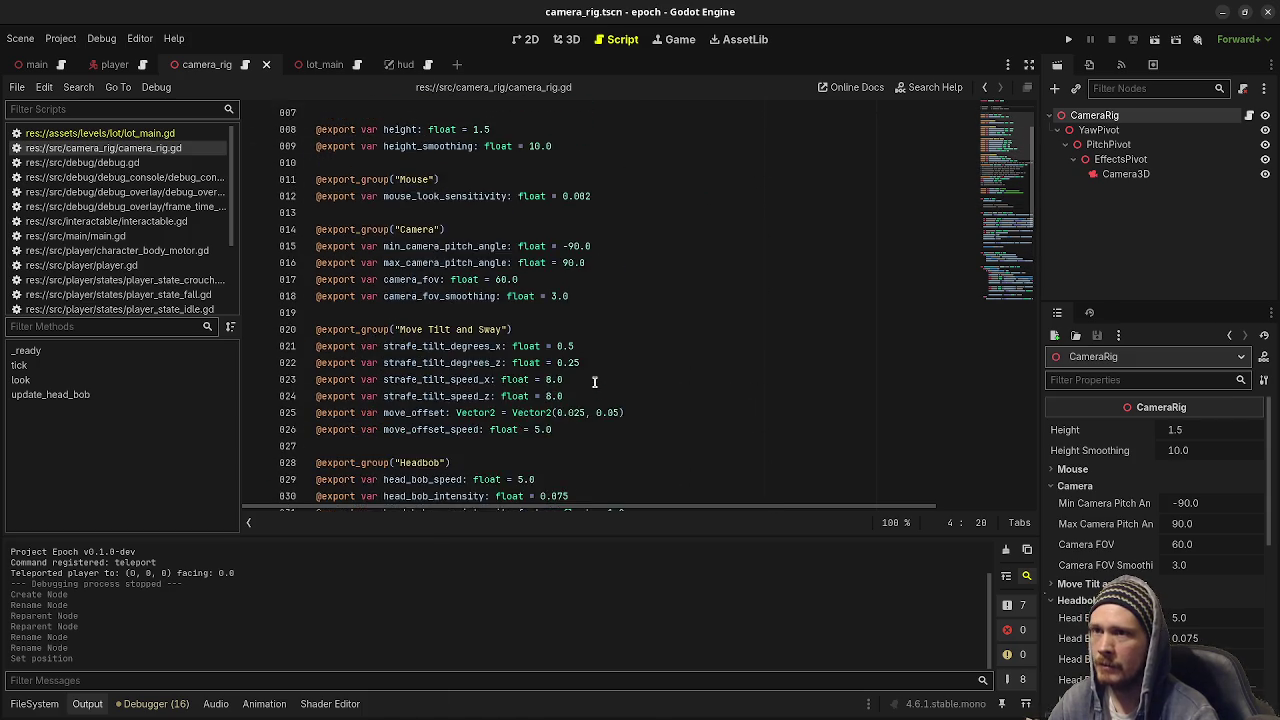
pyautogui.doubleClick(372, 163)
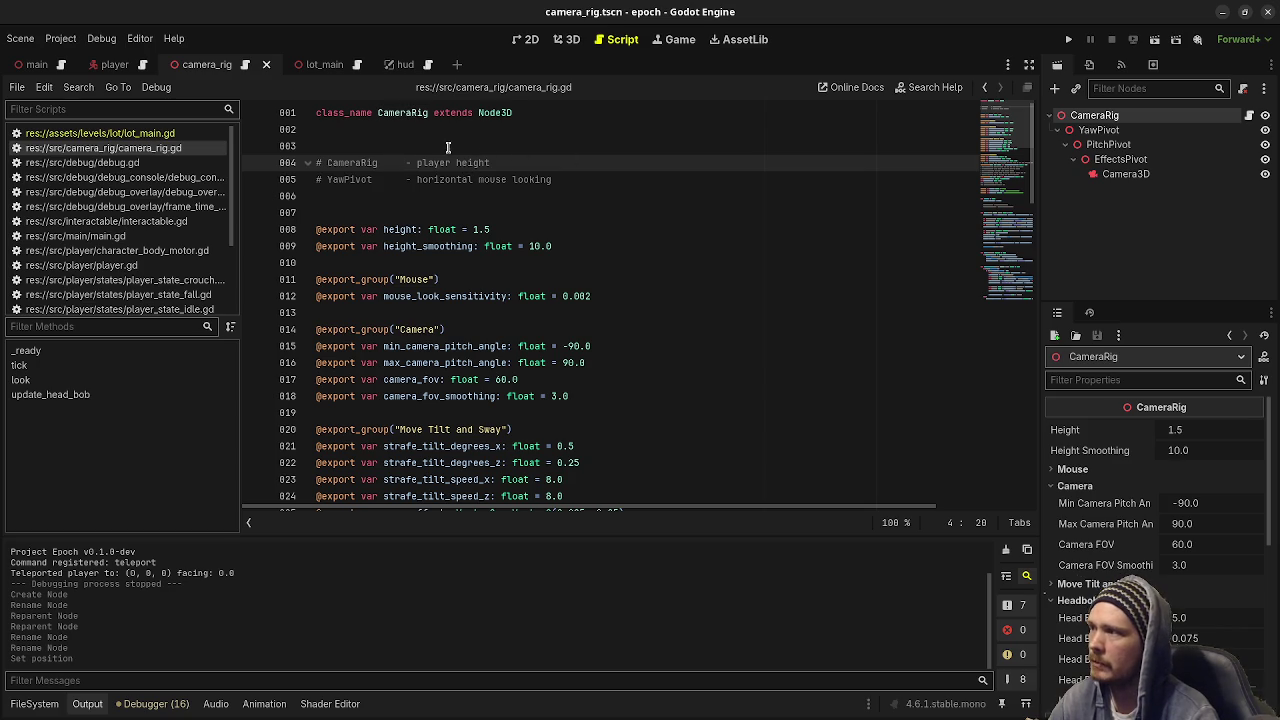
pyautogui.click(603, 179)
pyautogui.press('Return')
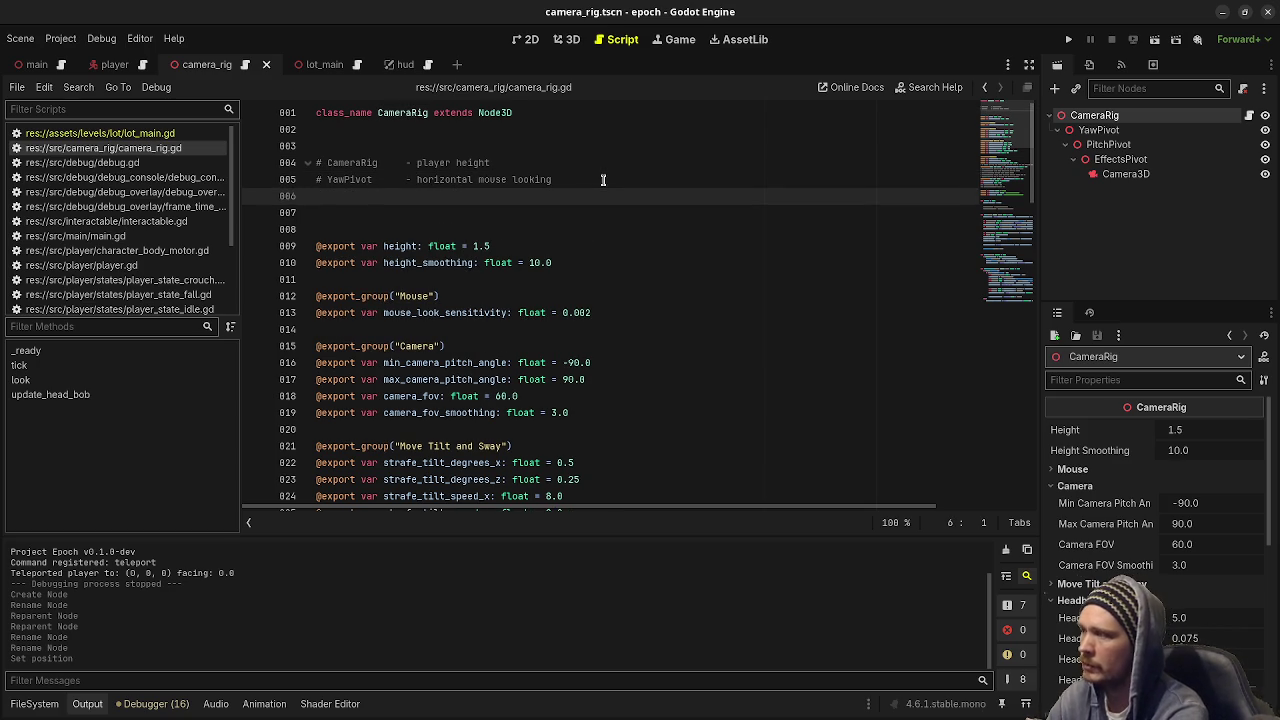
pyautogui.write('# PitchPivot ')
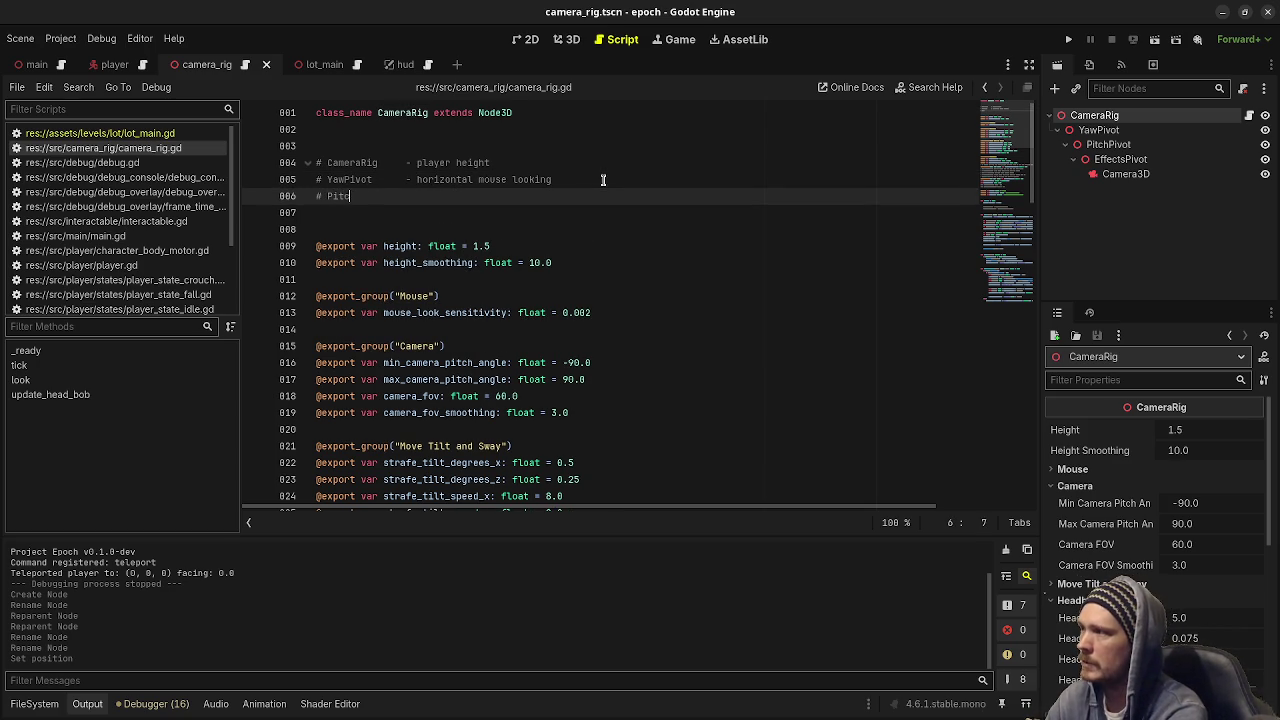
pyautogui.write('   - ')
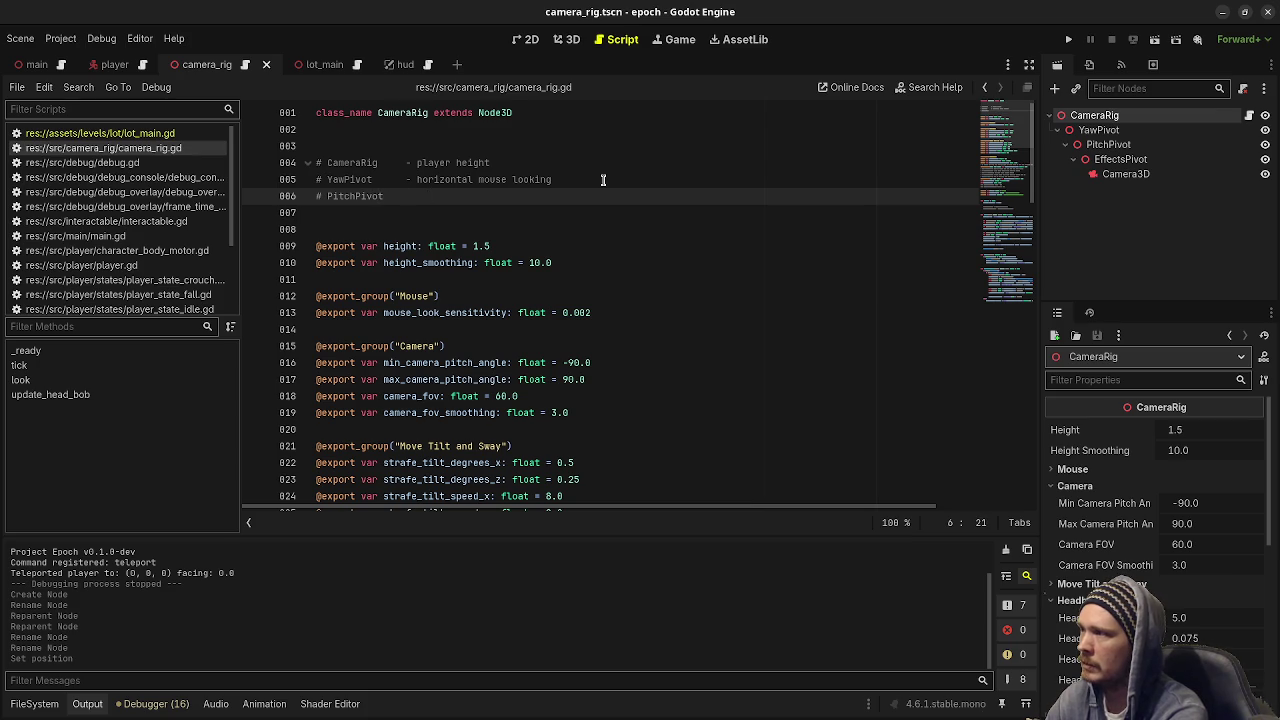
pyautogui.write('vert')
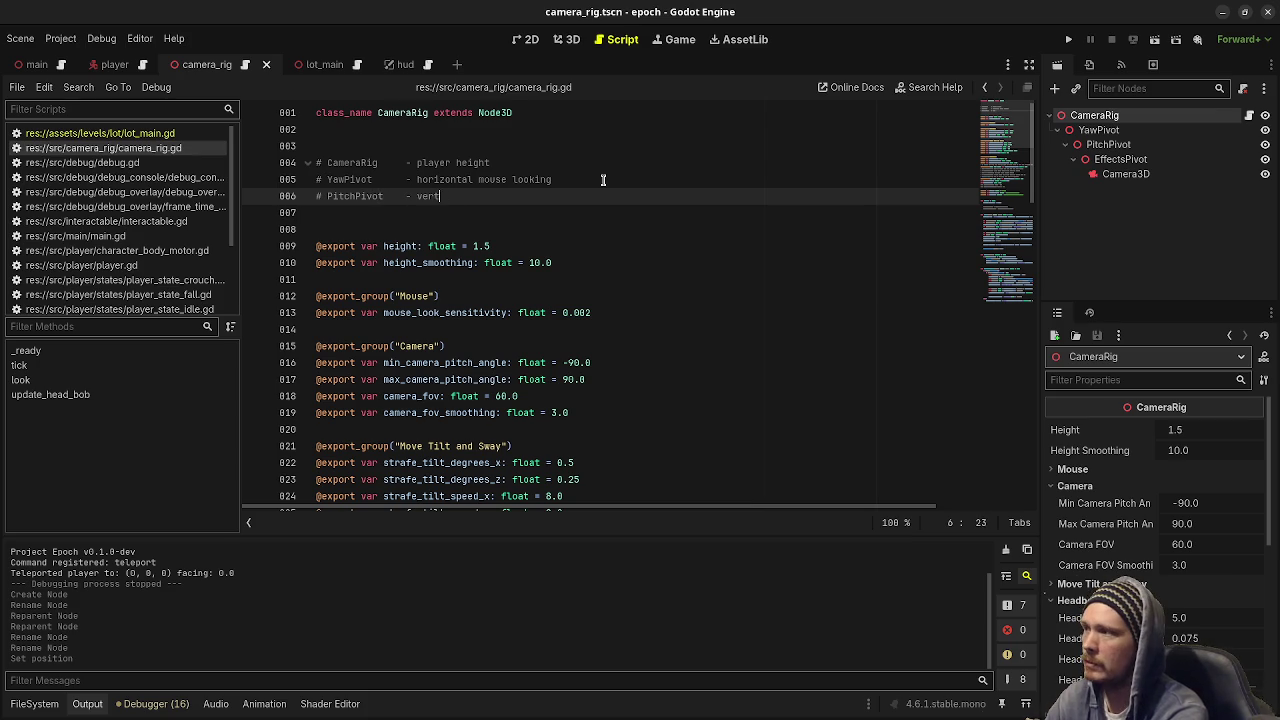
pyautogui.write('ical mouse looking')
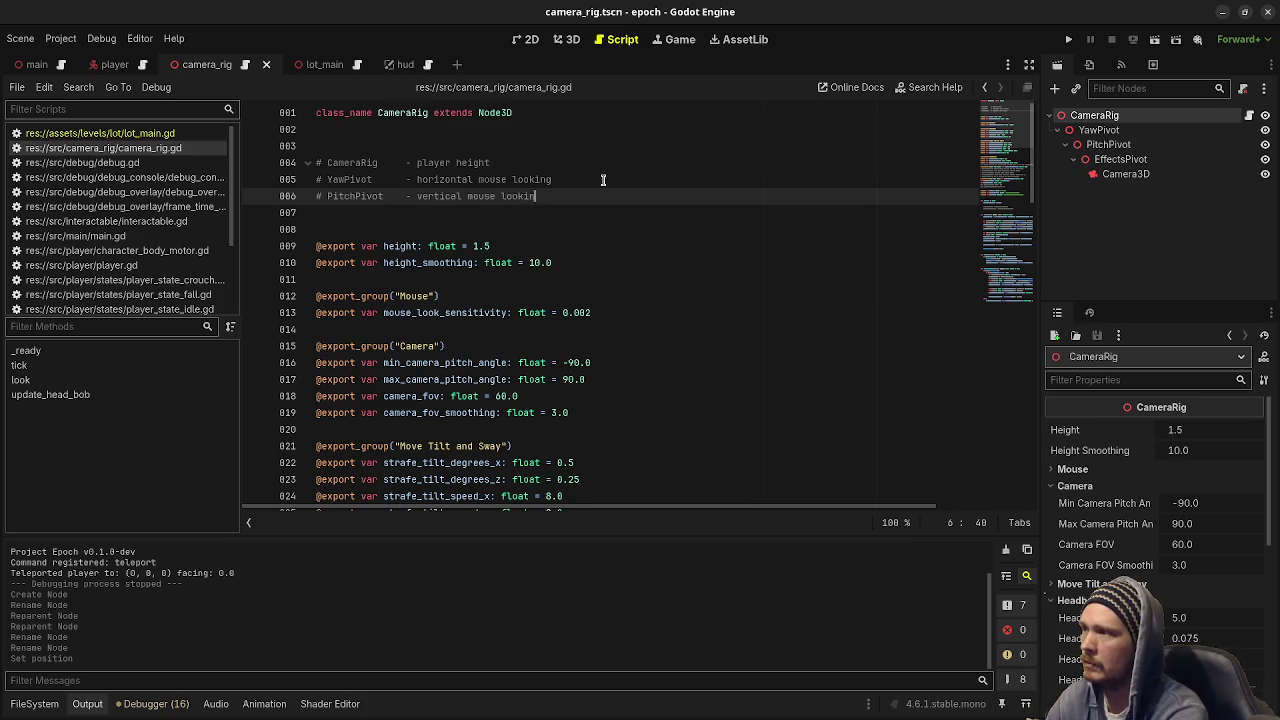
# Start the comment line '# EffectsPivot - headbob, camera shake,' below it.
pyautogui.press('Return')
pyautogui.write('# EffectsPivot')
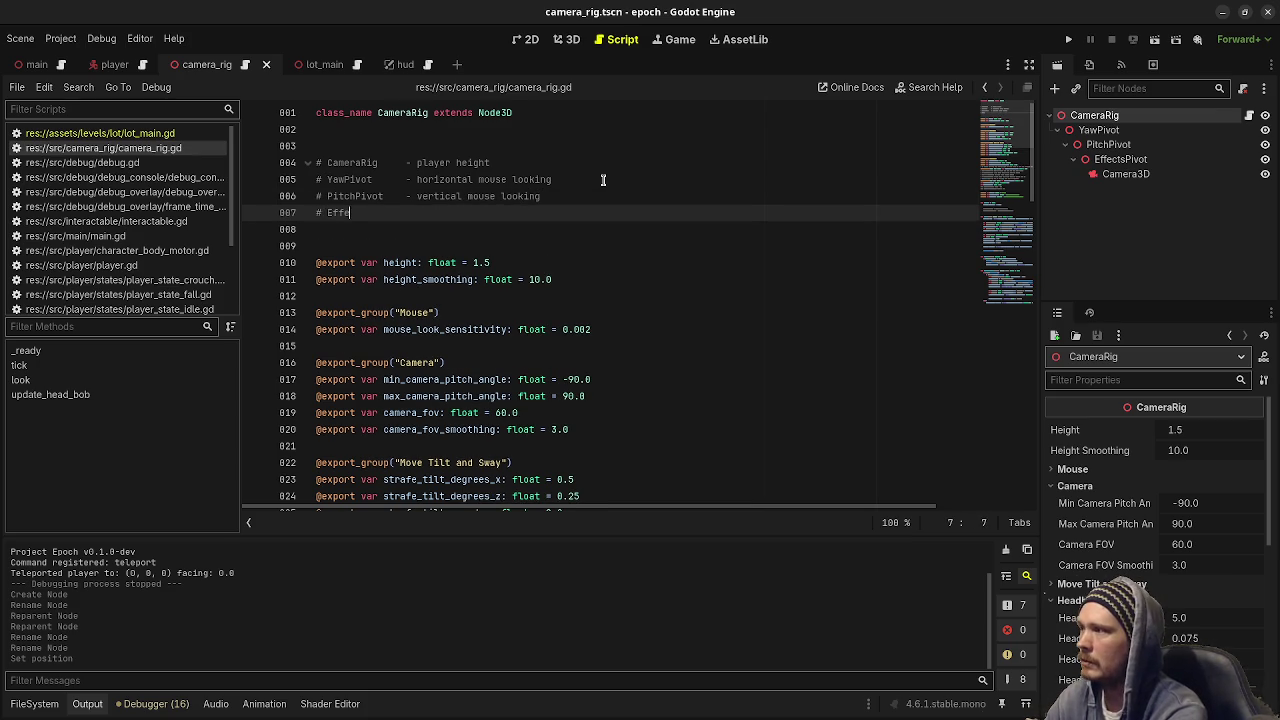
pyautogui.press('Tab')
pyautogui.write('- headbob, ')
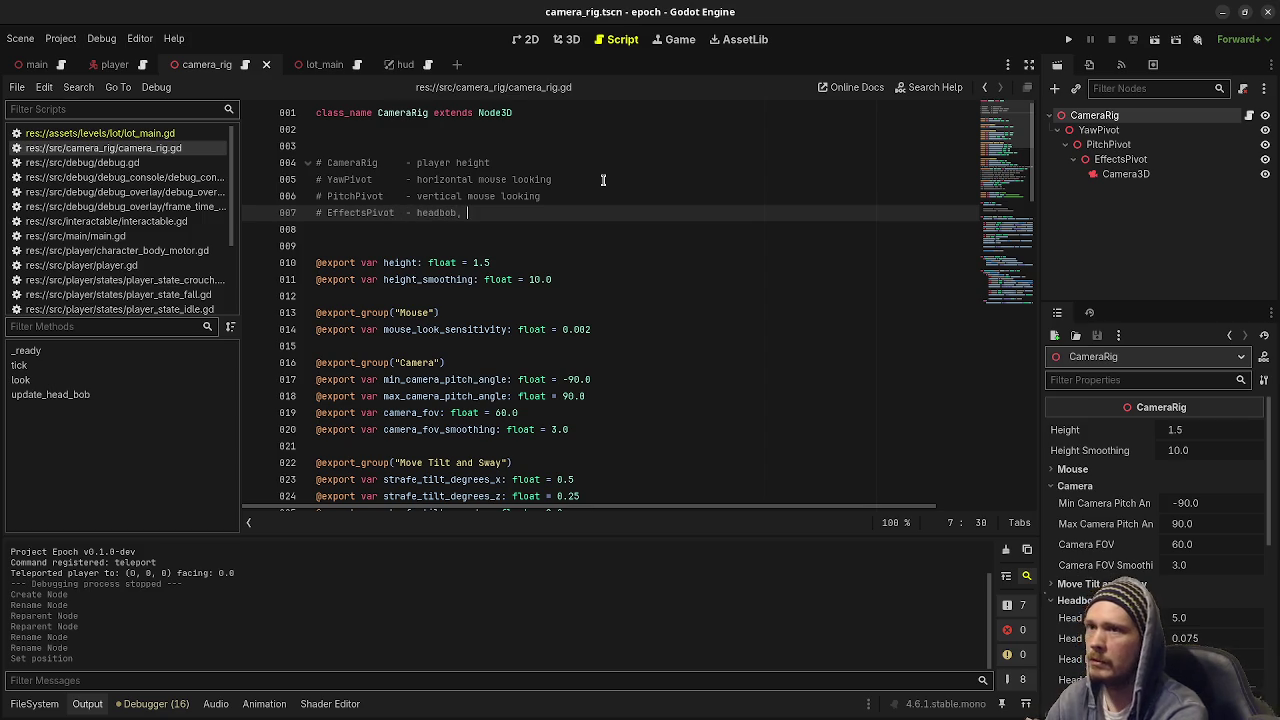
pyautogui.write('camera shake,')
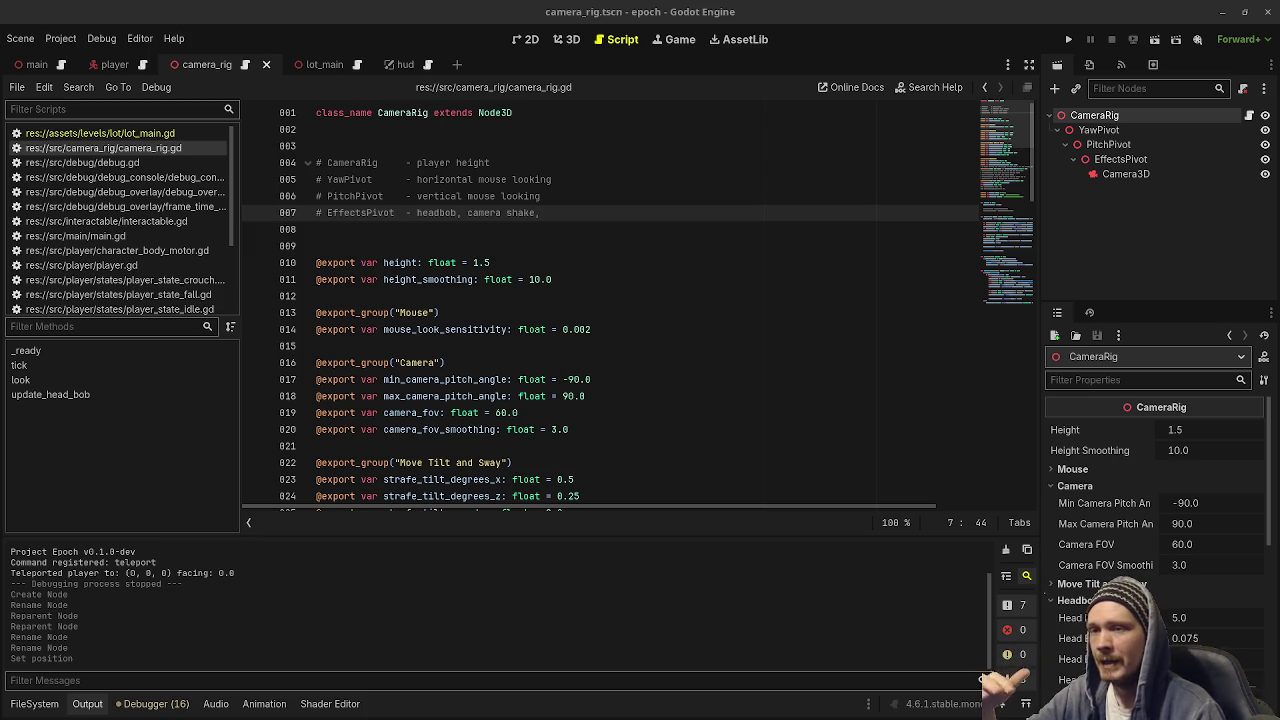
# Bring the Obsidian Tasks board window forward from the window overview.
pyautogui.press('super')
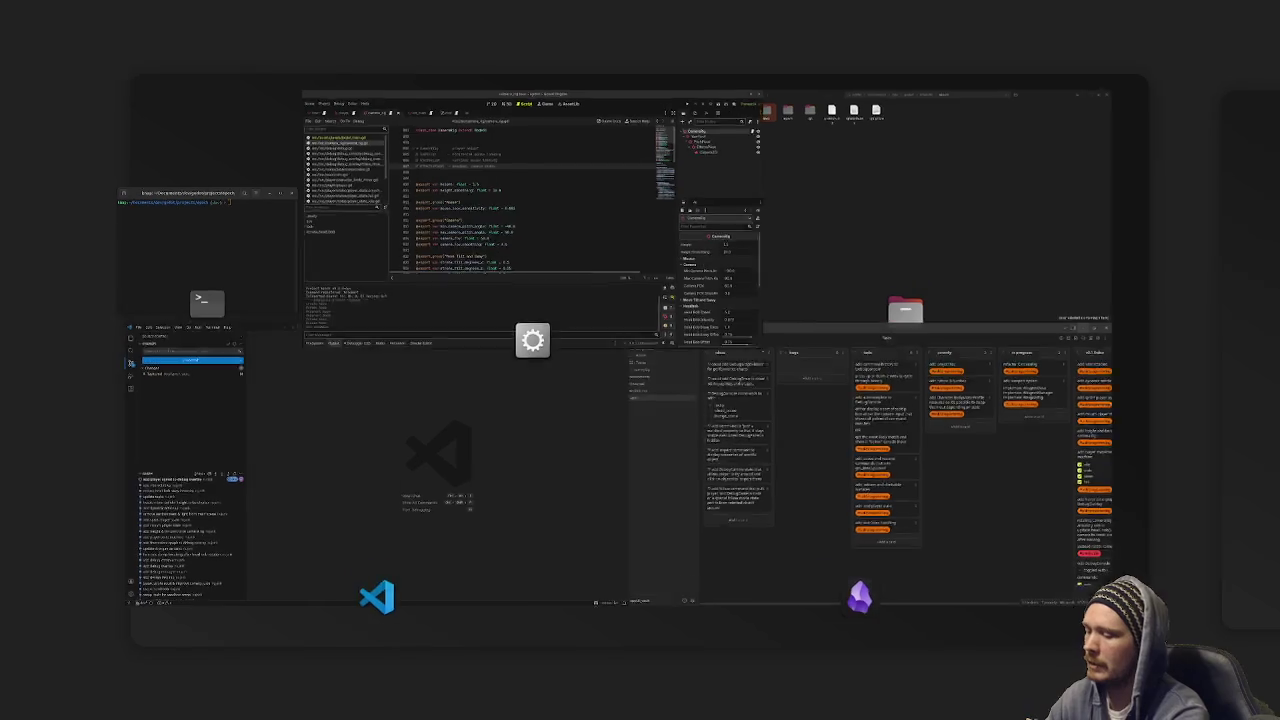
pyautogui.click(1044, 594)
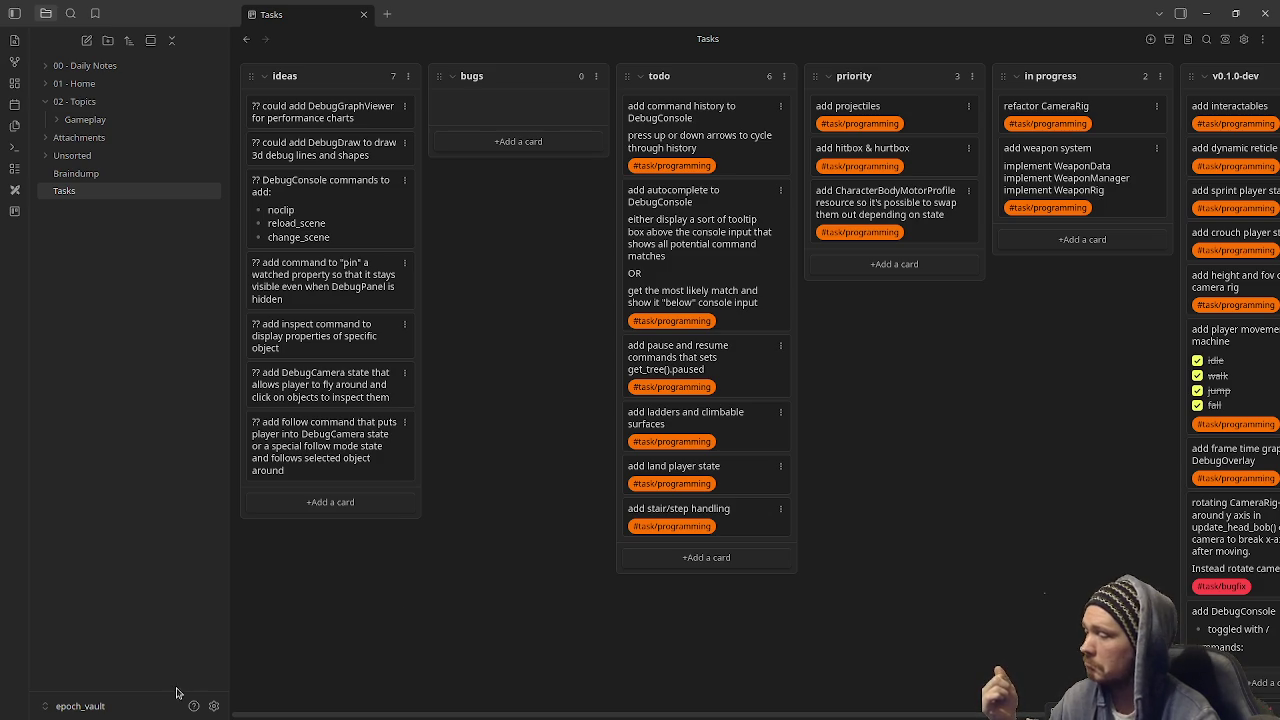
# Switch Obsidian to relic_vault and open the Untitled2 canvas.
pyautogui.click(146, 707)
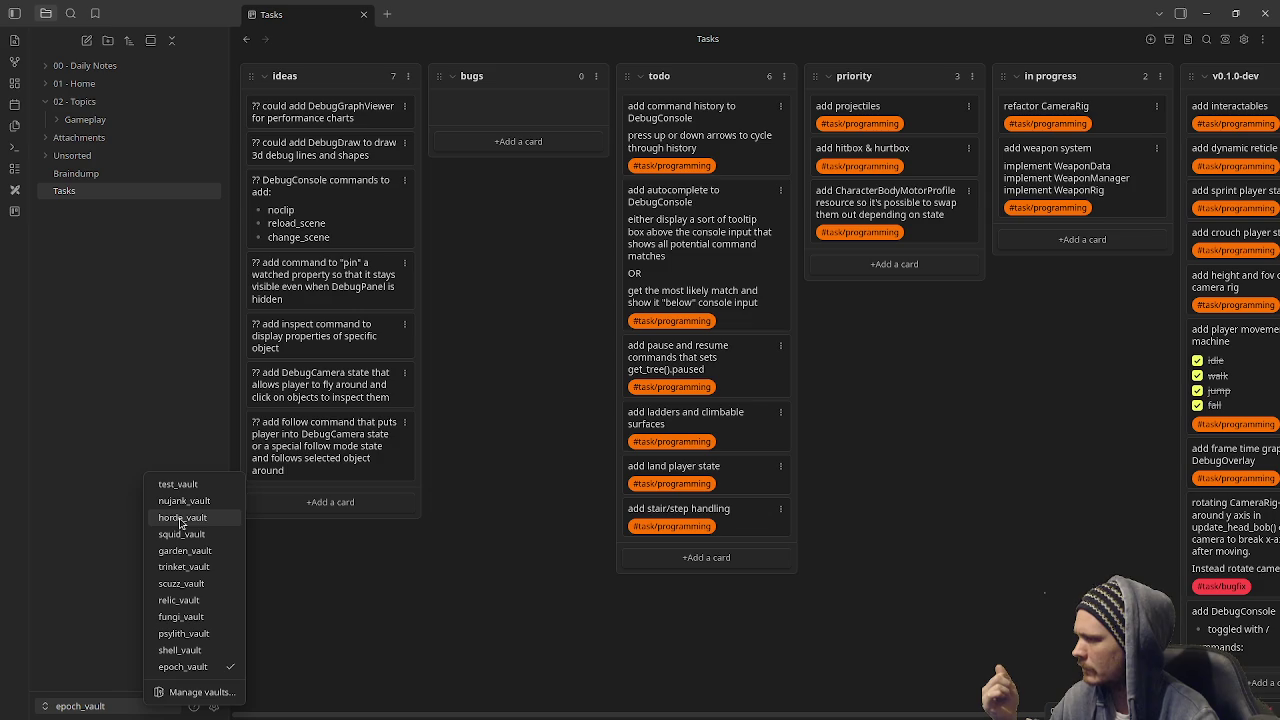
pyautogui.click(190, 601)
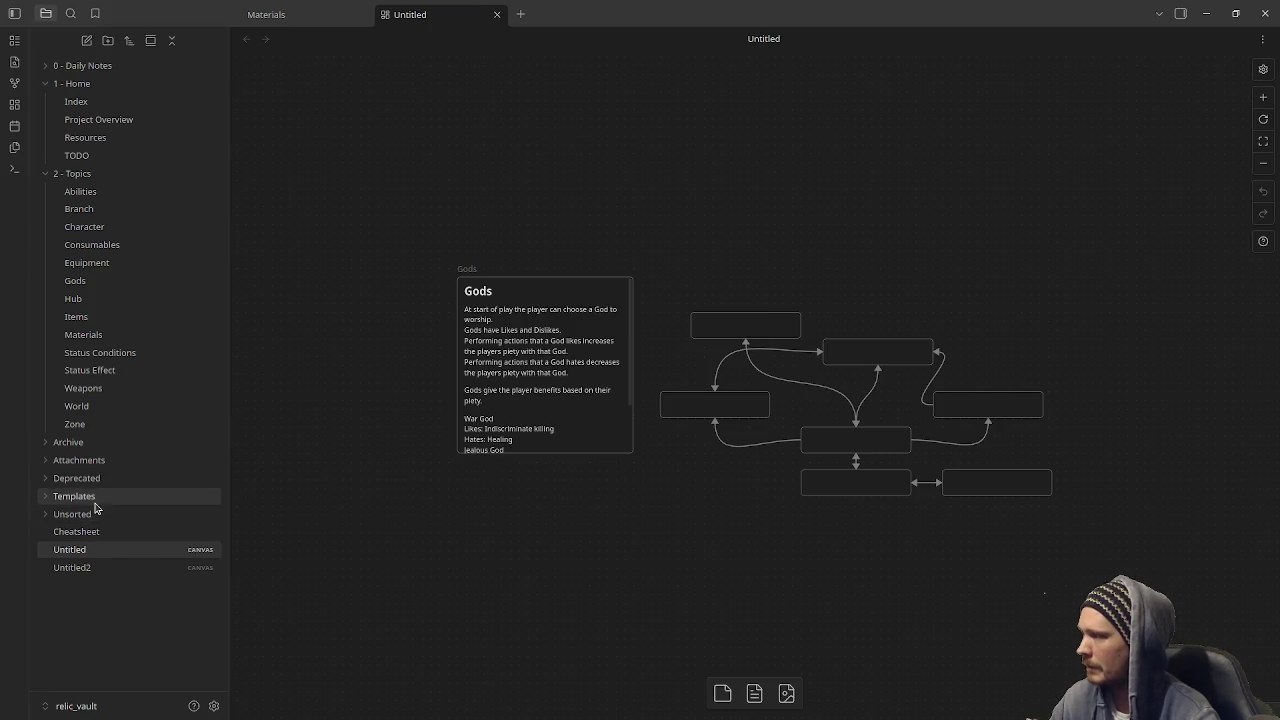
pyautogui.click(87, 568)
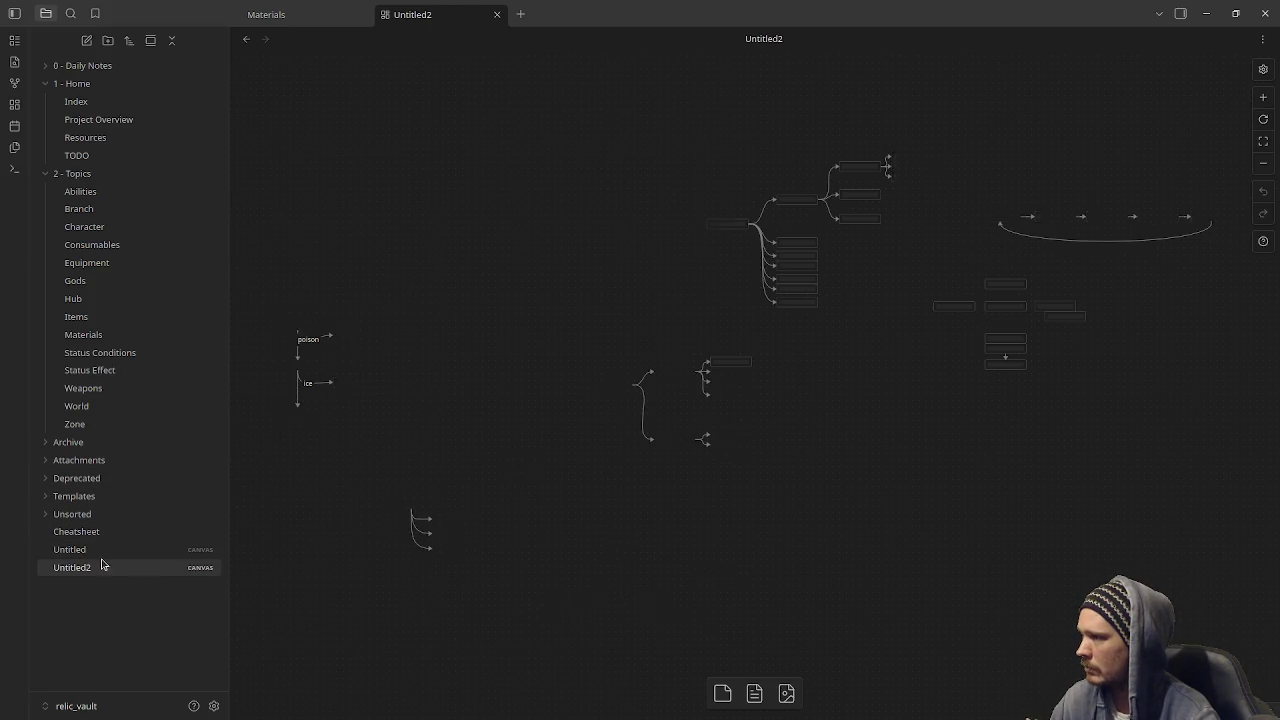
# Select the Ironfang, Ironfang II, Breakmaw and Spinebark Injector cards, then minimize relic_vault.
pyautogui.hscroll(-5, 683, 460)
pyautogui.scroll(5, 669, 393)
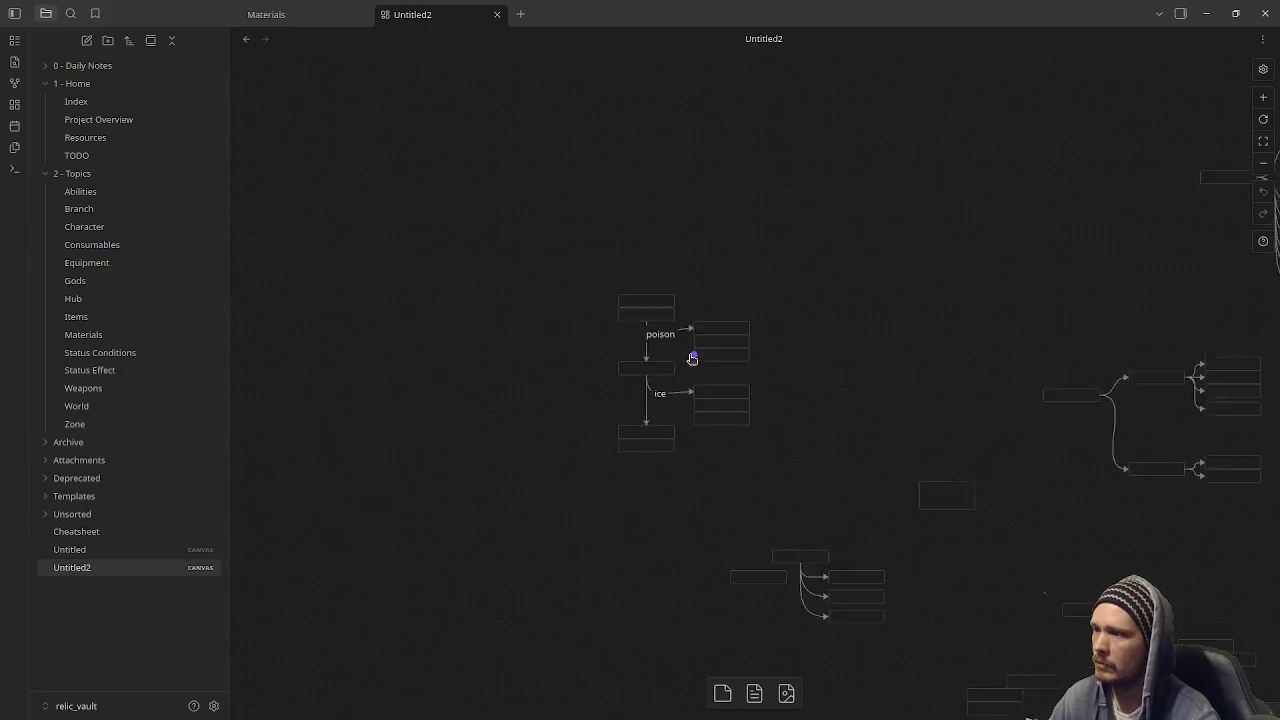
pyautogui.moveTo(437, 155); pyautogui.dragTo(592, 482)
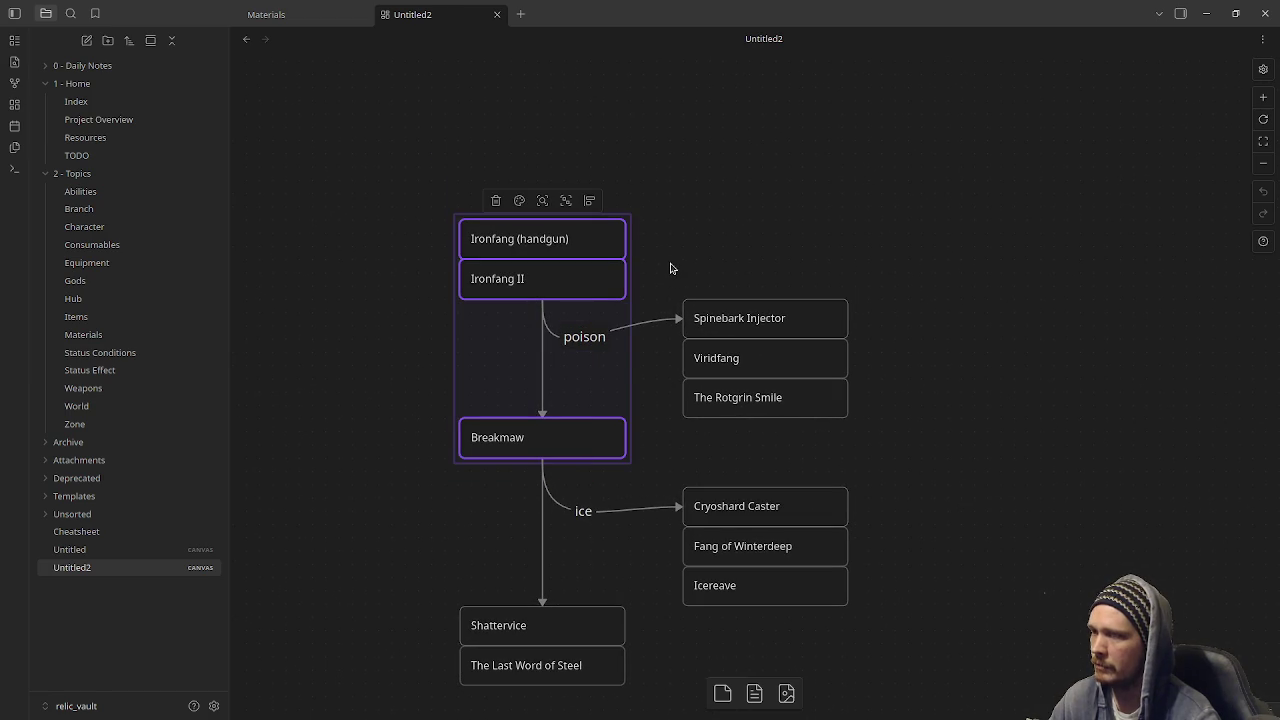
pyautogui.moveTo(671, 268); pyautogui.dragTo(806, 326)
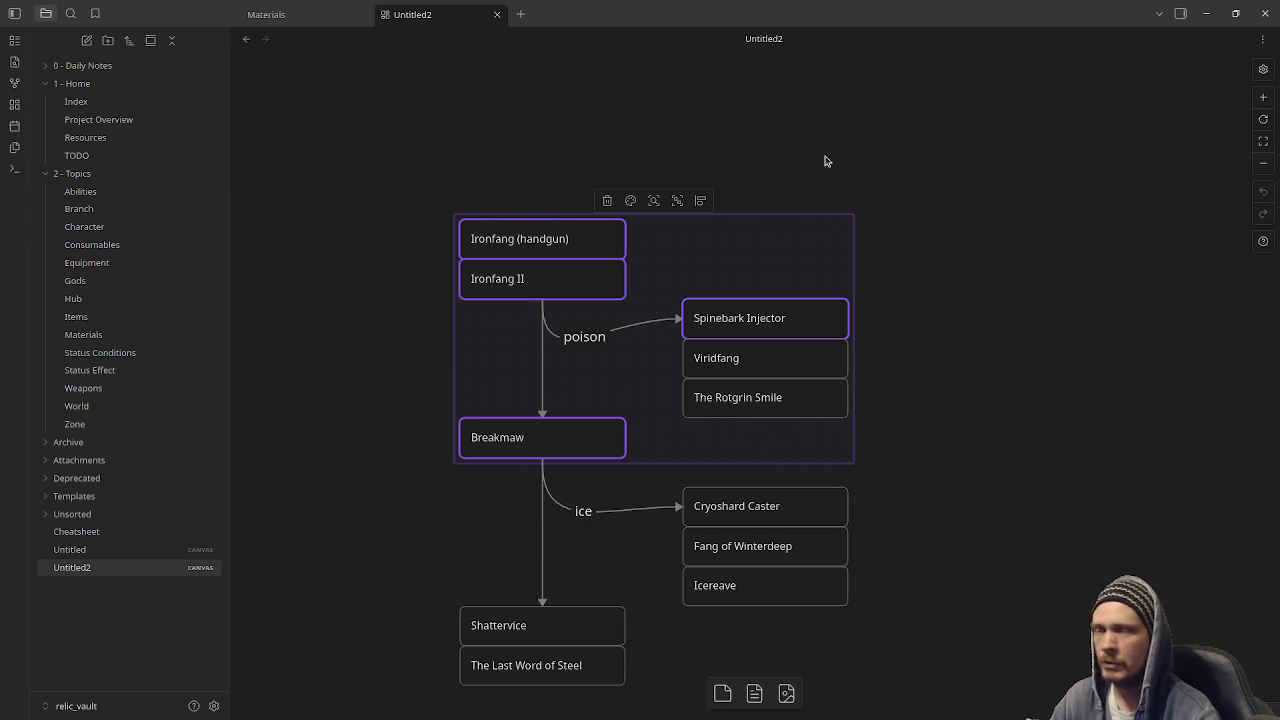
pyautogui.click(1207, 15)
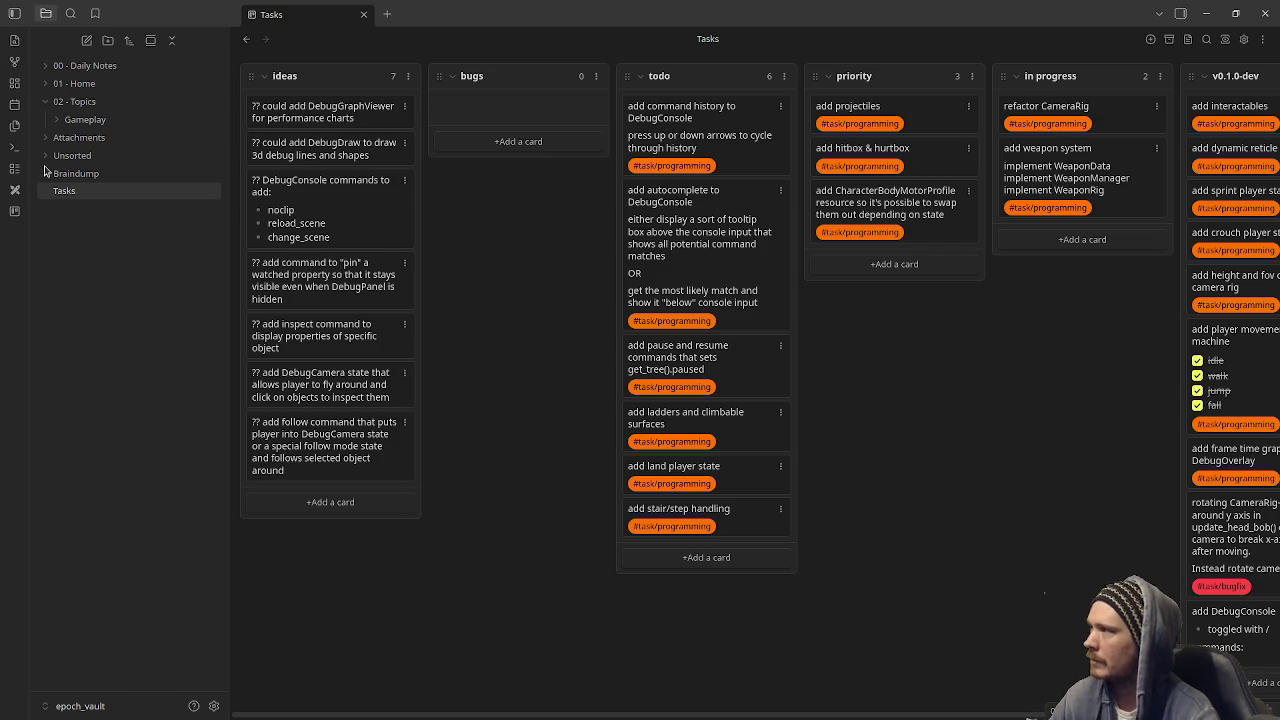
# Expand Gameplay, browse Abilities, Character, Consumables, Crafting and Equipment, ending on Braindump.
pyautogui.click(53, 120)
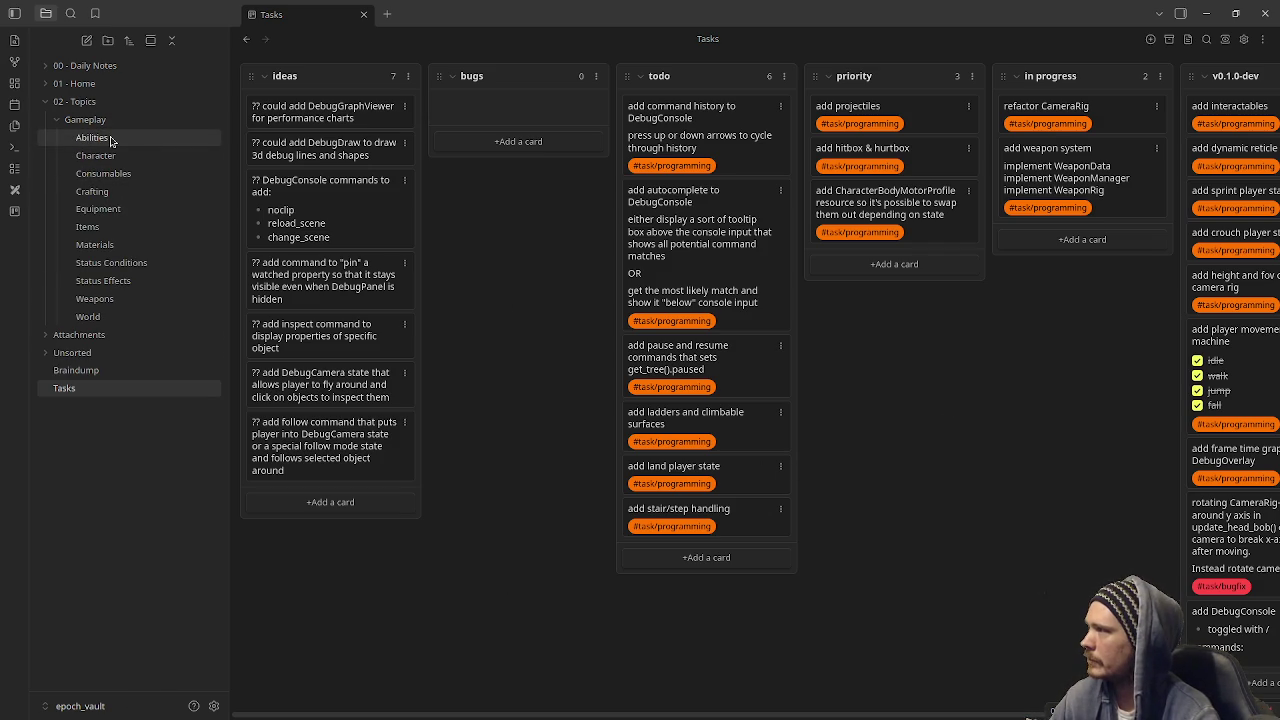
pyautogui.click(110, 139)
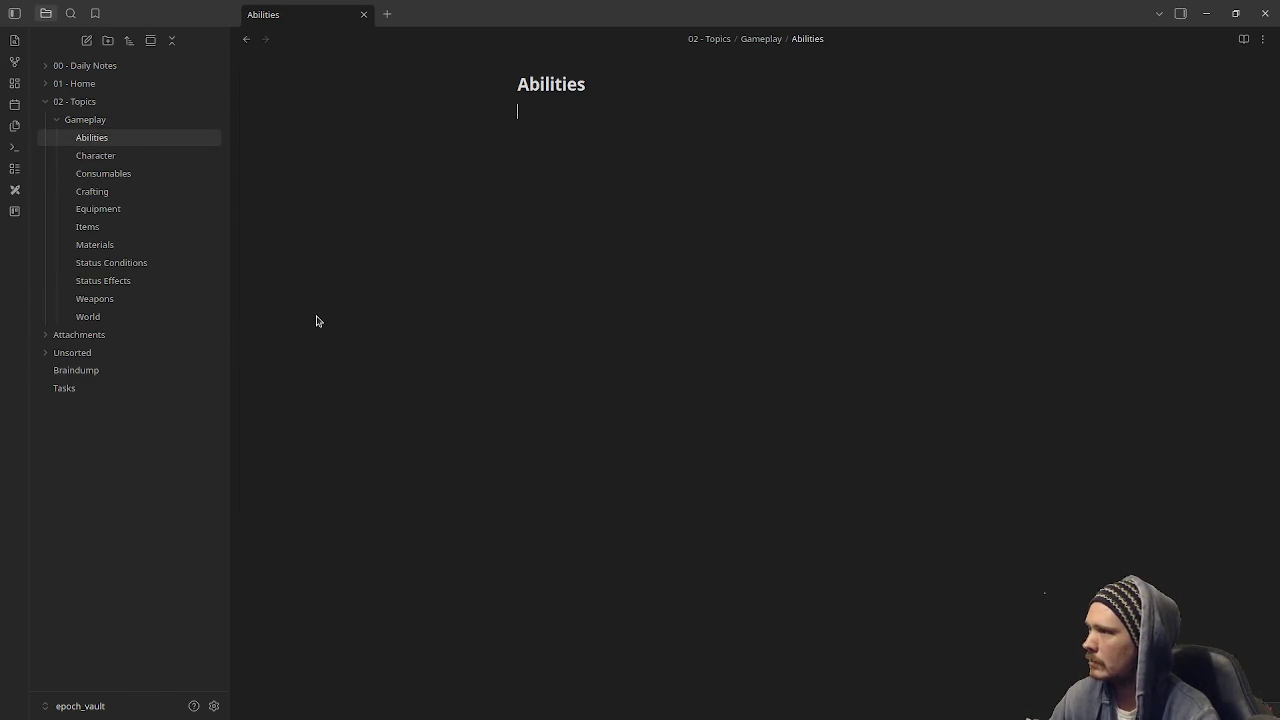
pyautogui.click(106, 157)
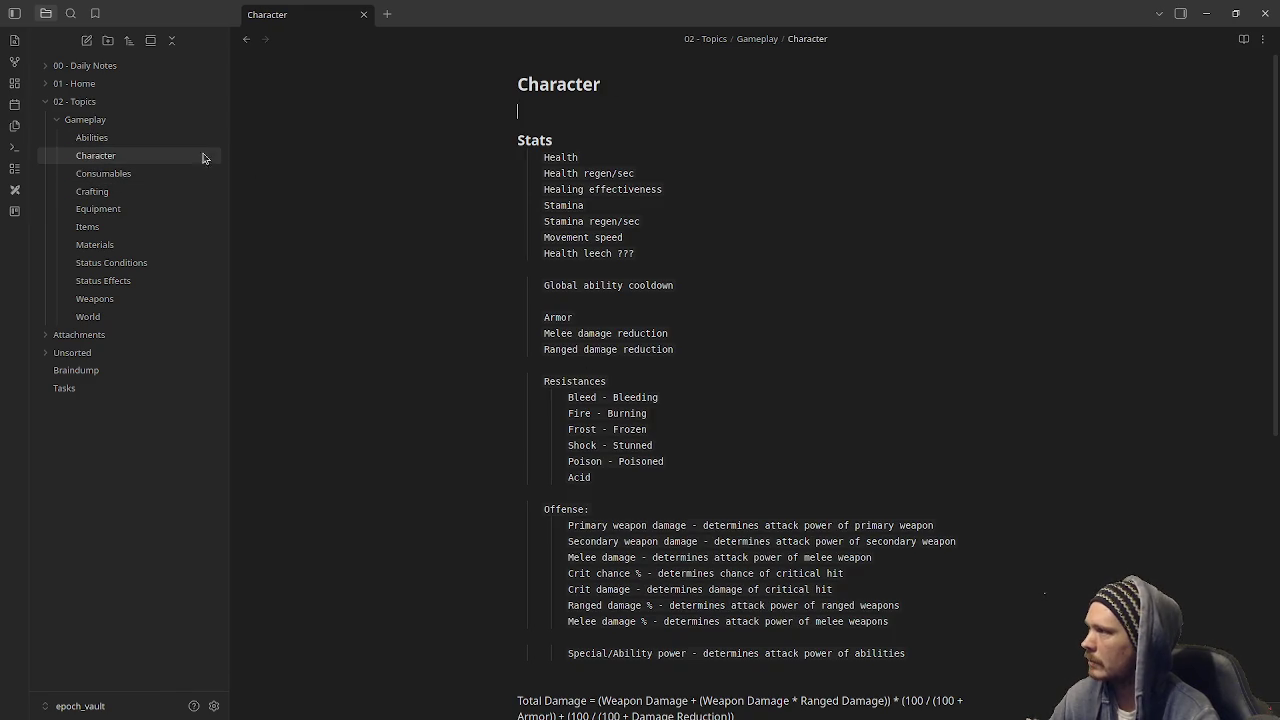
pyautogui.click(131, 176)
pyautogui.click(126, 193)
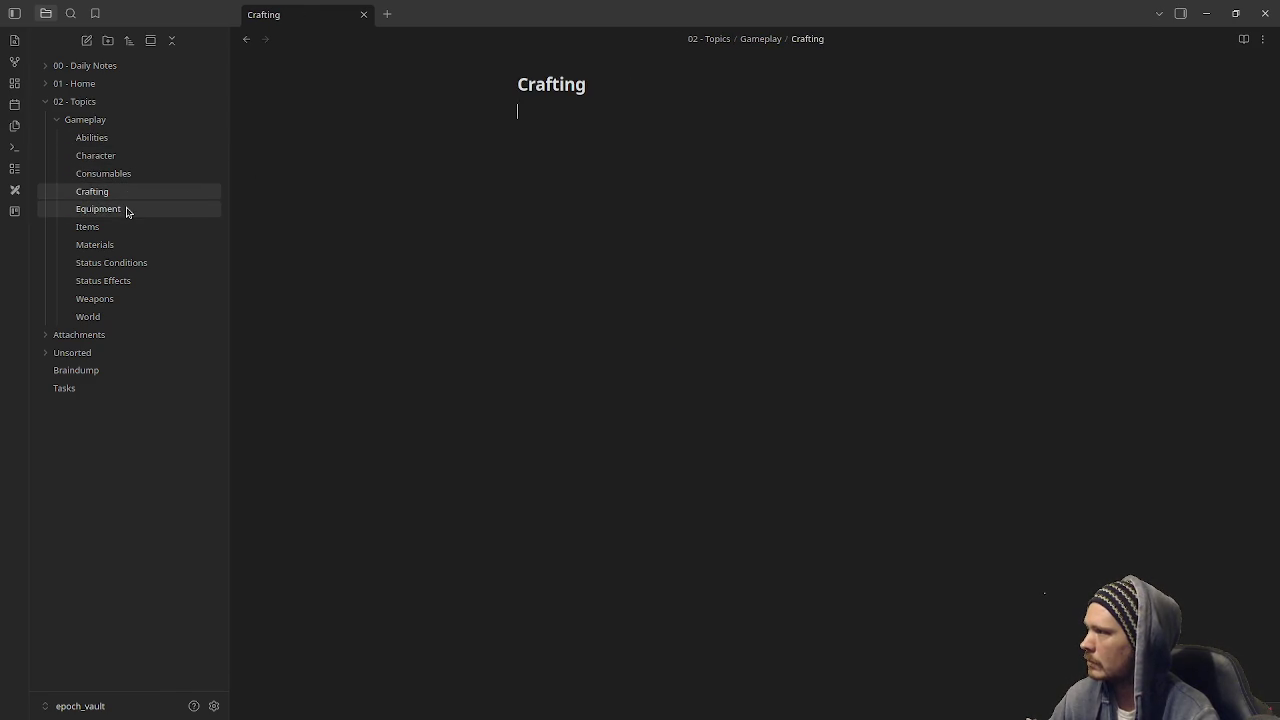
pyautogui.click(127, 210)
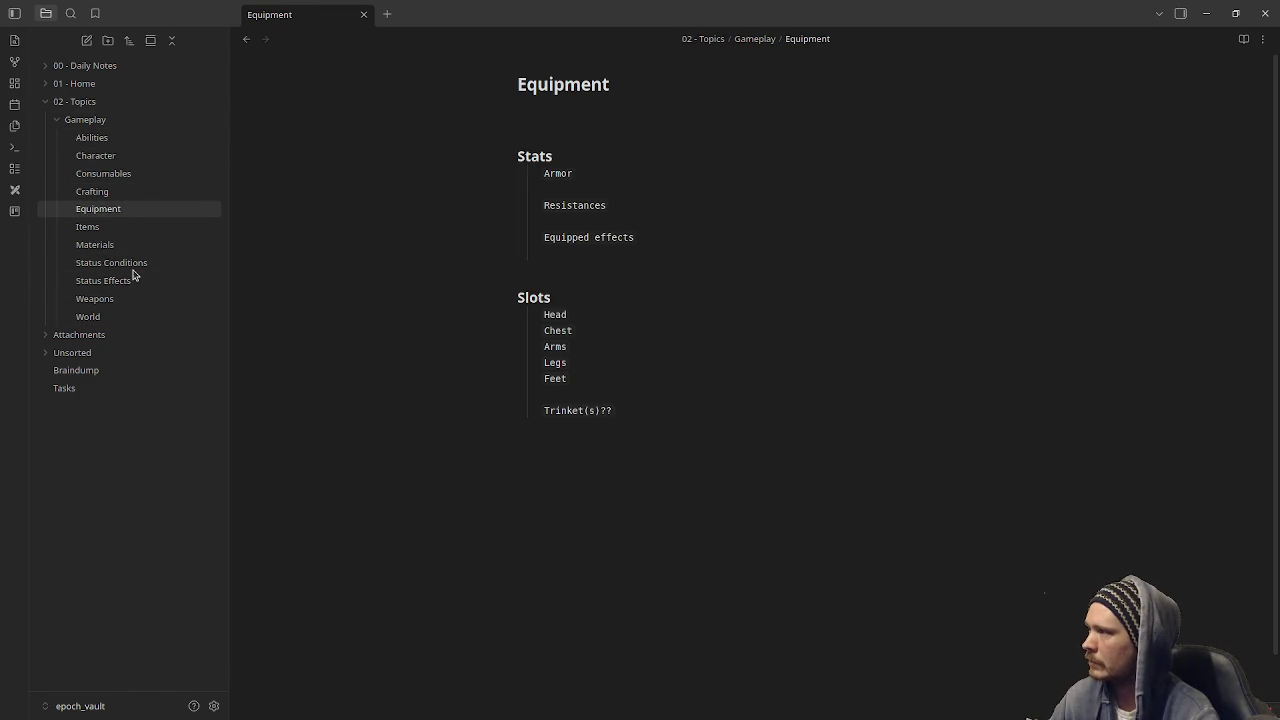
pyautogui.click(125, 370)
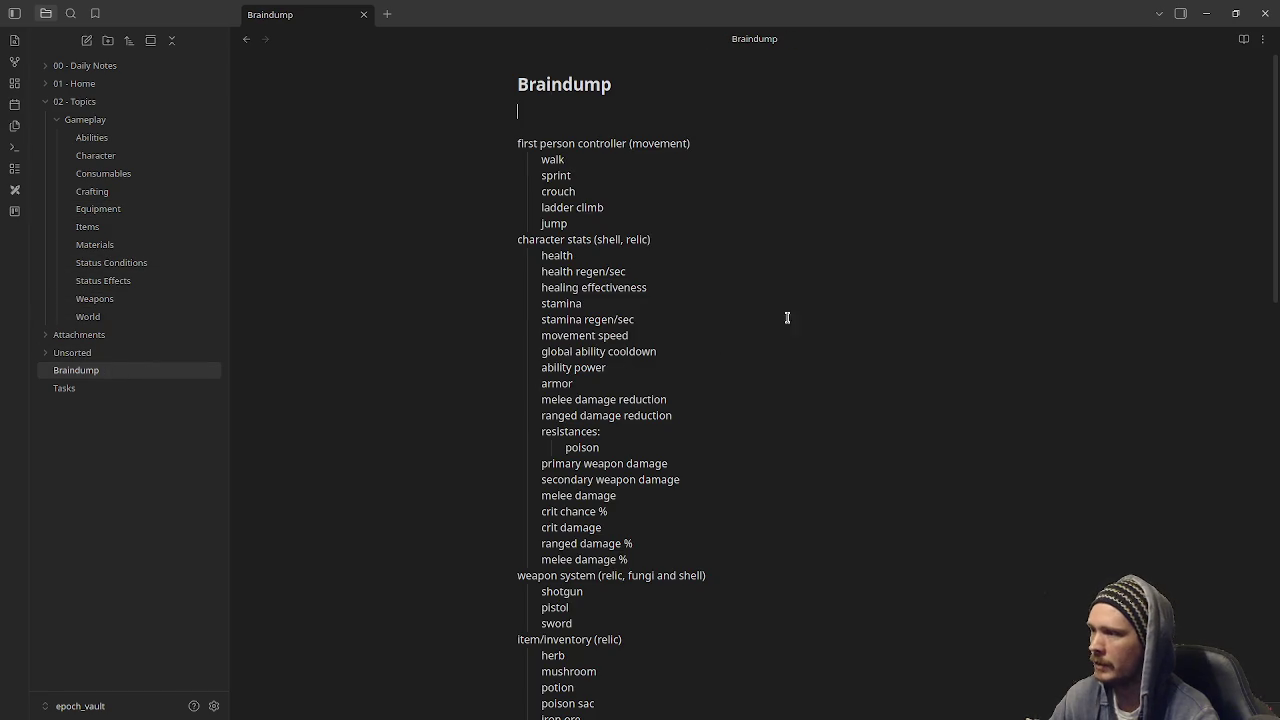
pyautogui.moveTo(541, 143)
pyautogui.mouseDown()
pyautogui.moveTo(694, 394)
pyautogui.moveTo(720, 549)
pyautogui.mouseUp()
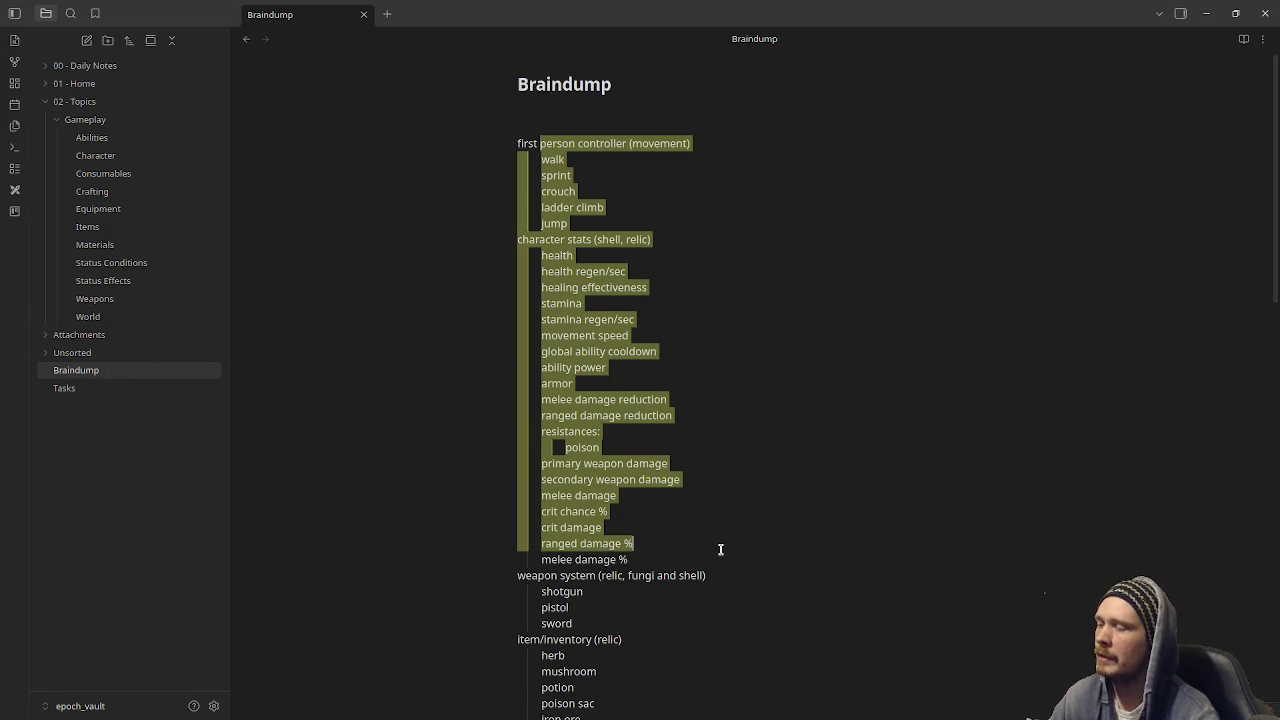
pyautogui.click(640, 237)
pyautogui.scroll(-3, 640, 235)
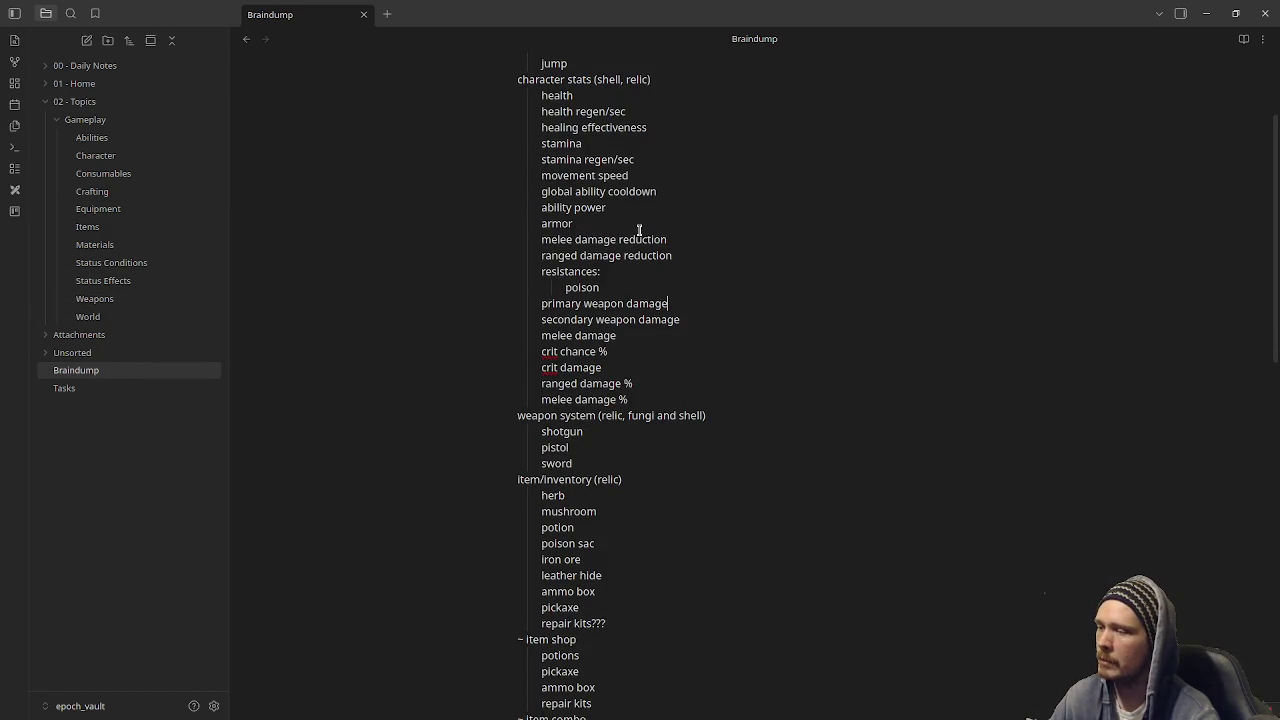
pyautogui.scroll(3, 651, 254)
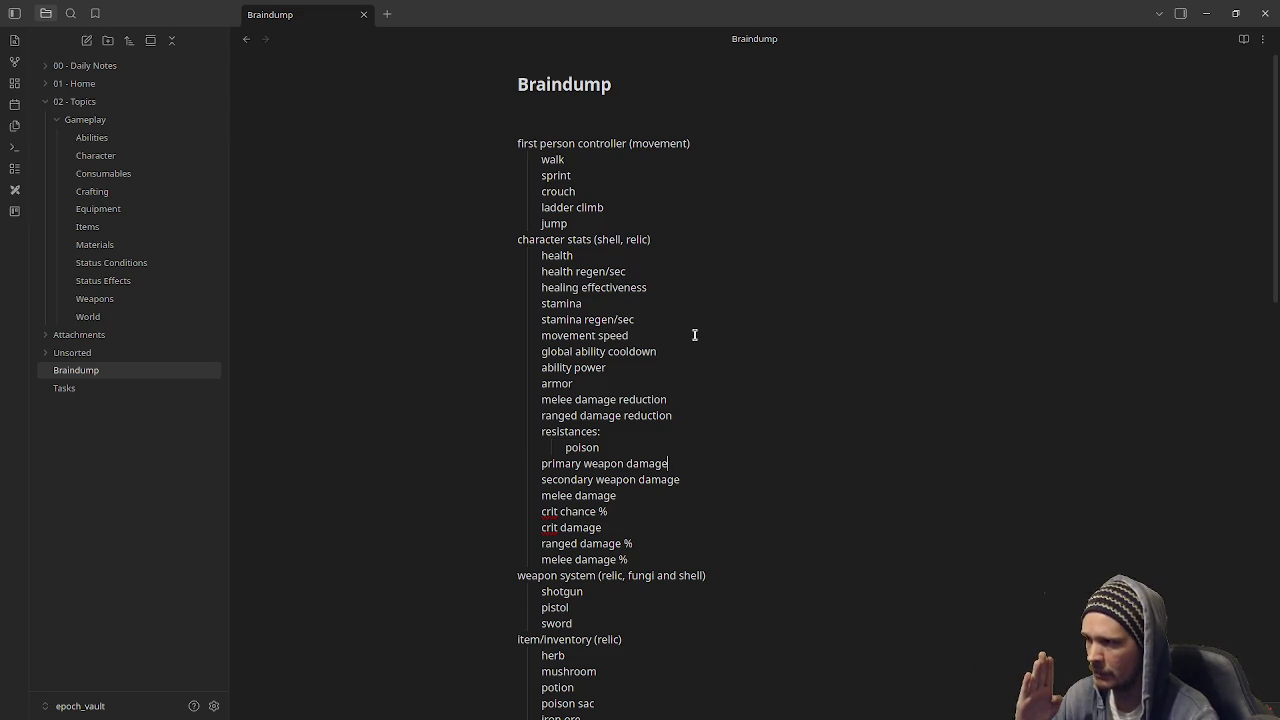
pyautogui.scroll(-3, 692, 334)
pyautogui.scroll(3, 692, 334)
pyautogui.moveTo(552, 140)
pyautogui.mouseDown()
pyautogui.moveTo(620, 366)
pyautogui.moveTo(617, 587)
pyautogui.mouseUp()
pyautogui.click(688, 531)
pyautogui.scroll(-3, 688, 531)
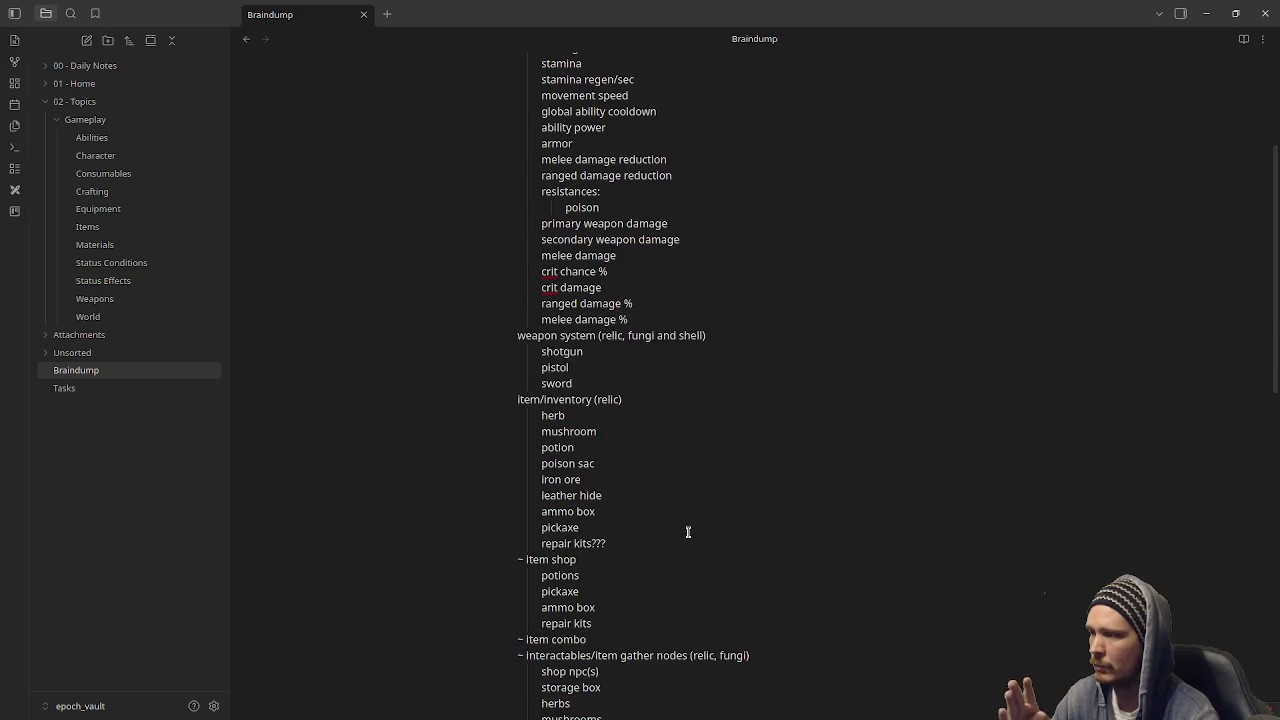
pyautogui.scroll(3, 688, 531)
pyautogui.moveTo(586, 223); pyautogui.dragTo(517, 143)
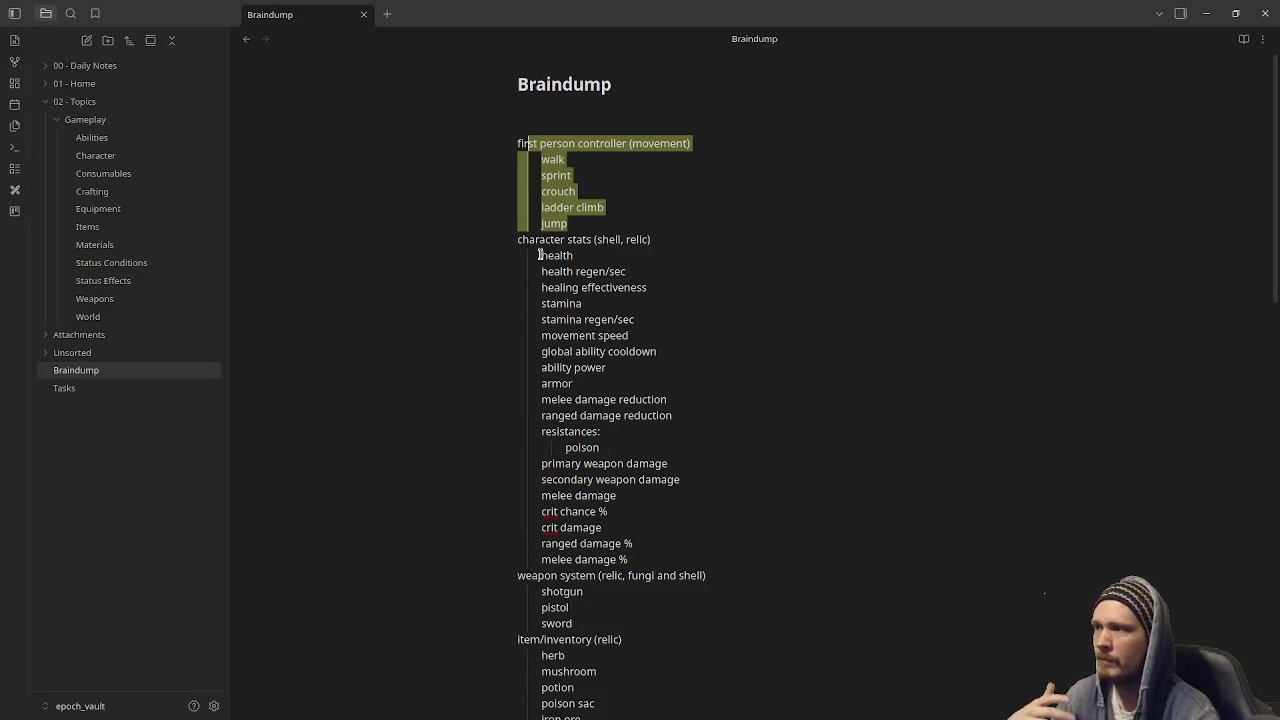
pyautogui.moveTo(537, 251); pyautogui.dragTo(656, 572)
pyautogui.click(729, 500)
pyautogui.scroll(-3, 727, 502)
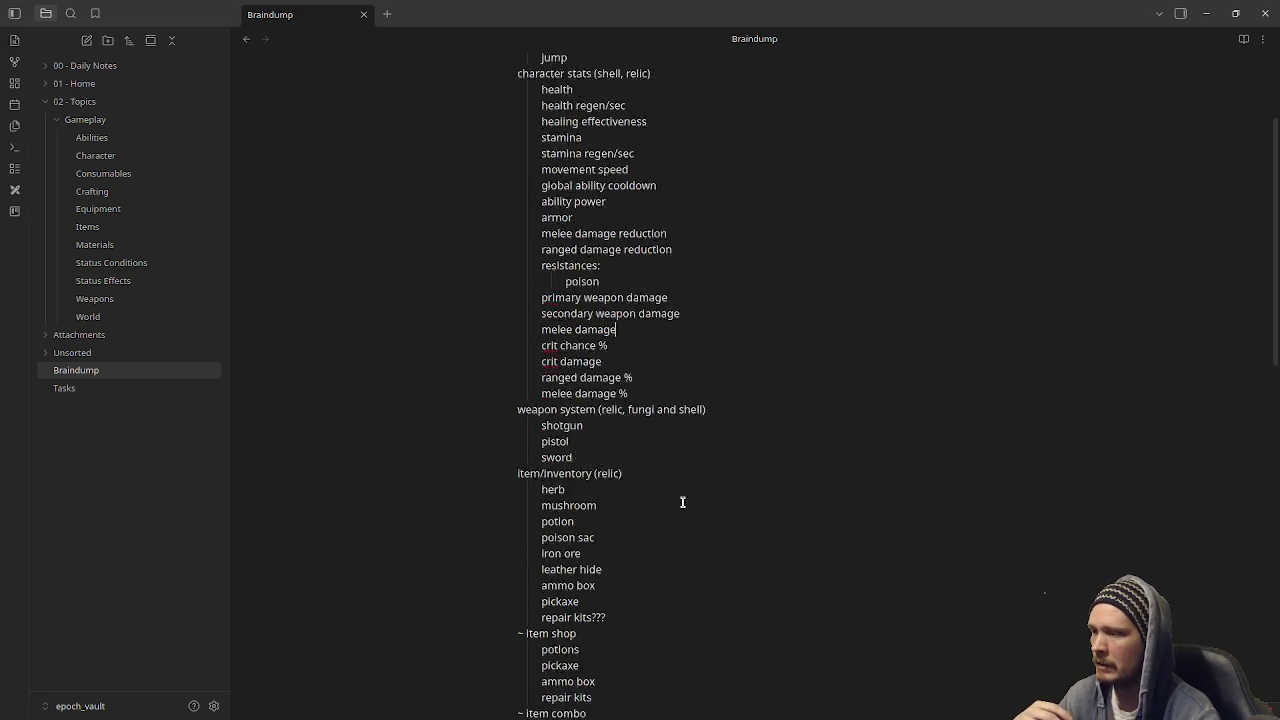
pyautogui.moveTo(540, 335); pyautogui.dragTo(580, 384)
pyautogui.click(629, 389)
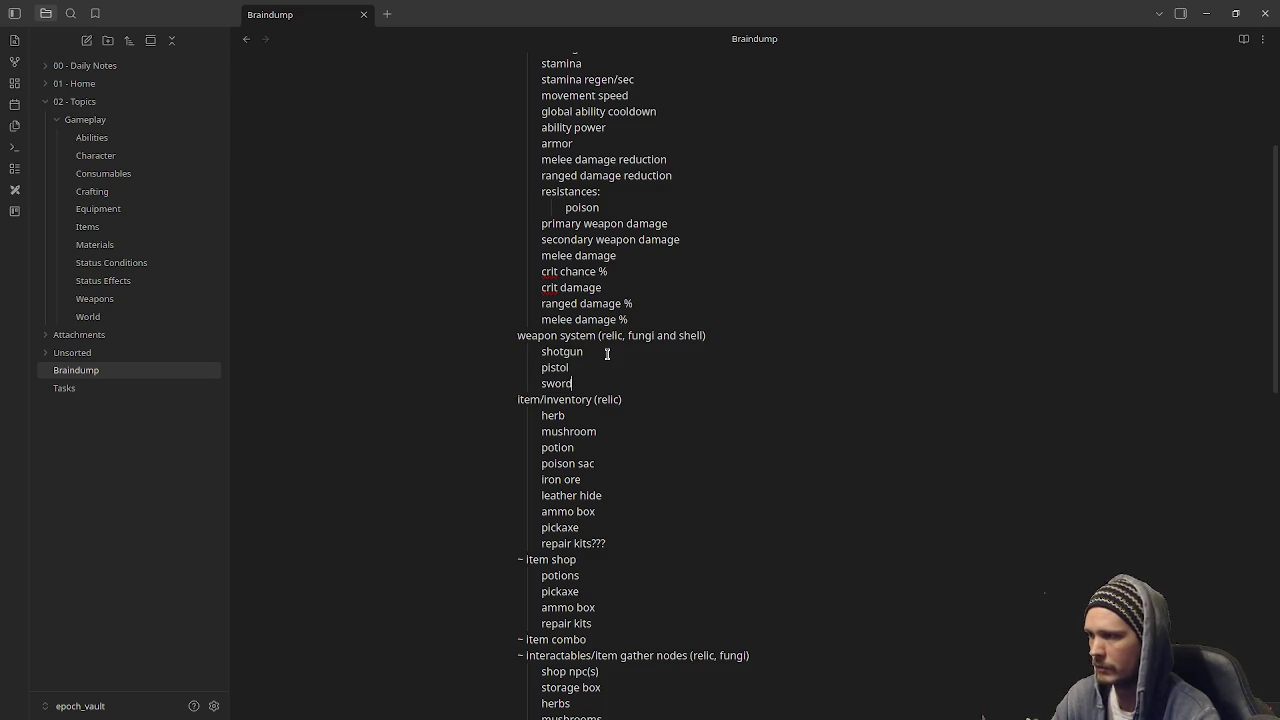
pyautogui.scroll(-2, 643, 484)
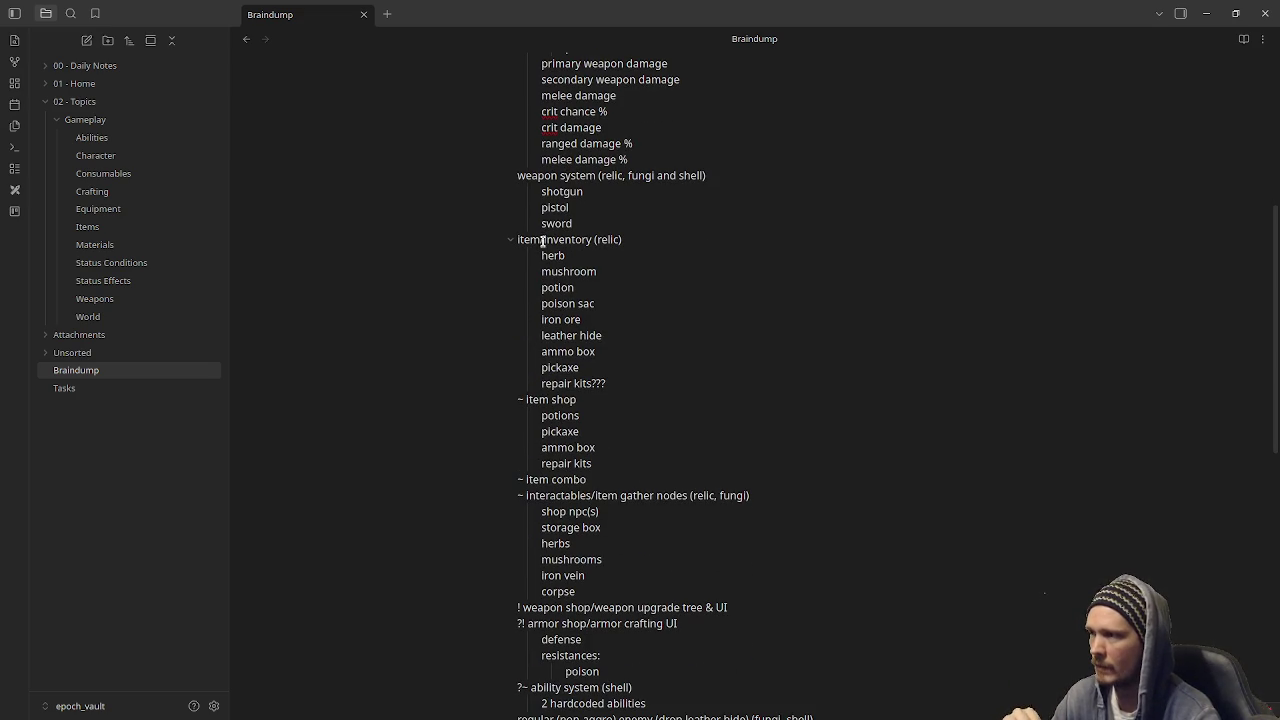
pyautogui.moveTo(530, 239)
pyautogui.mouseDown()
pyautogui.moveTo(556, 260)
pyautogui.moveTo(595, 368)
pyautogui.moveTo(614, 380)
pyautogui.mouseUp()
pyautogui.click(619, 383)
pyautogui.moveTo(549, 275); pyautogui.dragTo(540, 255)
pyautogui.click(648, 355)
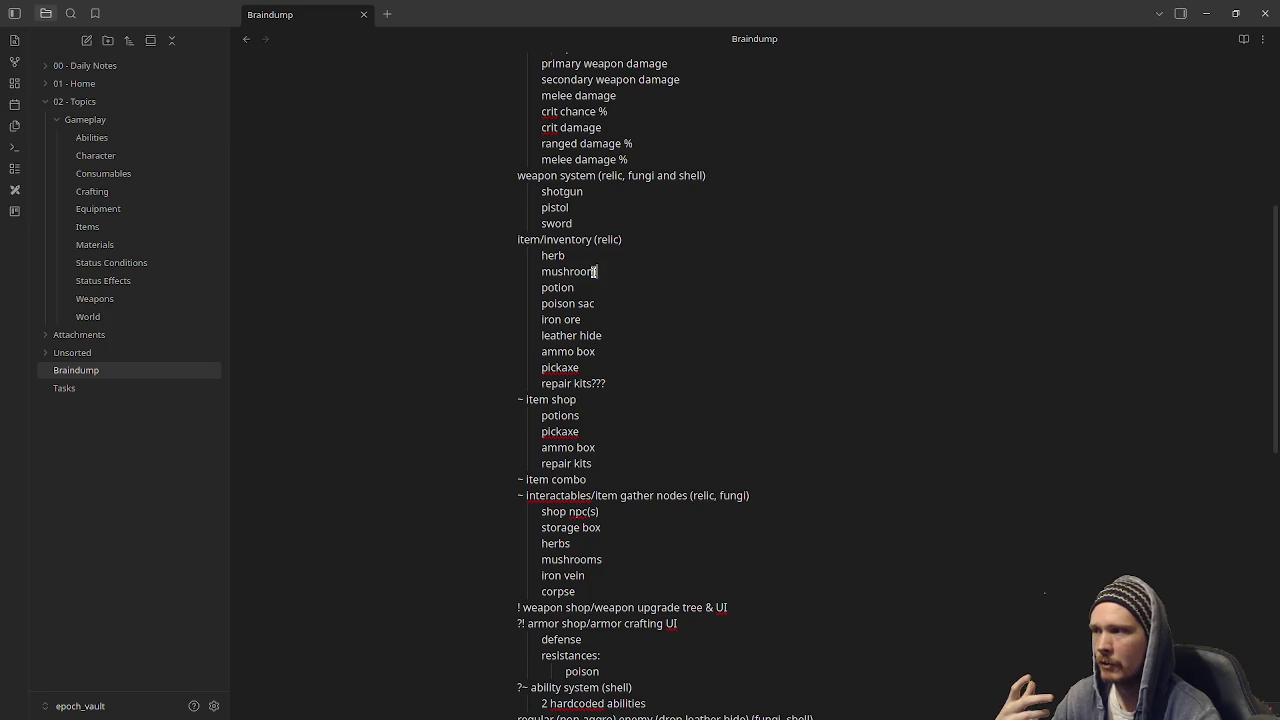
pyautogui.moveTo(594, 271); pyautogui.dragTo(543, 255)
pyautogui.click(551, 283)
pyautogui.doubleClick(551, 283)
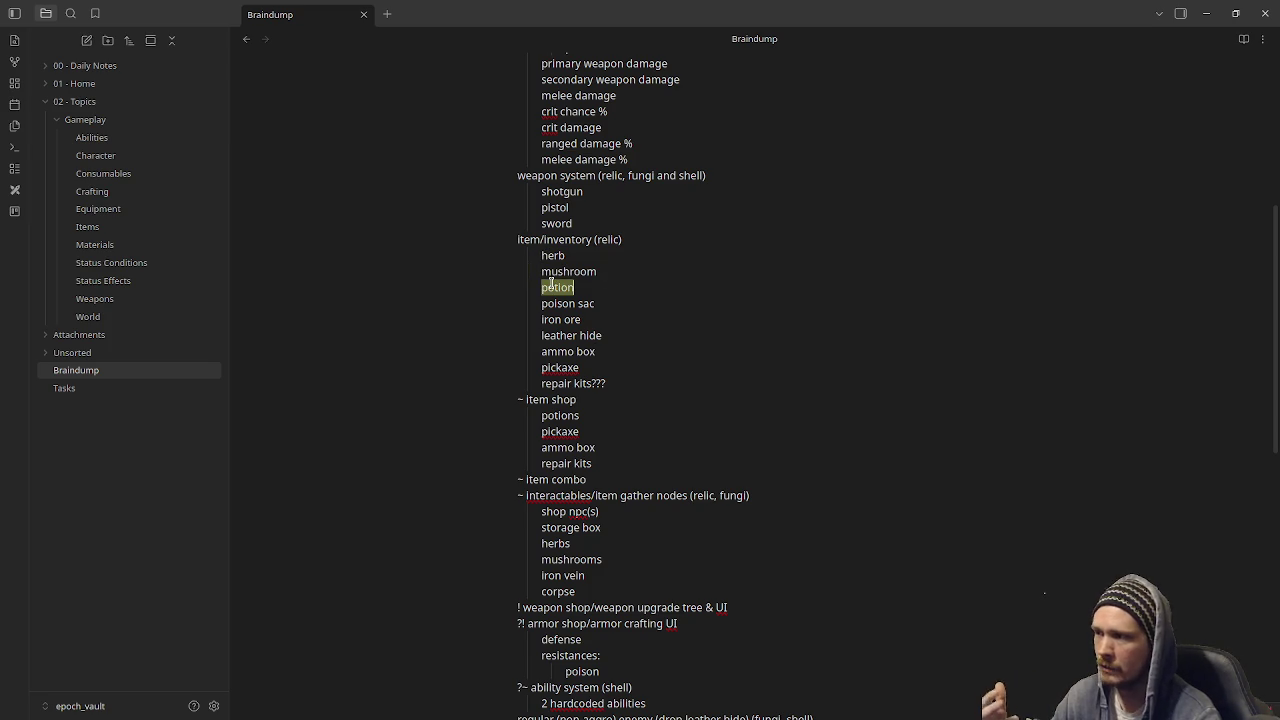
pyautogui.moveTo(606, 303); pyautogui.dragTo(543, 303)
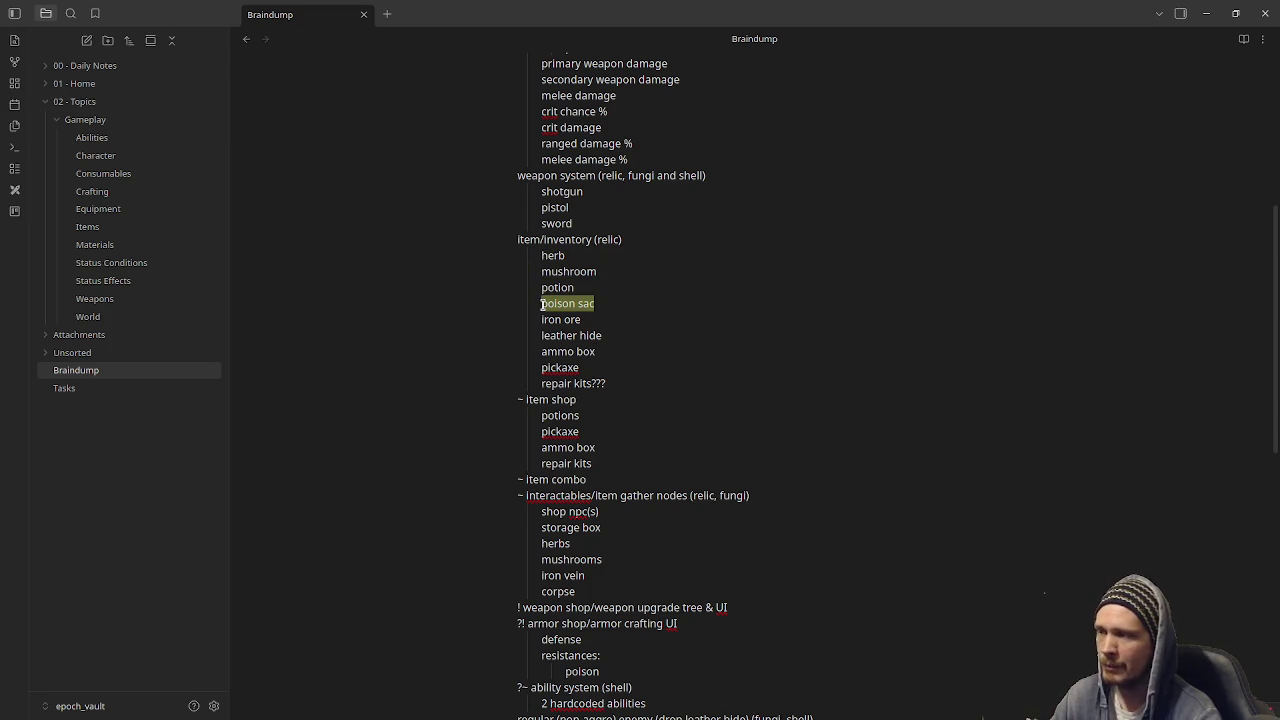
pyautogui.moveTo(591, 321); pyautogui.dragTo(540, 319)
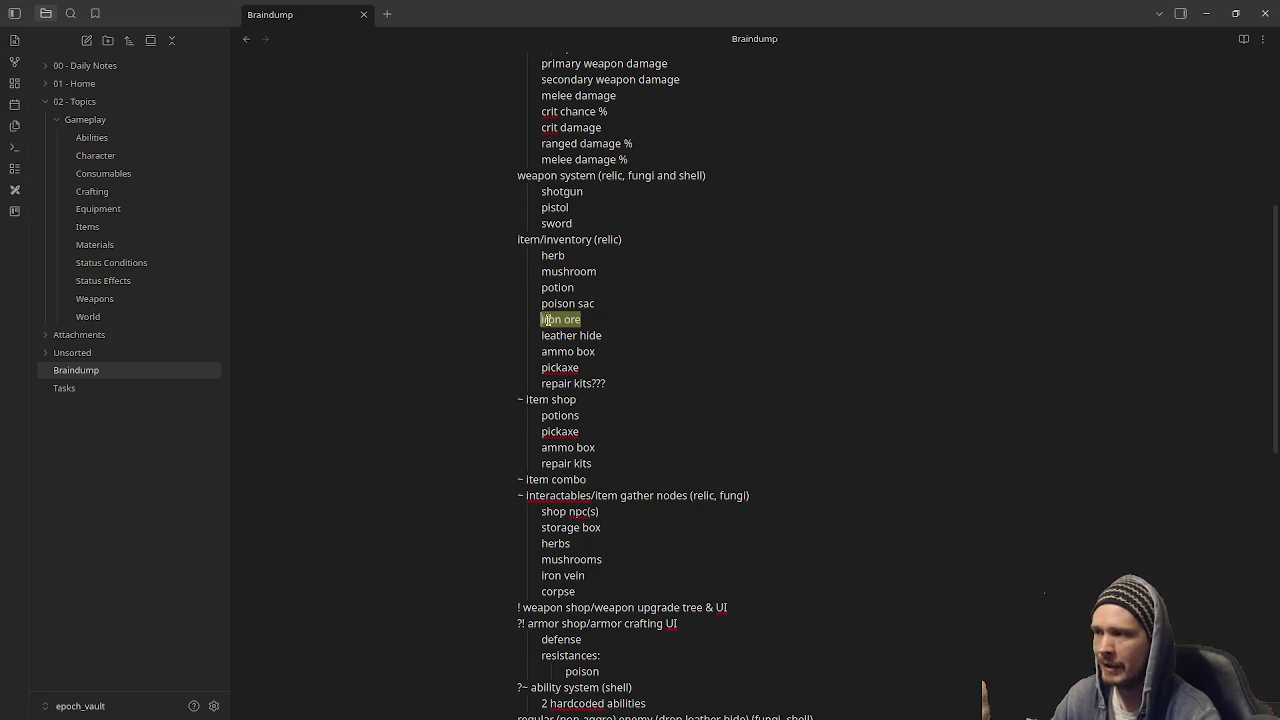
pyautogui.moveTo(603, 336); pyautogui.dragTo(541, 336)
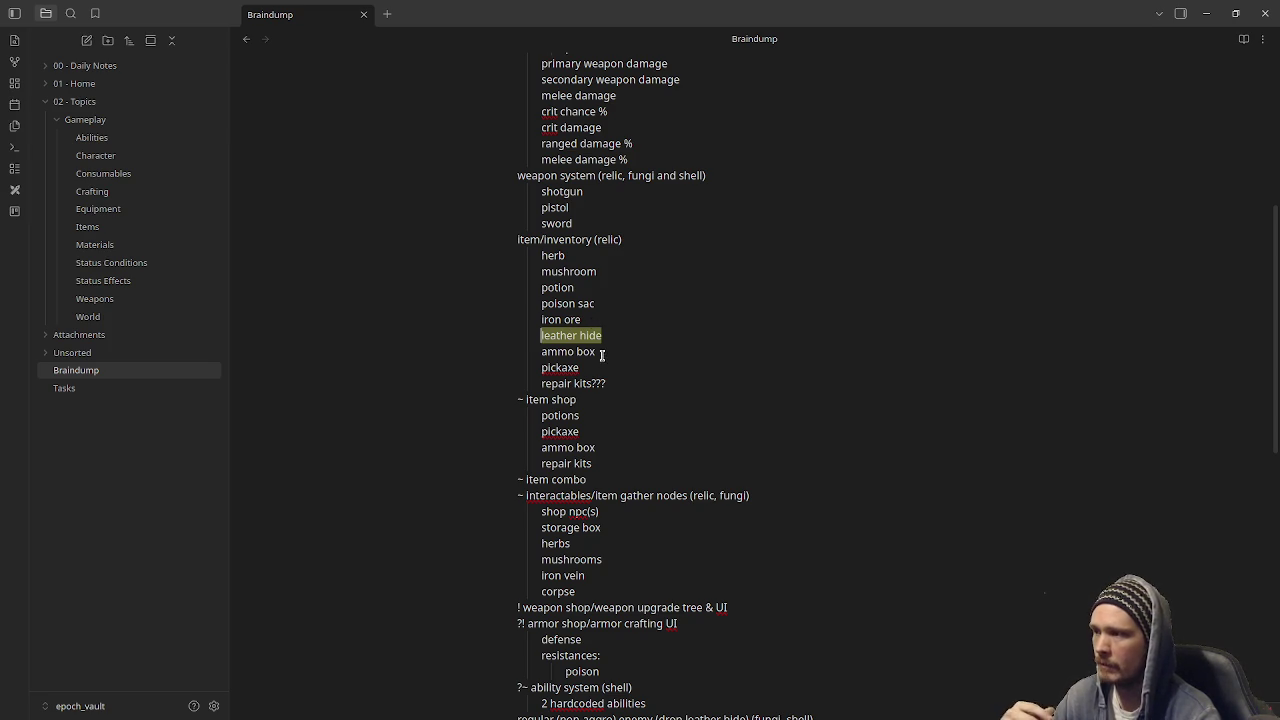
pyautogui.click(602, 352)
pyautogui.hotkey('ctrl', 'shift', 'Left')
pyautogui.hotkey('ctrl', 'shift', 'Left')
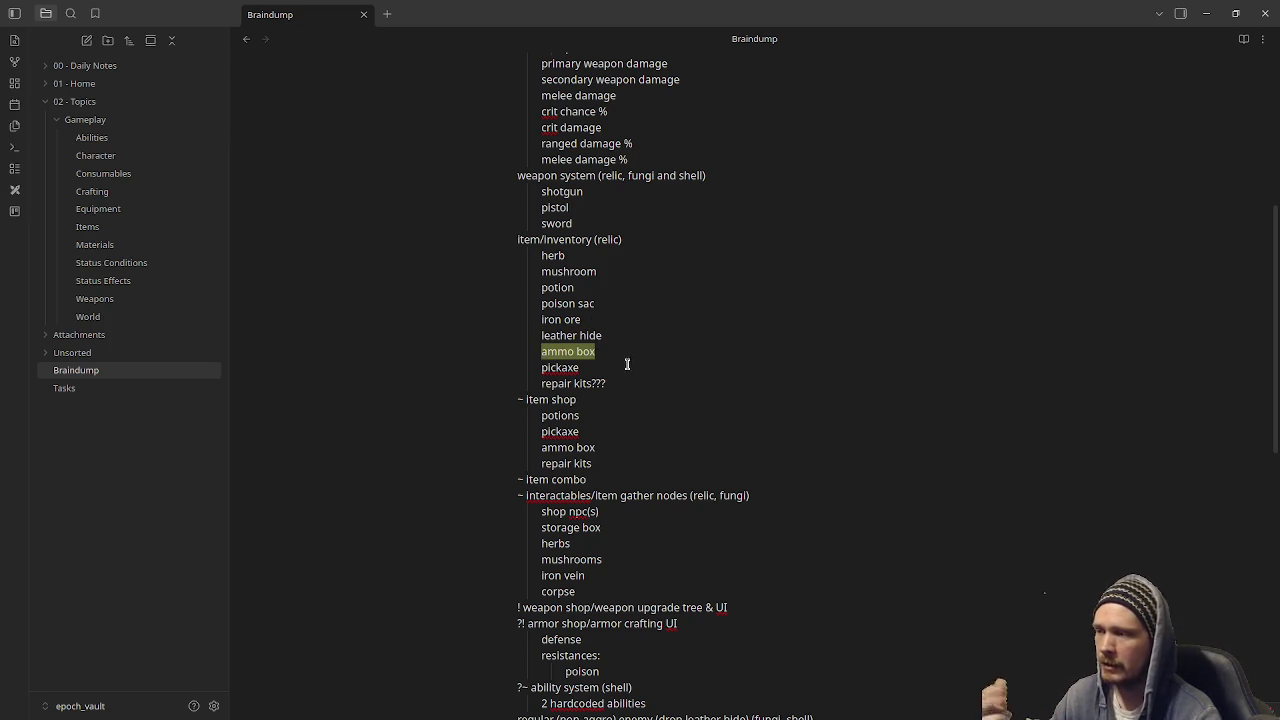
pyautogui.doubleClick(575, 368)
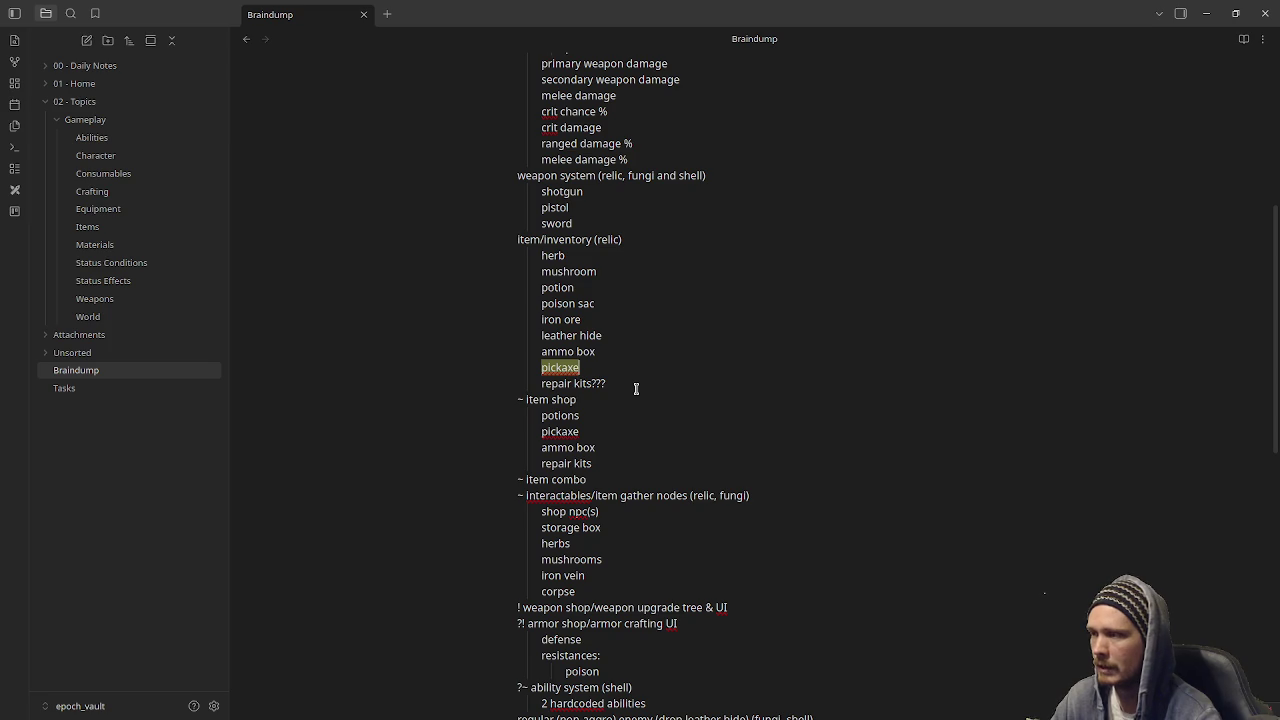
pyautogui.moveTo(607, 384); pyautogui.dragTo(539, 385)
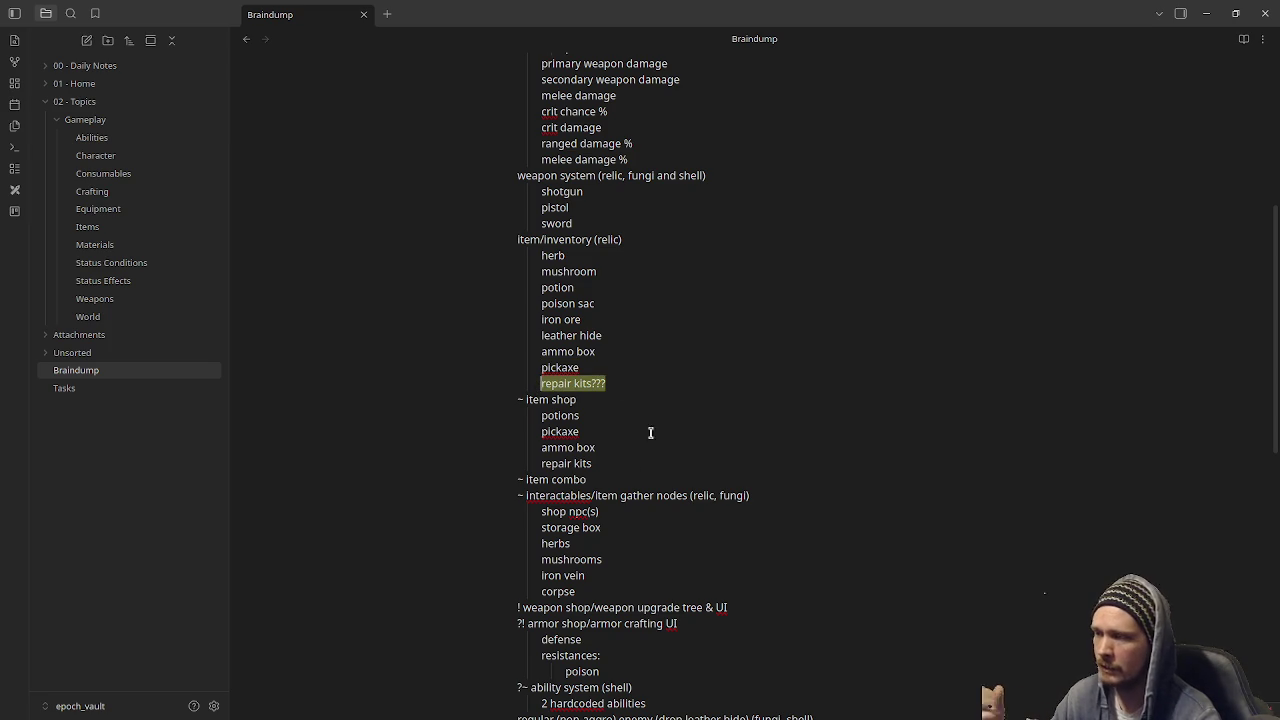
pyautogui.scroll(-3, 646, 452)
pyautogui.click(538, 240)
pyautogui.moveTo(538, 240); pyautogui.dragTo(603, 291)
pyautogui.click(556, 277)
pyautogui.moveTo(543, 255); pyautogui.dragTo(590, 303)
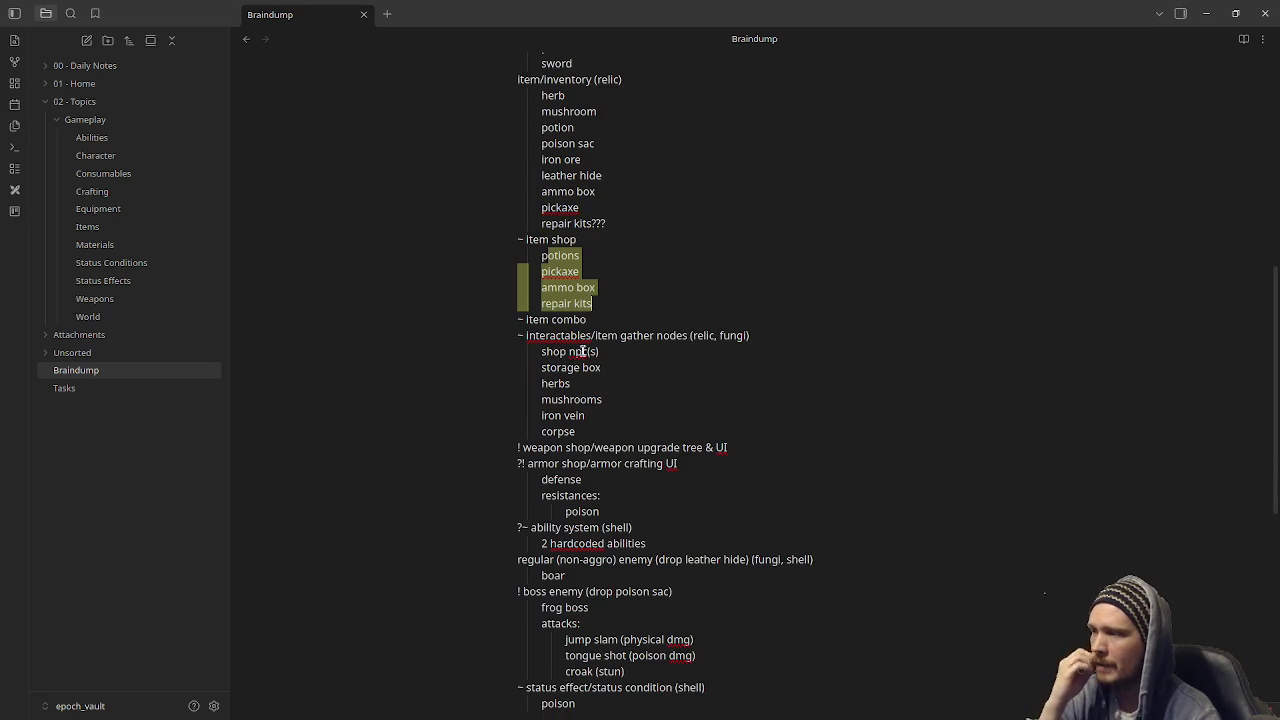
pyautogui.click(541, 319)
pyautogui.moveTo(541, 319); pyautogui.dragTo(598, 319)
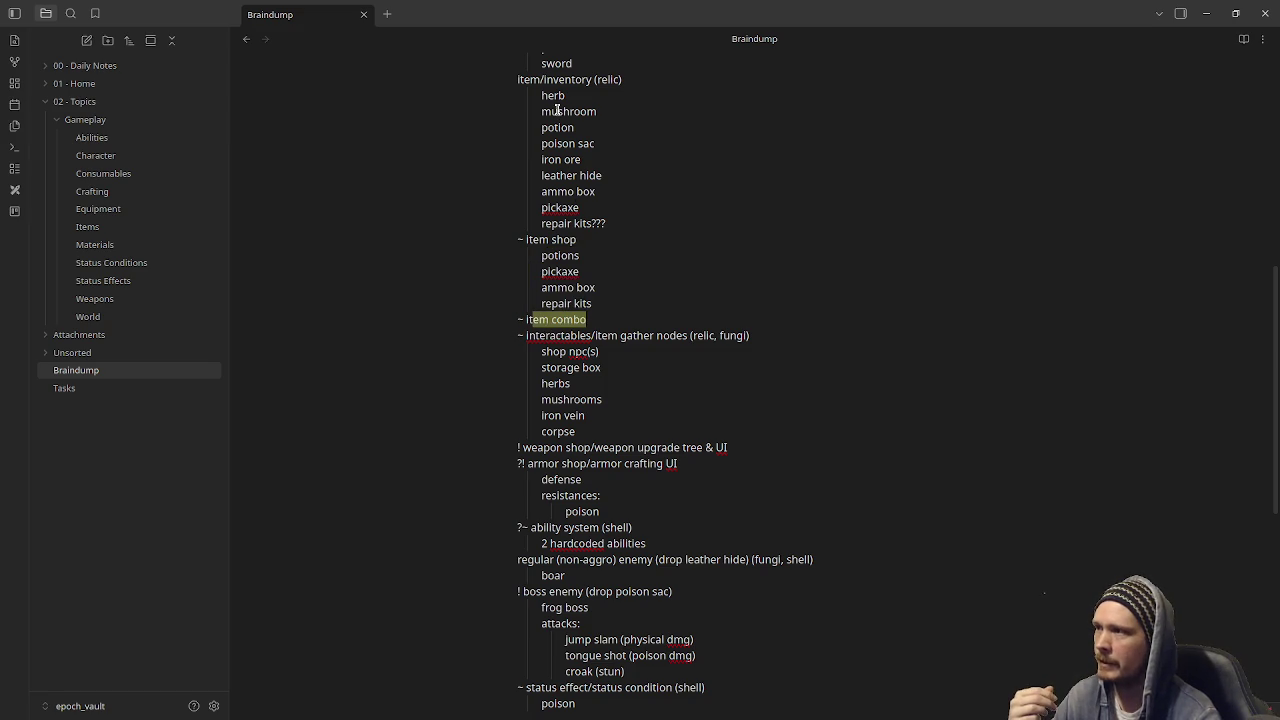
pyautogui.moveTo(541, 96); pyautogui.dragTo(608, 112)
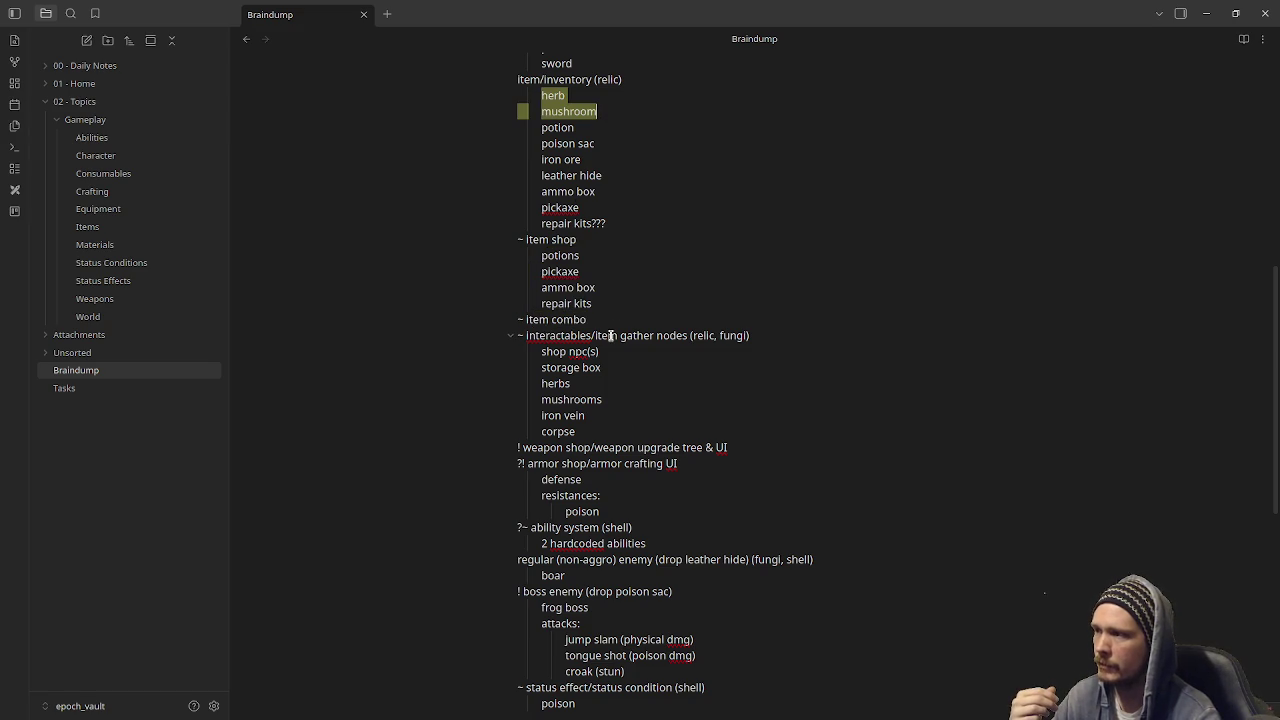
pyautogui.click(641, 336)
pyautogui.moveTo(563, 336)
pyautogui.mouseDown()
pyautogui.moveTo(549, 336)
pyautogui.moveTo(598, 370)
pyautogui.mouseUp()
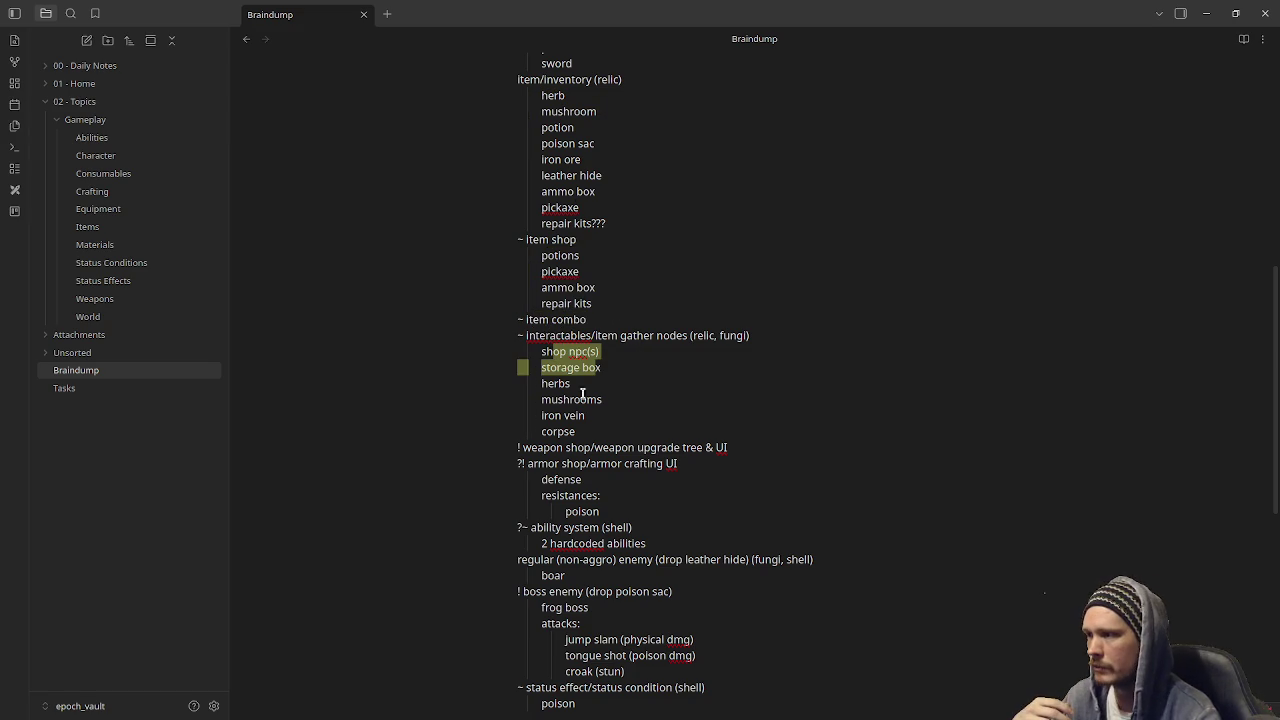
pyautogui.click(540, 386)
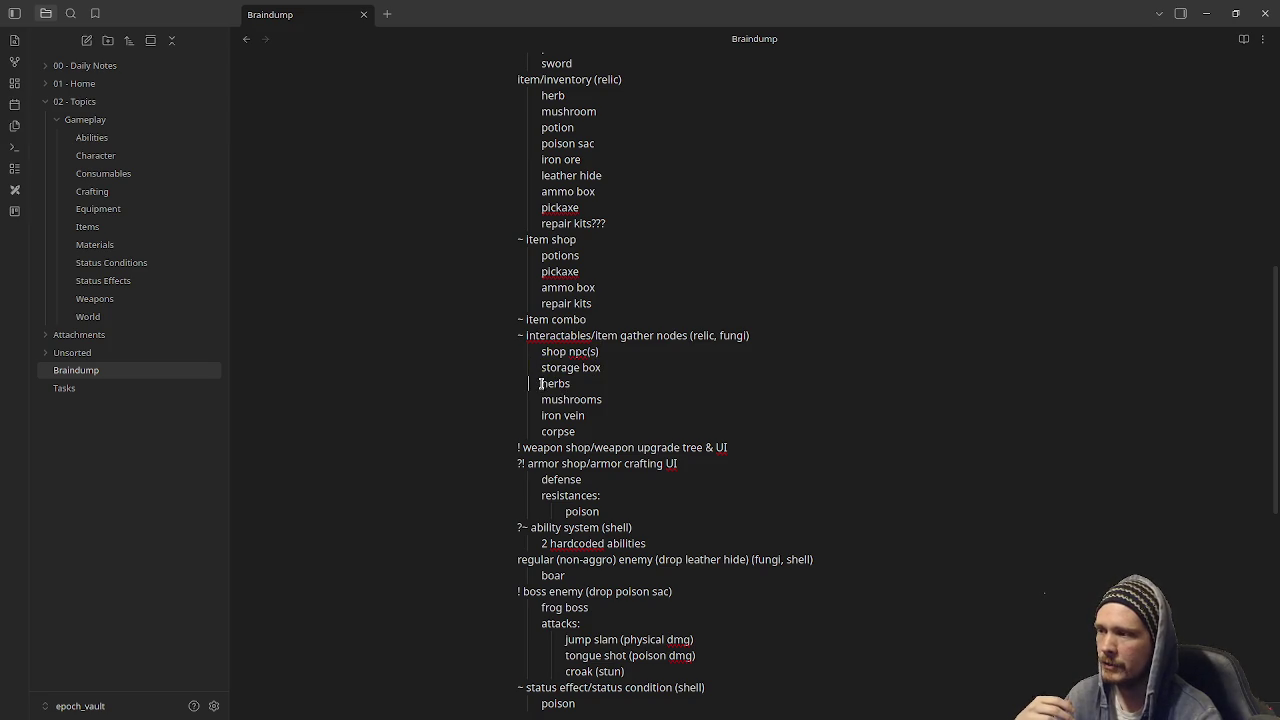
pyautogui.moveTo(540, 384); pyautogui.dragTo(601, 409)
pyautogui.doubleClick(577, 428)
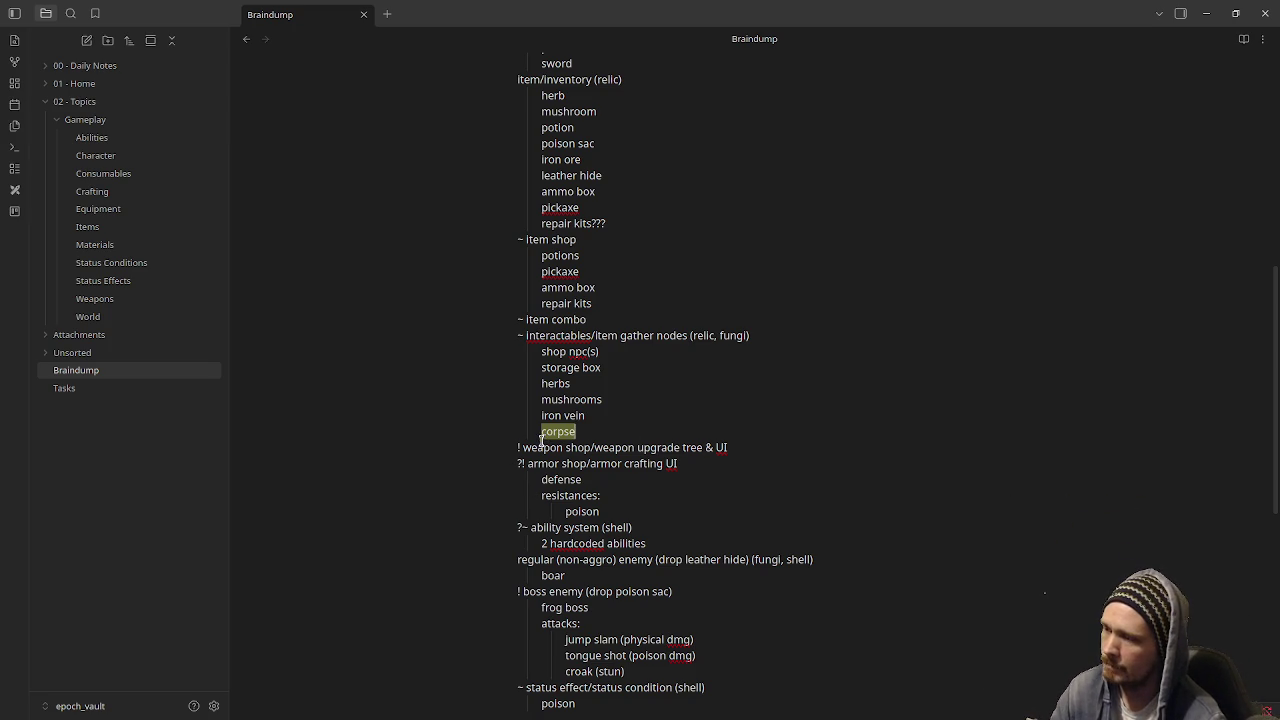
pyautogui.moveTo(565, 447); pyautogui.dragTo(615, 447)
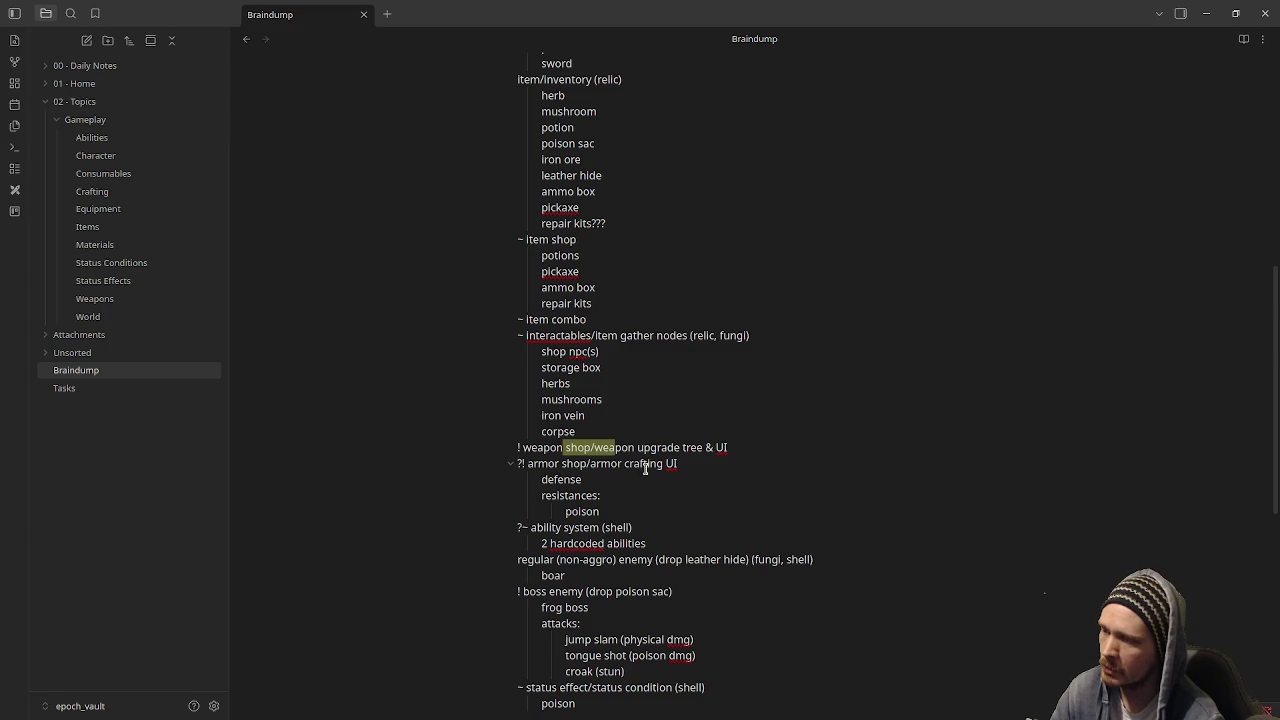
pyautogui.scroll(-2, 649, 513)
pyautogui.moveTo(531, 447); pyautogui.dragTo(619, 464)
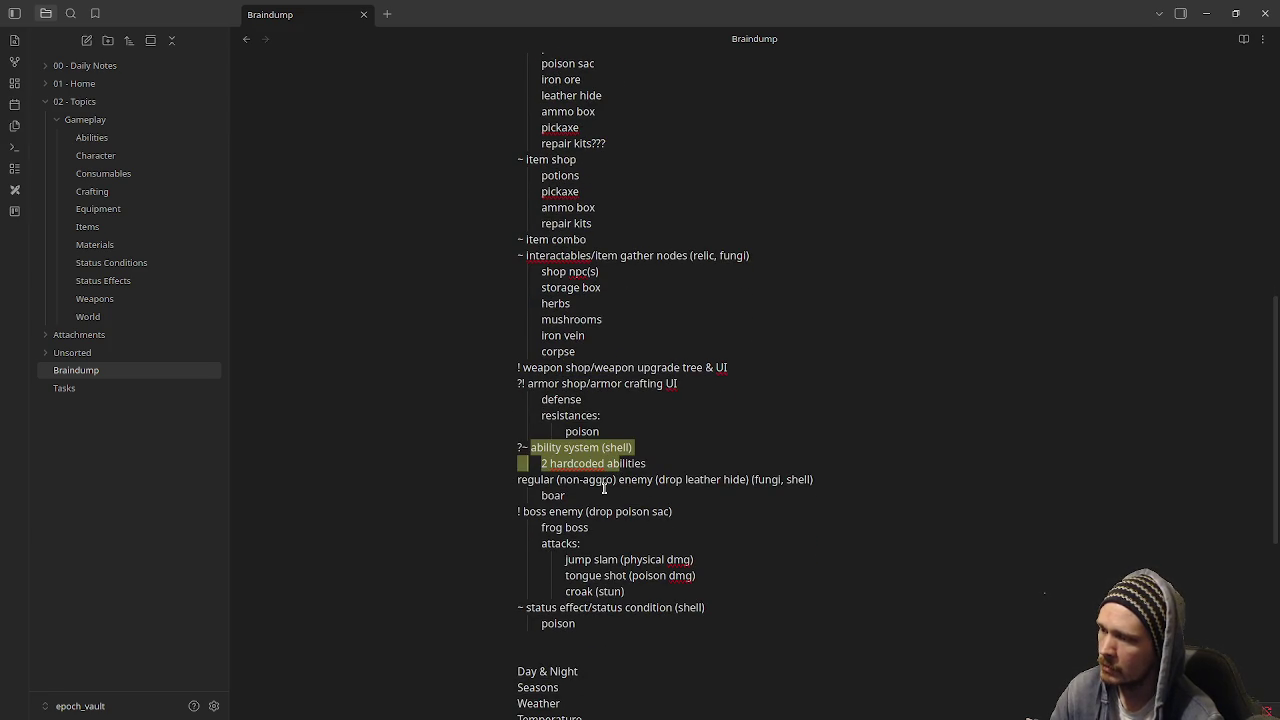
pyautogui.moveTo(541, 494); pyautogui.dragTo(571, 533)
pyautogui.moveTo(527, 607); pyautogui.dragTo(685, 608)
pyautogui.scroll(-3, 720, 617)
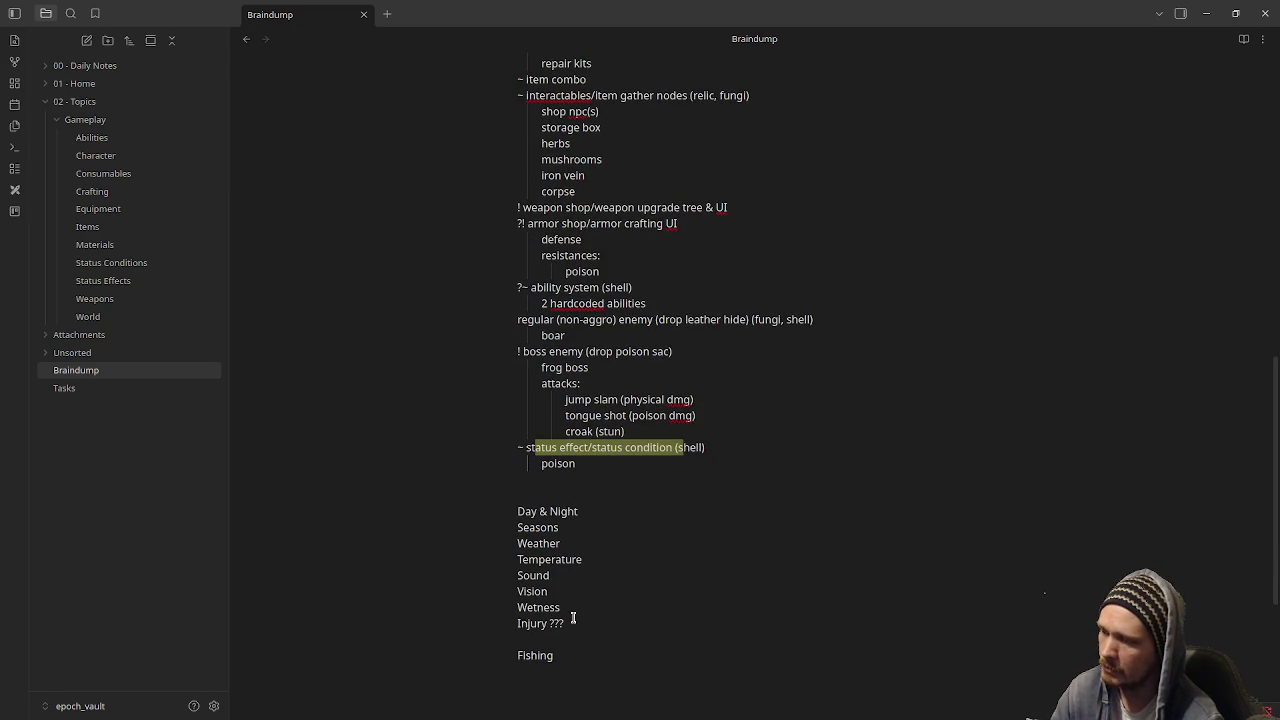
pyautogui.moveTo(517, 511); pyautogui.dragTo(579, 512)
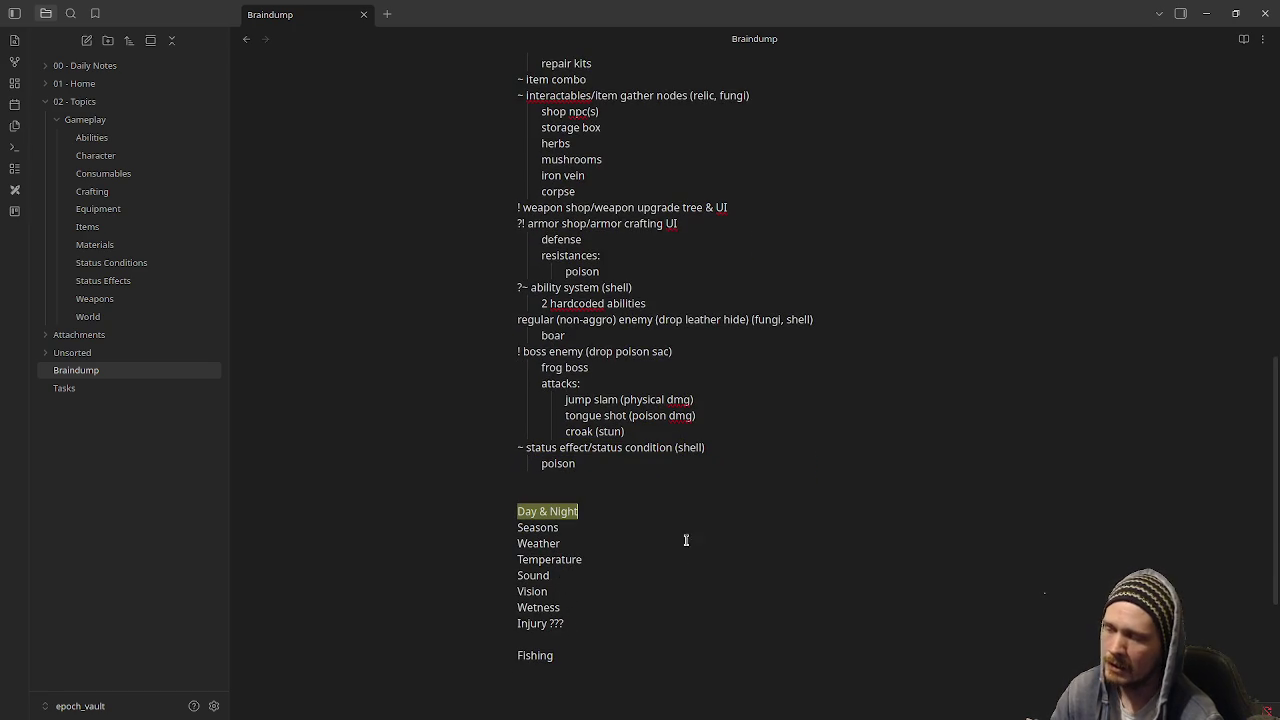
pyautogui.doubleClick(534, 527)
pyautogui.click(536, 529)
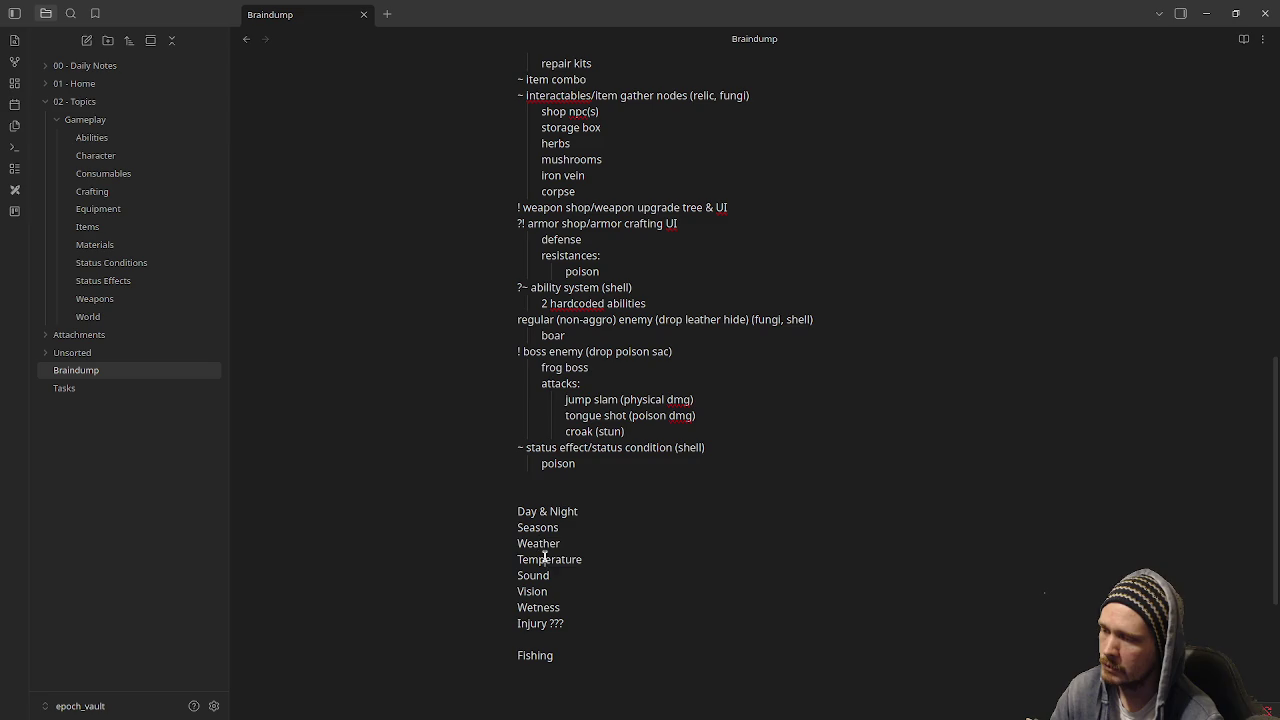
pyautogui.doubleClick(545, 559)
pyautogui.doubleClick(540, 576)
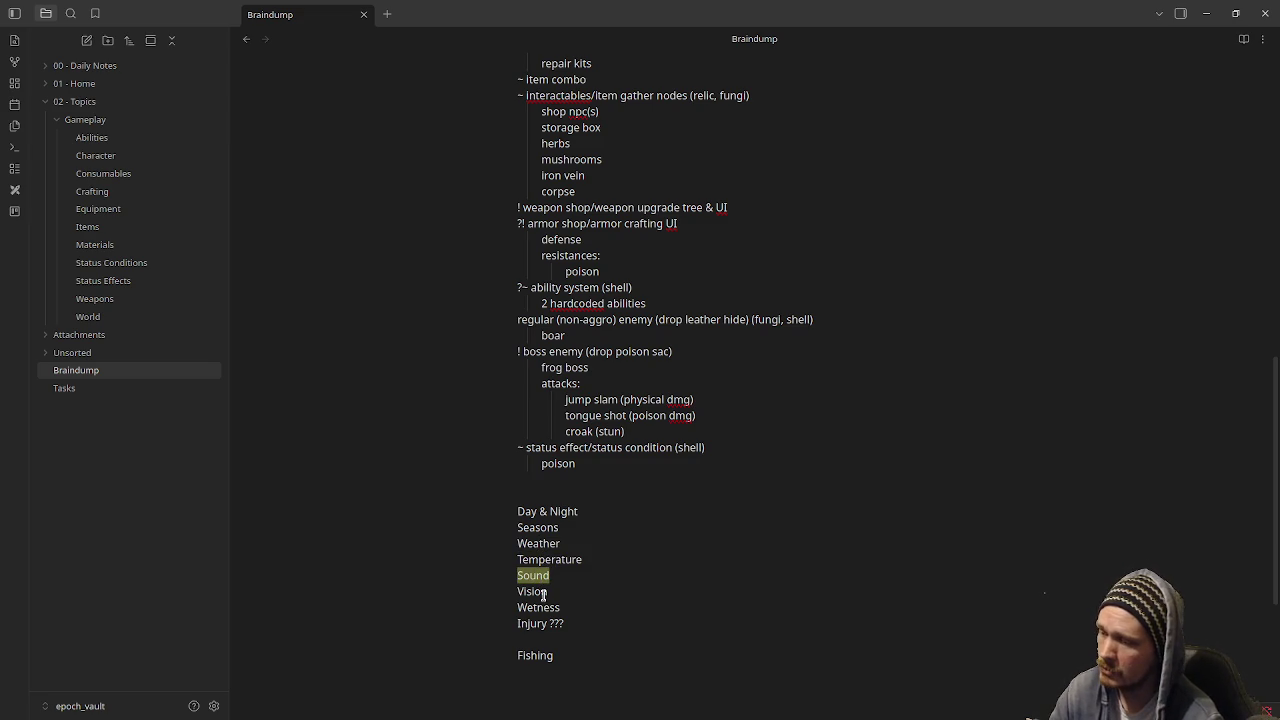
pyautogui.doubleClick(534, 591)
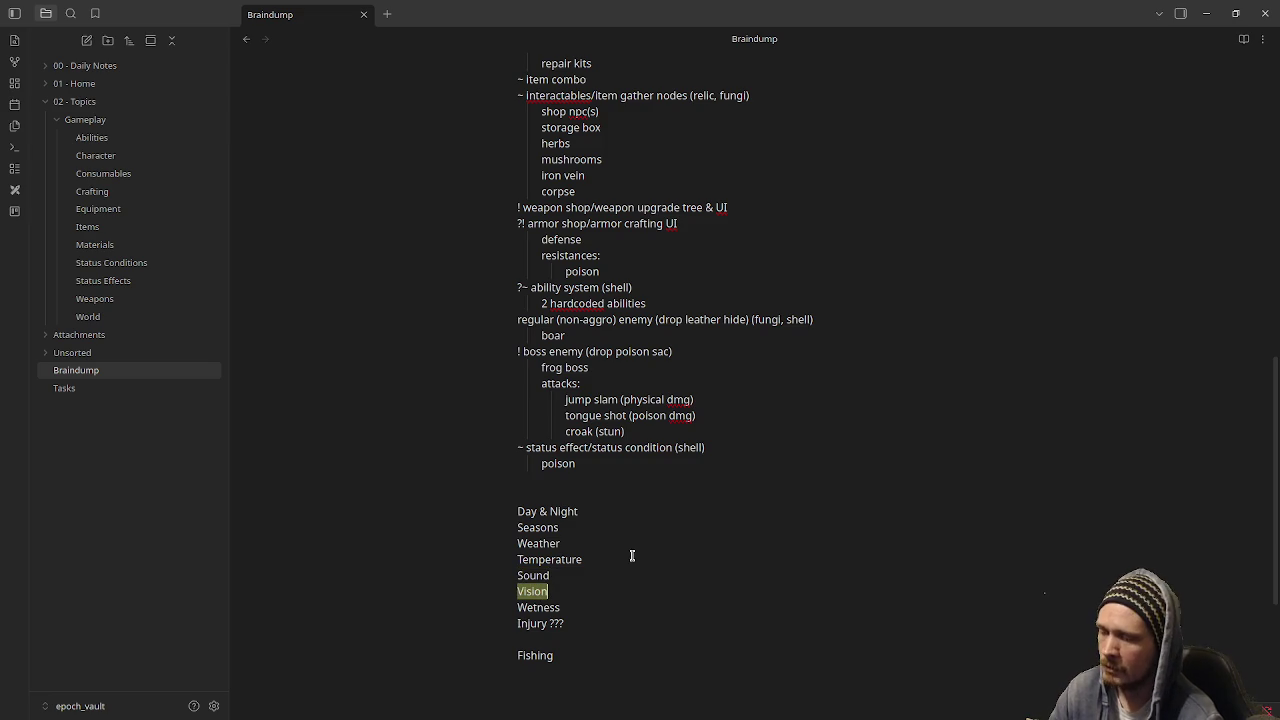
pyautogui.click(551, 607)
pyautogui.doubleClick(551, 607)
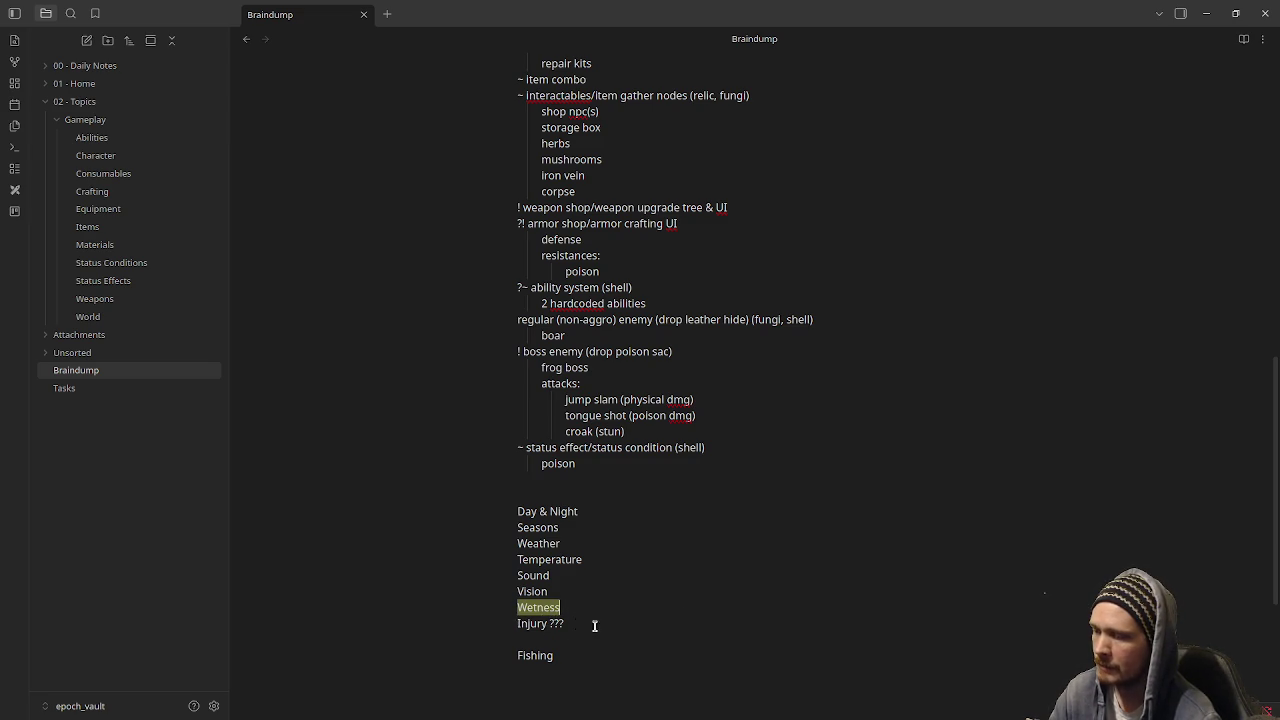
pyautogui.moveTo(576, 623); pyautogui.dragTo(499, 622)
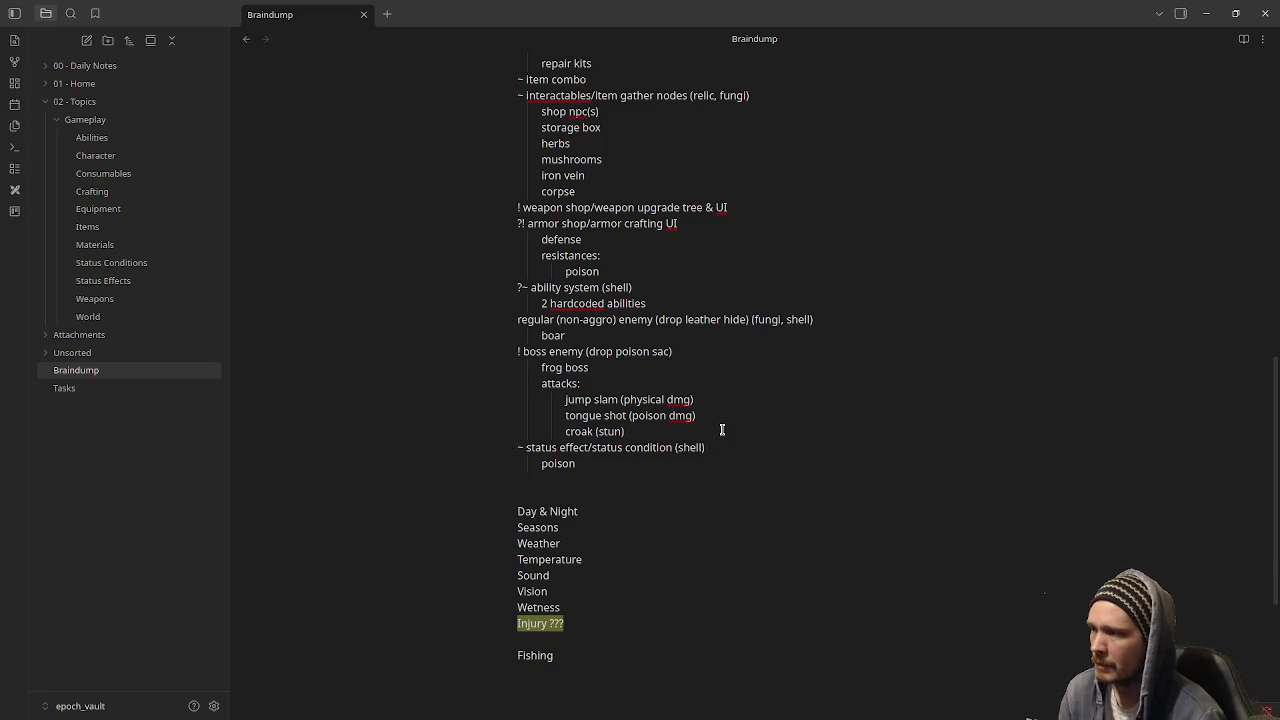
pyautogui.moveTo(586, 463)
pyautogui.mouseDown()
pyautogui.moveTo(532, 405)
pyautogui.moveTo(528, 229)
pyautogui.mouseUp()
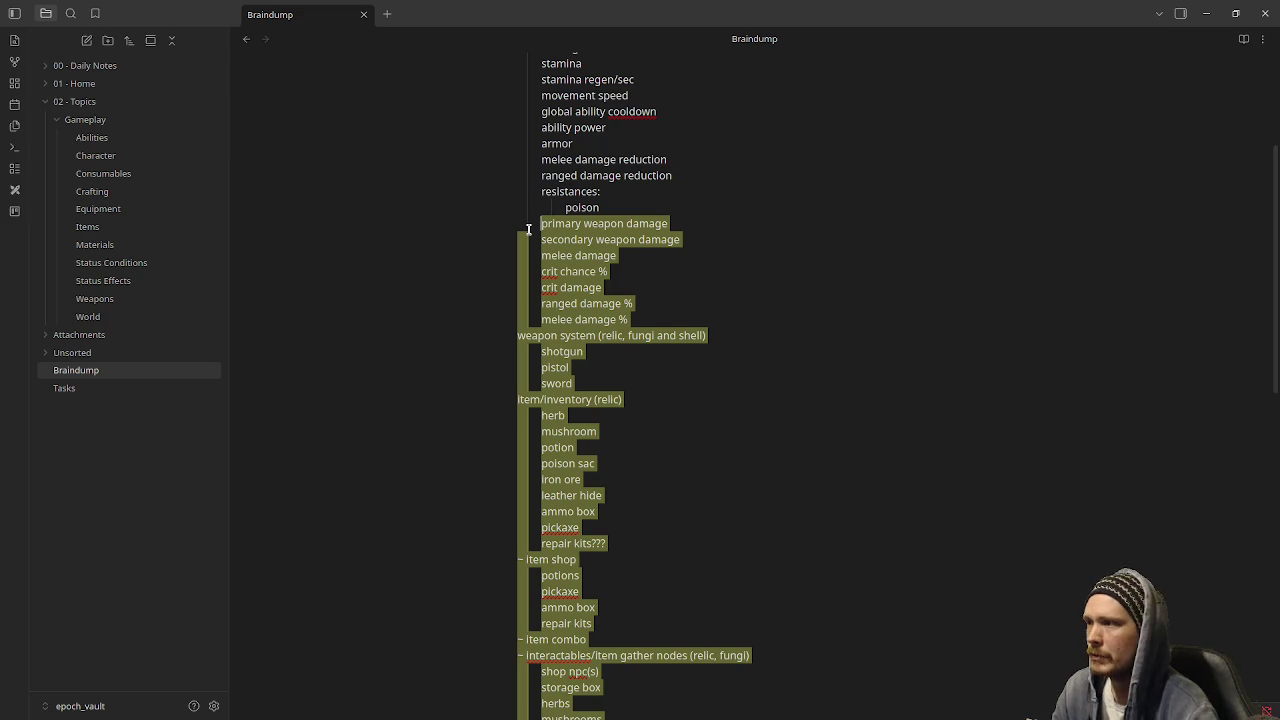
pyautogui.scroll(5, 528, 229)
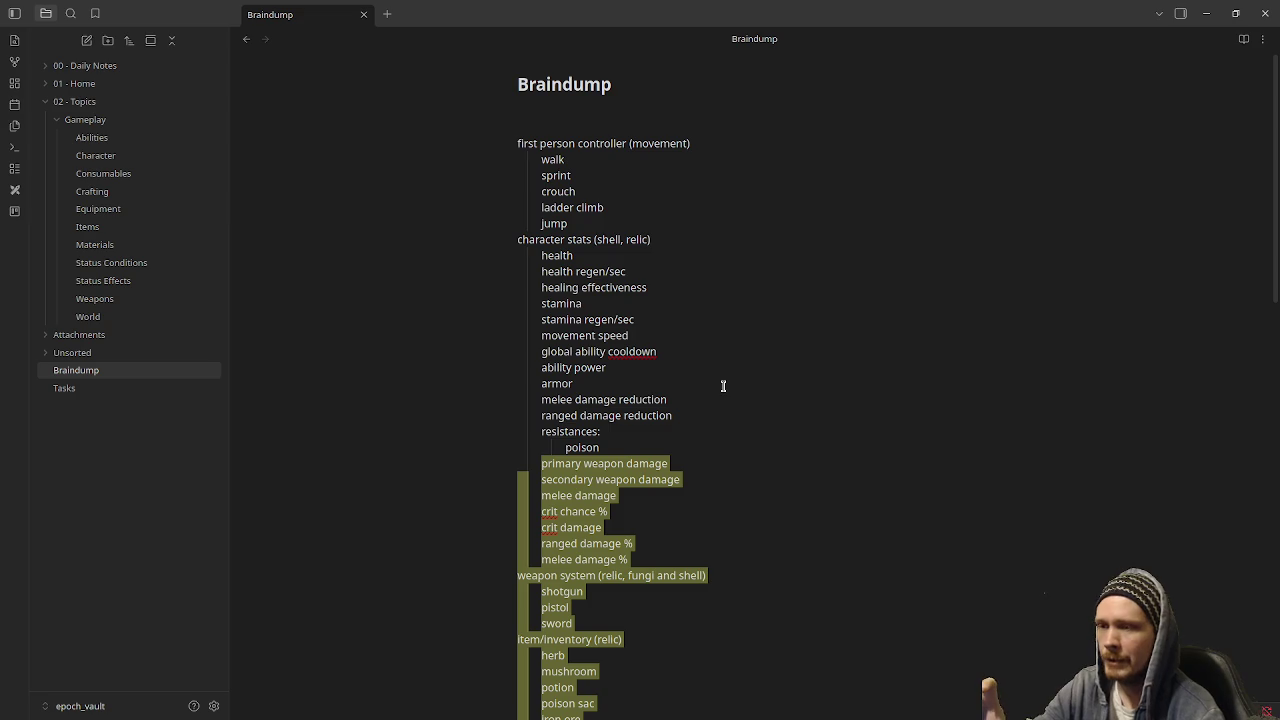
pyautogui.scroll(-10, 723, 386)
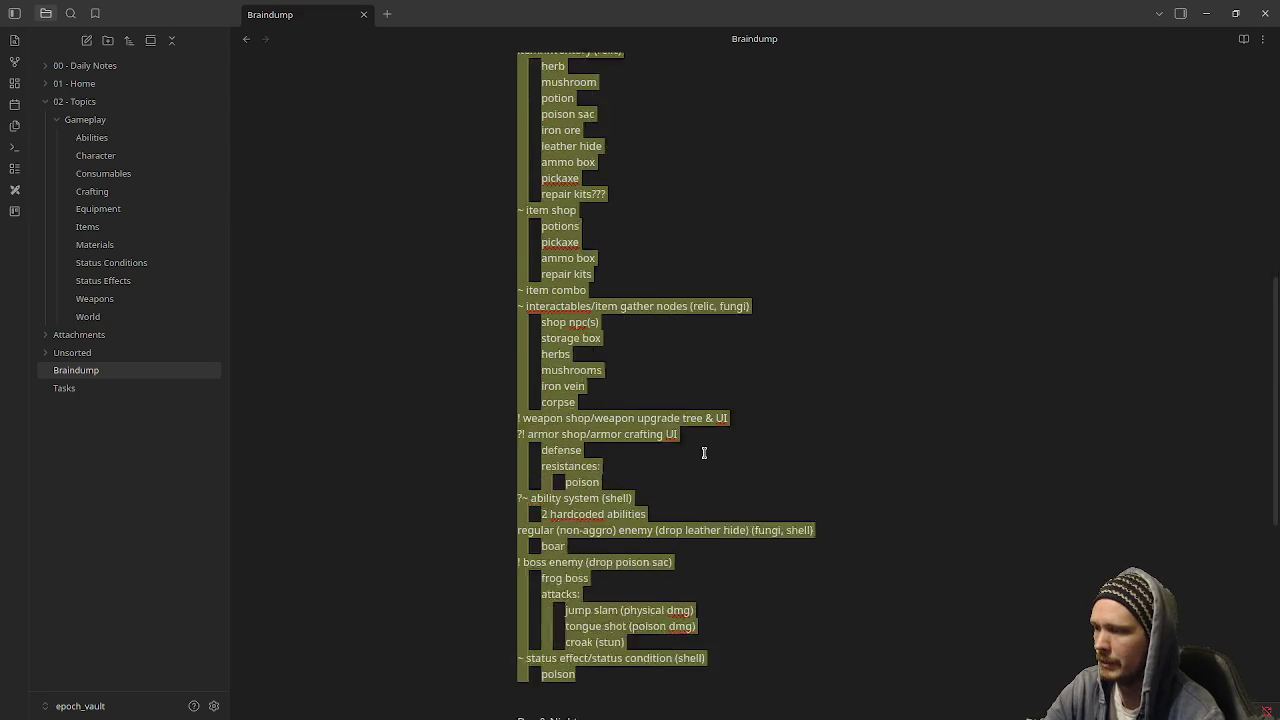
pyautogui.click(639, 473)
pyautogui.doubleClick(553, 415)
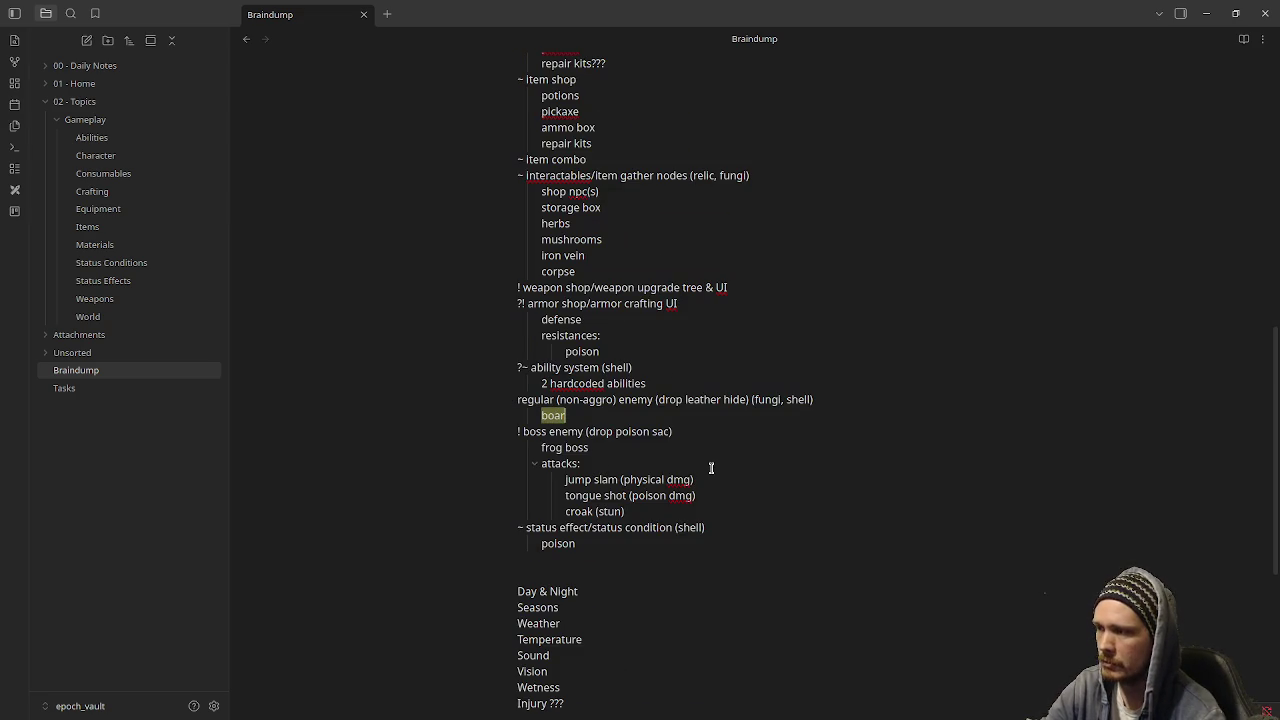
pyautogui.moveTo(684, 399); pyautogui.dragTo(815, 400)
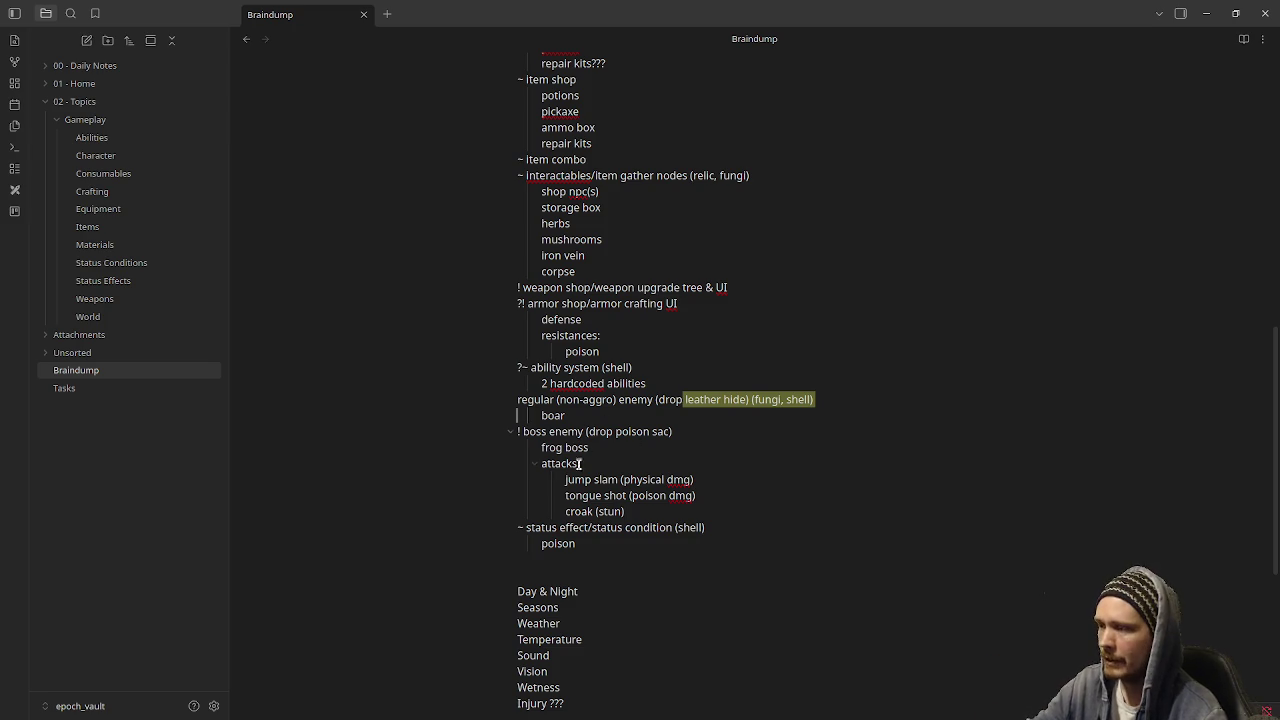
pyautogui.moveTo(565, 479); pyautogui.dragTo(651, 503)
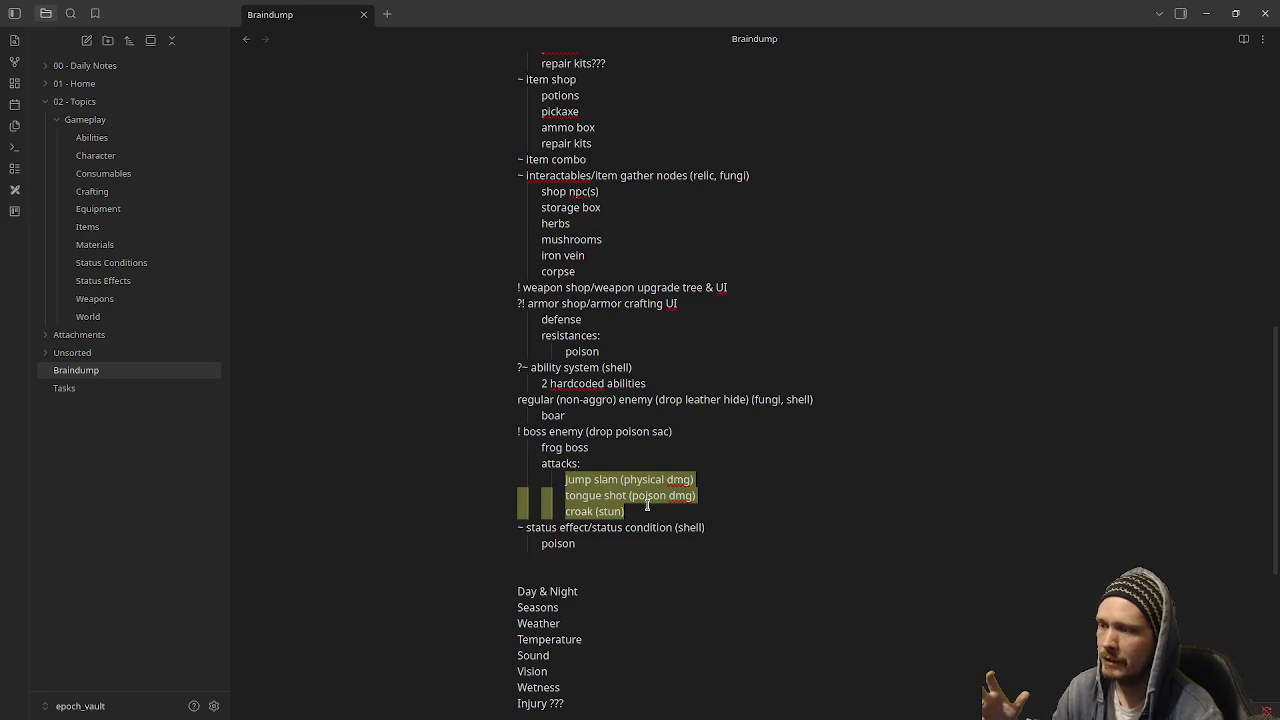
pyautogui.click(651, 509)
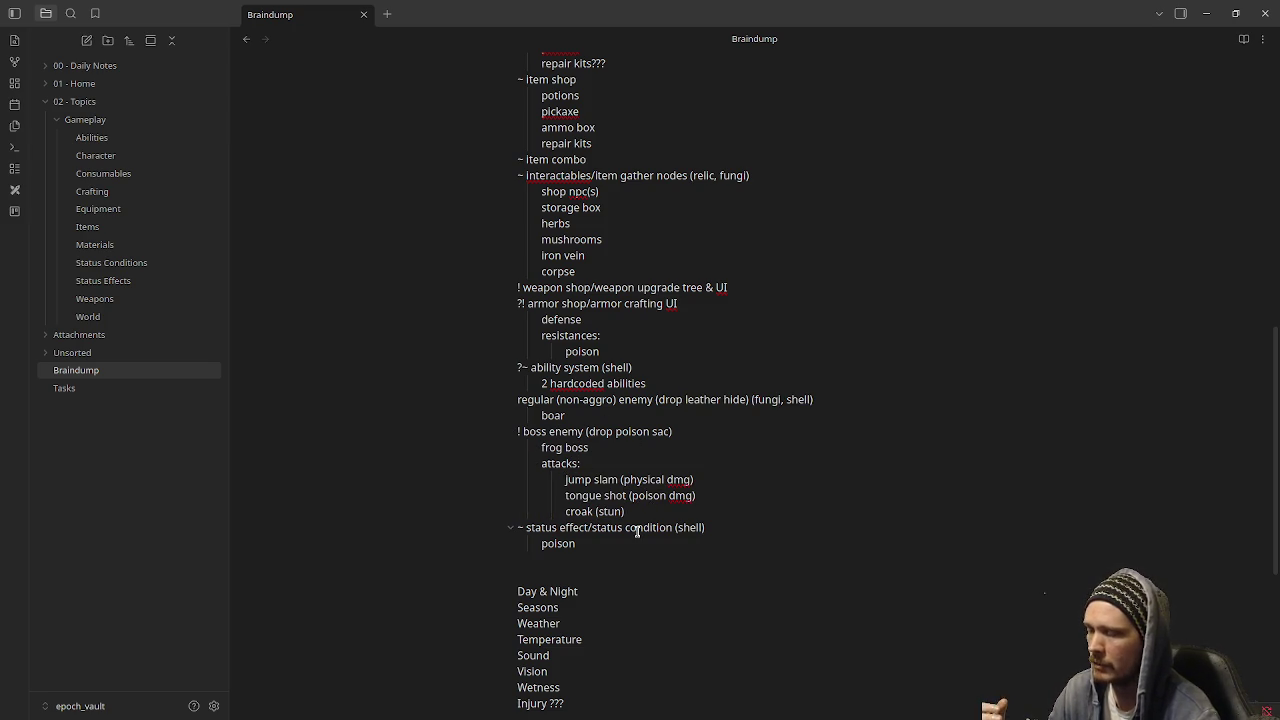
pyautogui.moveTo(588, 432); pyautogui.dragTo(671, 432)
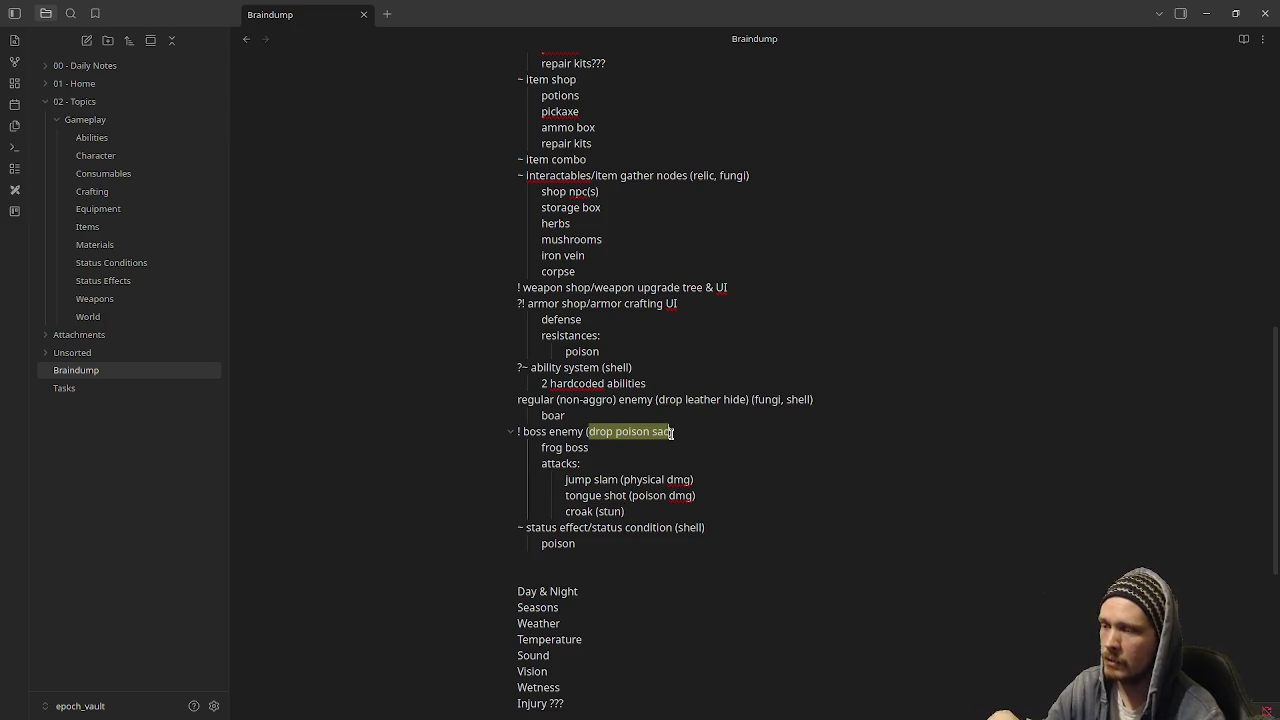
pyautogui.scroll(5, 689, 449)
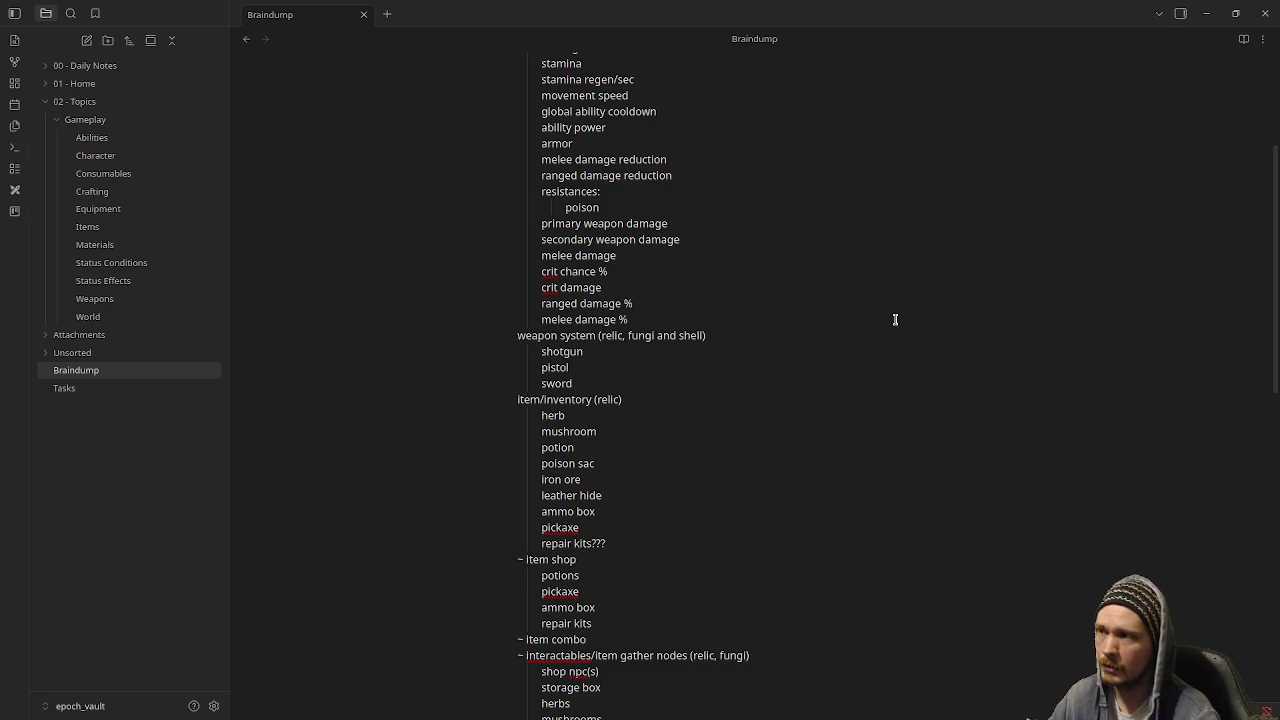
# Raise the Untitled2 window, switch to nujank_vault, and close the relic_vault window.
pyautogui.click(86, 388)
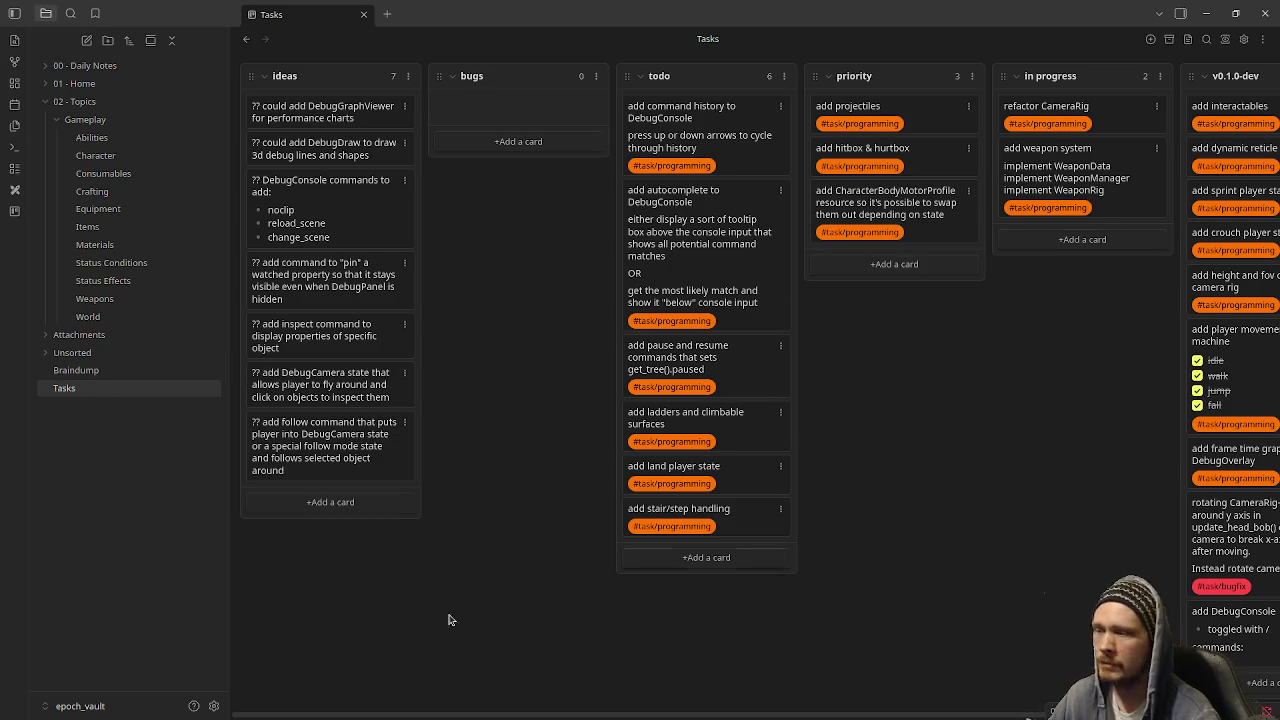
pyautogui.press('super+w')
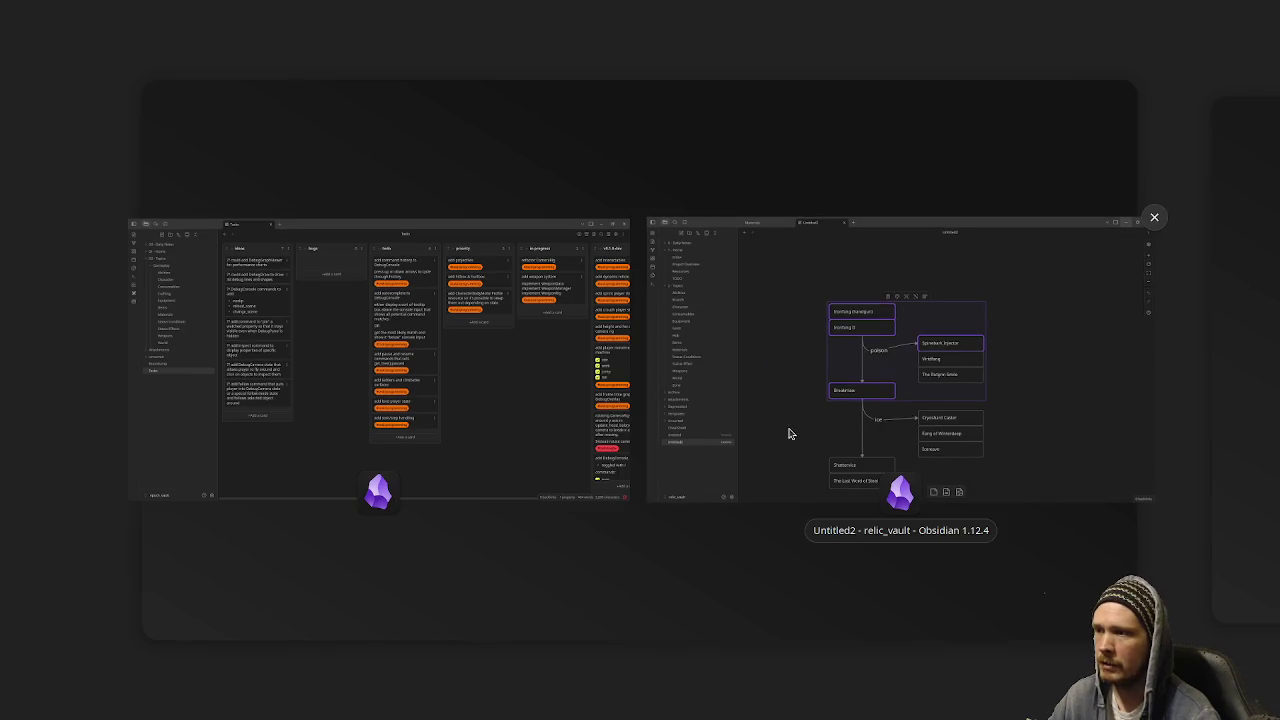
pyautogui.click(771, 409)
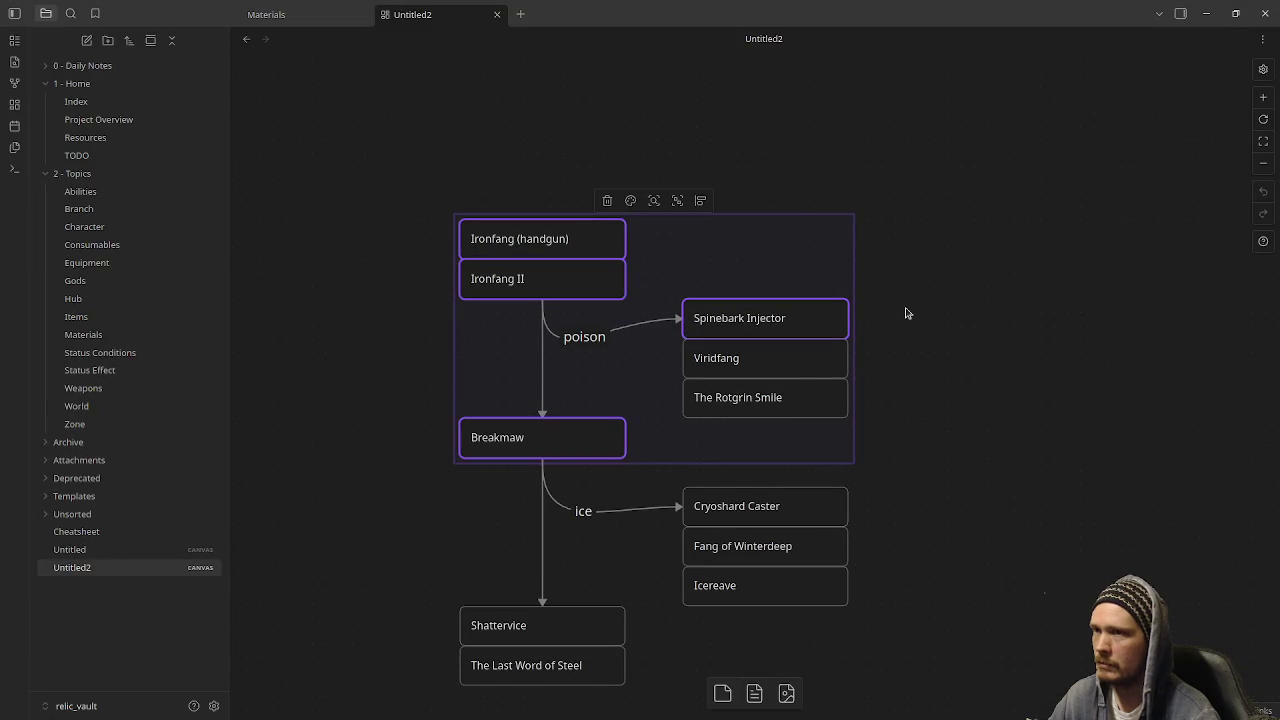
pyautogui.click(121, 707)
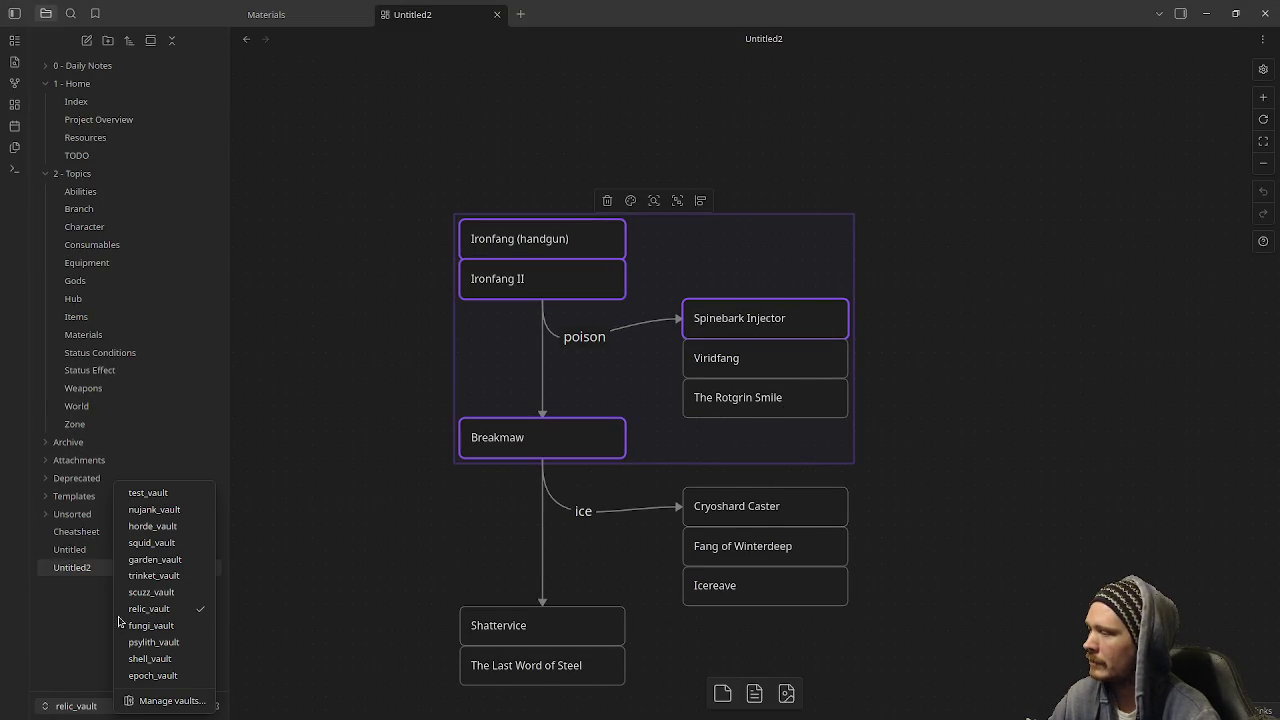
pyautogui.click(167, 525)
pyautogui.click(1262, 16)
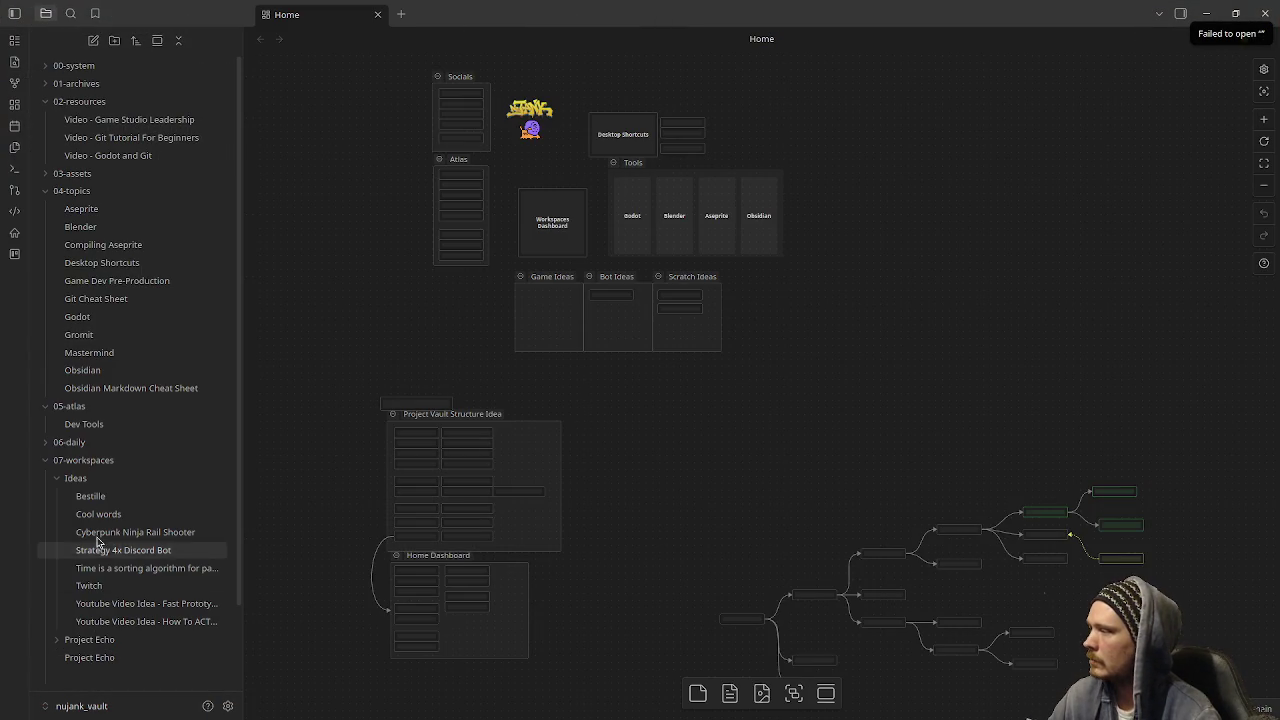
# Pan and zoom the Home canvas onto the Tools and Workspaces cards, then open the Godot note.
pyautogui.scroll(-2, 126, 575)
pyautogui.scroll(2, 126, 575)
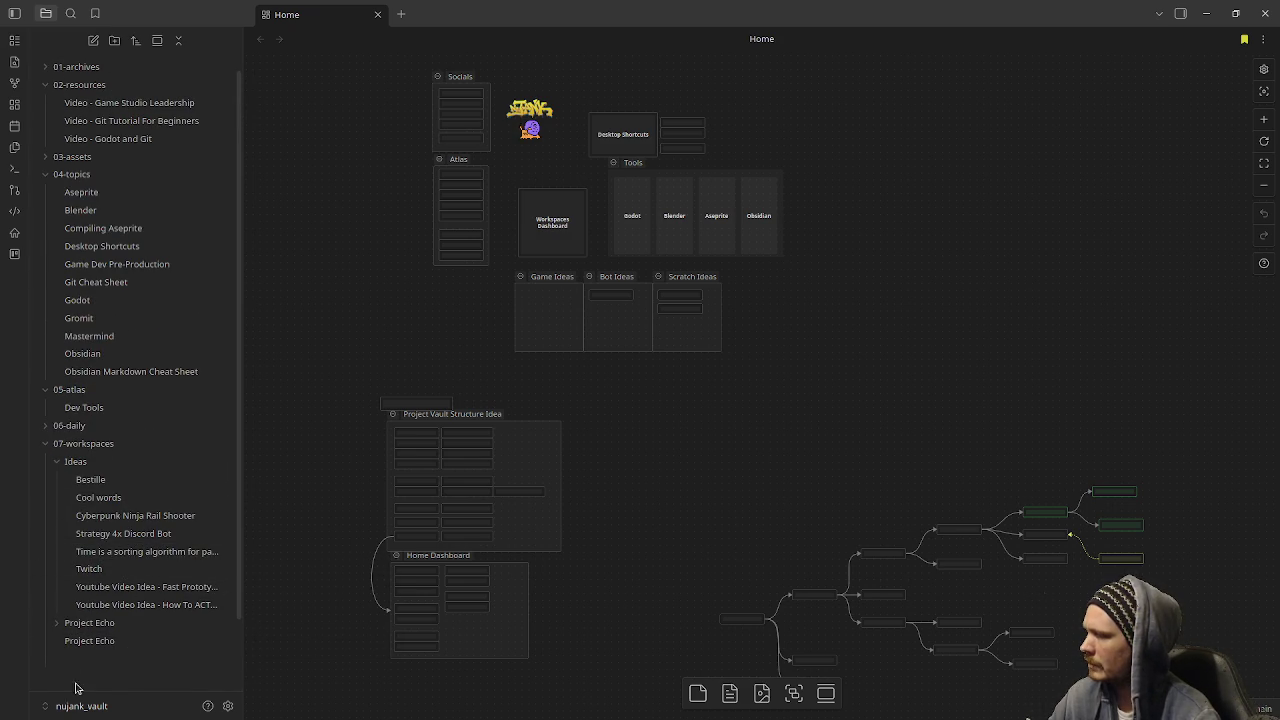
pyautogui.click(100, 623)
pyautogui.click(102, 624)
pyautogui.scroll(-2, 105, 640)
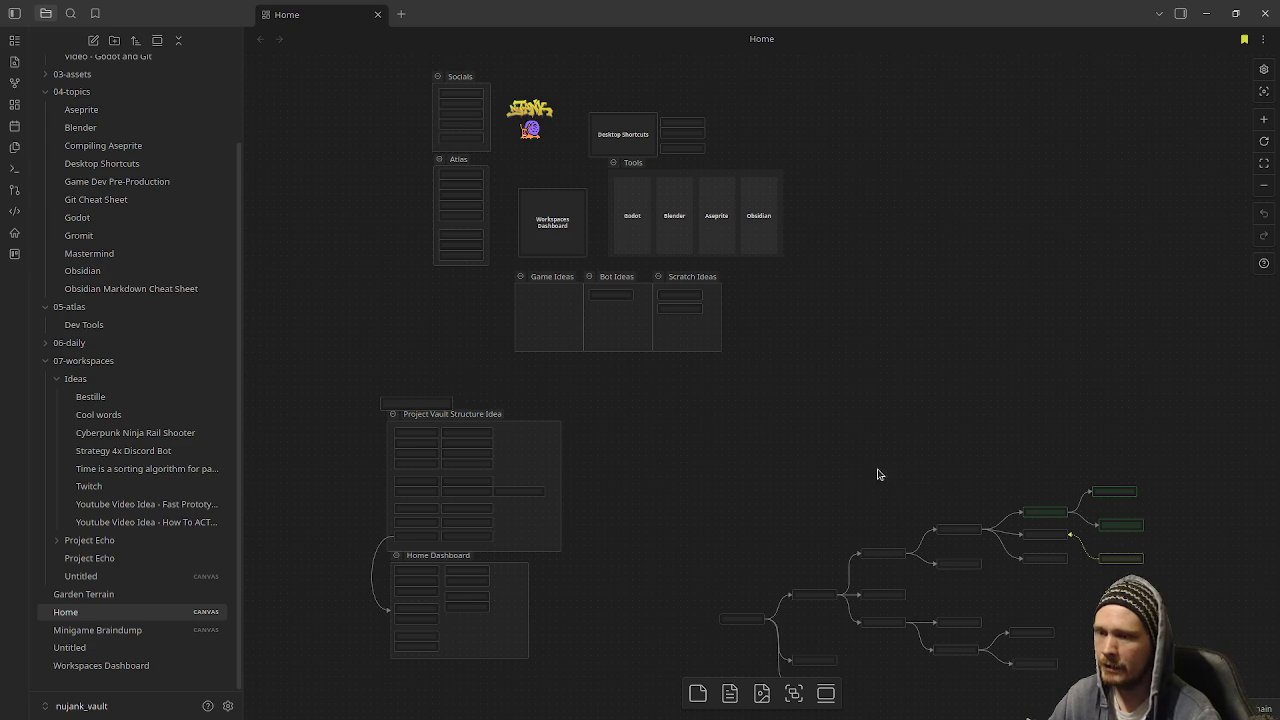
pyautogui.moveTo(609, 480)
pyautogui.mouseDown()
pyautogui.moveTo(686, 580)
pyautogui.moveTo(686, 604)
pyautogui.mouseUp()
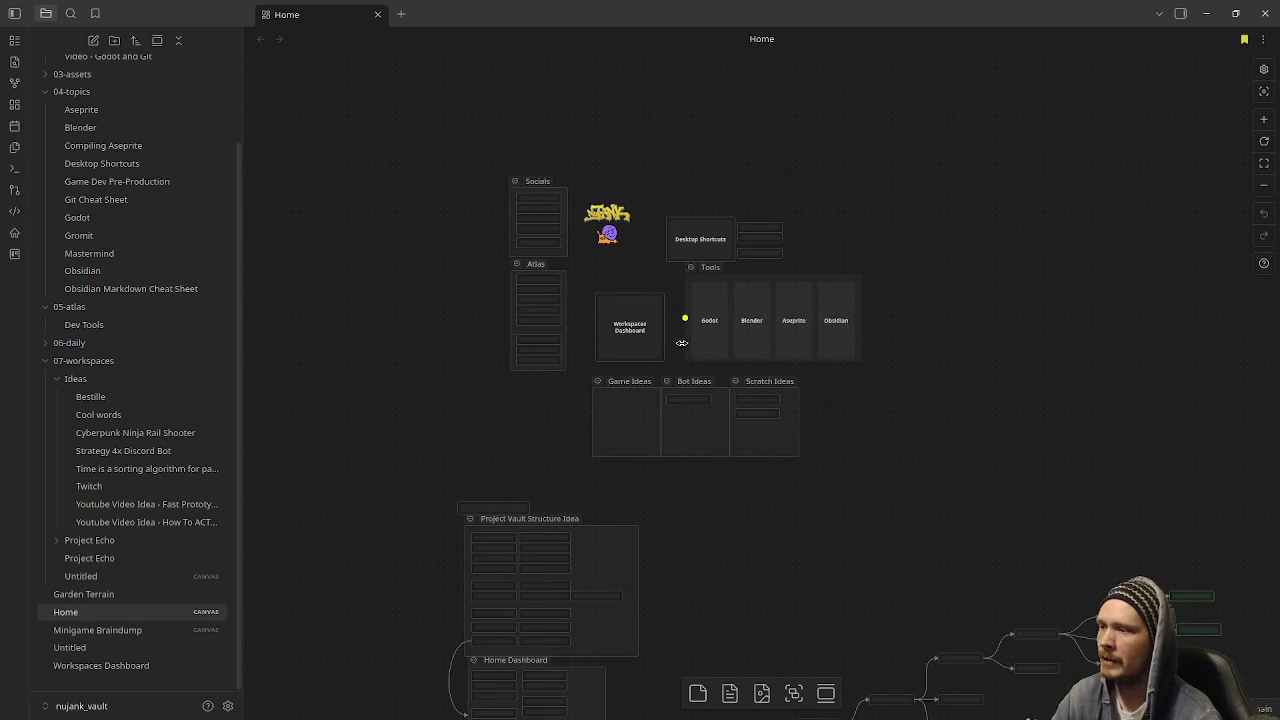
pyautogui.scroll(1, 682, 343)
pyautogui.scroll(8, 682, 343)
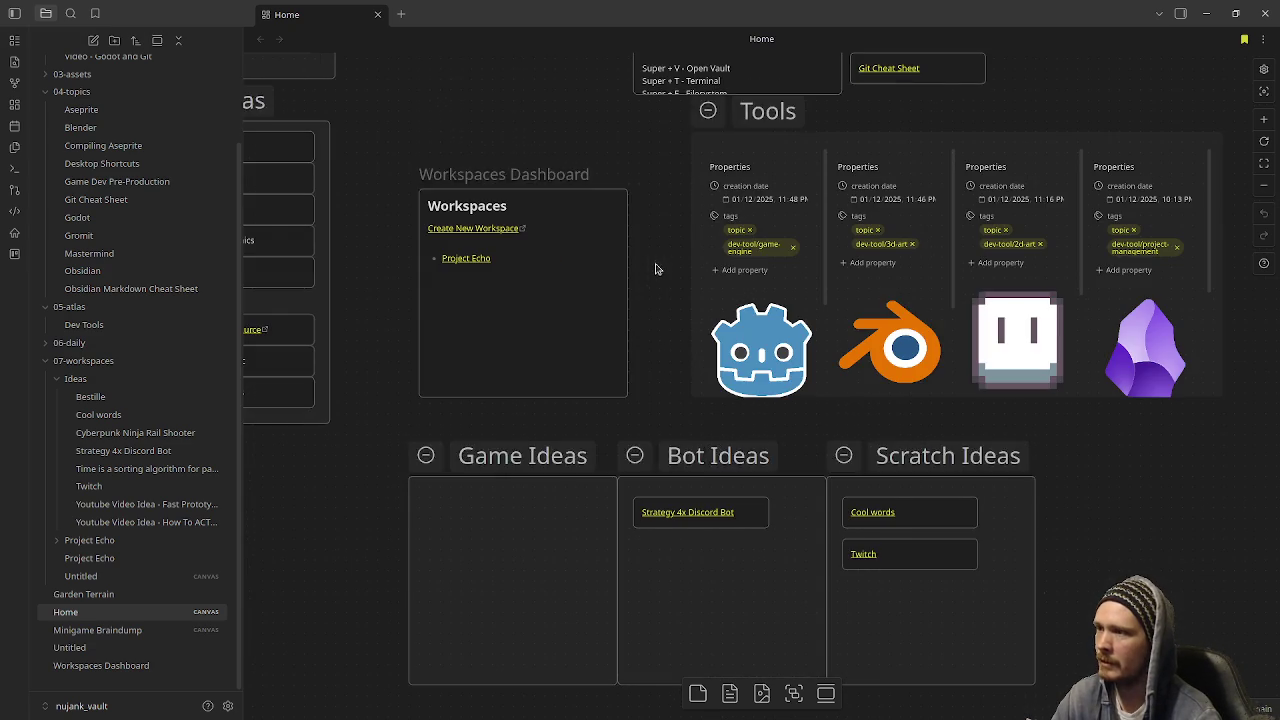
pyautogui.moveTo(651, 289); pyautogui.dragTo(633, 395)
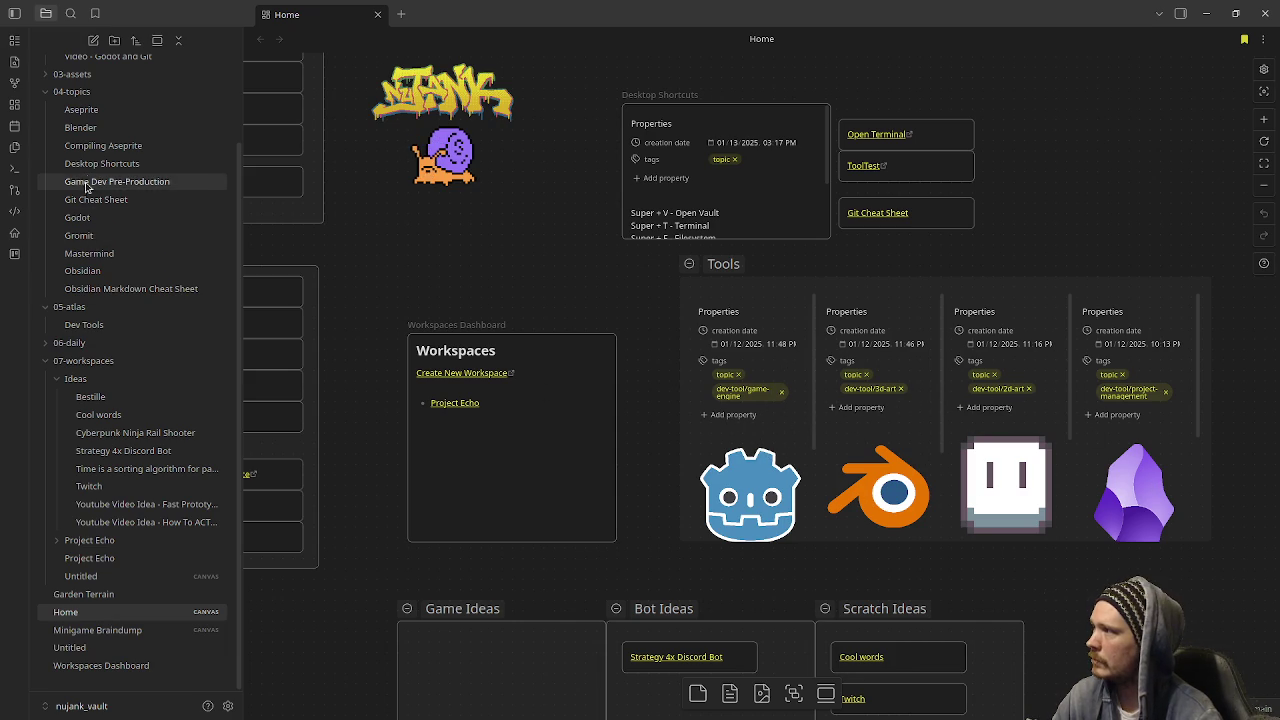
pyautogui.click(80, 219)
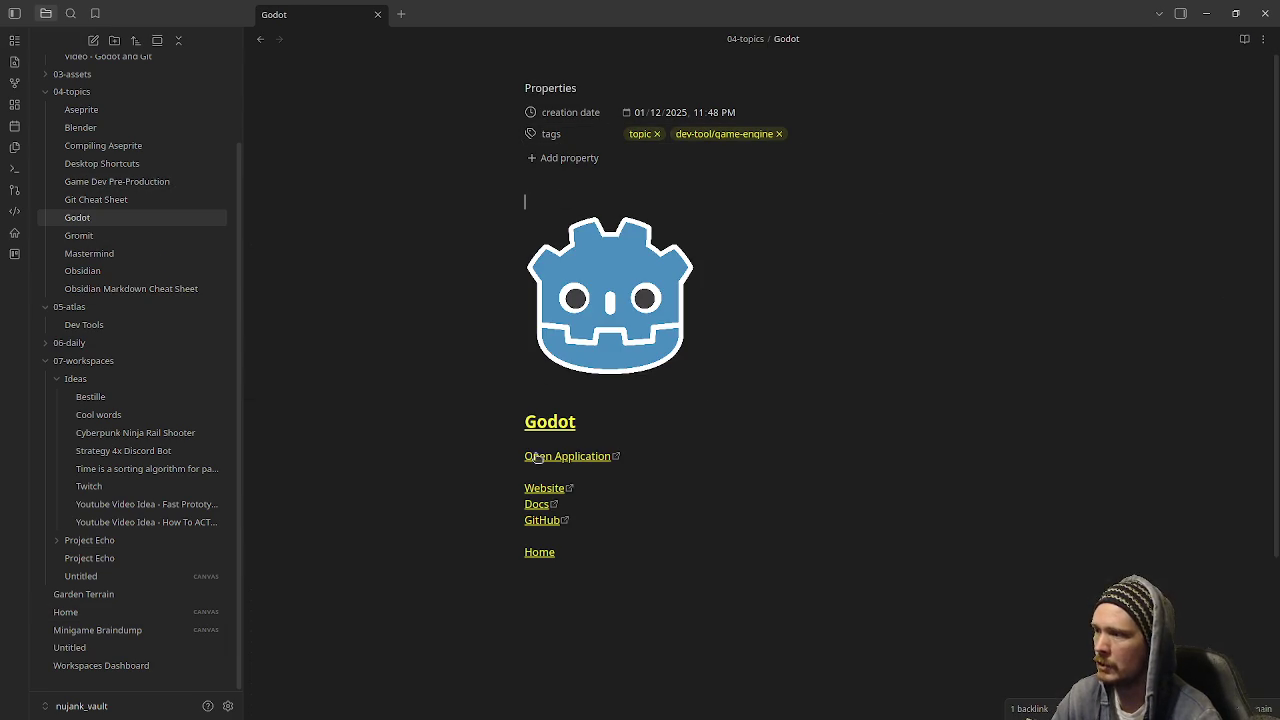
# Return to the Home canvas and select the Godot card.
pyautogui.click(110, 615)
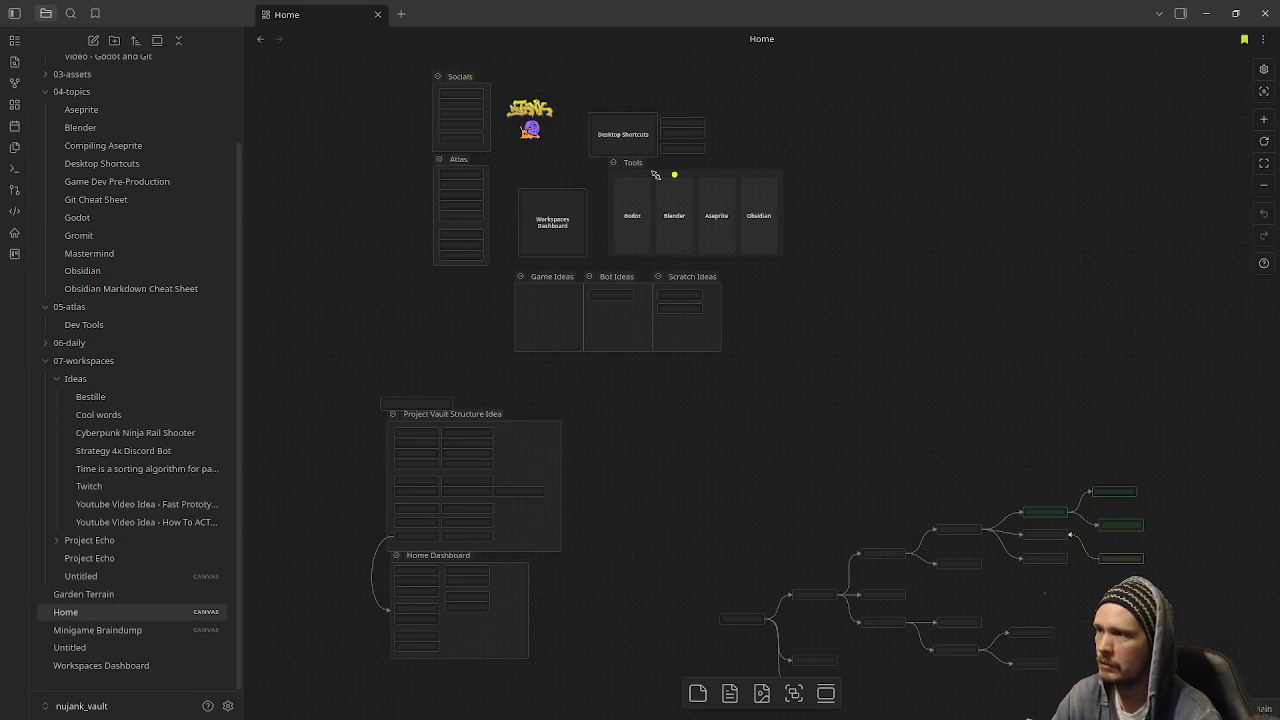
pyautogui.scroll(3, 630, 225)
pyautogui.scroll(5, 643, 180)
pyautogui.click(606, 368)
pyautogui.scroll(-5, 606, 368)
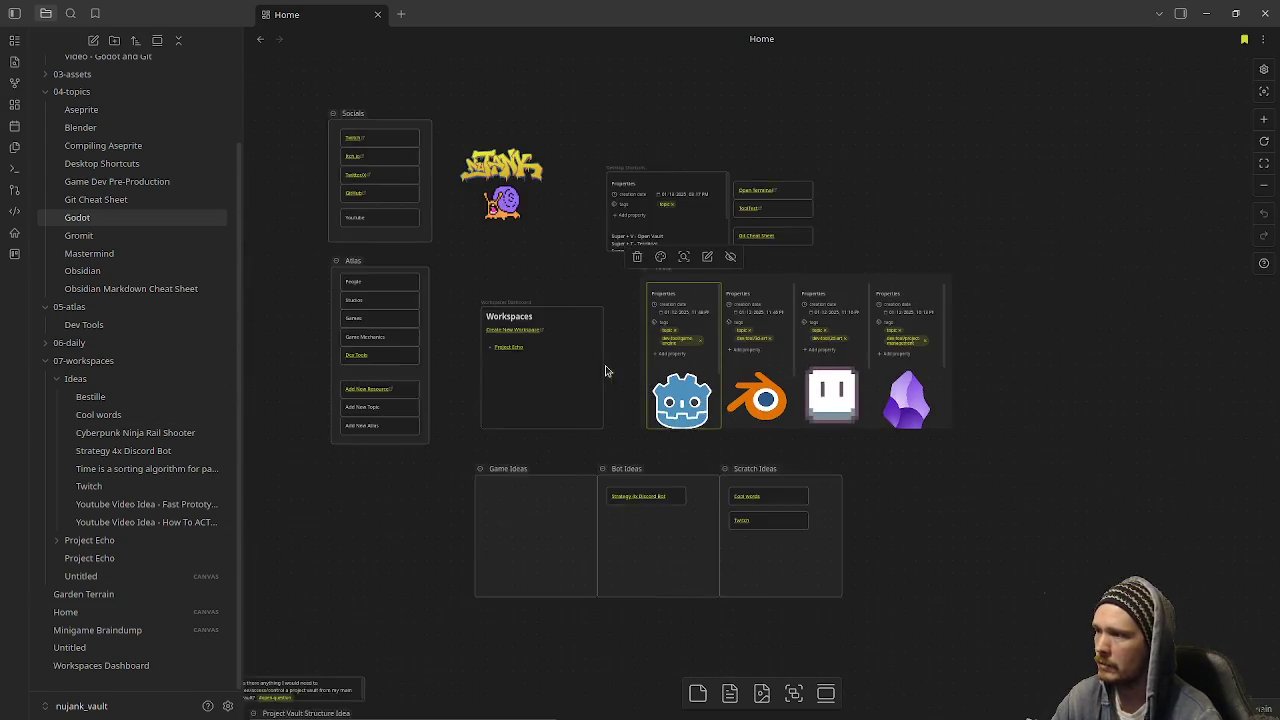
pyautogui.scroll(-2, 676, 378)
pyautogui.scroll(2, 676, 378)
pyautogui.scroll(-2, 676, 378)
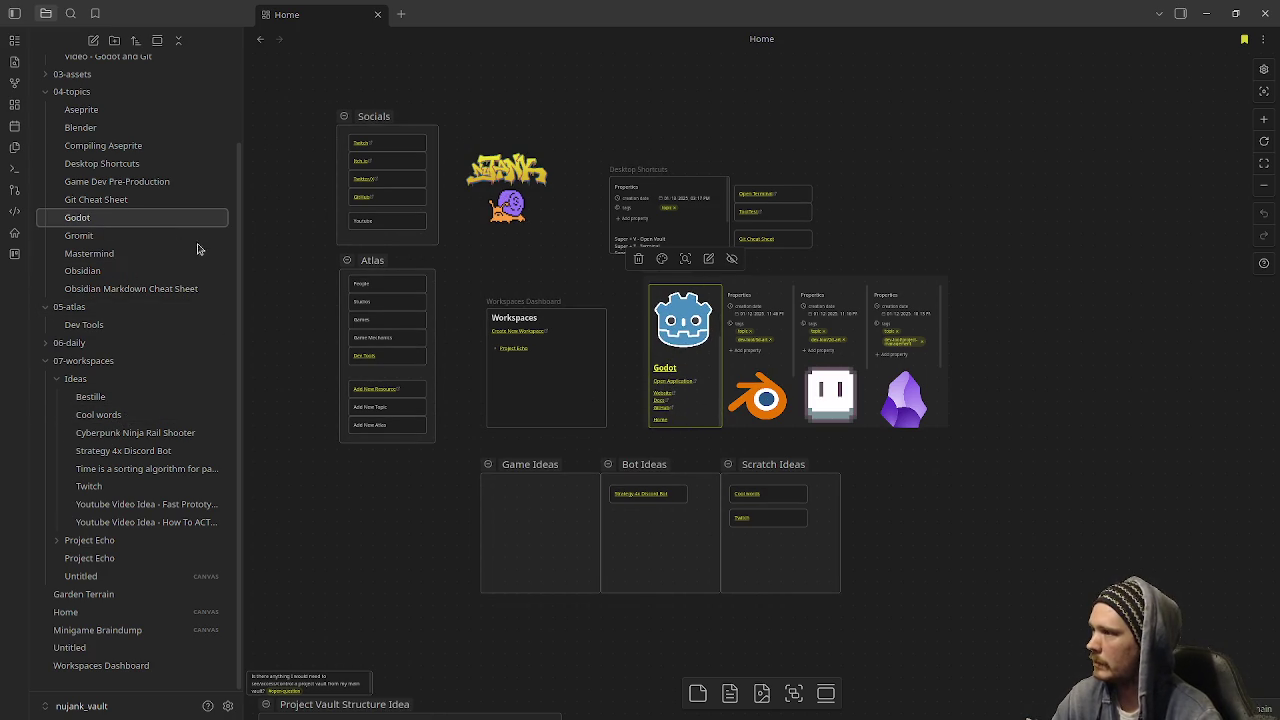
# Open the Godot note and follow its Website link to godotengine.org.
pyautogui.click(106, 199)
pyautogui.click(100, 218)
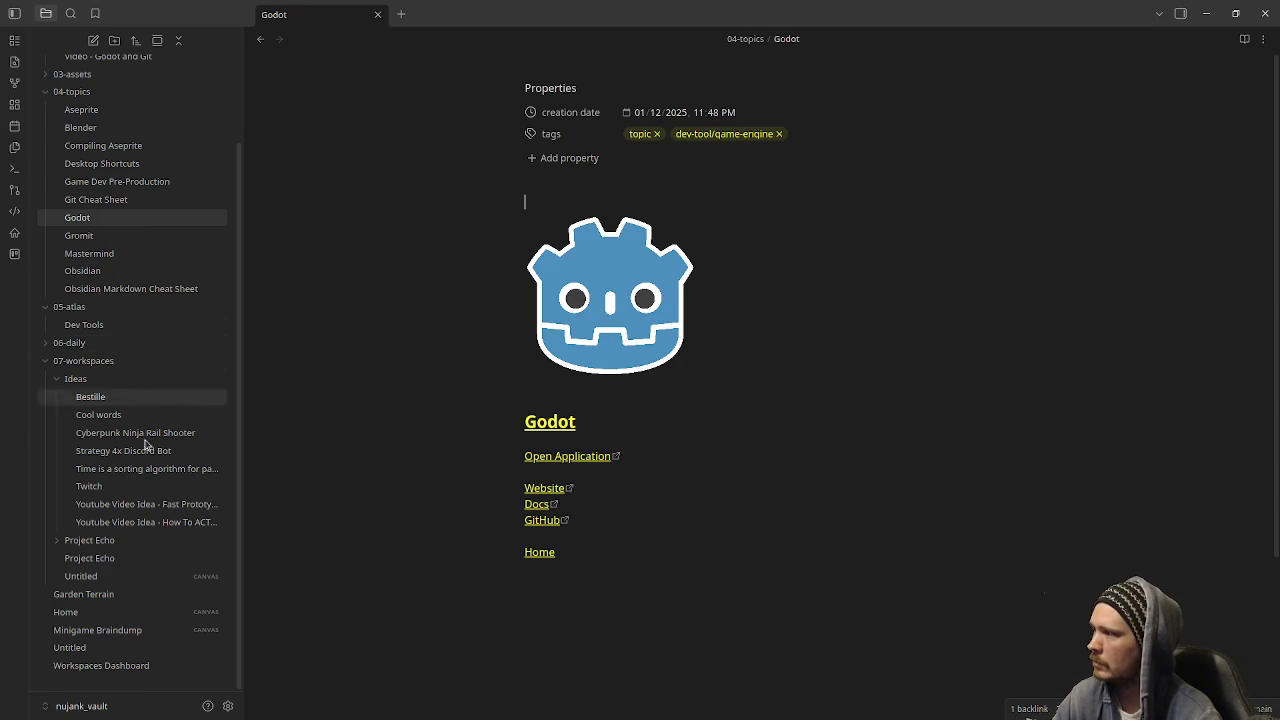
pyautogui.click(551, 493)
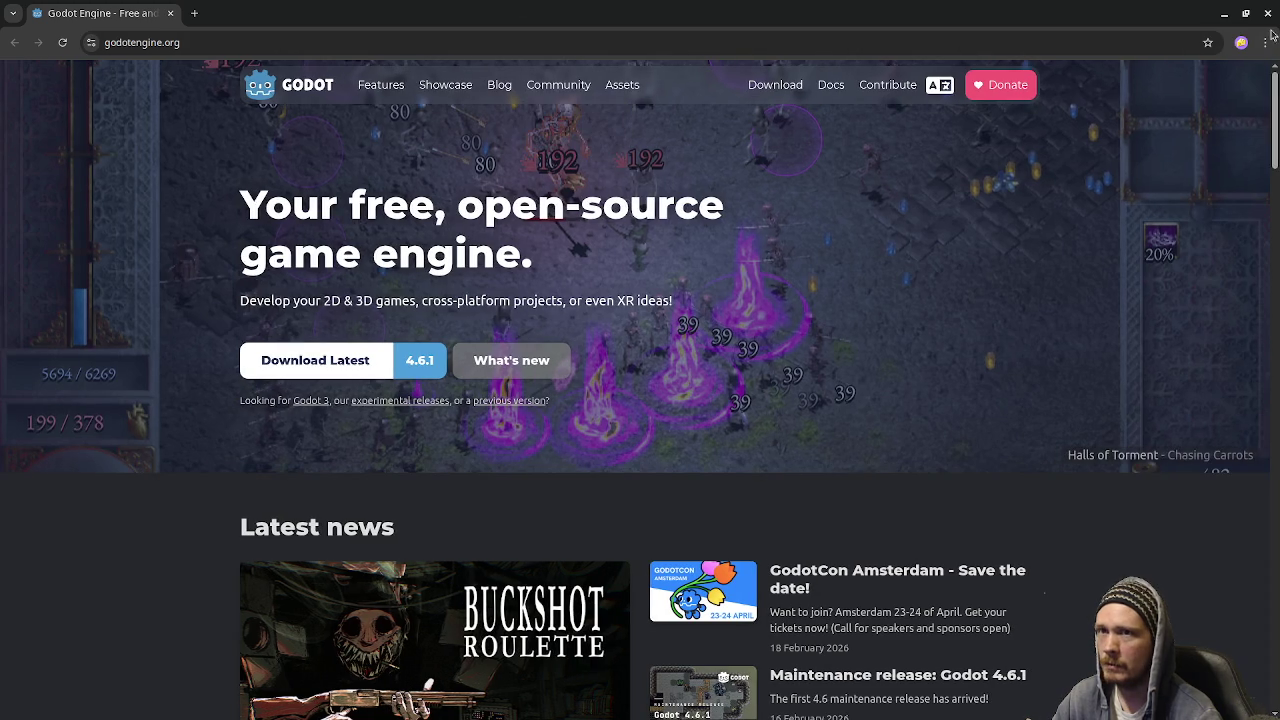
pyautogui.click(1268, 13)
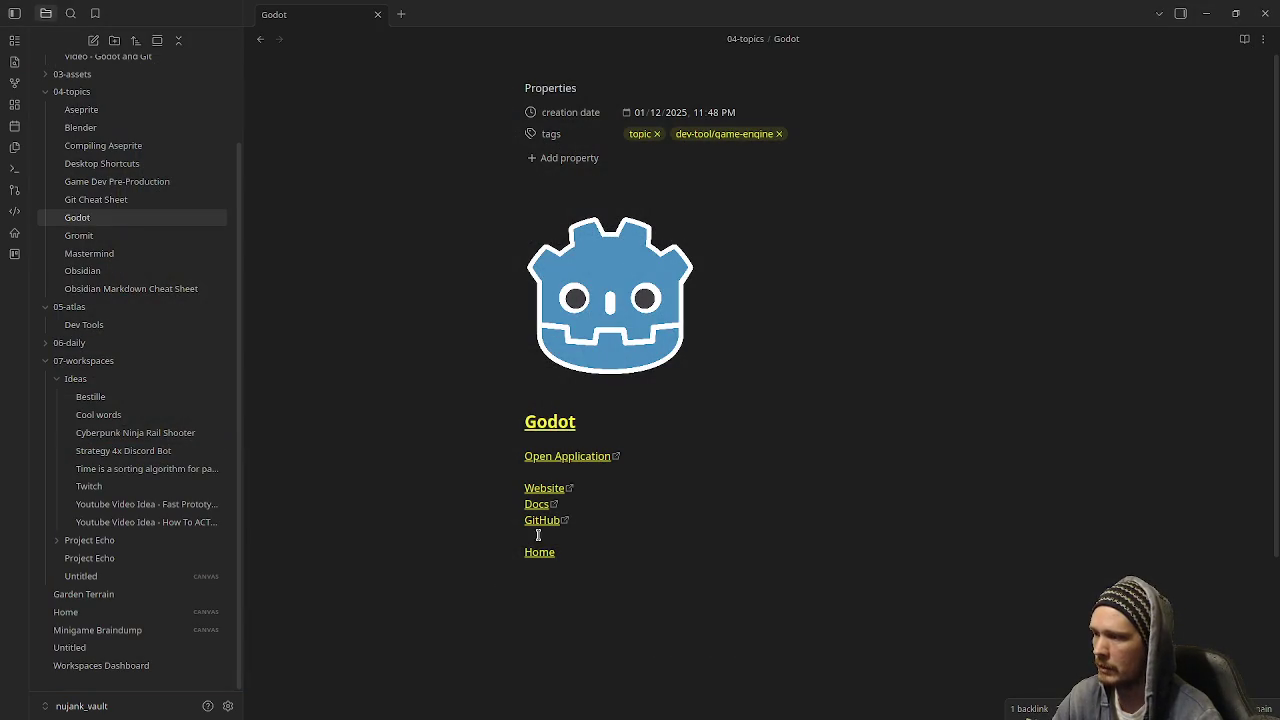
pyautogui.scroll(3, 100, 200)
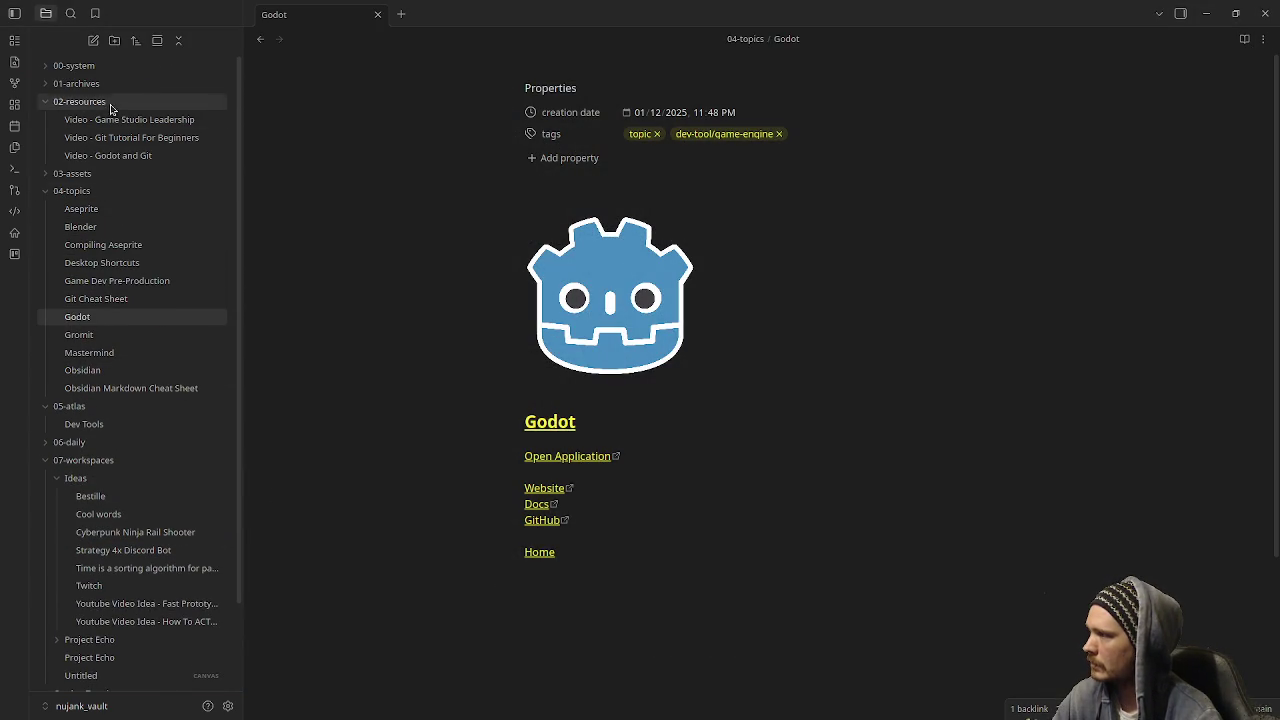
# Read through the Dev Tools note, then go back to the Home canvas.
pyautogui.click(85, 424)
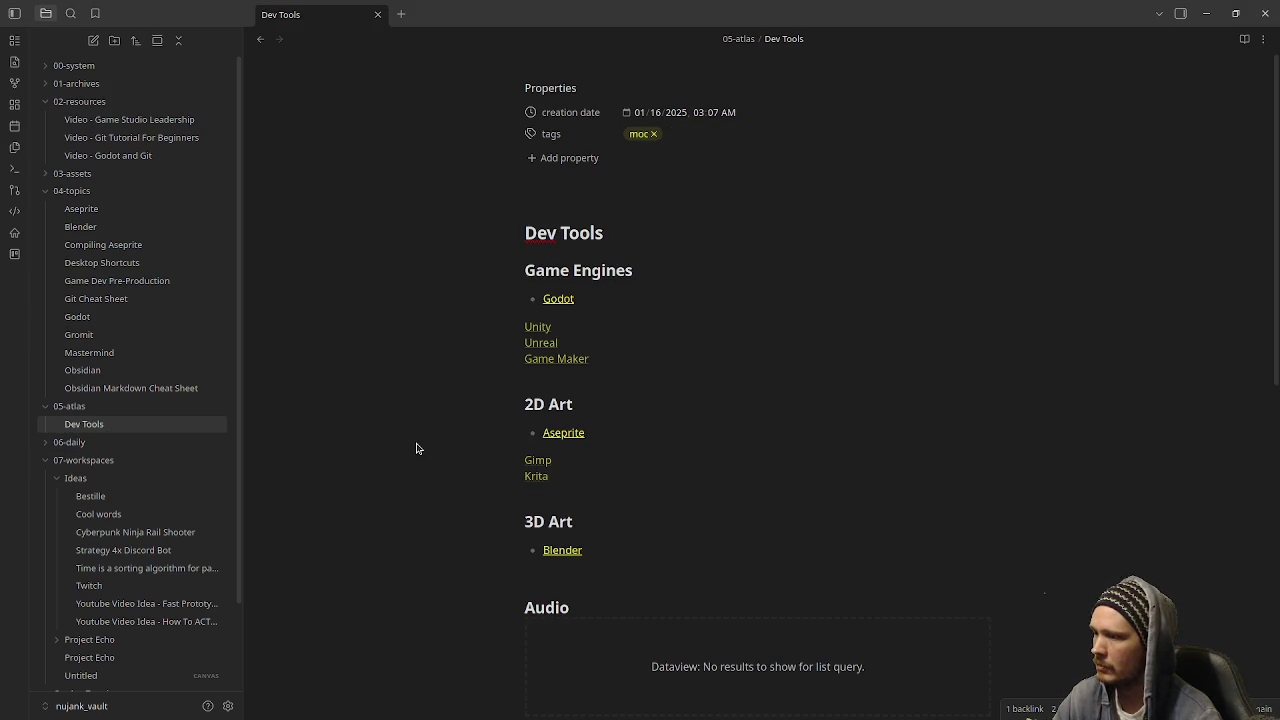
pyautogui.scroll(-3, 416, 446)
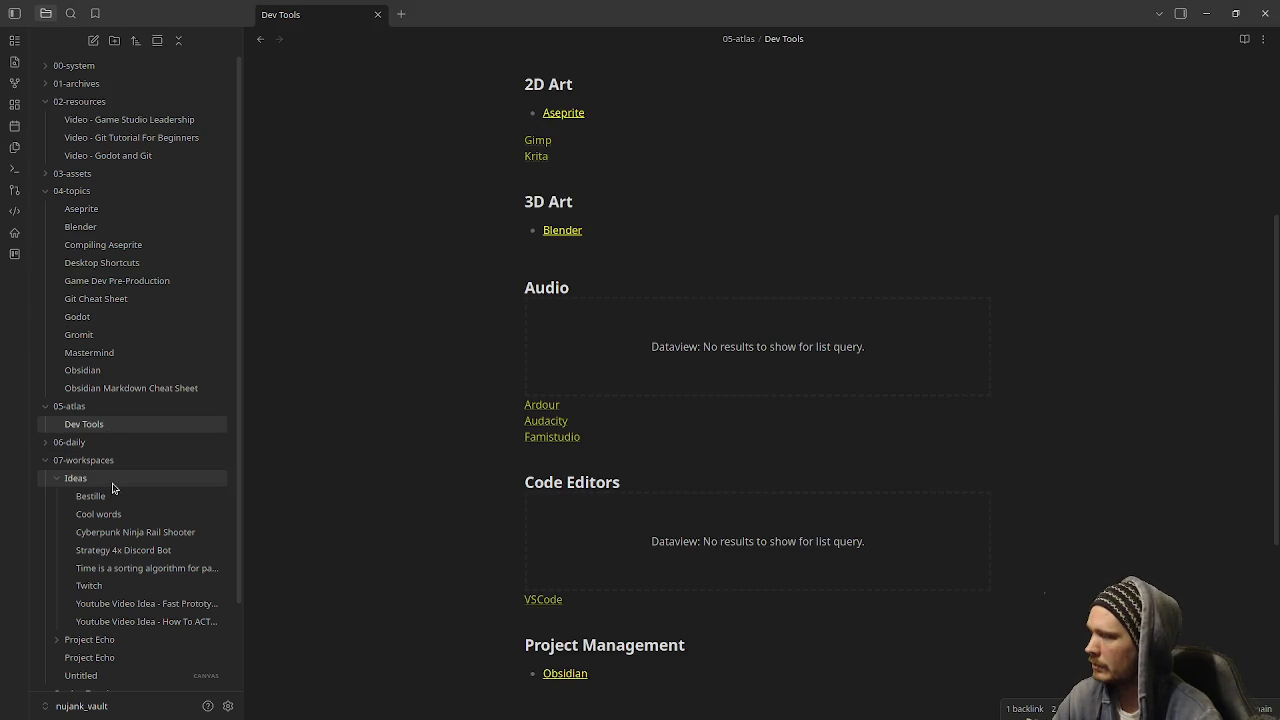
pyautogui.scroll(-2, 112, 487)
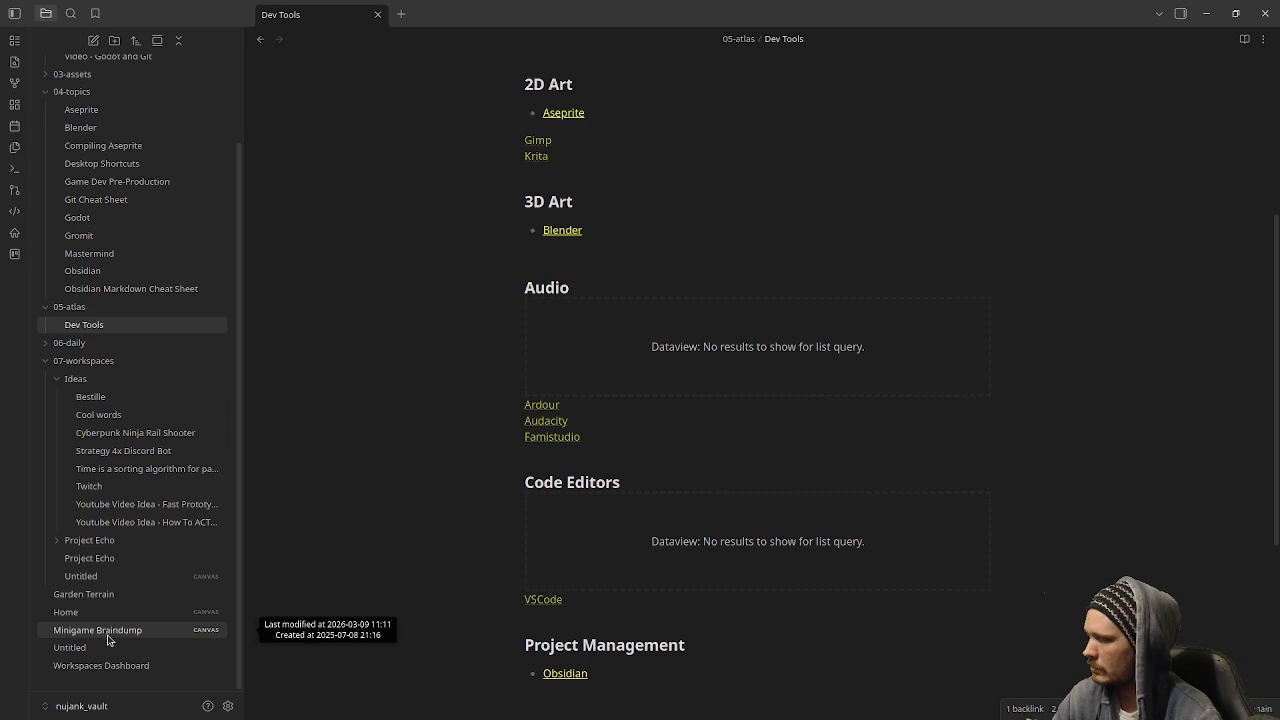
pyautogui.click(107, 612)
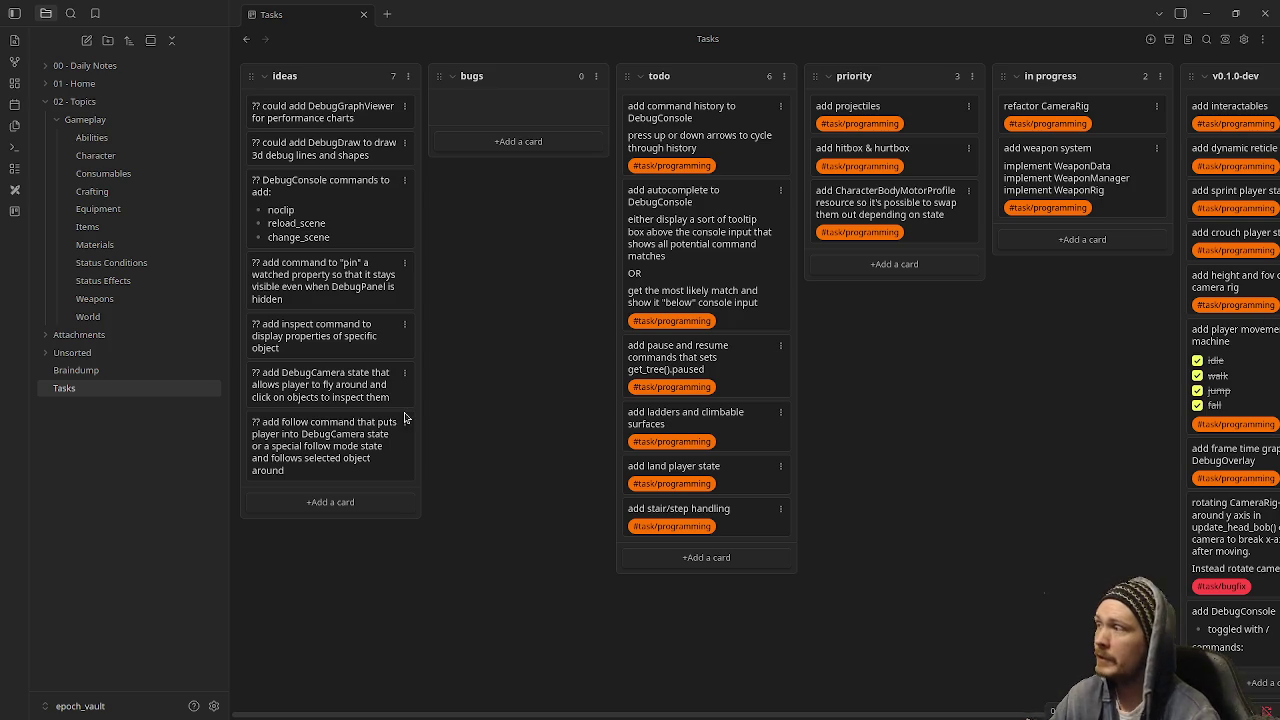
# Check the vault list, then open the Video - Game Studio Leadership note below its video embed.
pyautogui.click(130, 706)
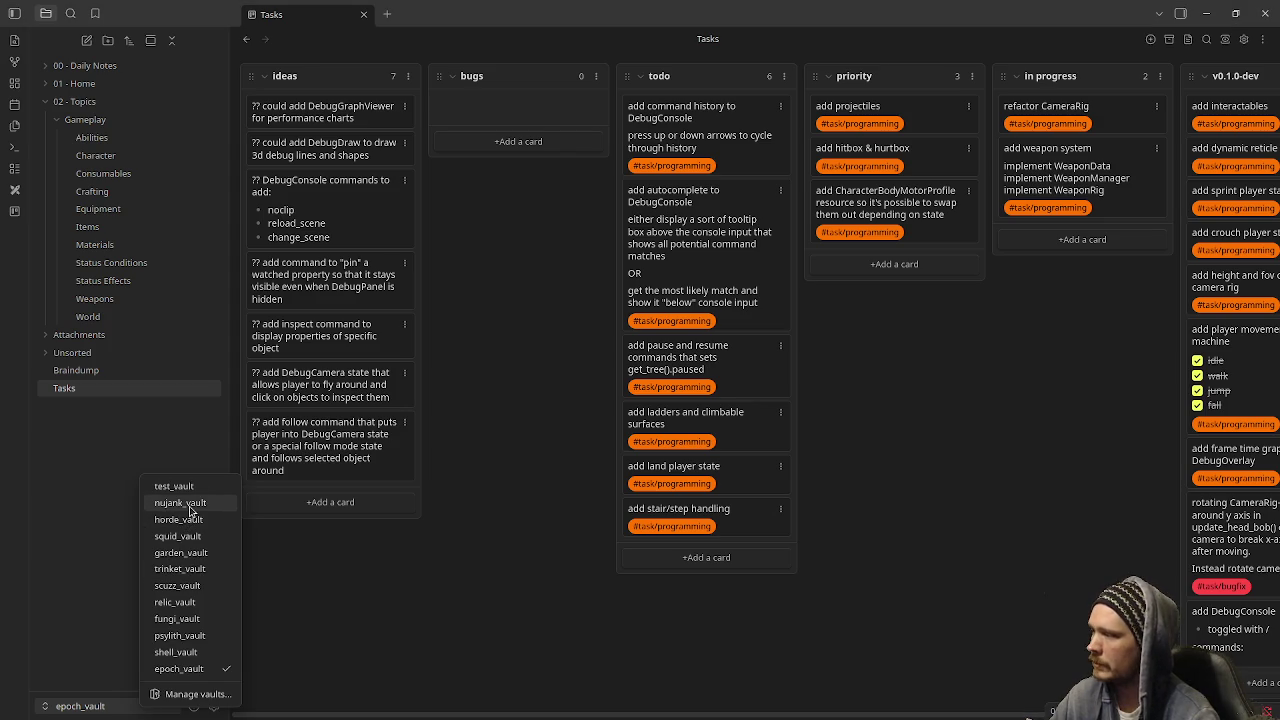
pyautogui.press('Escape')
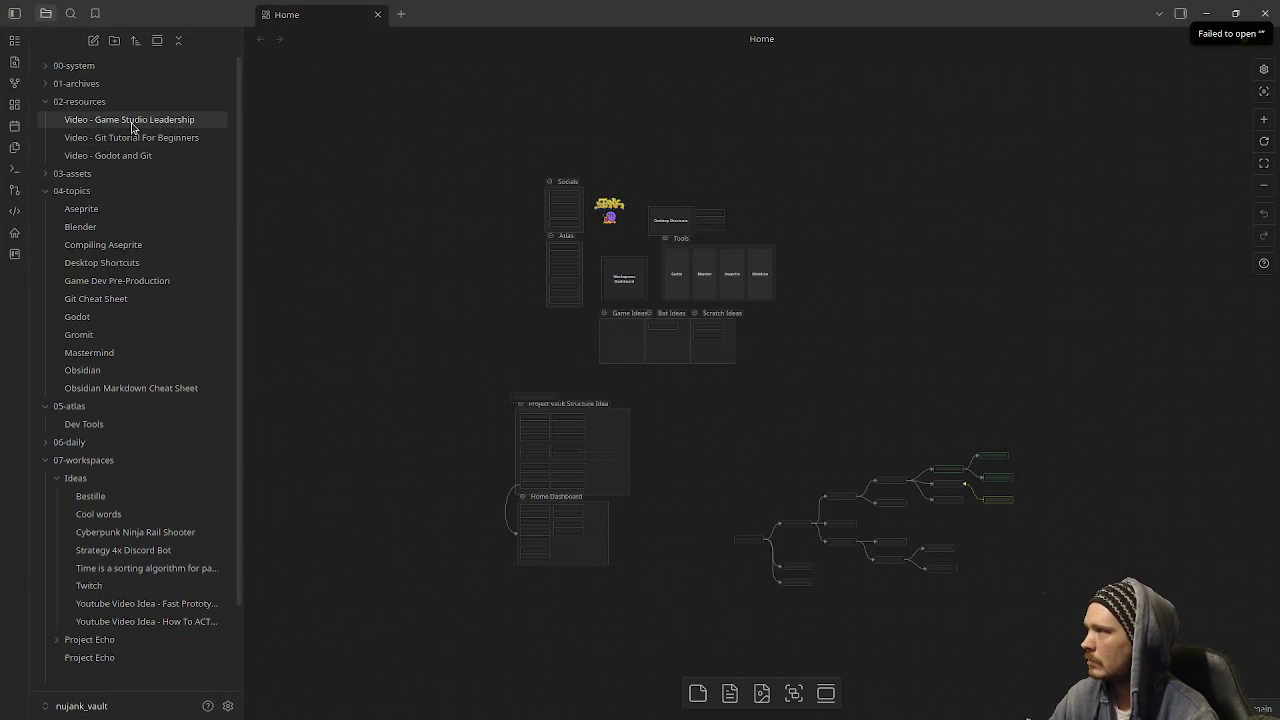
pyautogui.click(131, 122)
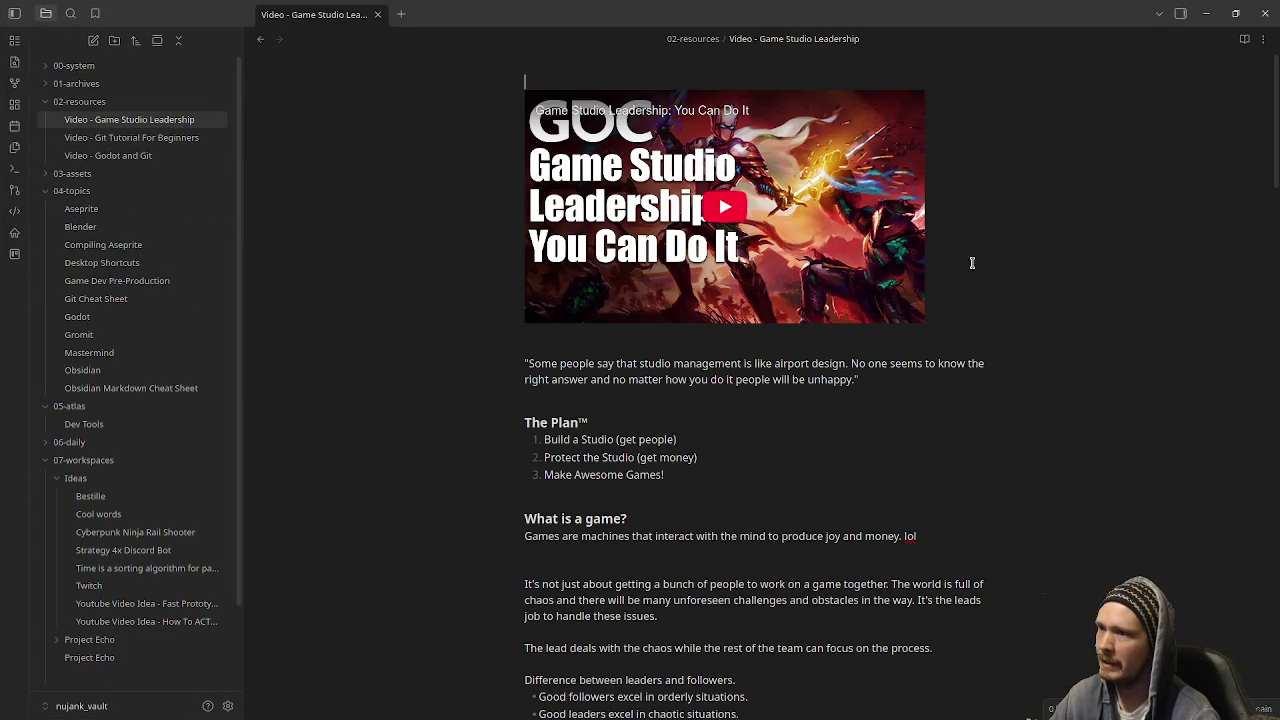
pyautogui.click(901, 333)
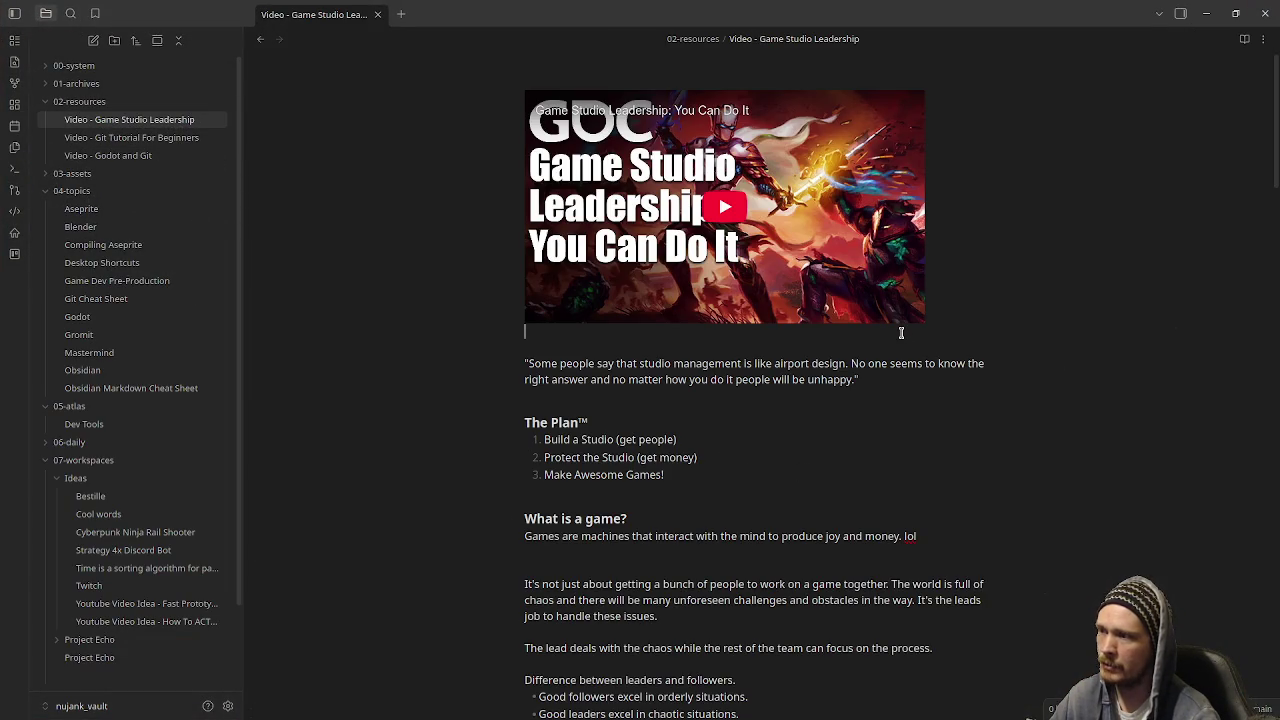
pyautogui.press('Up')
pyautogui.press('Down')
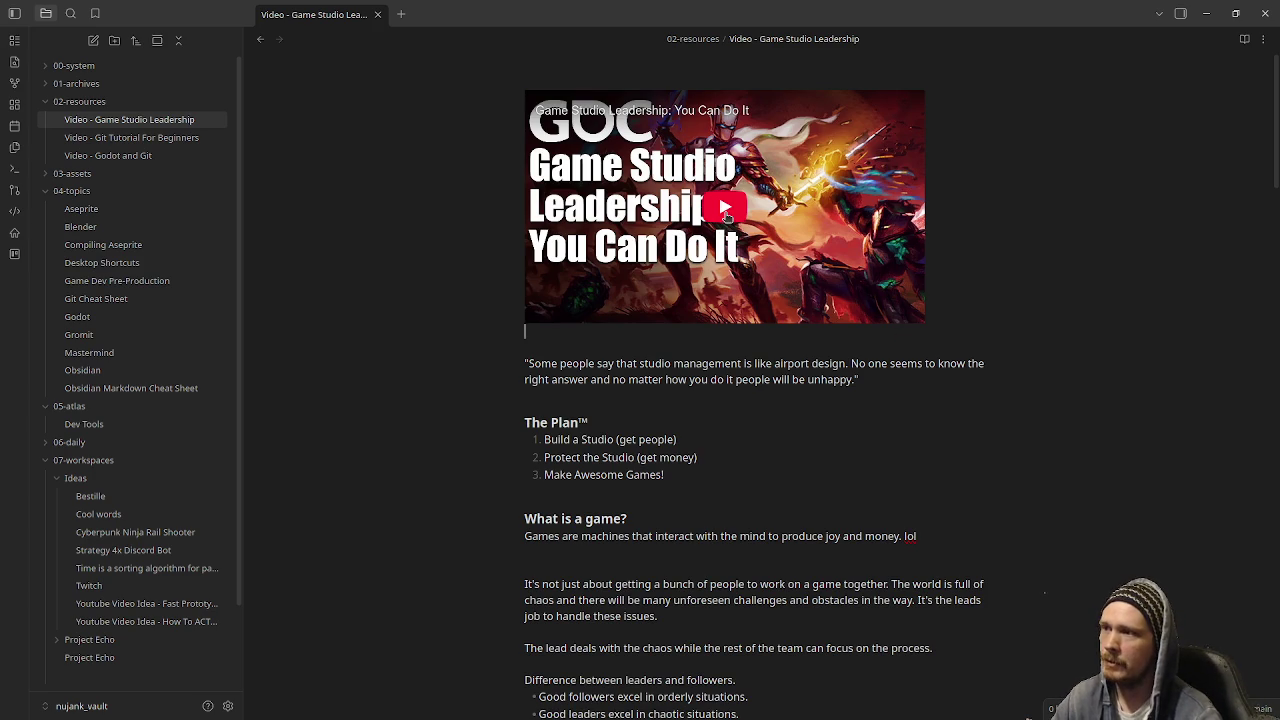
# Play the embedded GDC talk video briefly, then pause it.
pyautogui.click(726, 214)
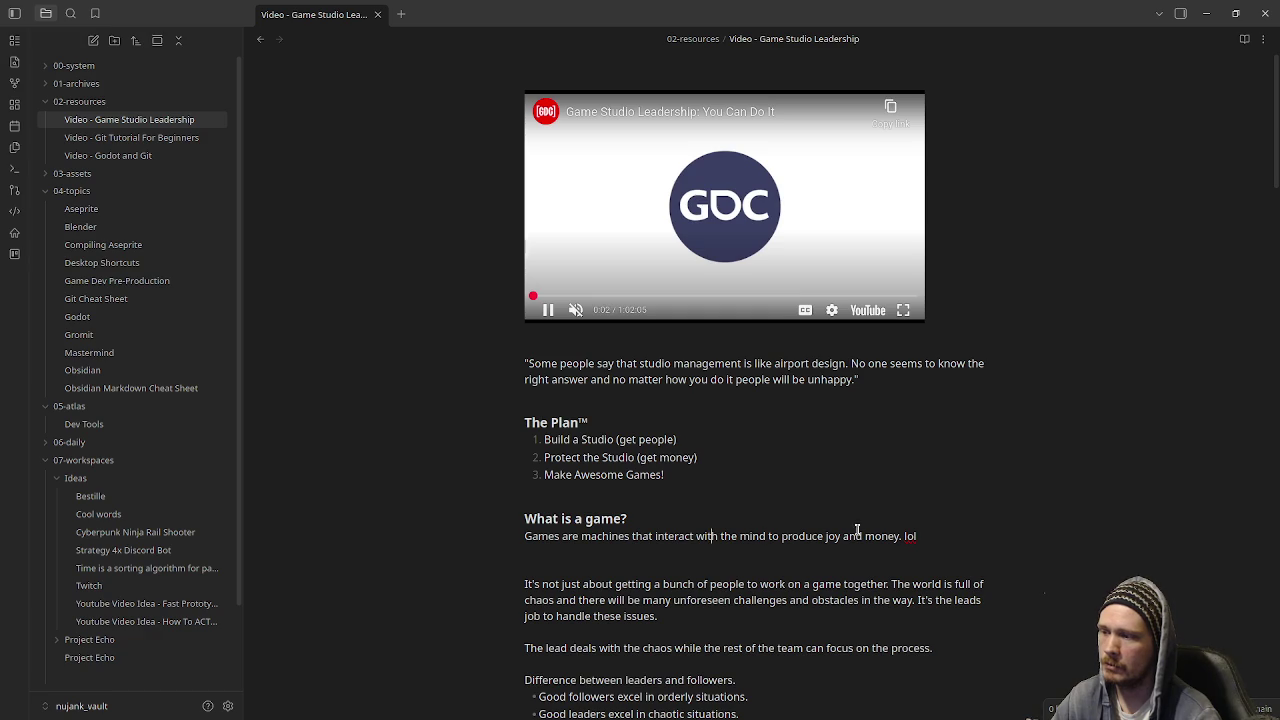
pyautogui.click(935, 522)
pyautogui.click(941, 536)
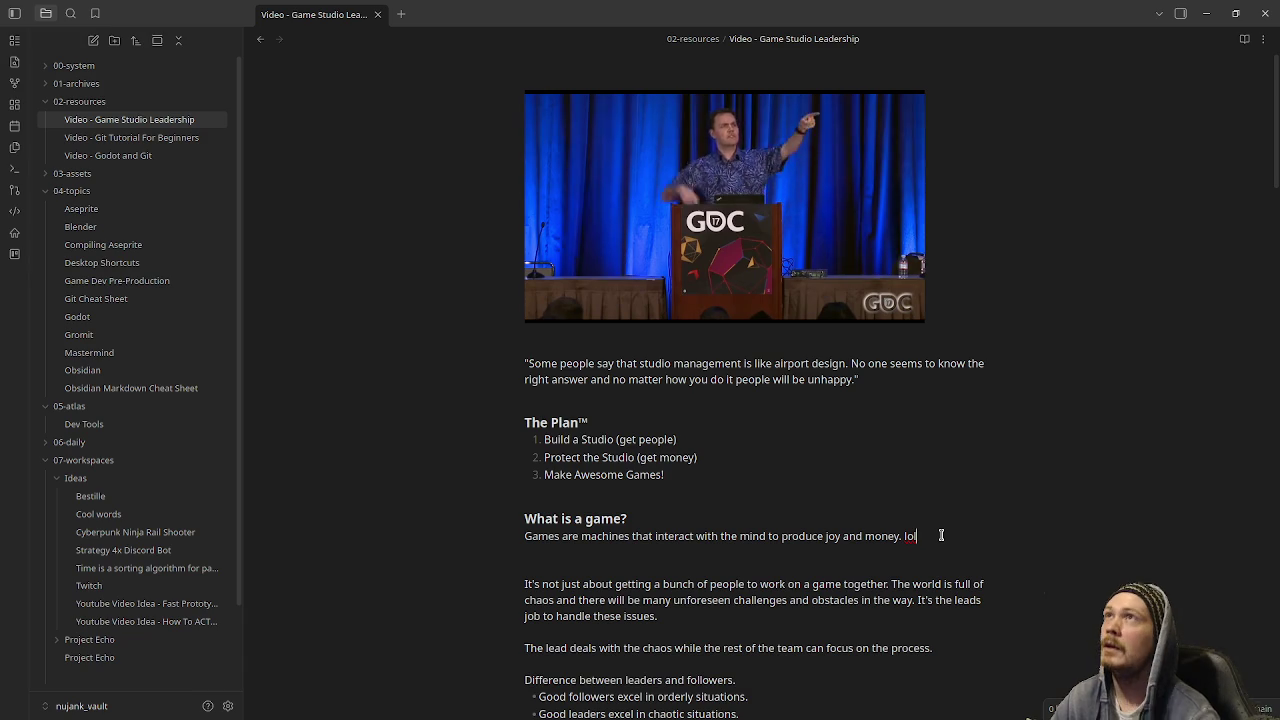
pyautogui.click(543, 310)
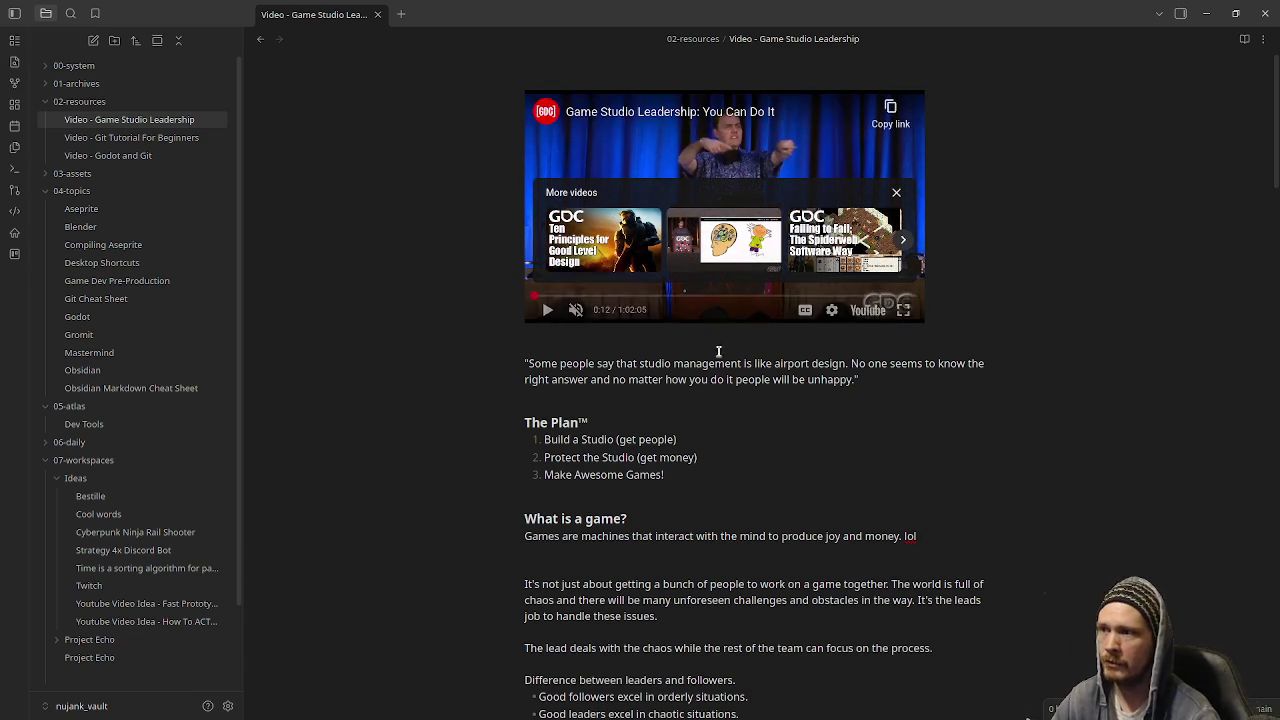
# Close the nujank_vault window and minimize epoch_vault to get back to the Godot editor.
pyautogui.click(1260, 17)
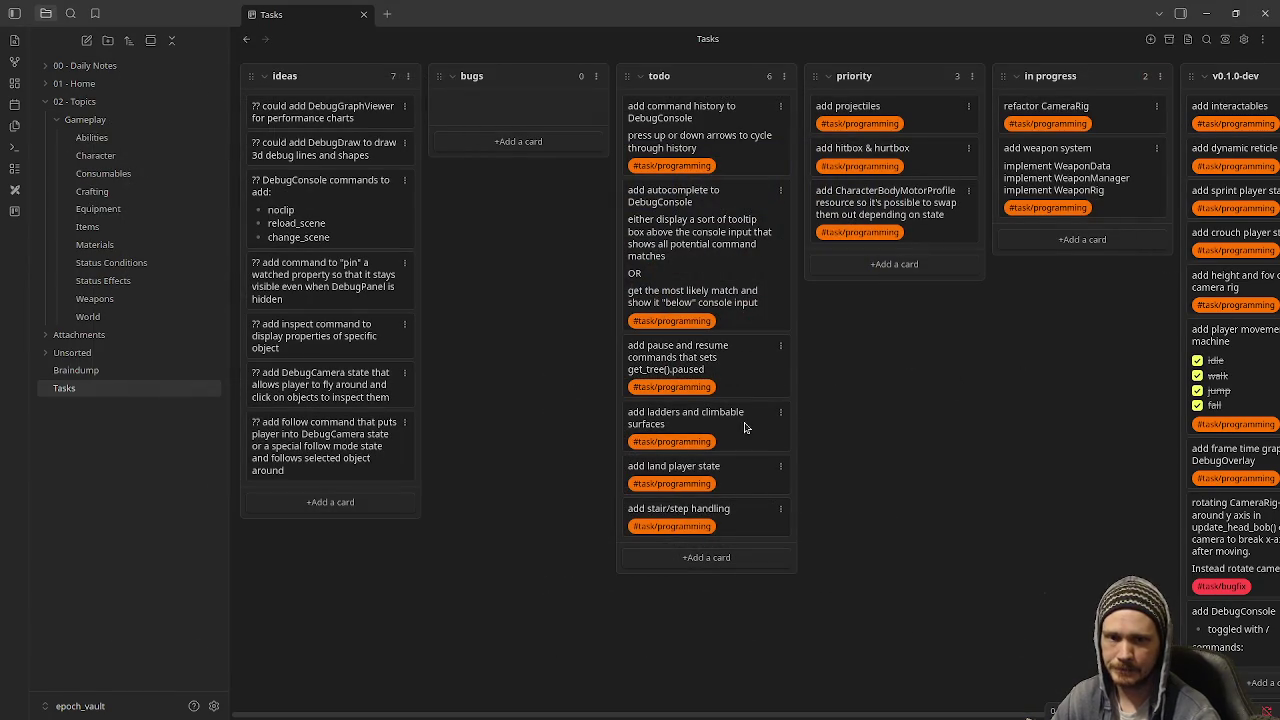
pyautogui.click(1206, 13)
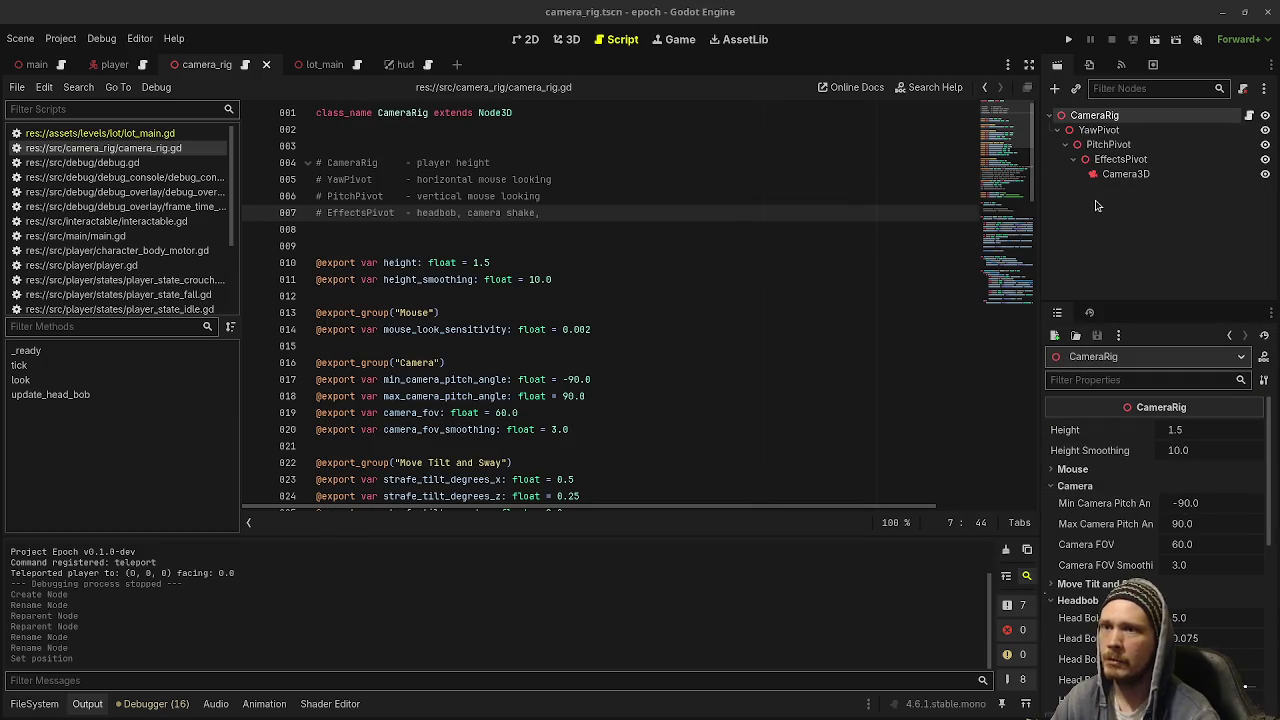
pyautogui.click(1100, 239)
# Undo back to the CameraRig > PivotX > HeadBobPivot > Camera3D hierarchy and run the game.
pyautogui.hotkey('ctrl', 'z')
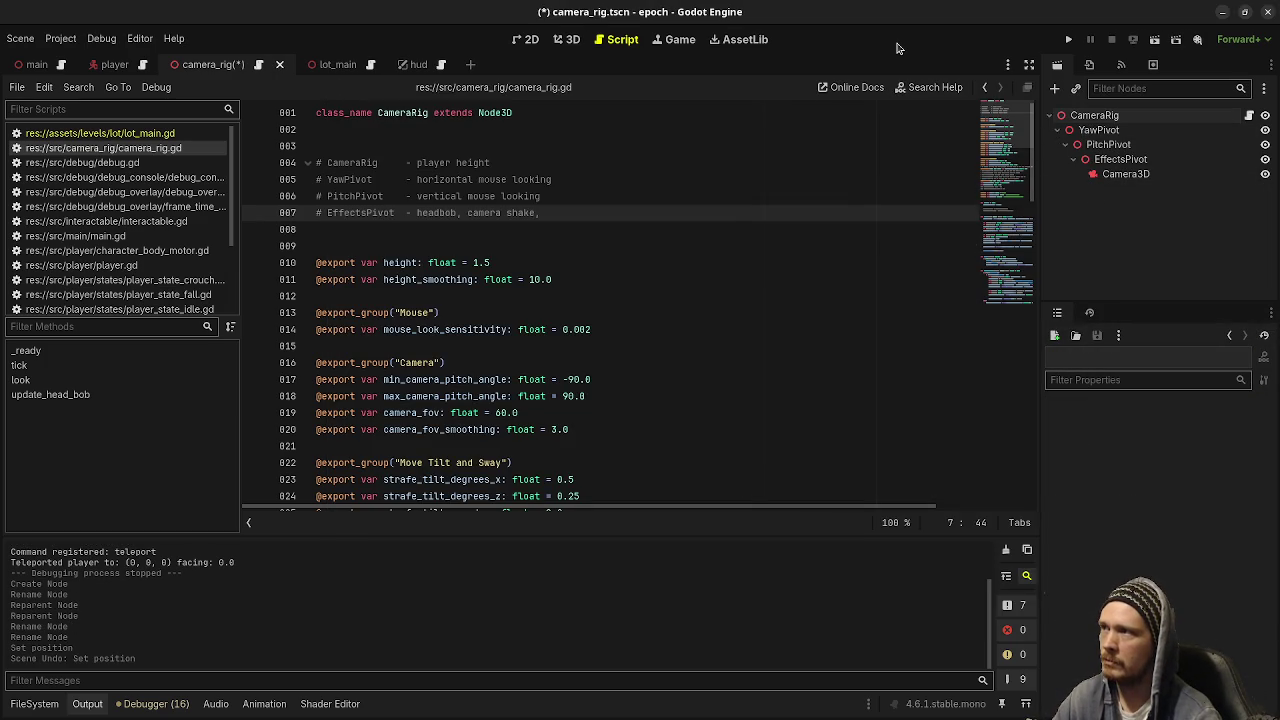
pyautogui.hotkey('ctrl', 'z')
pyautogui.hotkey('ctrl', 'z')
pyautogui.hotkey('ctrl', 'z')
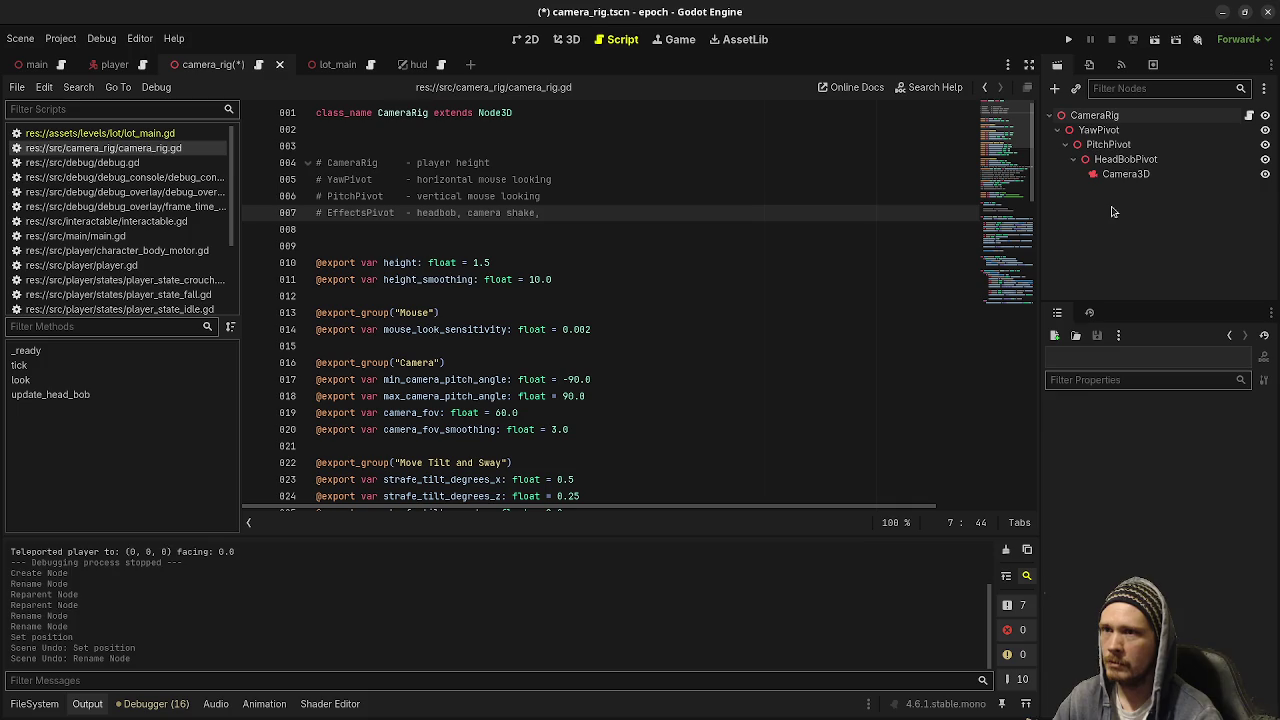
pyautogui.hotkey('ctrl', 'z')
pyautogui.hotkey('ctrl', 'z')
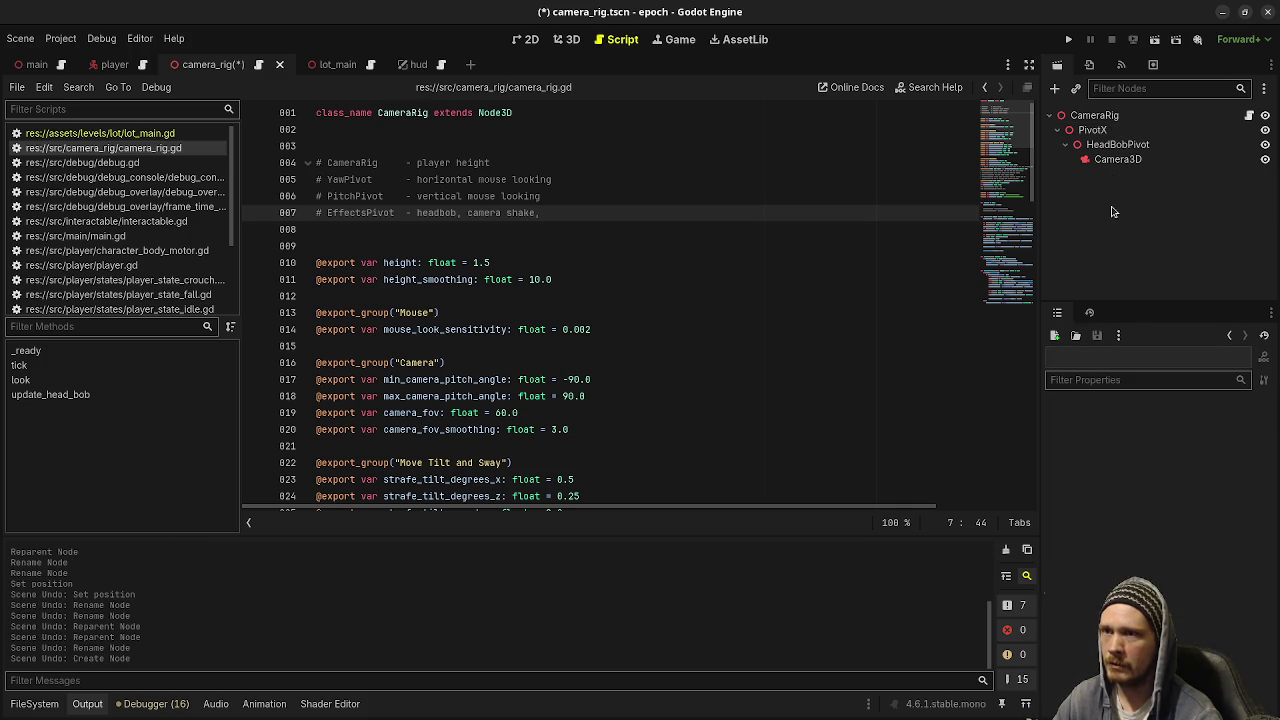
pyautogui.press('F5')
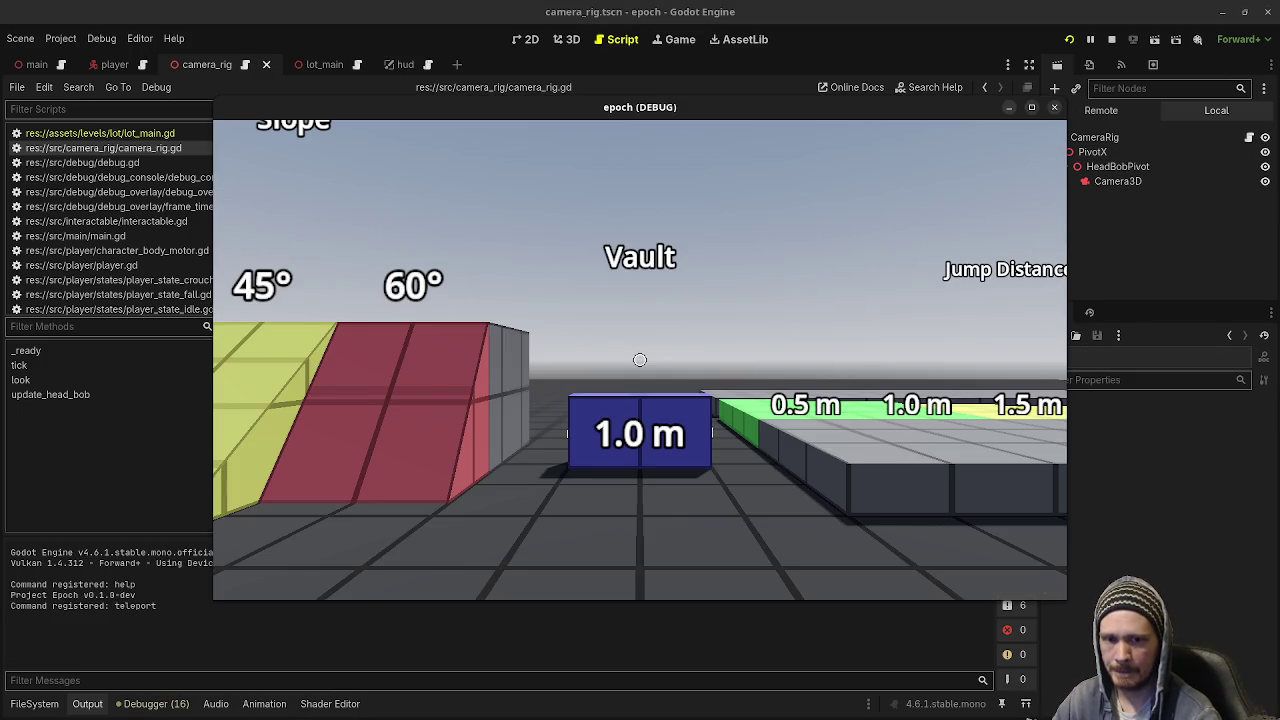
# Walk to the green 30° slope, then sprint past the blue wall with the F3 stats overlay on.
pyautogui.moveTo(640, 360)
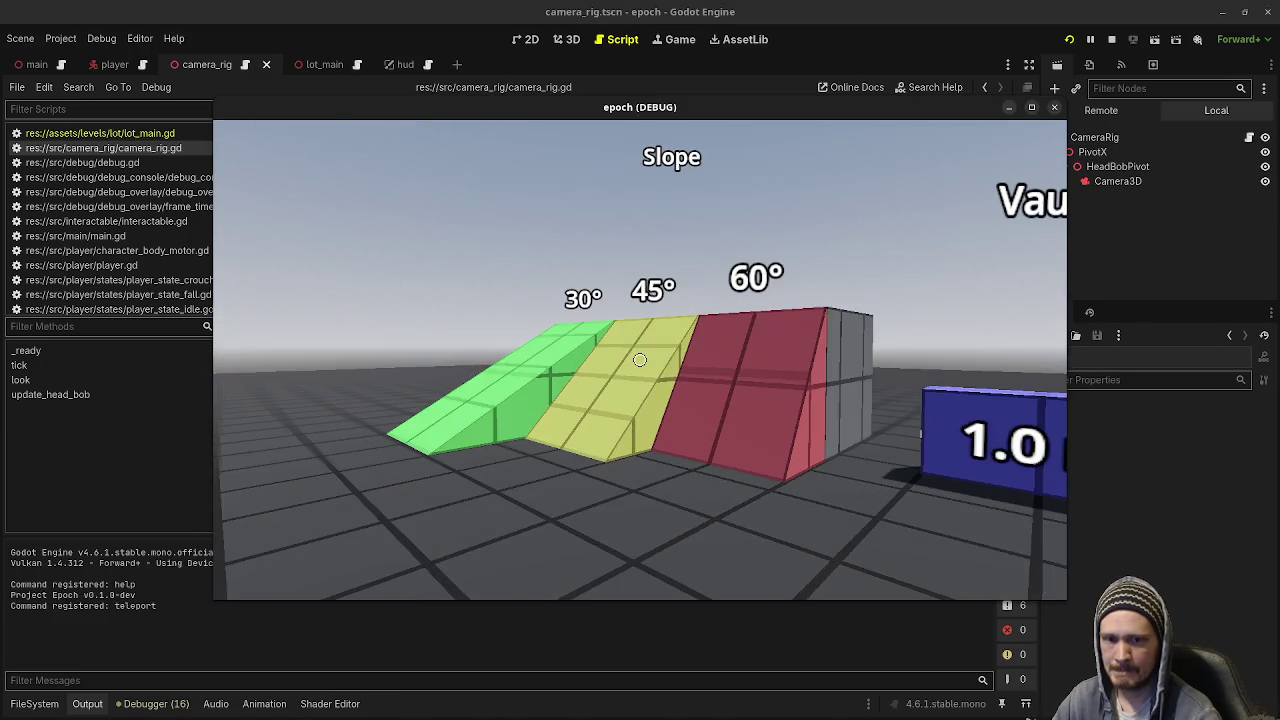
pyautogui.press('w')
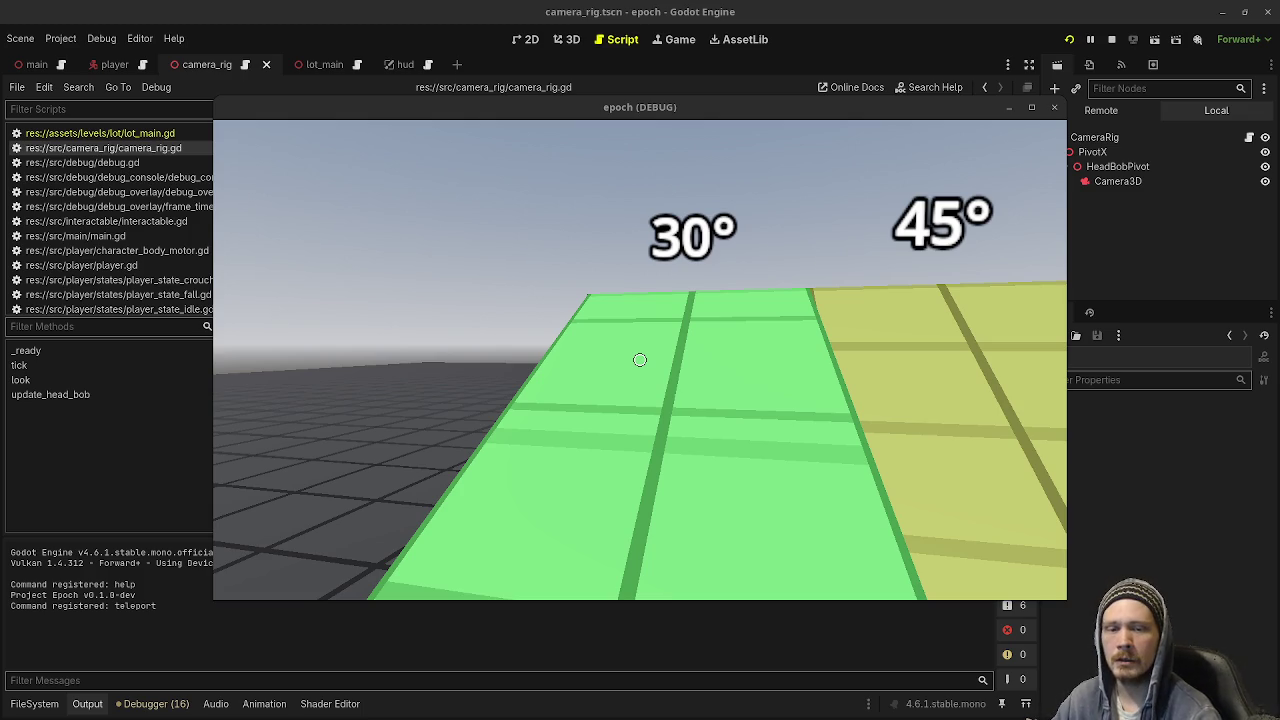
pyautogui.click(724, 479)
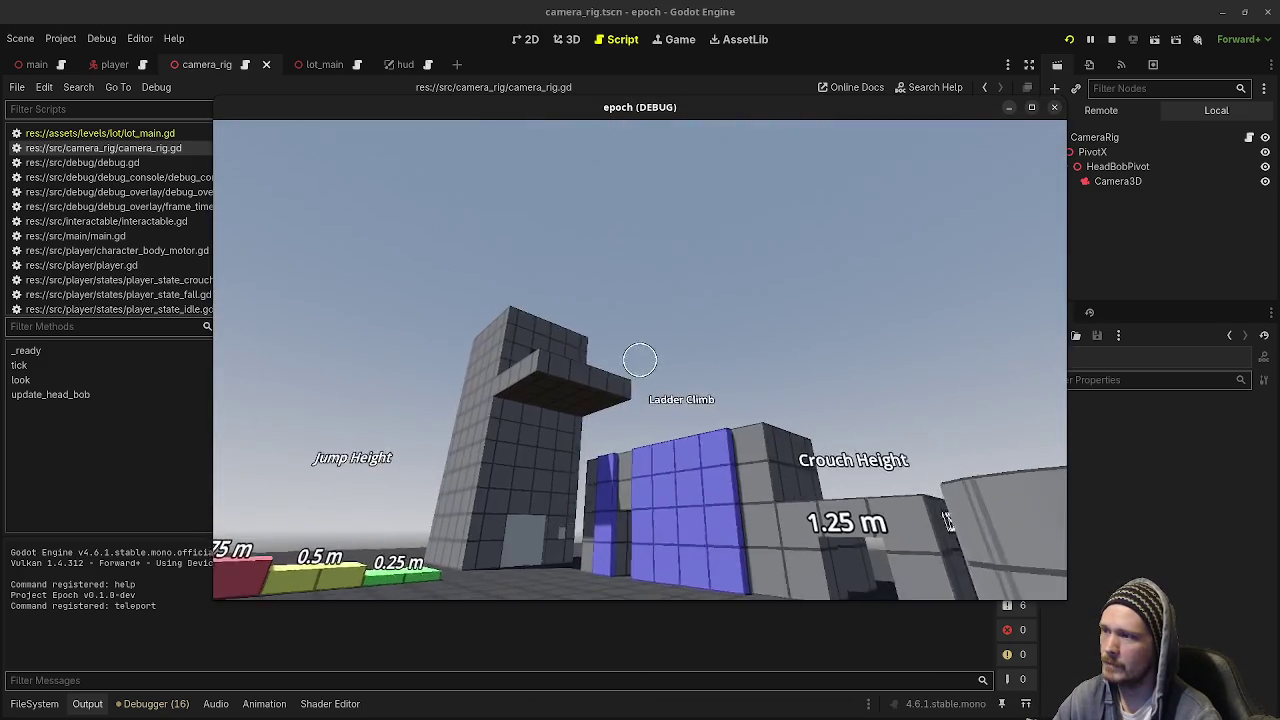
pyautogui.press('w')
pyautogui.press('F3')
pyautogui.hotkey('shift', 'w')
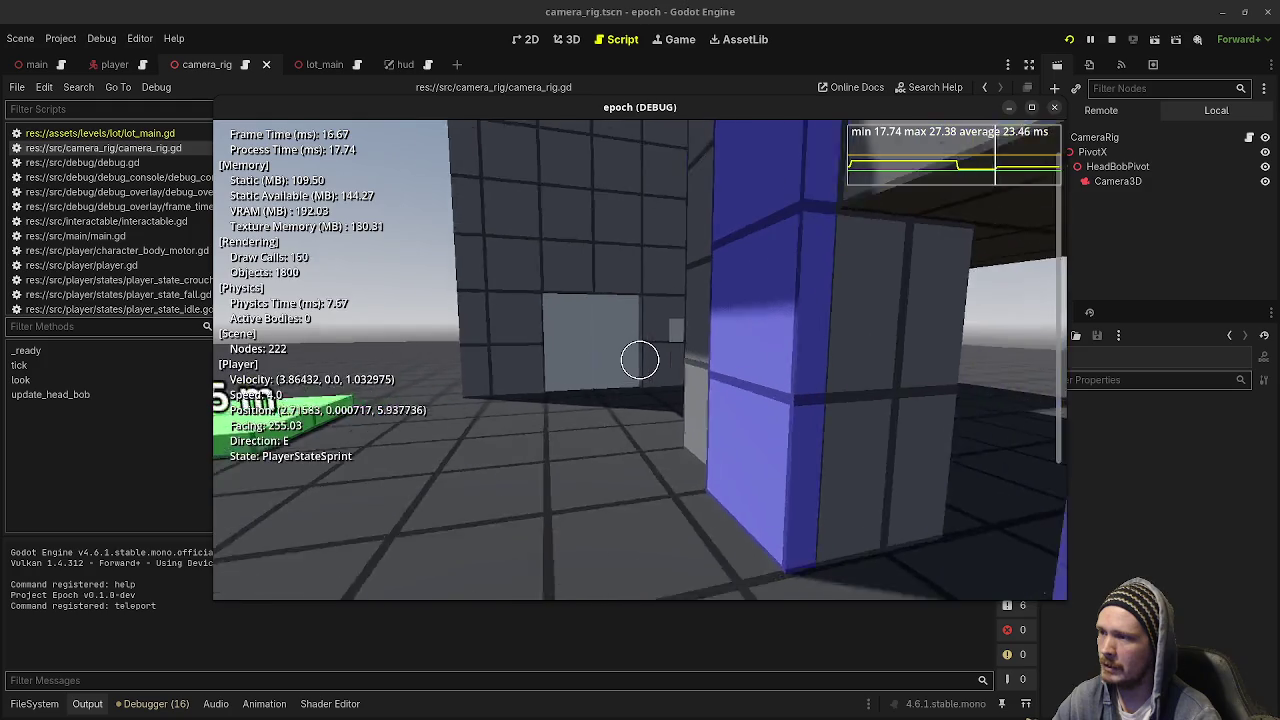
# Sprint back to the floor grid, then teleport to 0 0 0 via the console and hide the overlay.
pyautogui.hotkey('shift', 'w')
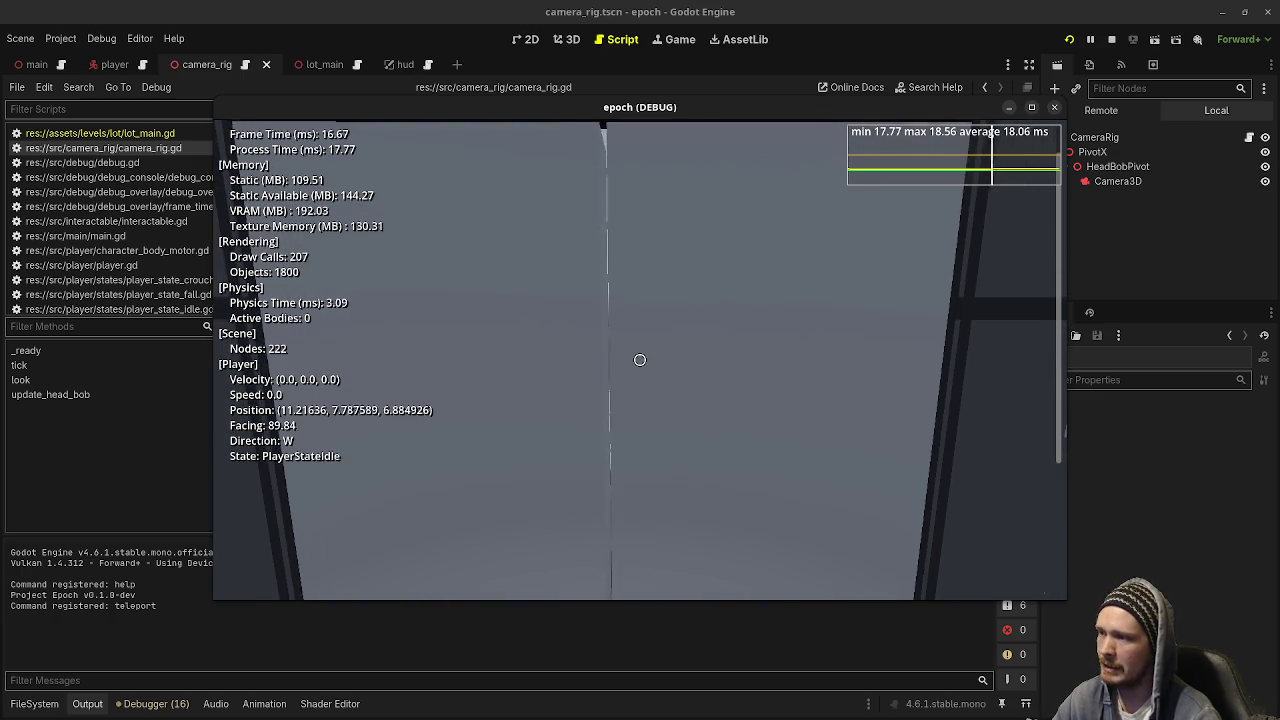
pyautogui.press('w')
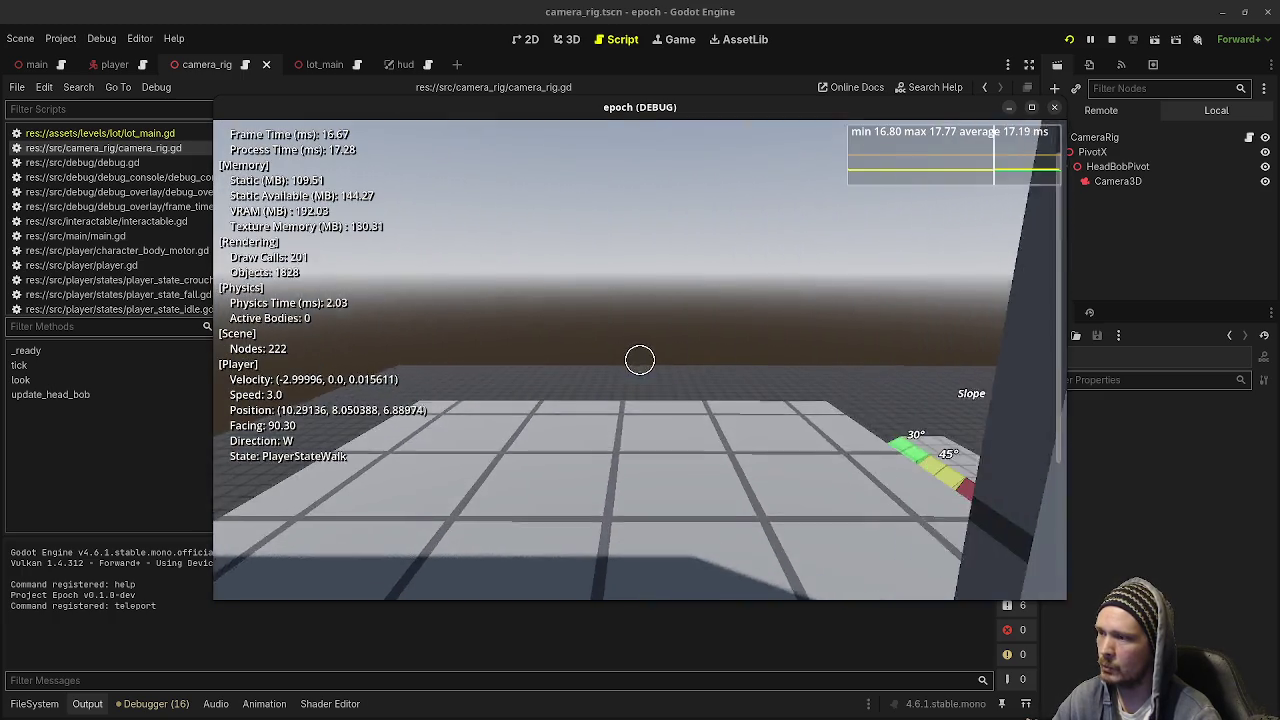
pyautogui.press('`')
pyautogui.write('teleport 0 0 0')
pyautogui.press('Return')
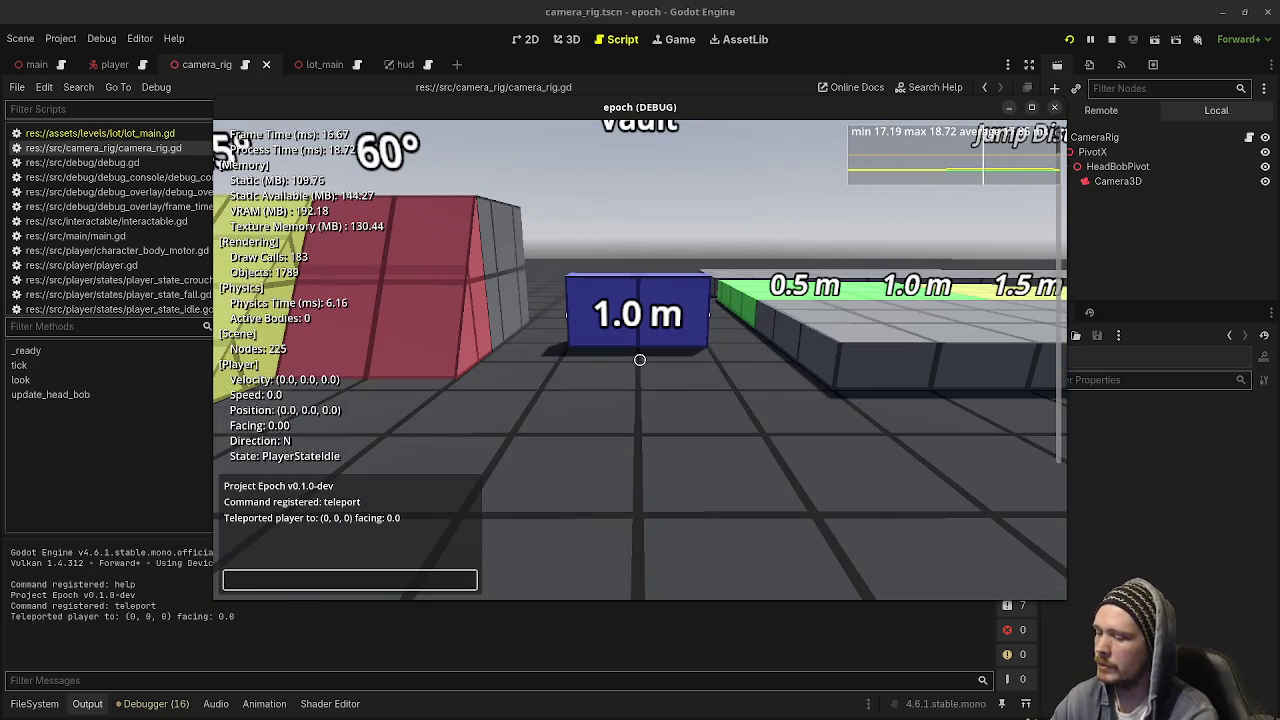
pyautogui.press('`')
pyautogui.press('F3')
# Look around the test level, then release control and stop the running game.
pyautogui.click(640, 362)
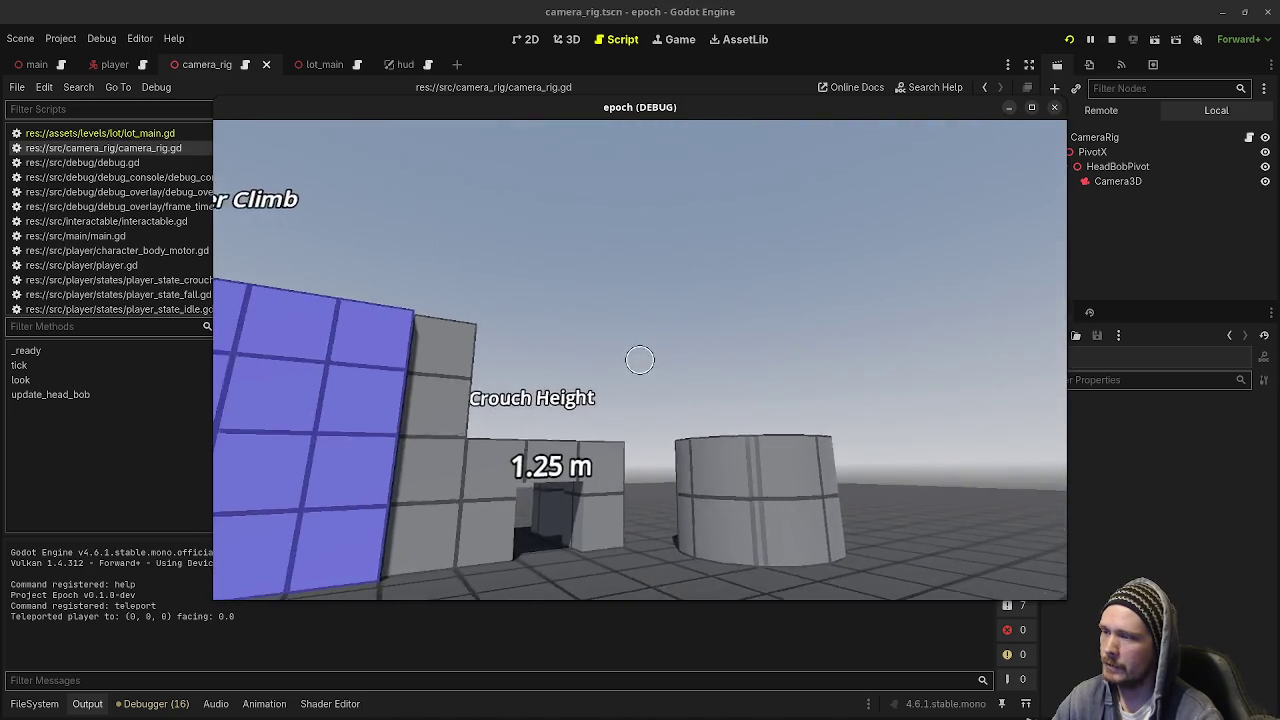
pyautogui.moveTo(640, 360)
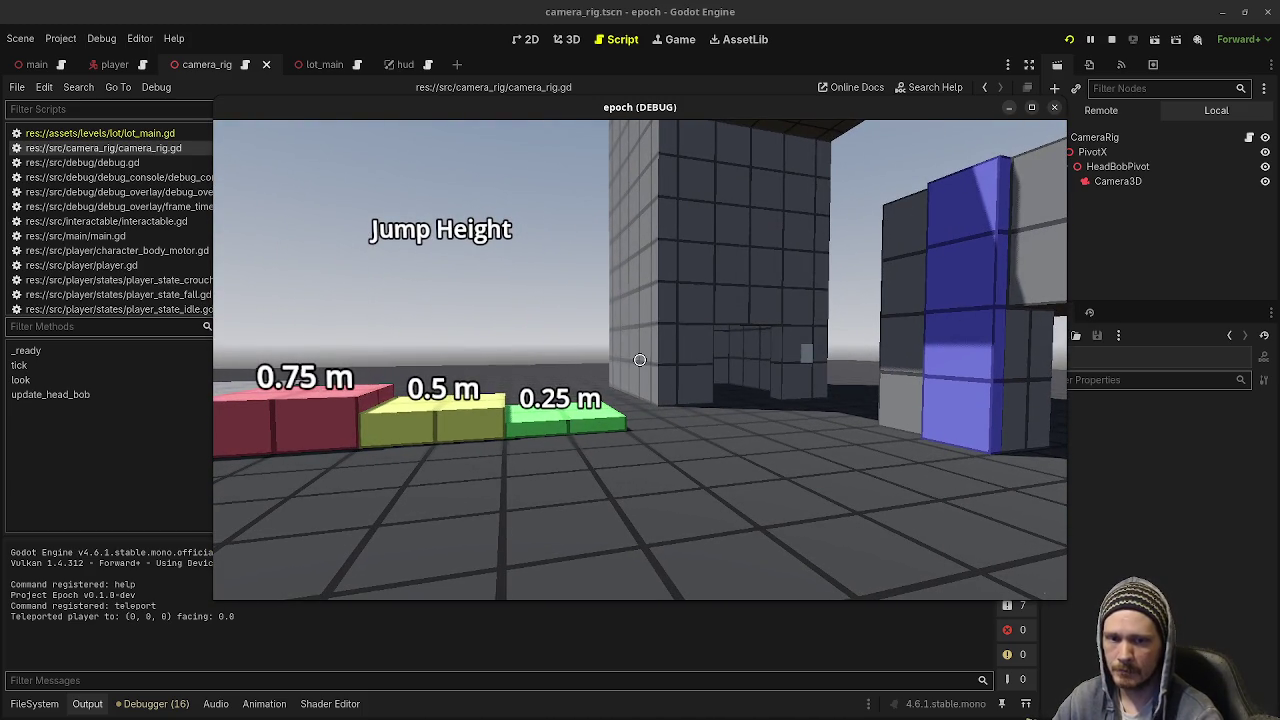
pyautogui.press('Escape')
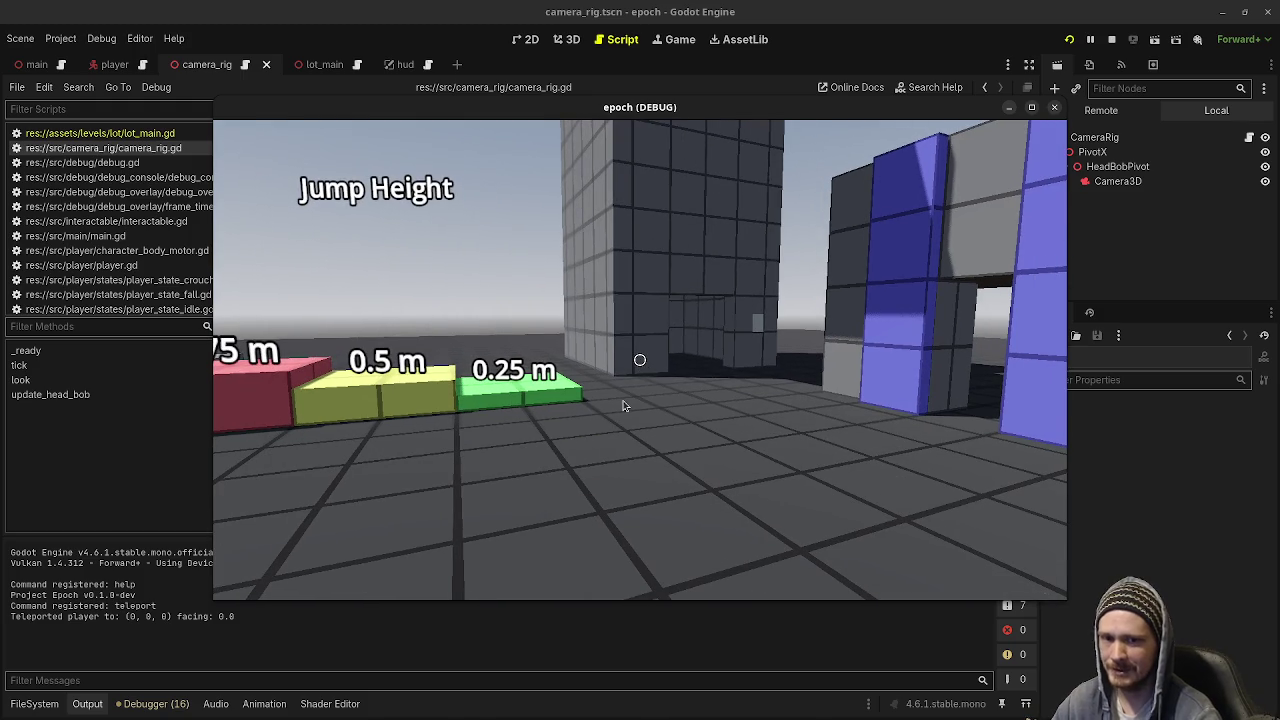
pyautogui.click(1111, 39)
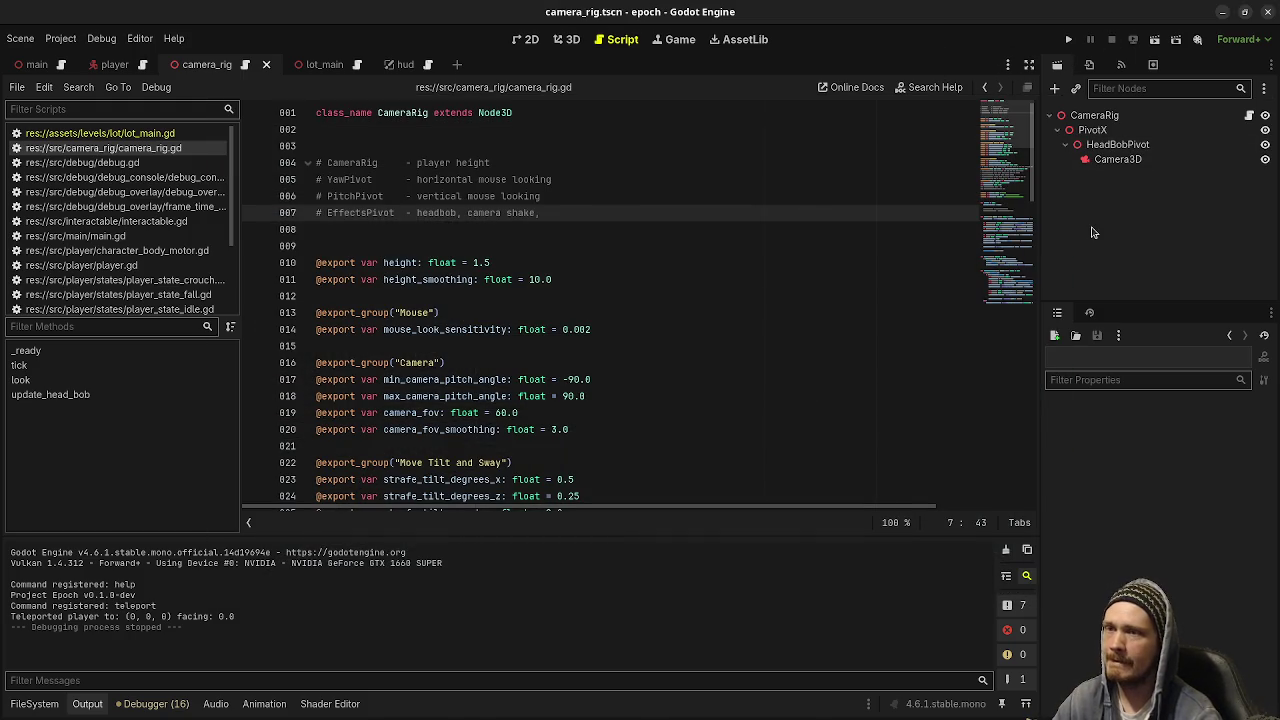
# Redo the YawPivot/PitchPivot/EffectsPivot hierarchy, save the scene, and end the EffectsPivot comment with 'etc'.
pyautogui.hotkey('ctrl', 'shift', 'z')
pyautogui.hotkey('ctrl', 'shift', 'z')
pyautogui.hotkey('ctrl', 'shift', 'z')
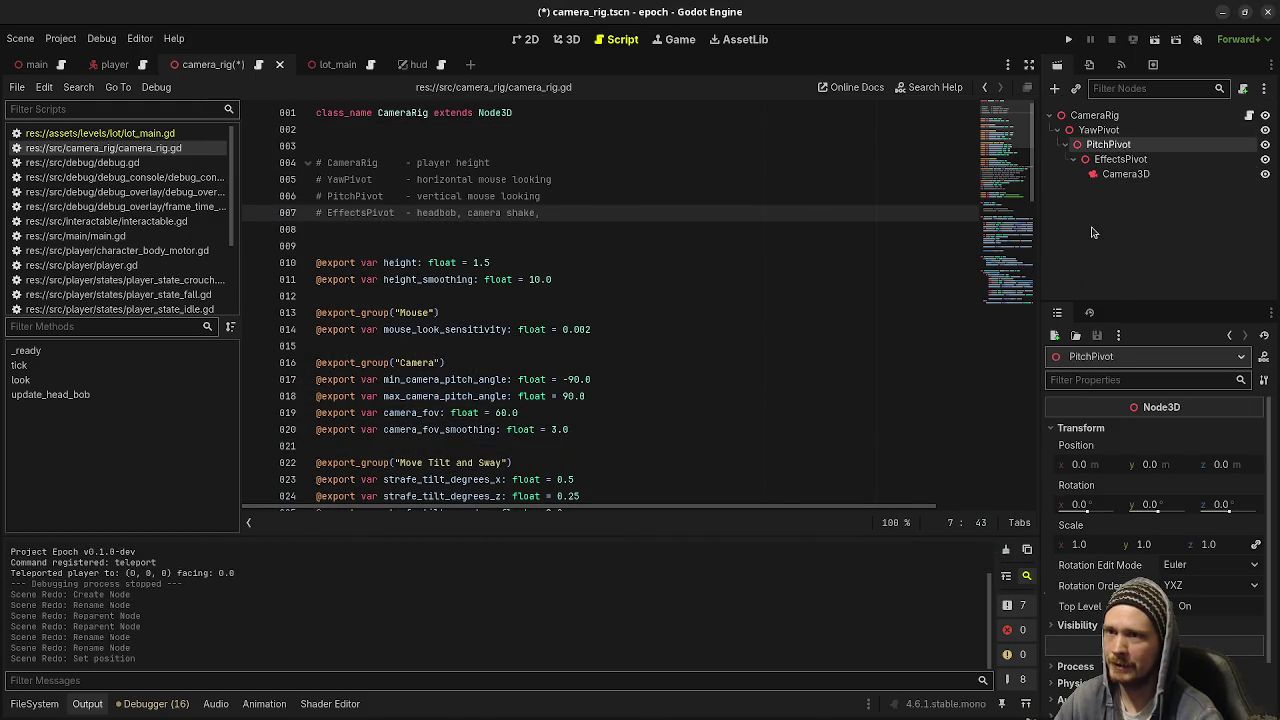
pyautogui.hotkey('ctrl', 's')
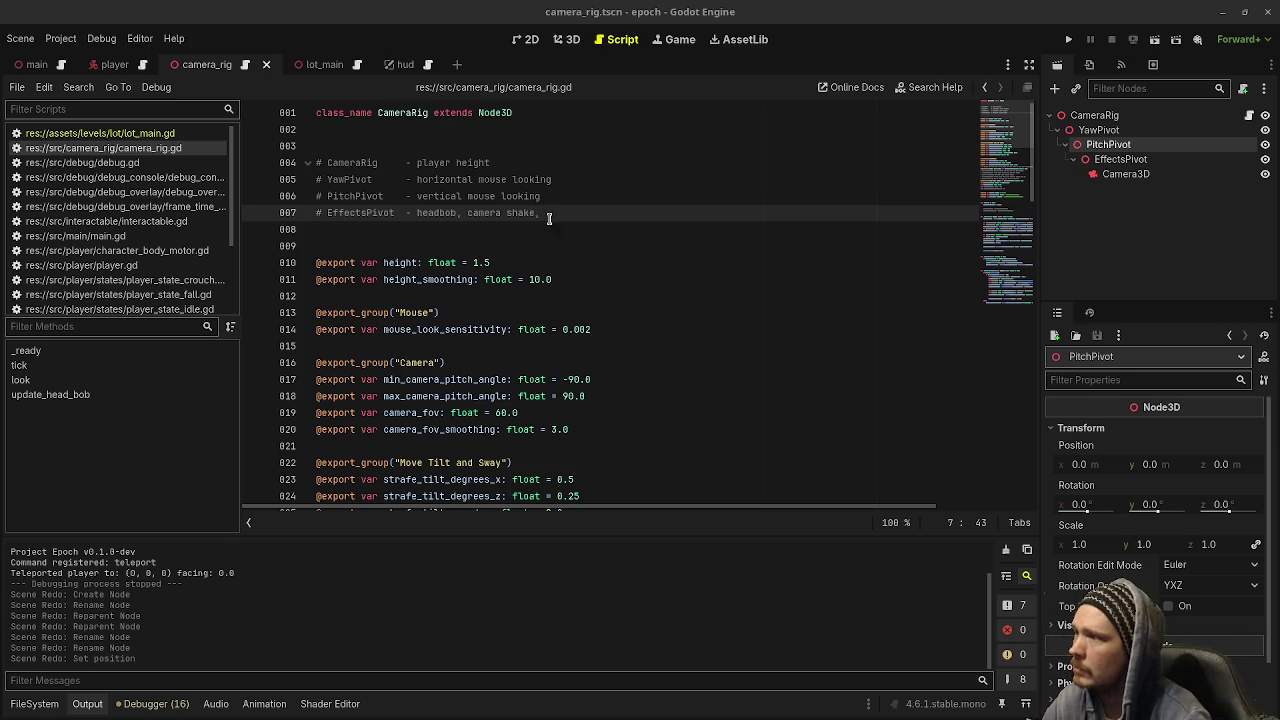
pyautogui.write('etc')
pyautogui.press('Return')
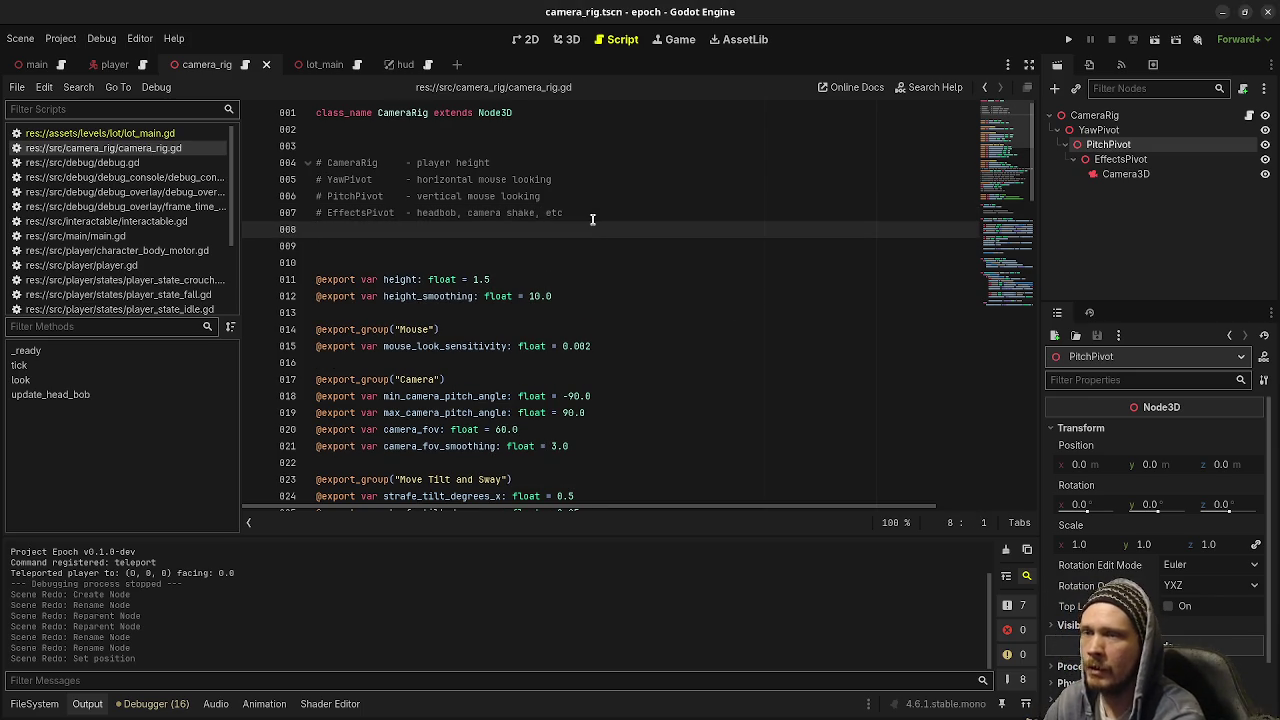
# Add header comment lines '# Camera3D - fov', '# WeaponPivot - recoil, weapon sway' and '# WeaponRig'.
pyautogui.write('# Camera3D      ')
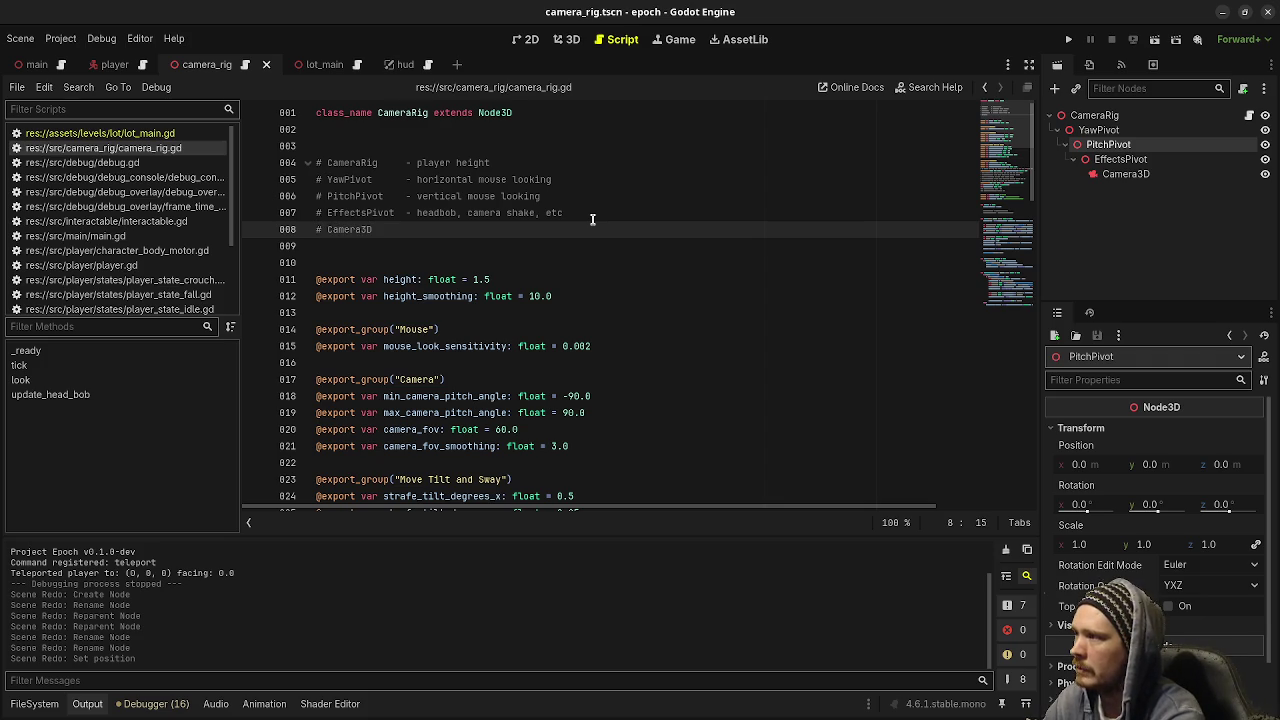
pyautogui.write('- fov')
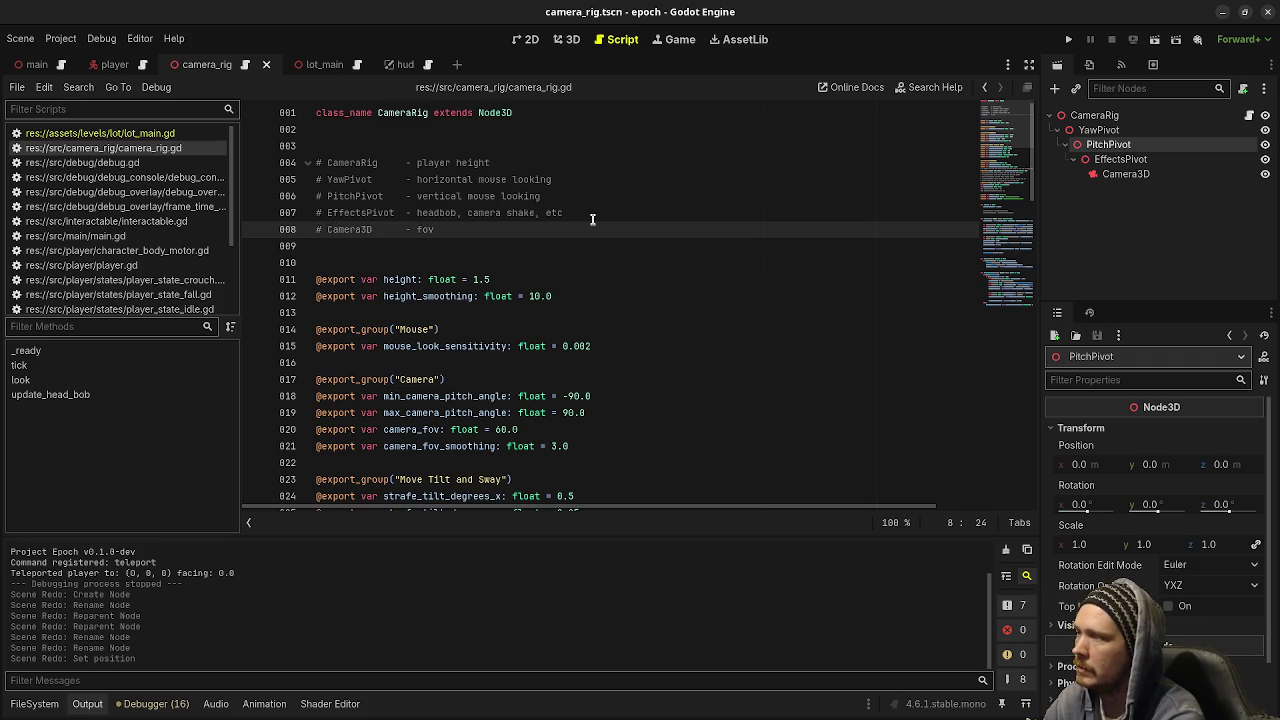
pyautogui.press('Return')
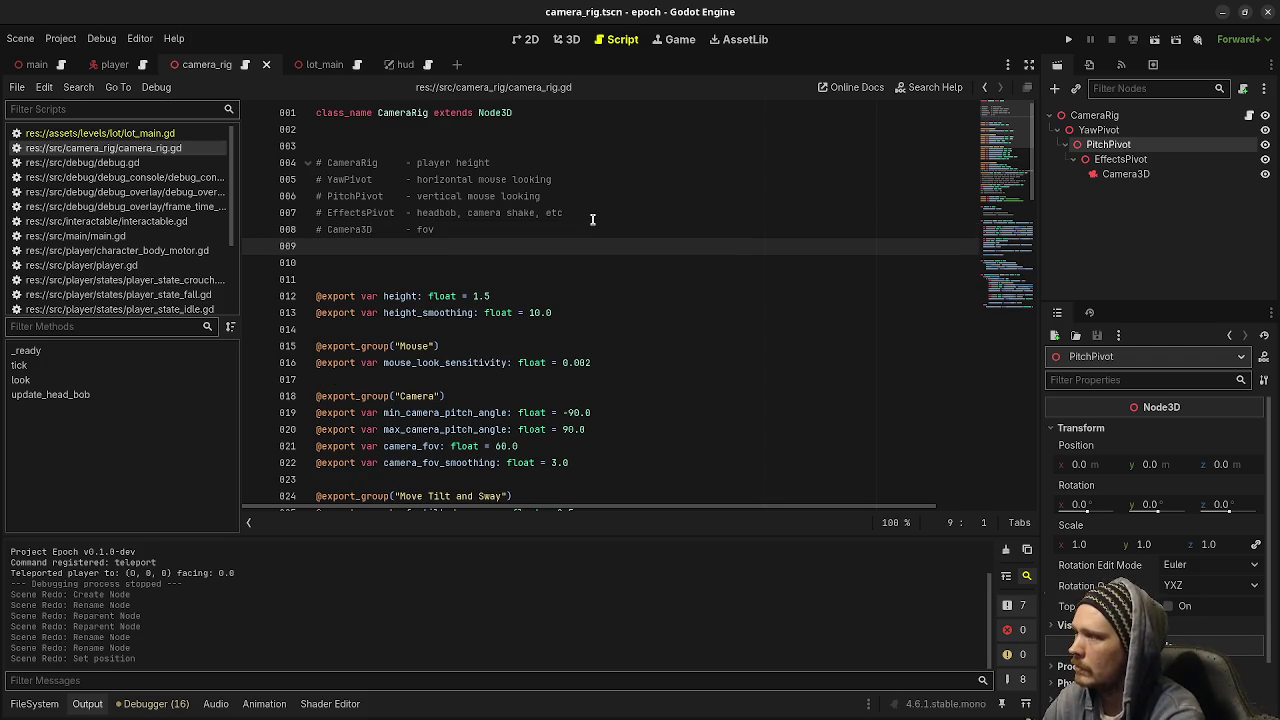
pyautogui.write('# Weapon')
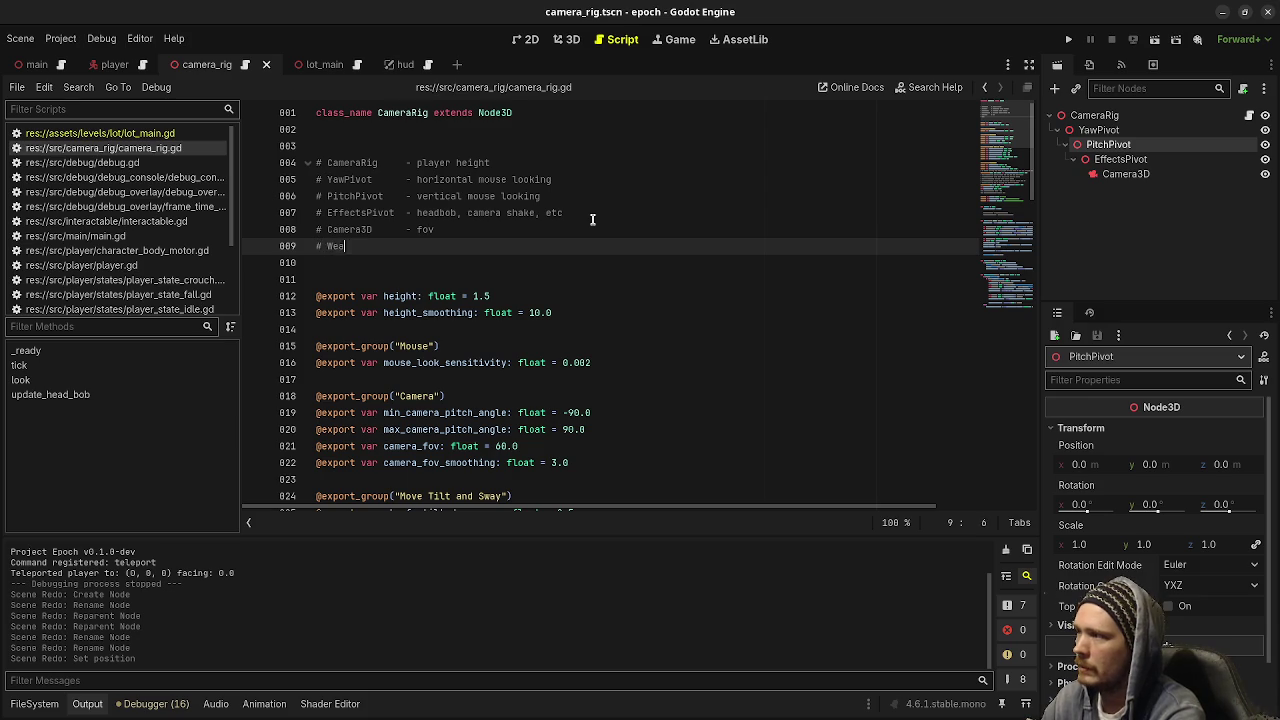
pyautogui.write('Pivot    ')
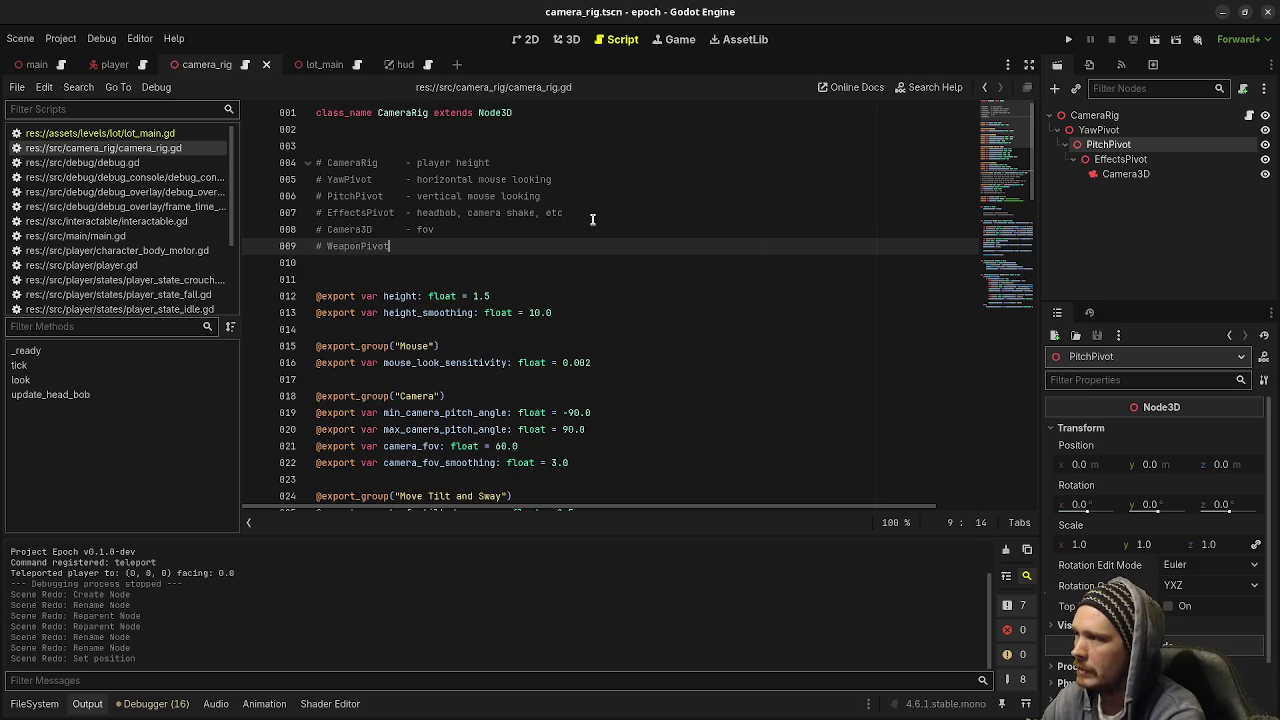
pyautogui.write('- ')
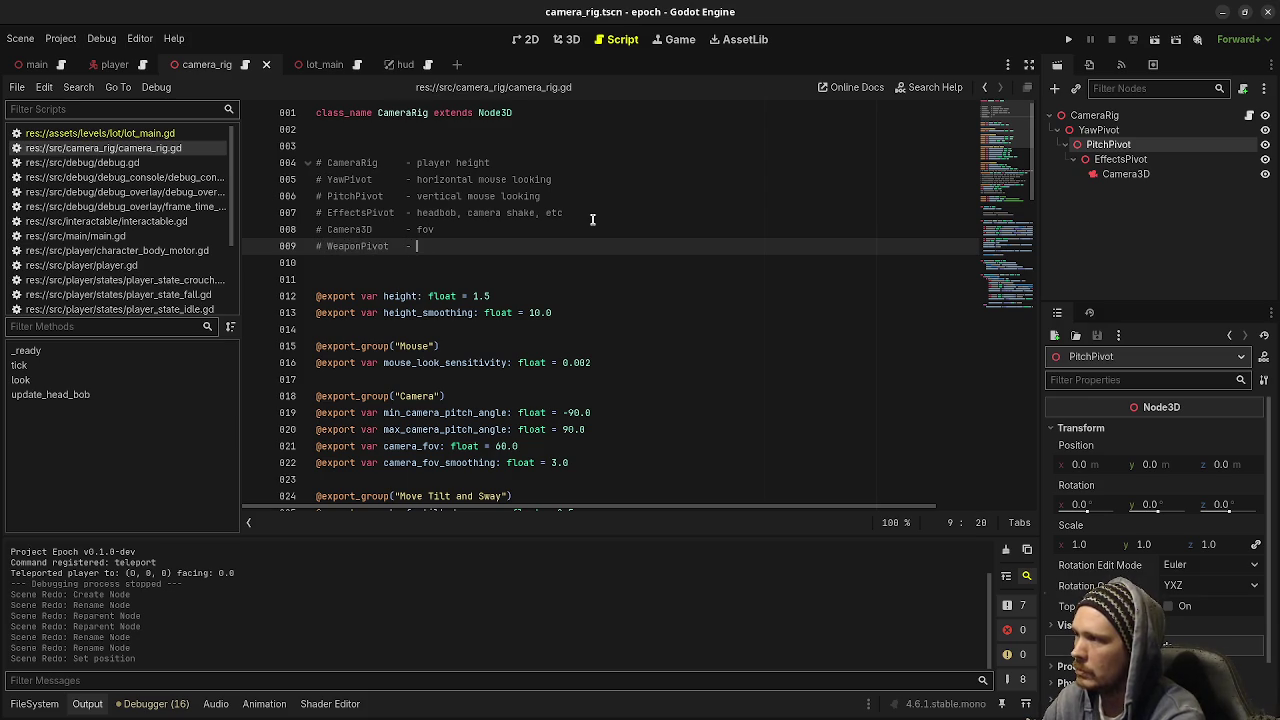
pyautogui.write('recoil')
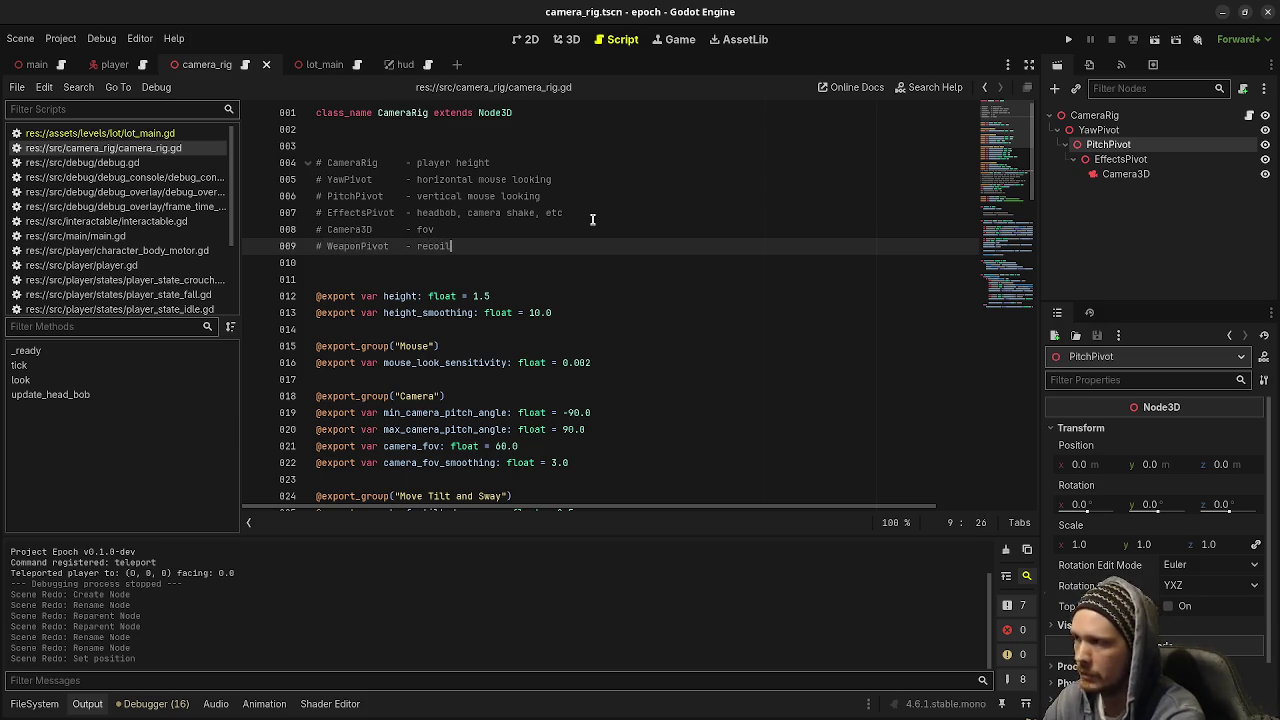
pyautogui.write(', weapon sway')
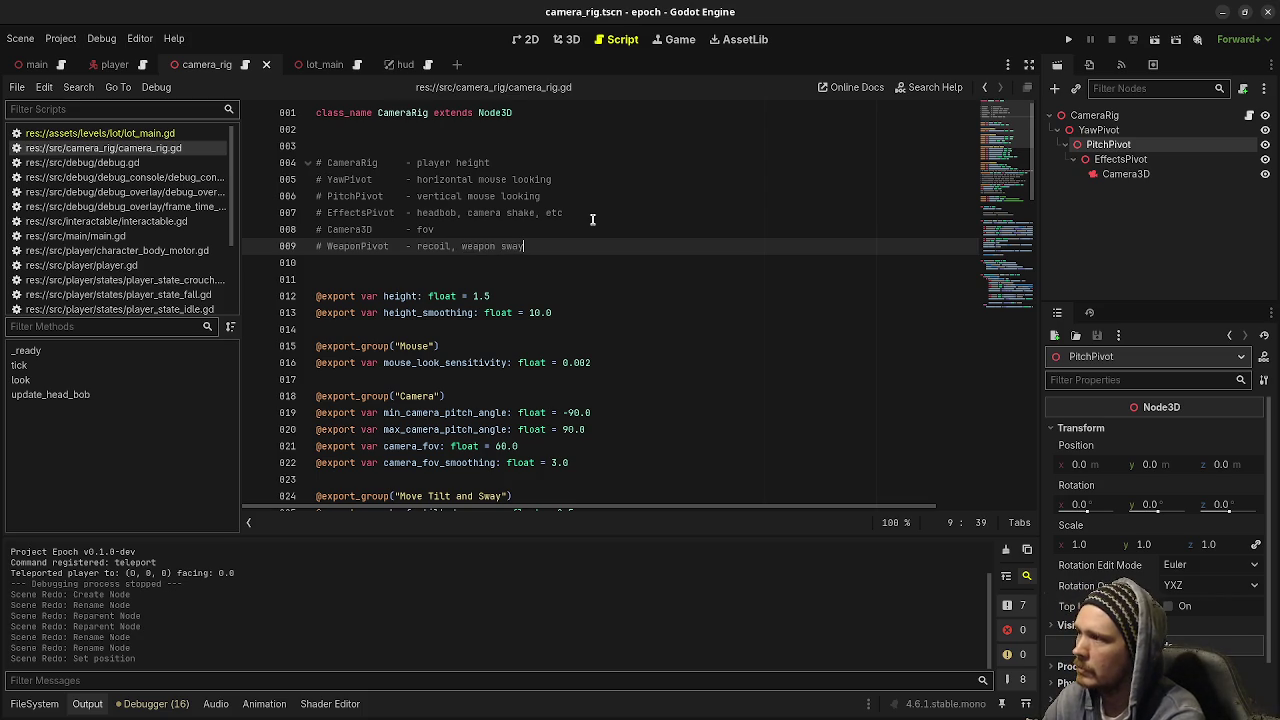
pyautogui.press('Return')
pyautogui.write('# W')
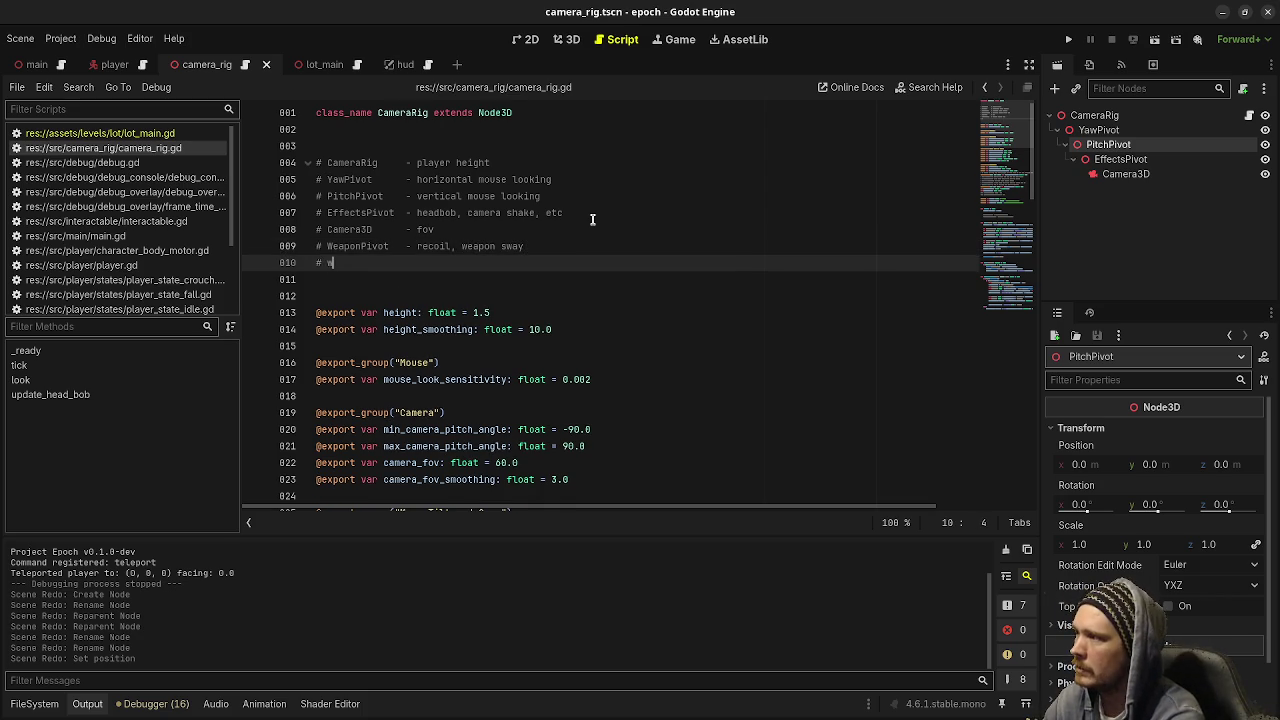
pyautogui.write('eaponRig')
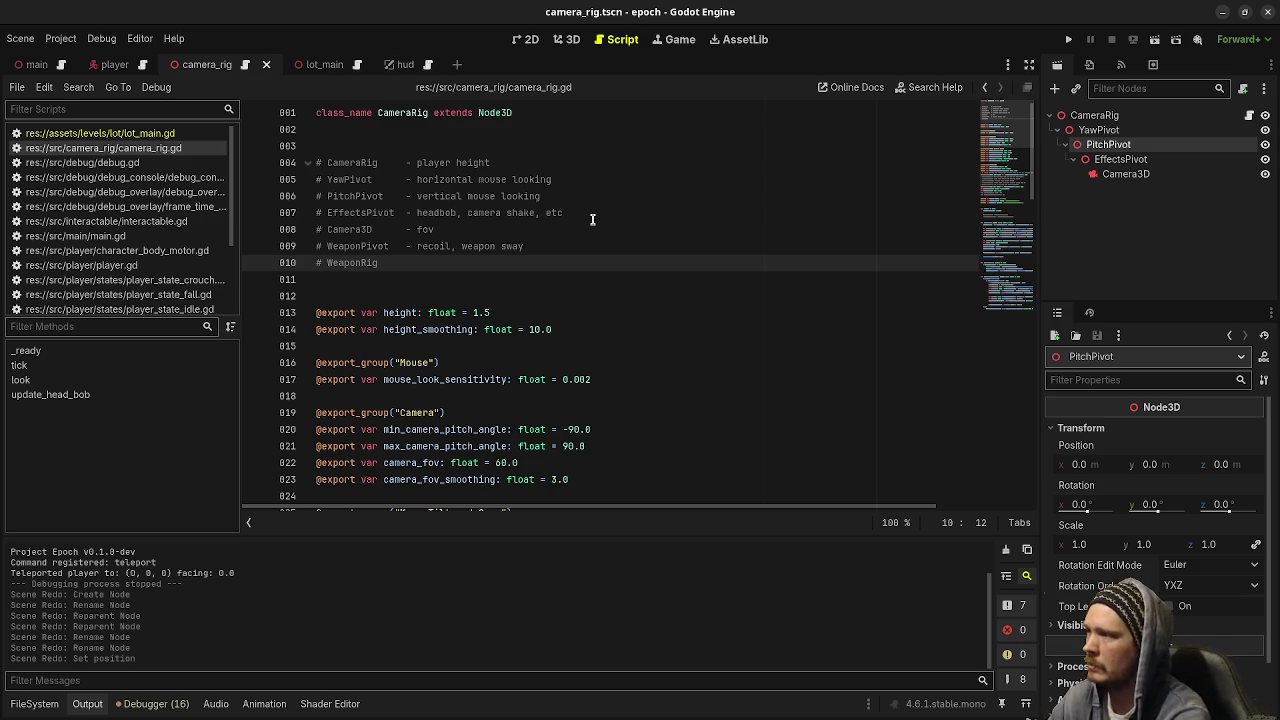
pyautogui.moveTo(440, 229); pyautogui.dragTo(383, 229)
pyautogui.click(392, 263)
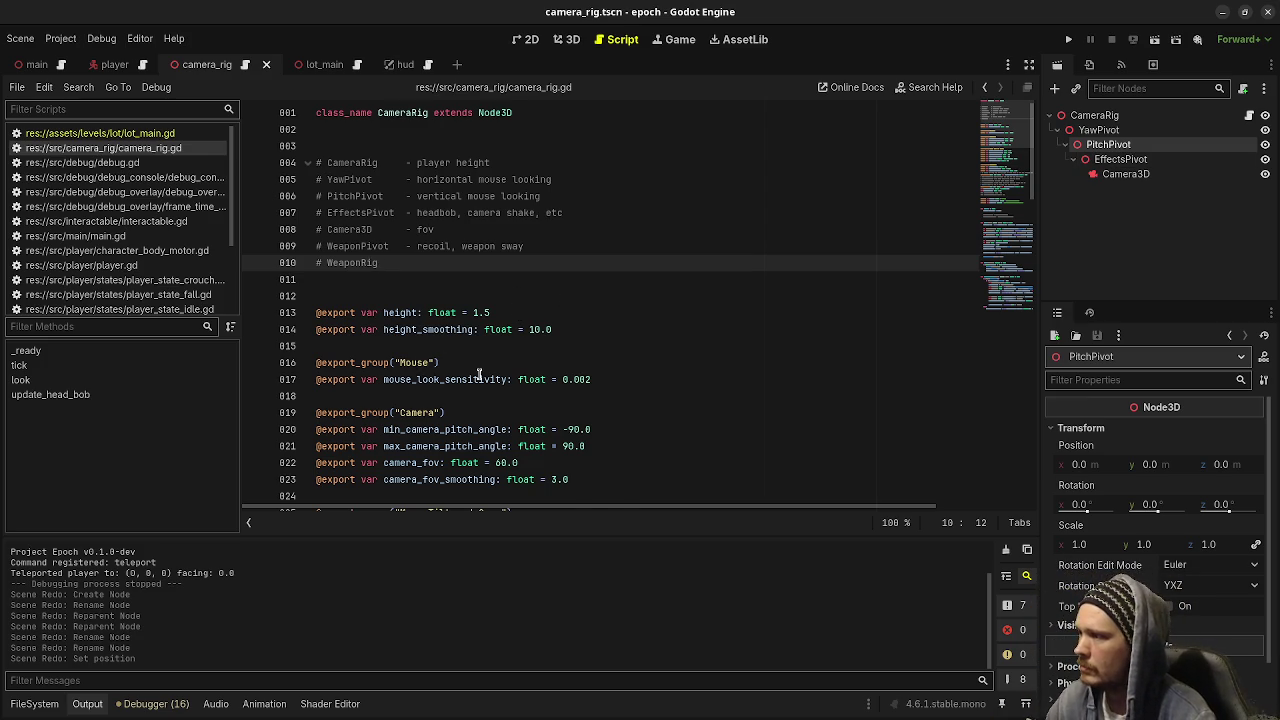
# Rename the pivot_x variable to pitch_pivot throughout camera_rig.gd.
pyautogui.scroll(-2, 479, 374)
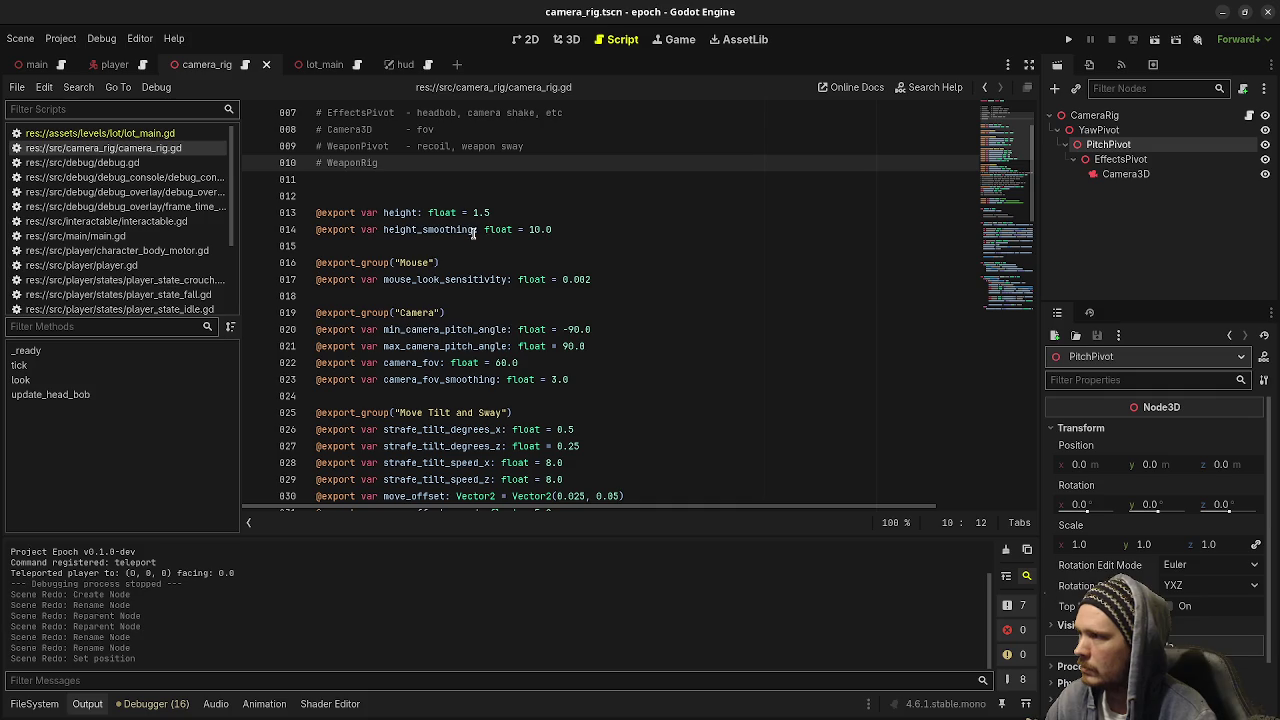
pyautogui.scroll(1, 548, 300)
pyautogui.scroll(-12, 548, 302)
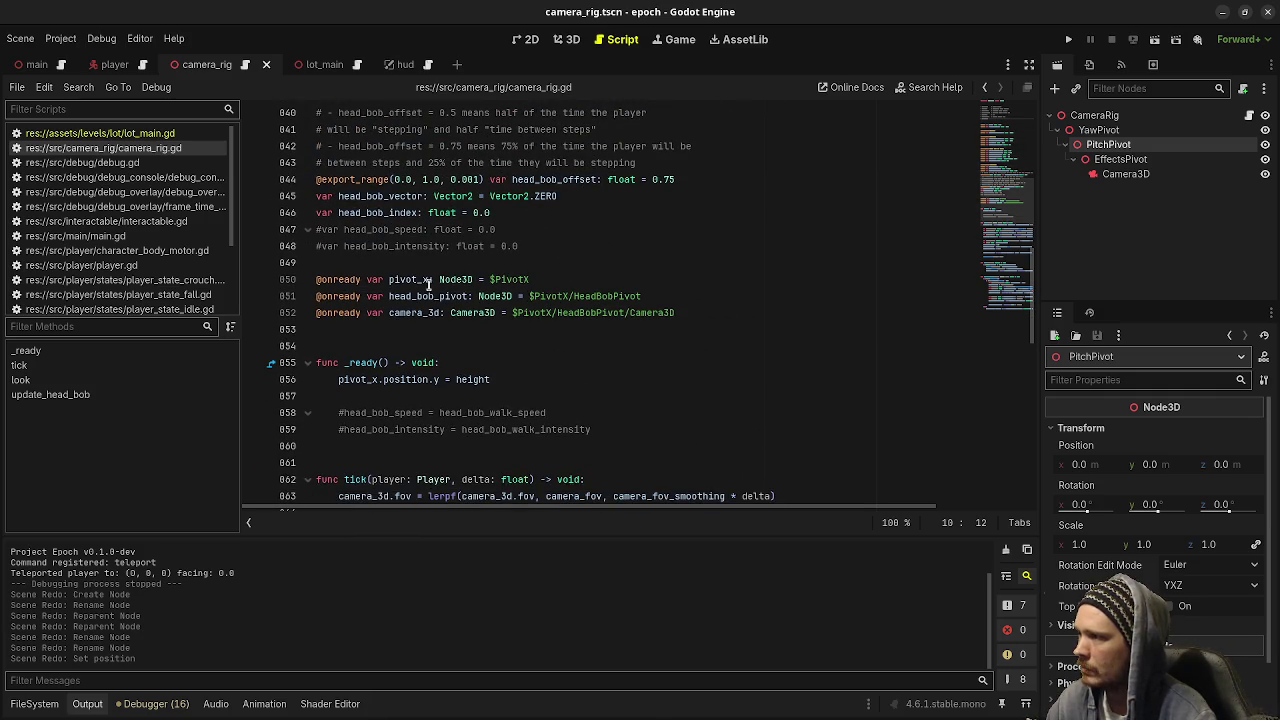
pyautogui.doubleClick(405, 280)
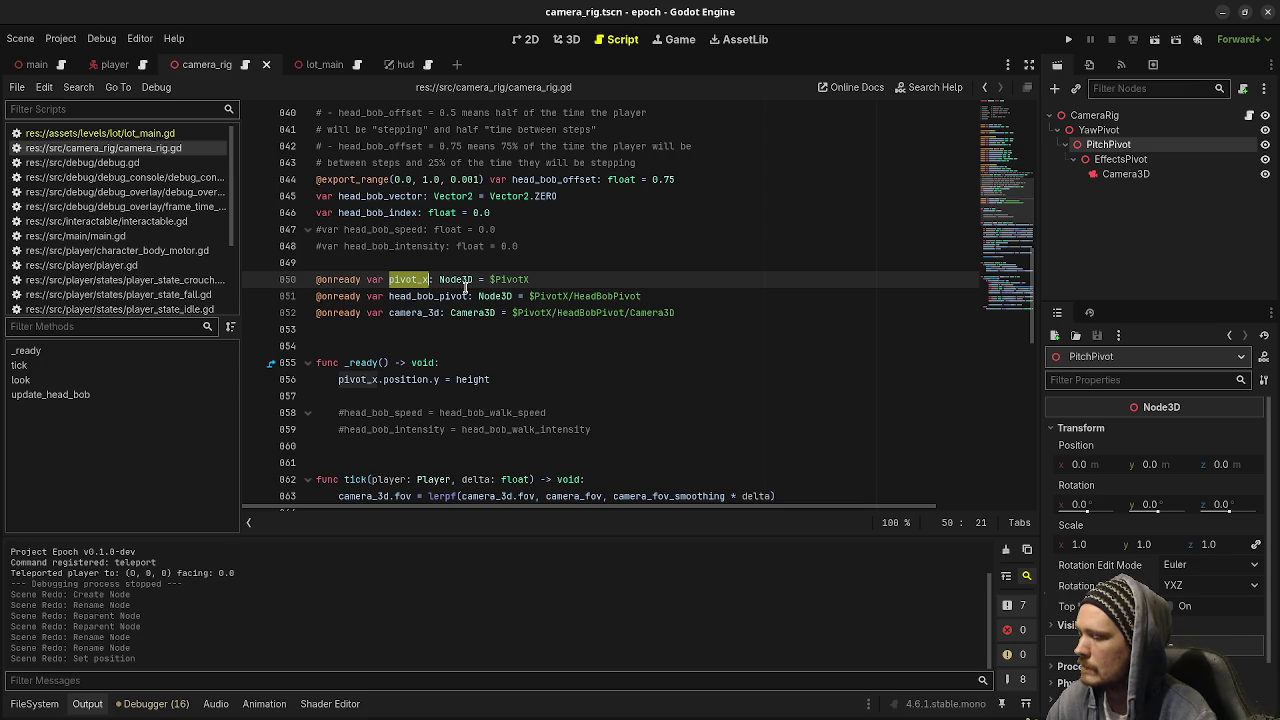
pyautogui.scroll(-4, 465, 287)
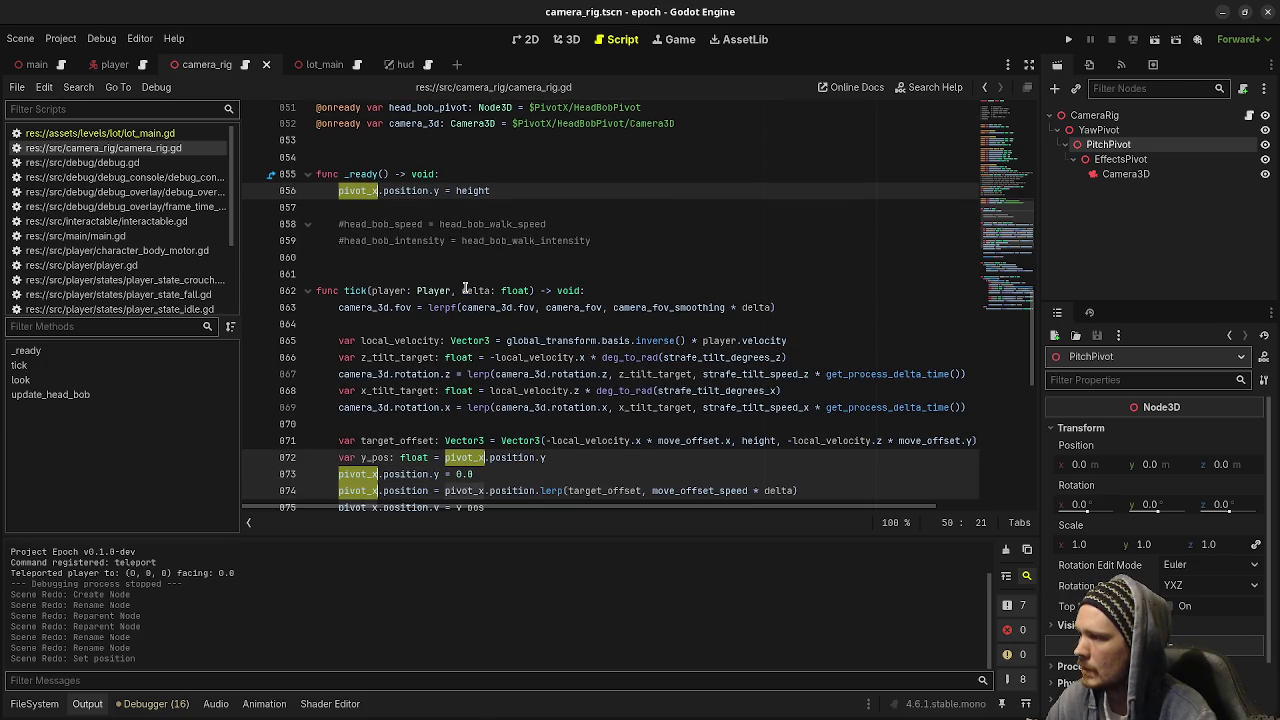
pyautogui.scroll(-4, 465, 287)
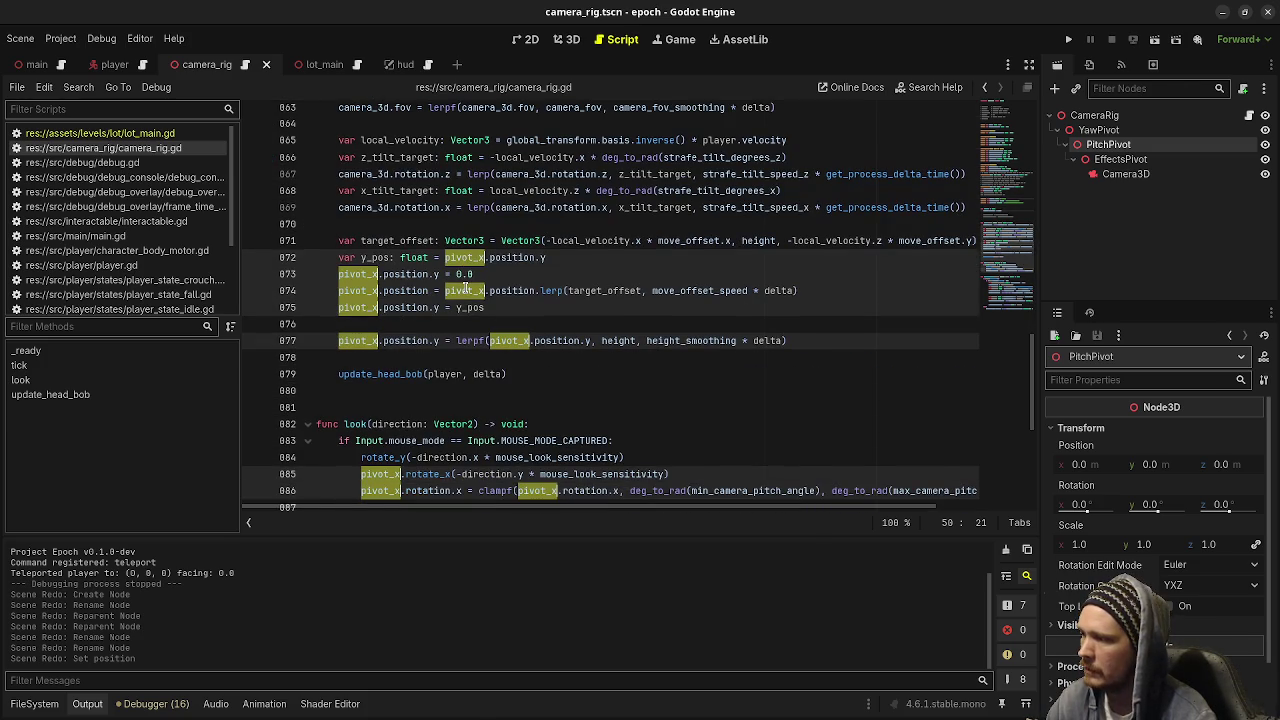
pyautogui.scroll(-7, 465, 287)
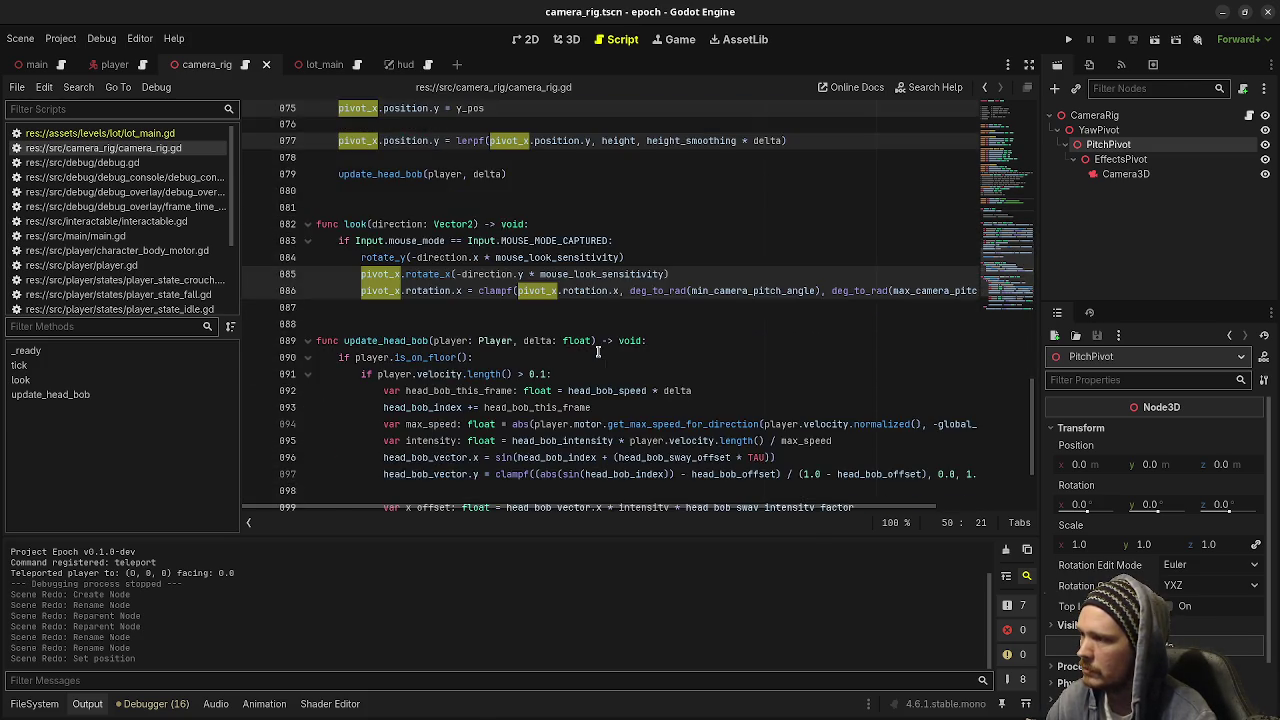
pyautogui.scroll(4, 598, 350)
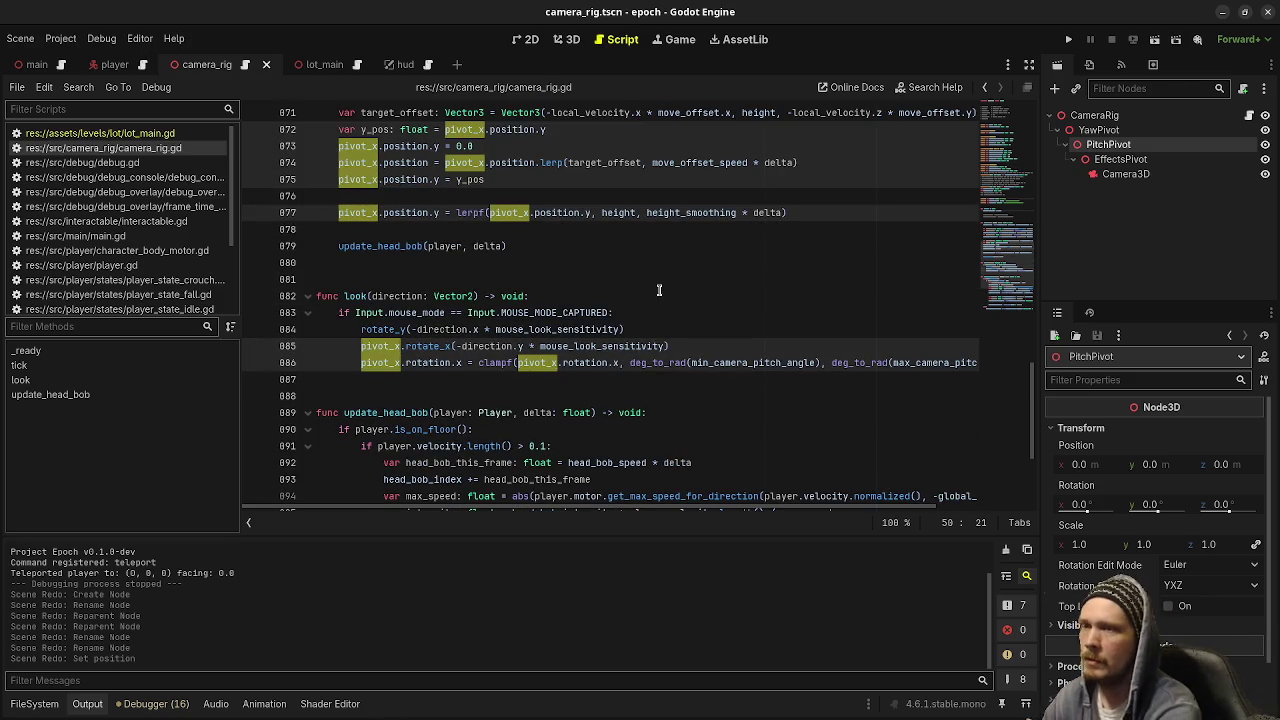
pyautogui.write('pitch_pivot')
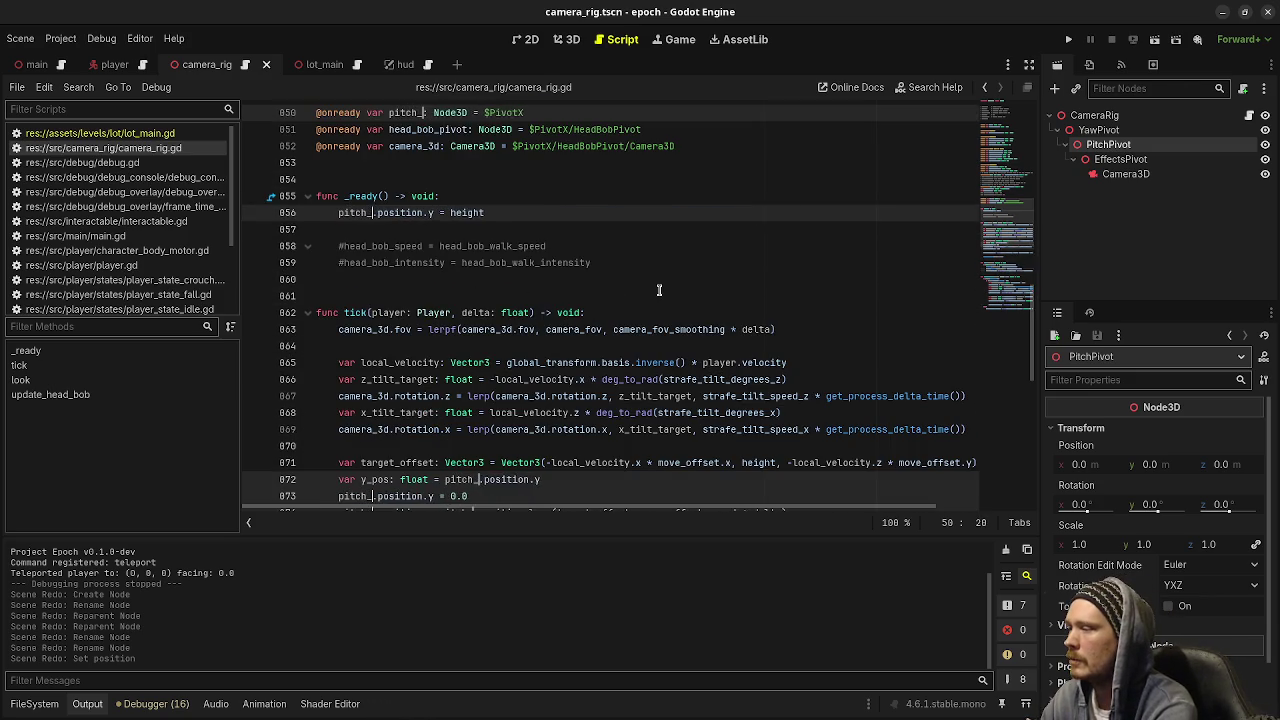
pyautogui.click(659, 290)
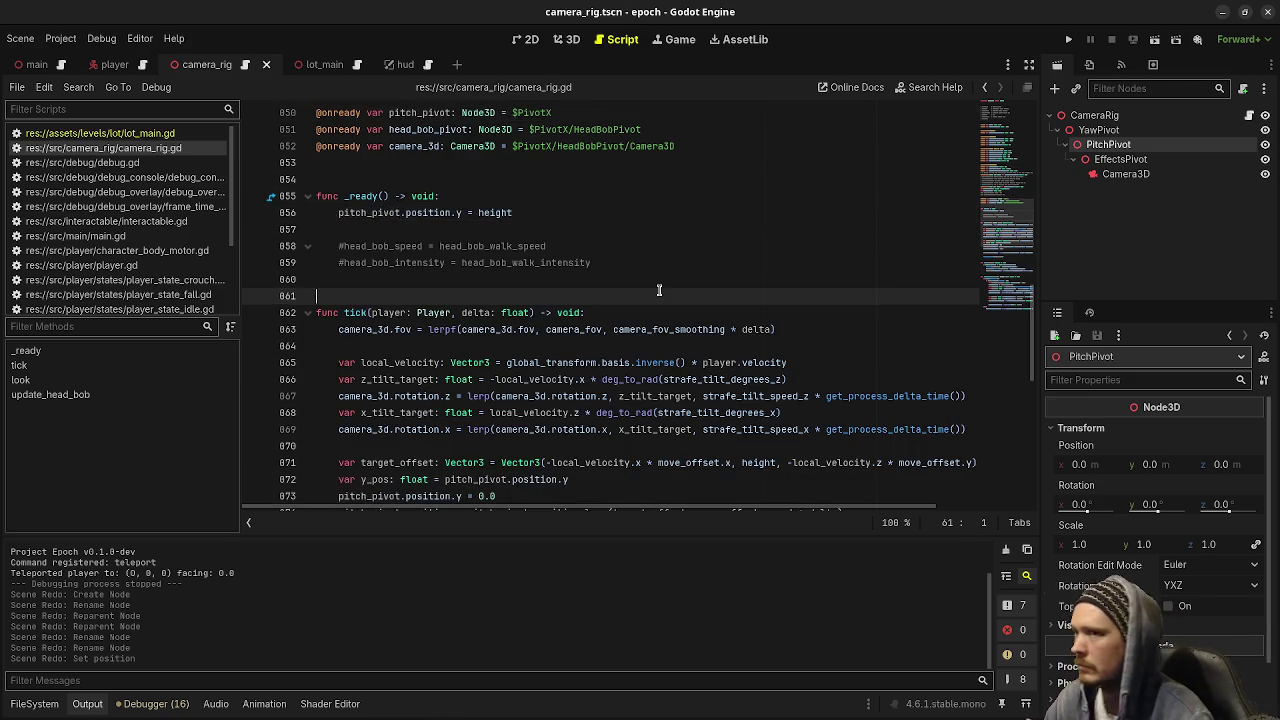
pyautogui.scroll(6, 659, 290)
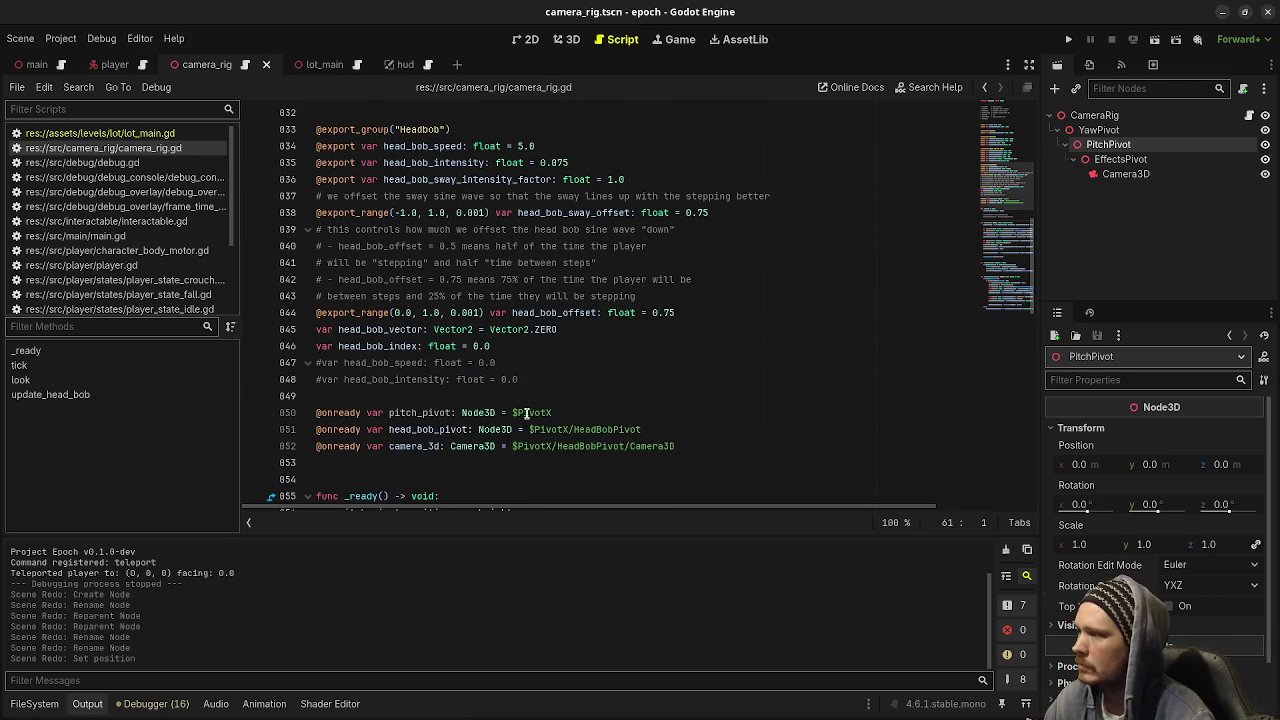
# Point pitch_pivot to $YawPivot/PitchPivot and add a yaw_pivot onready reference to YawPivot.
pyautogui.doubleClick(528, 413)
pyautogui.write('Yaw')
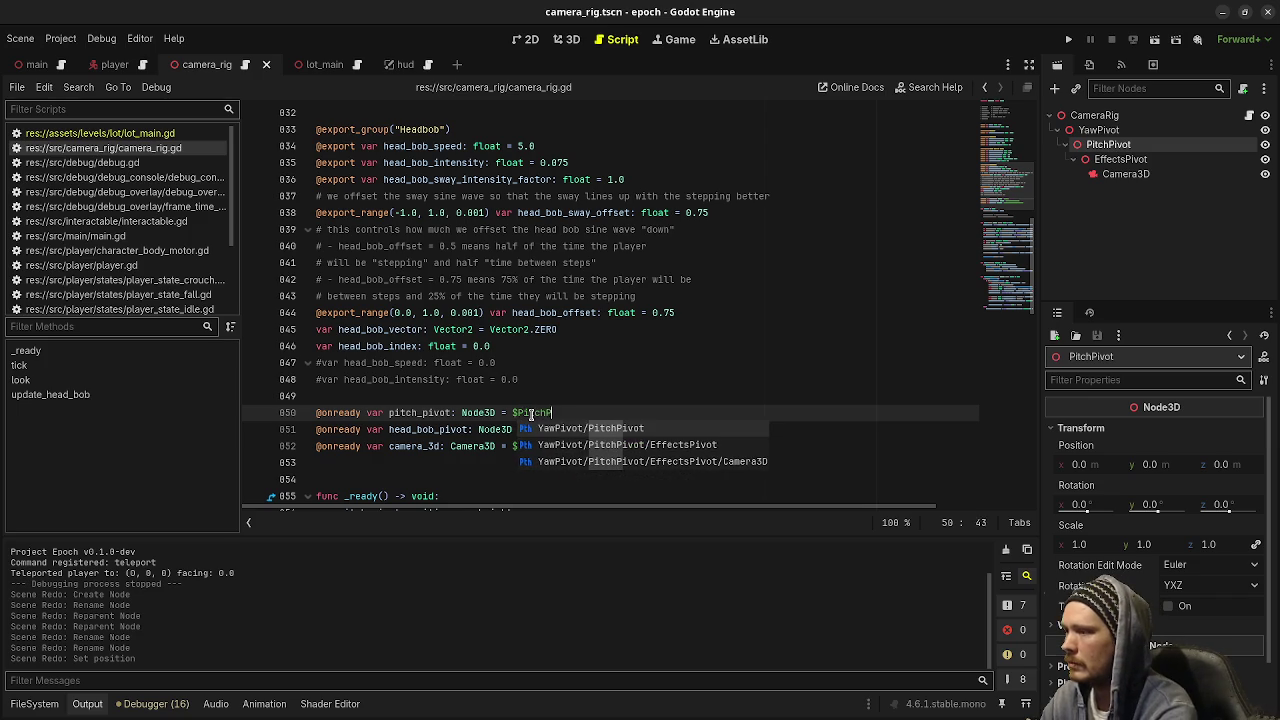
pyautogui.press('Return')
pyautogui.click(520, 399)
pyautogui.press('Return')
pyautogui.moveTo(1099, 130)
pyautogui.mouseDown()
pyautogui.moveTo(545, 337)
pyautogui.moveTo(451, 412)
pyautogui.mouseUp()
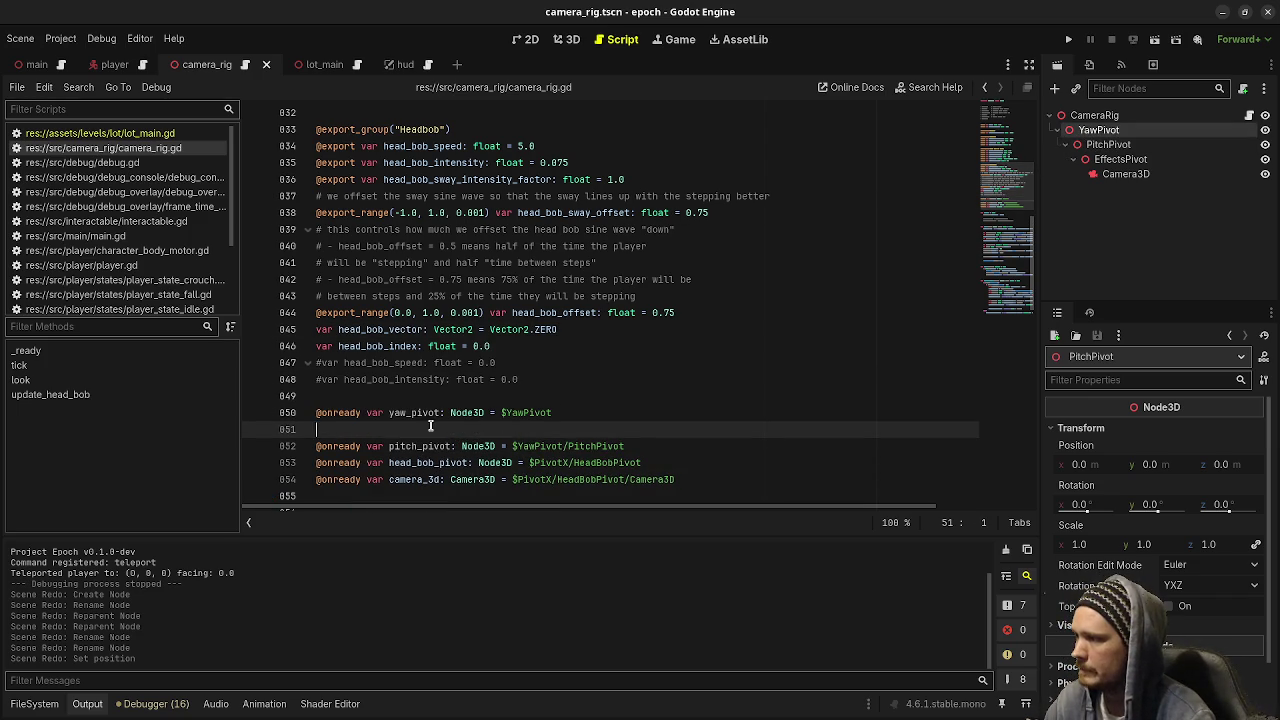
pyautogui.press('BackSpace')
# Rename head_bob_pivot to effects_pivot with the path $YawPivot/PitchPivot/EffectsPivot.
pyautogui.click(418, 446)
pyautogui.doubleClick(418, 446)
pyautogui.scroll(-5, 418, 453)
pyautogui.write('effects_pivot')
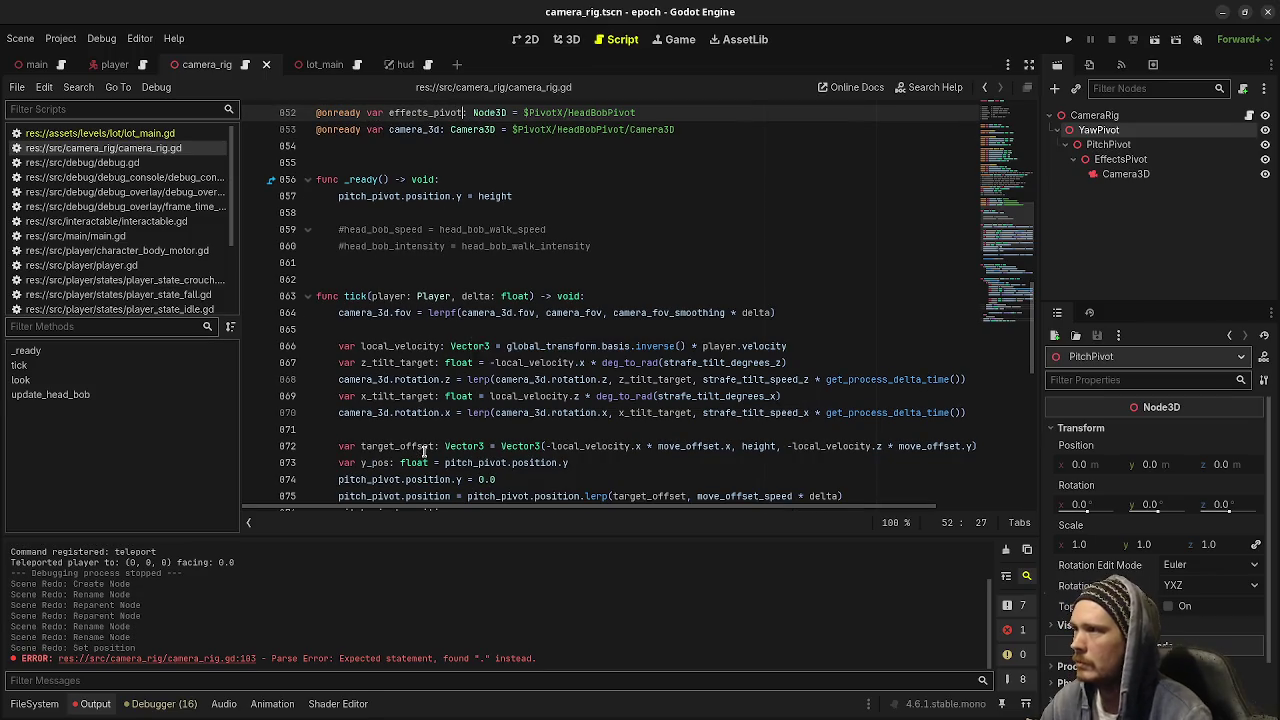
pyautogui.doubleClick(610, 112)
pyautogui.moveTo(636, 112); pyautogui.dragTo(526, 115)
pyautogui.press('BackSpace')
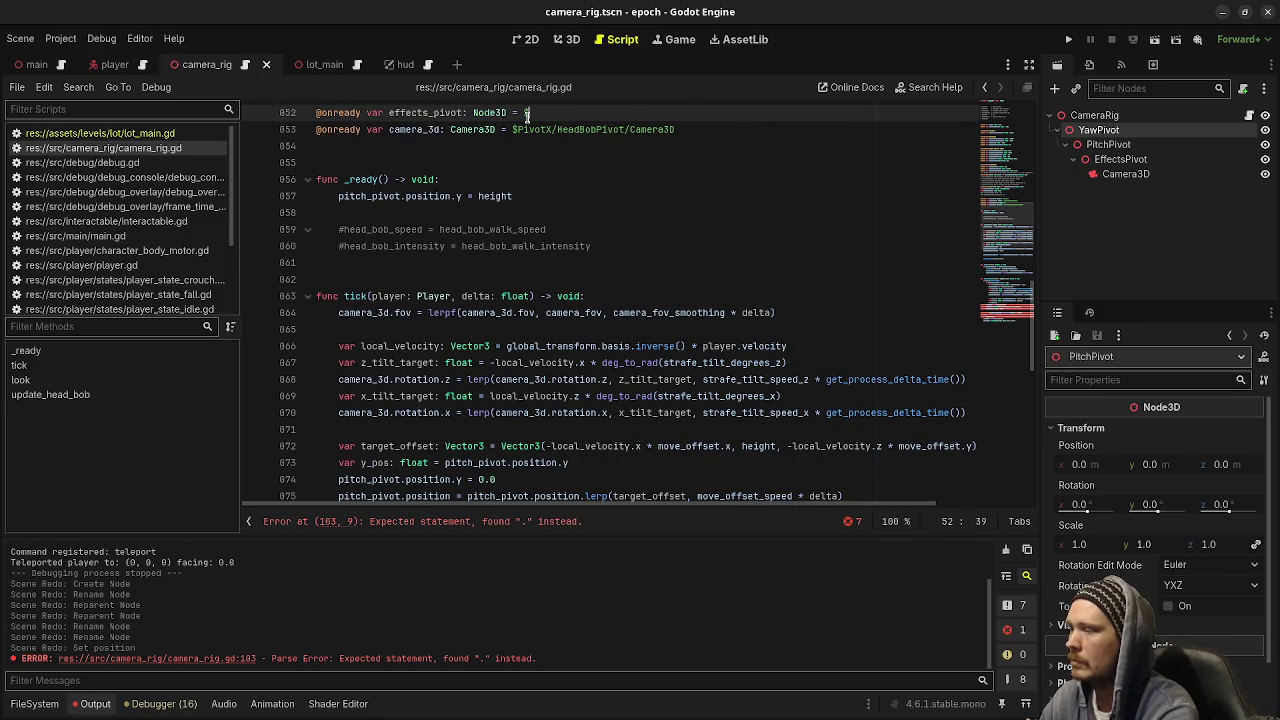
pyautogui.write('$Effe')
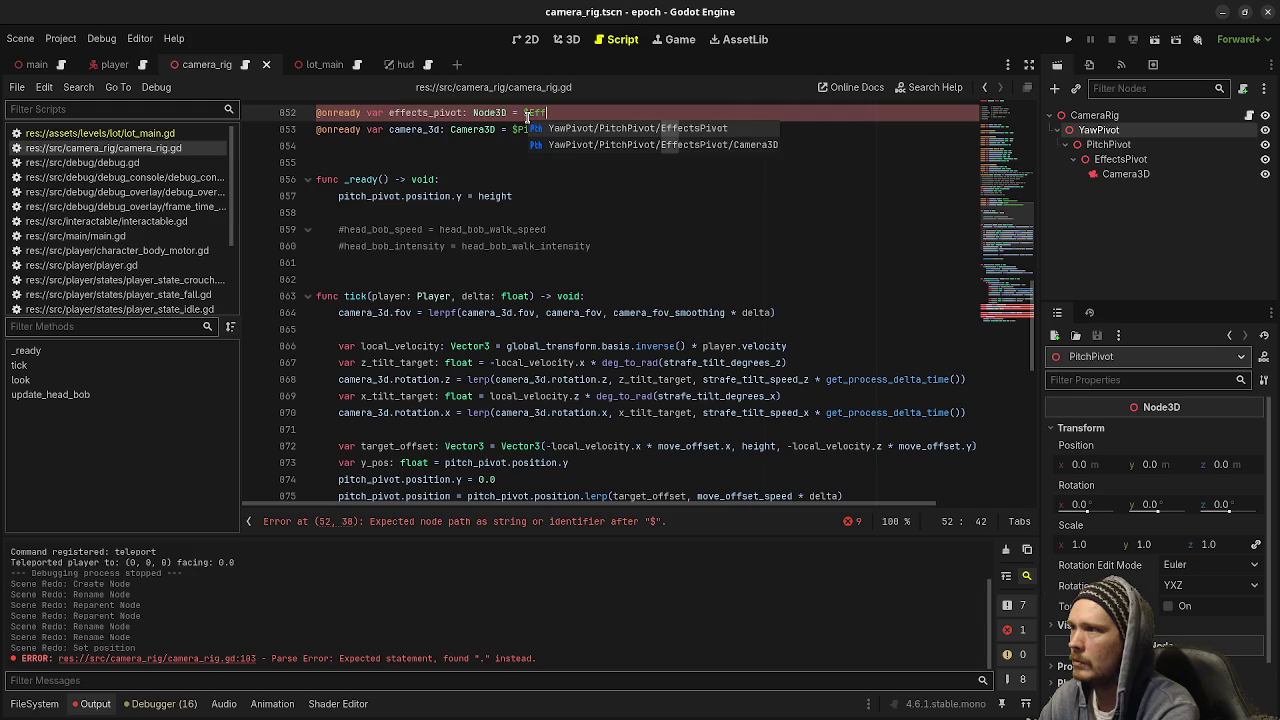
pyautogui.press('Return')
# Repoint camera_3d to $YawPivot/PitchPivot/EffectsPivot/Camera3D and save the script.
pyautogui.scroll(2, 548, 180)
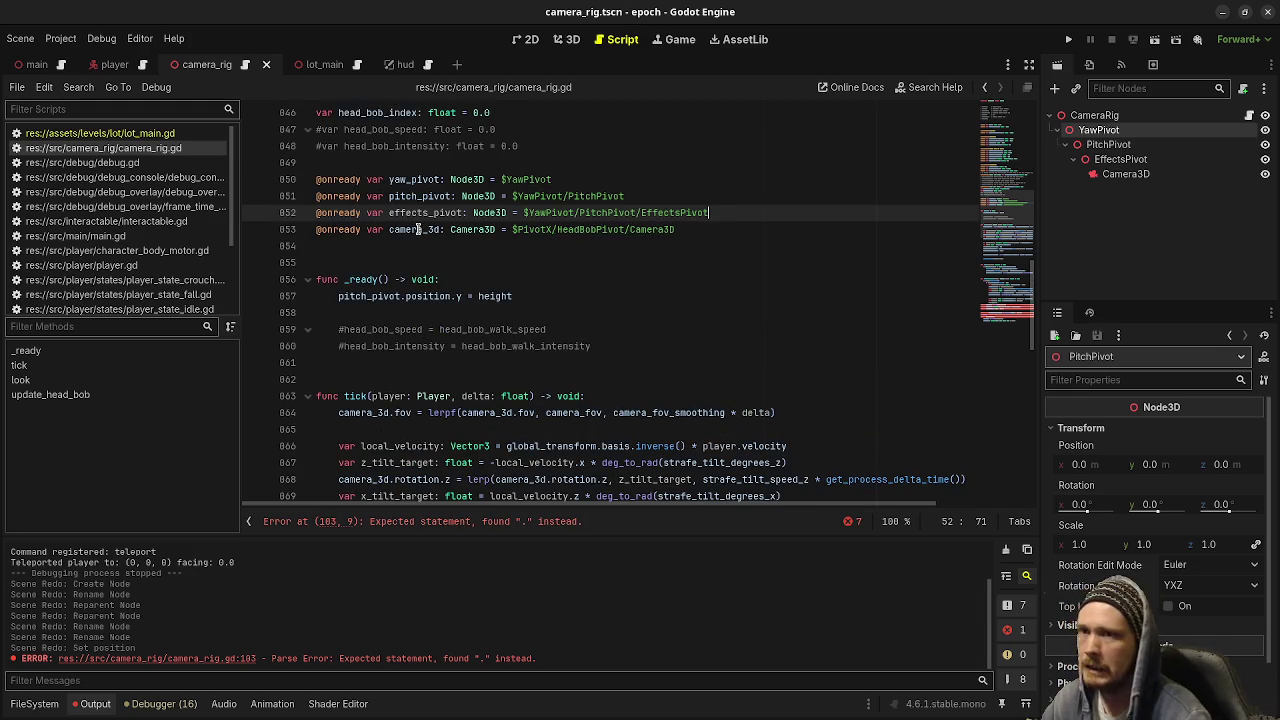
pyautogui.moveTo(688, 230); pyautogui.dragTo(523, 230)
pyautogui.press('BackSpace')
pyautogui.press('BackSpace')
pyautogui.write('Camera3')
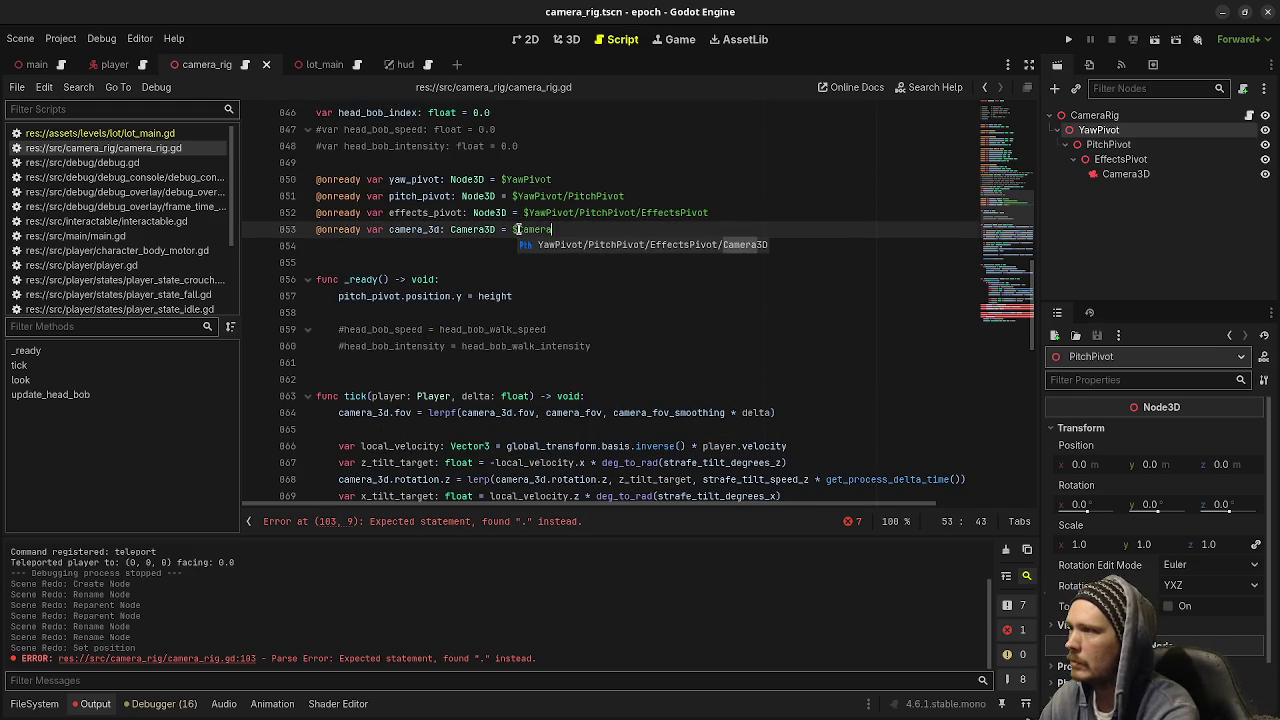
pyautogui.press('Return')
pyautogui.hotkey('ctrl', 's')
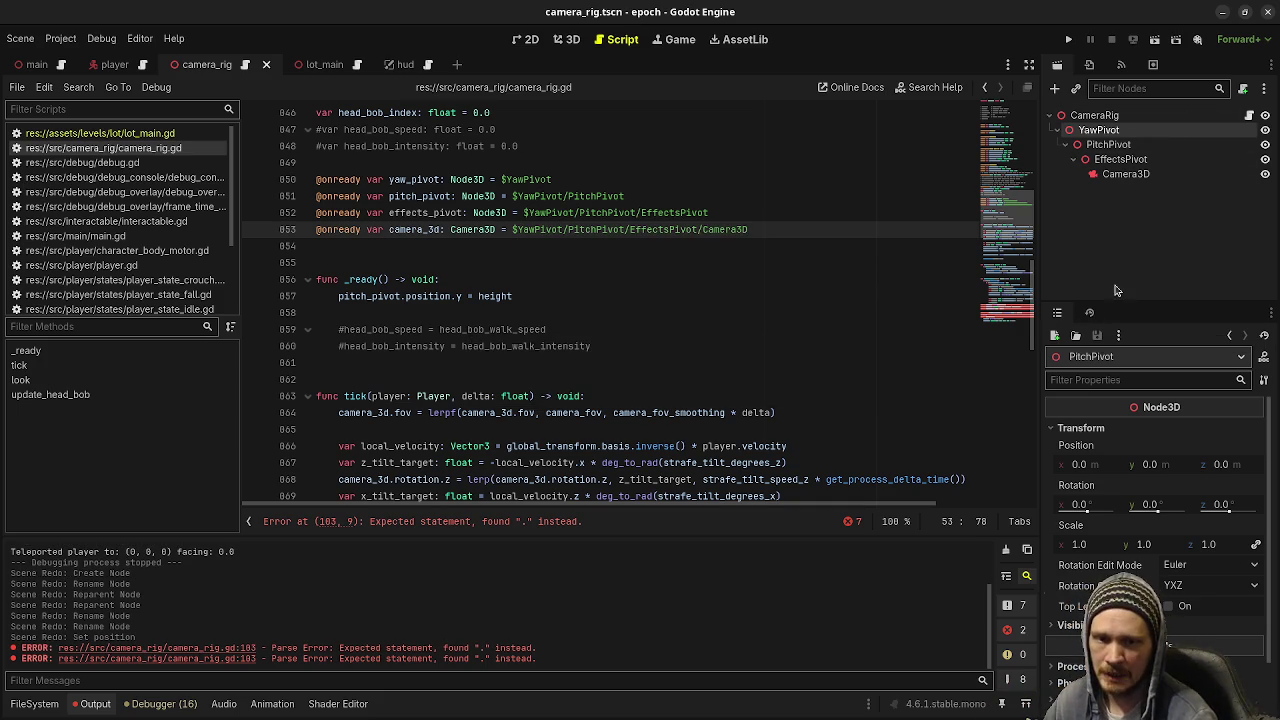
pyautogui.click(1122, 175)
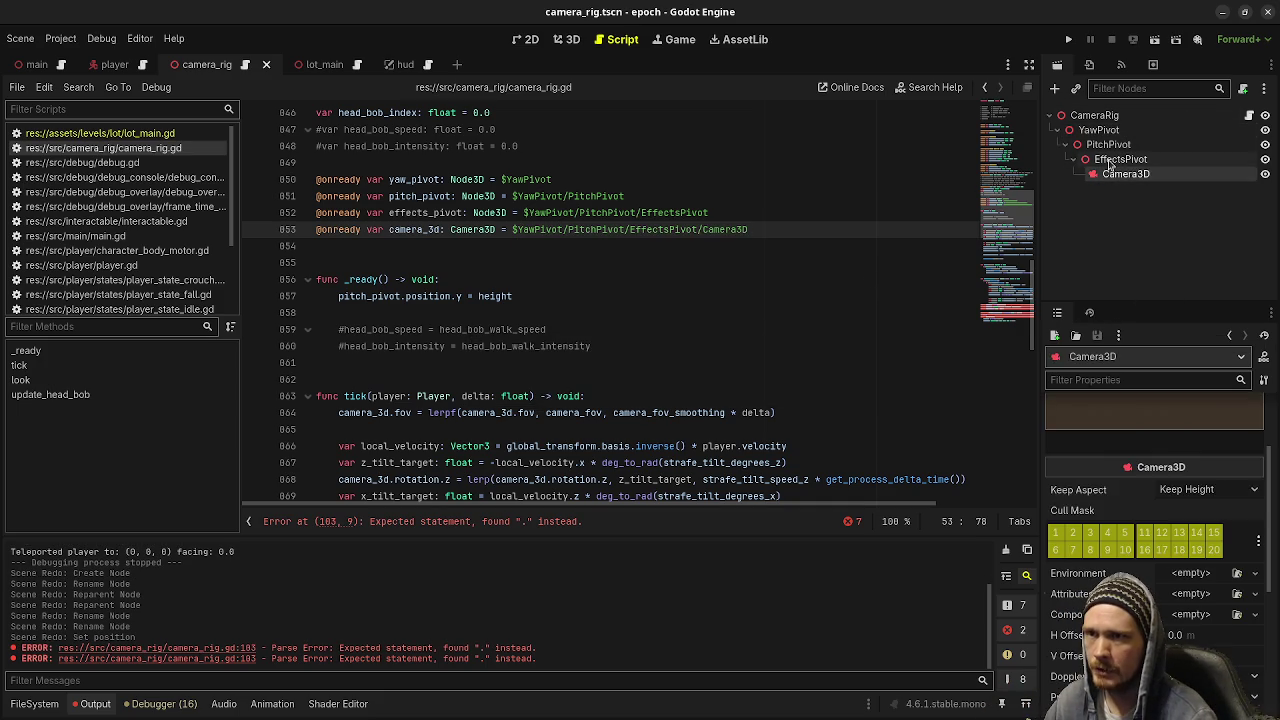
pyautogui.rightClick(1108, 162)
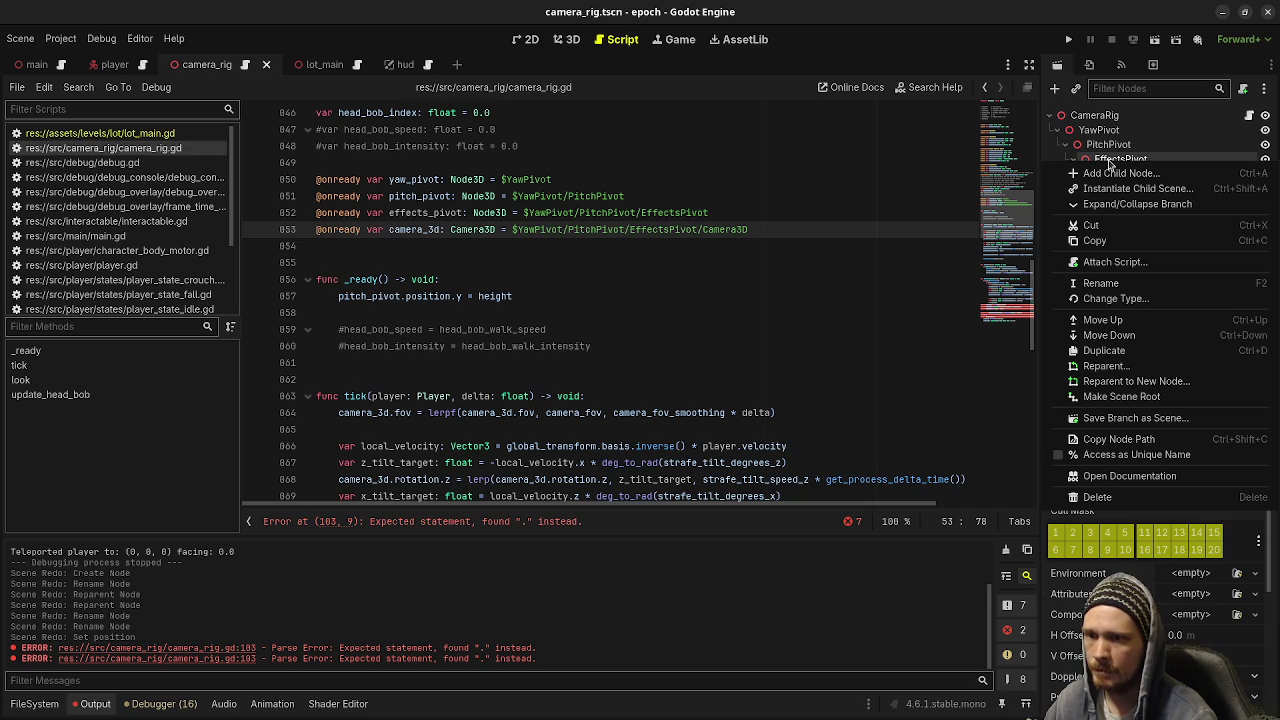
pyautogui.click(859, 316)
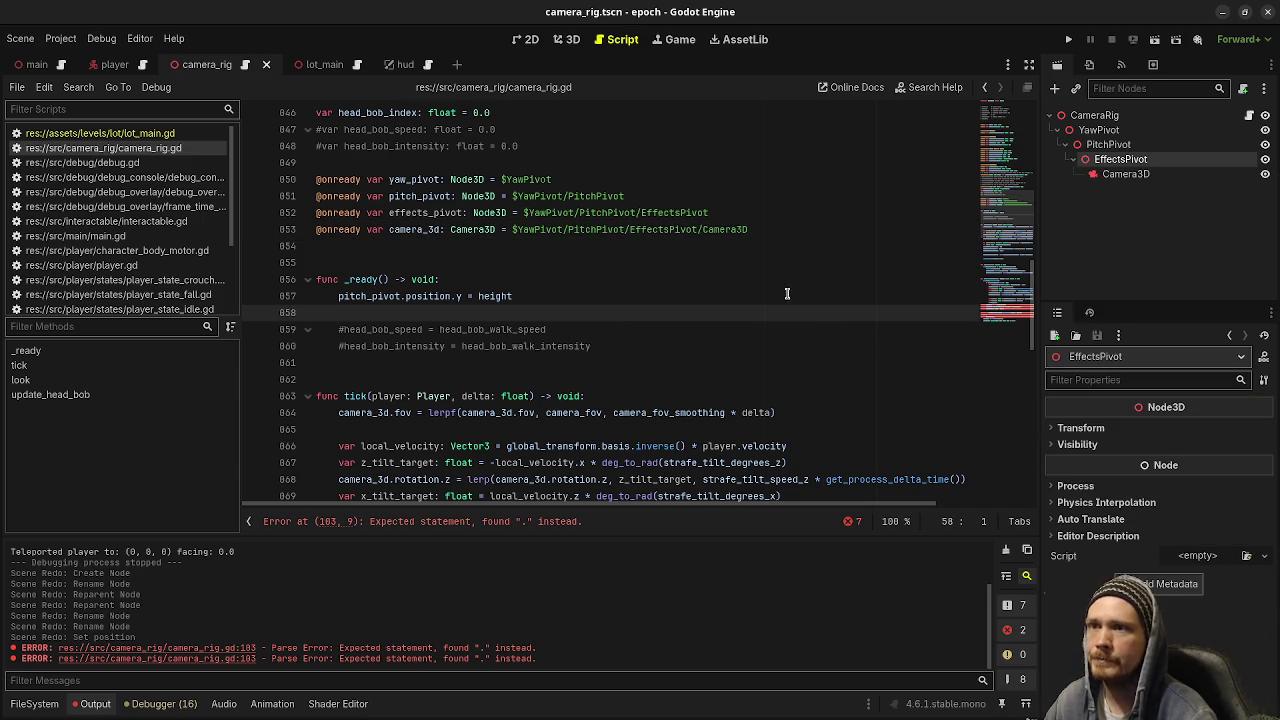
pyautogui.scroll(-5, 618, 325)
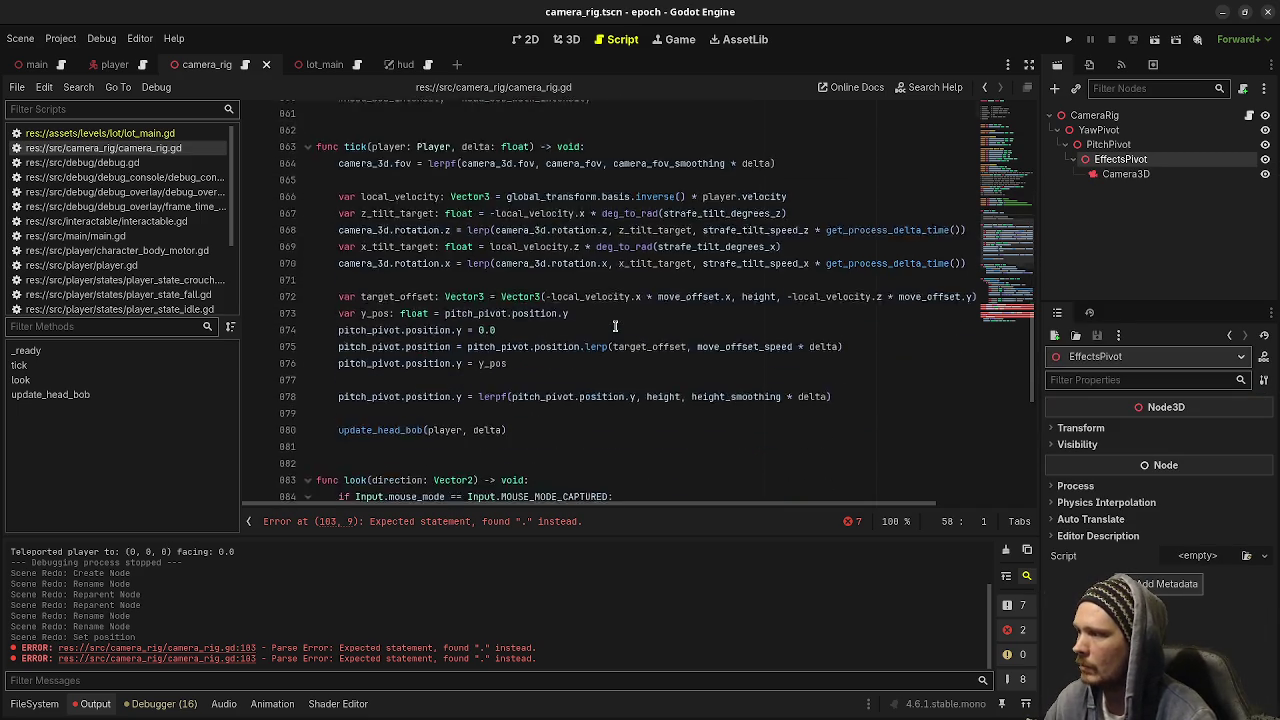
pyautogui.scroll(8, 616, 326)
pyautogui.scroll(5, 615, 325)
pyautogui.scroll(-5, 615, 325)
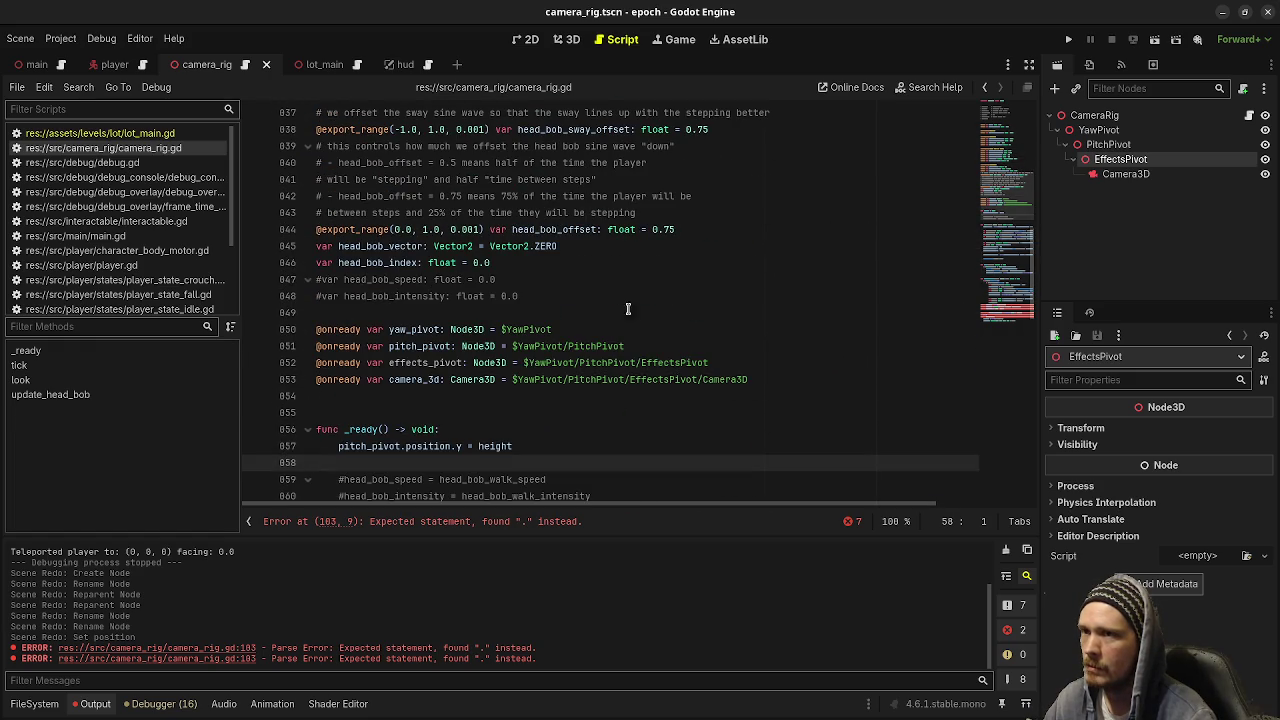
pyautogui.click(570, 39)
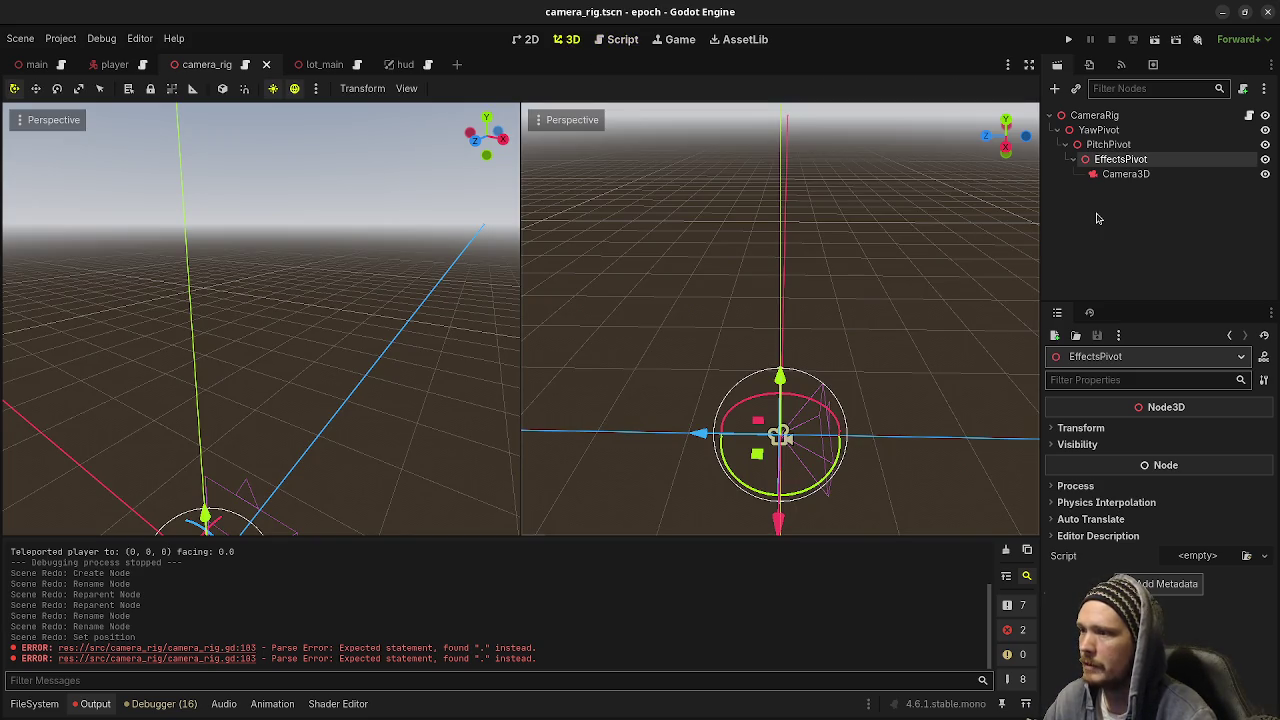
pyautogui.click(1096, 116)
pyautogui.click(1099, 130)
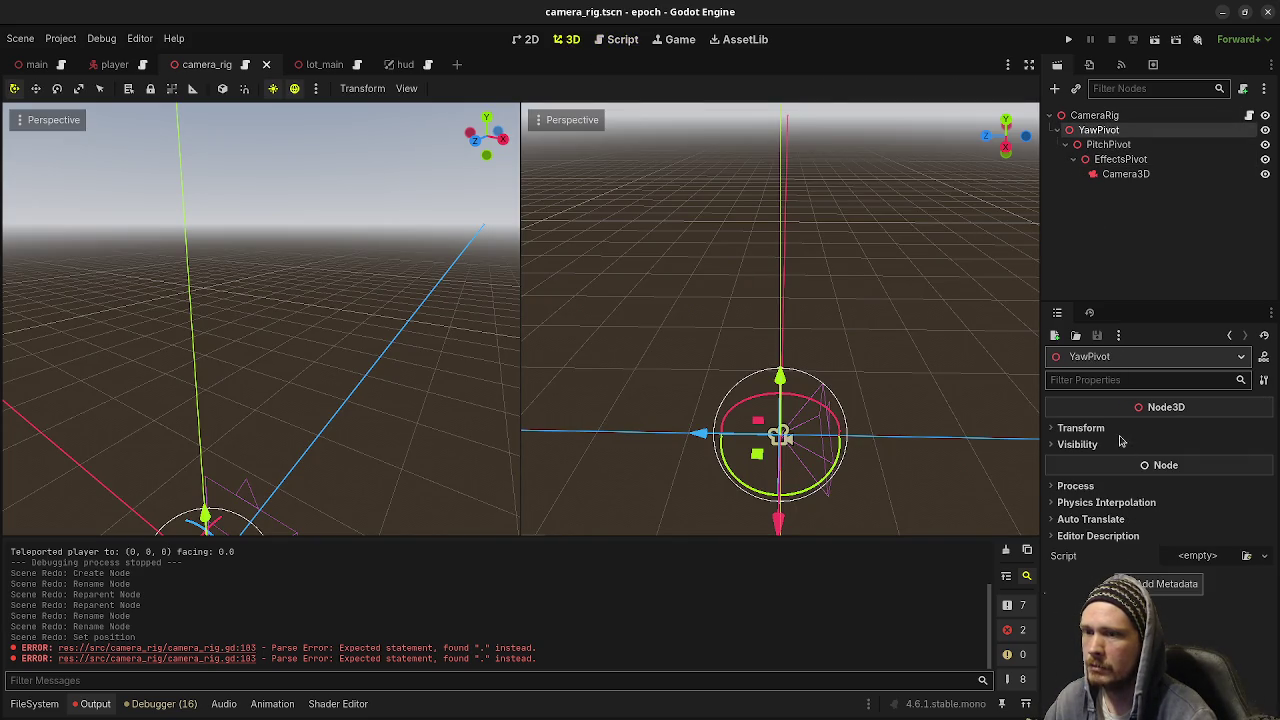
pyautogui.click(622, 39)
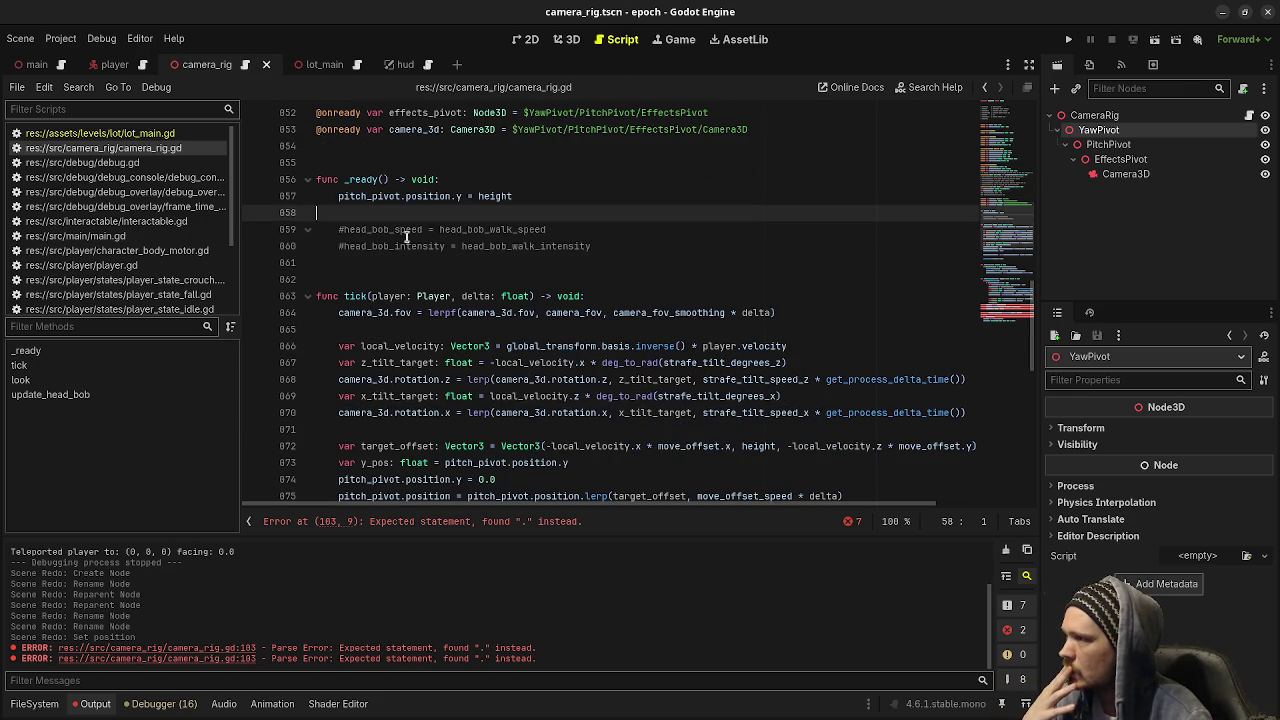
# Remove the pitch_pivot prefix from the _ready height line so it sets the rig's position.y.
pyautogui.moveTo(408, 197)
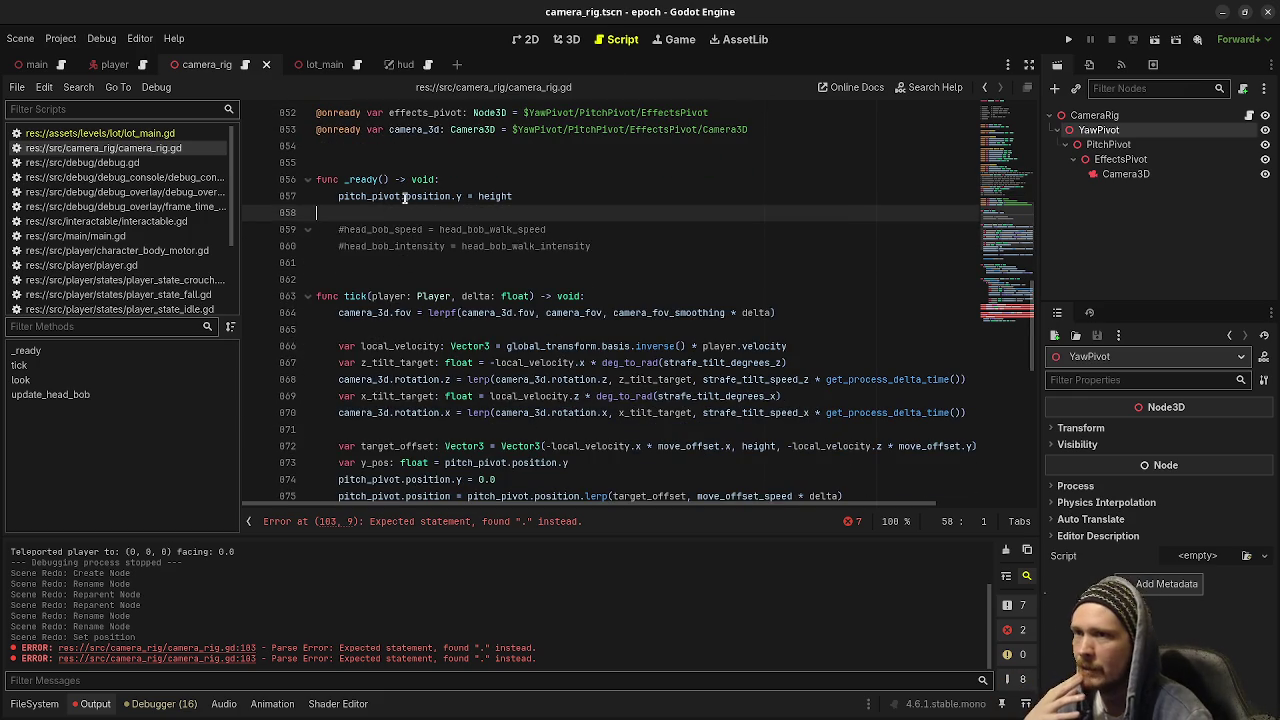
pyautogui.doubleClick(380, 197)
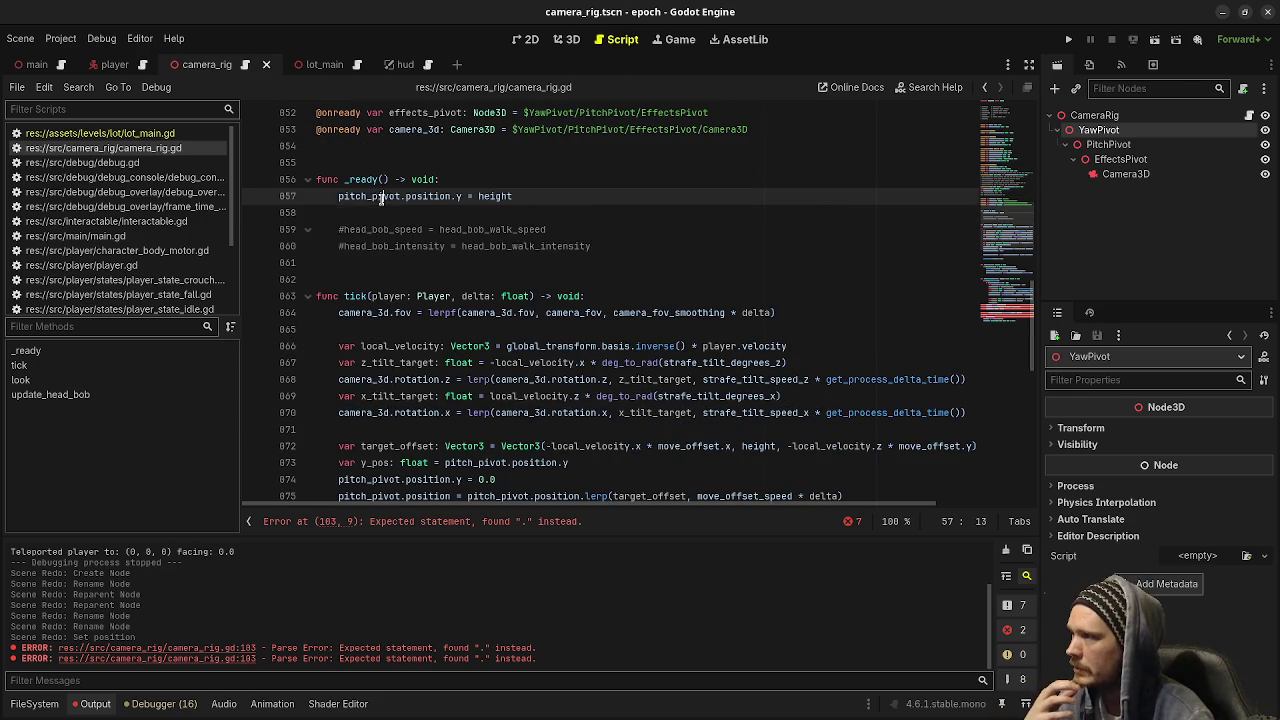
pyautogui.scroll(-2, 383, 197)
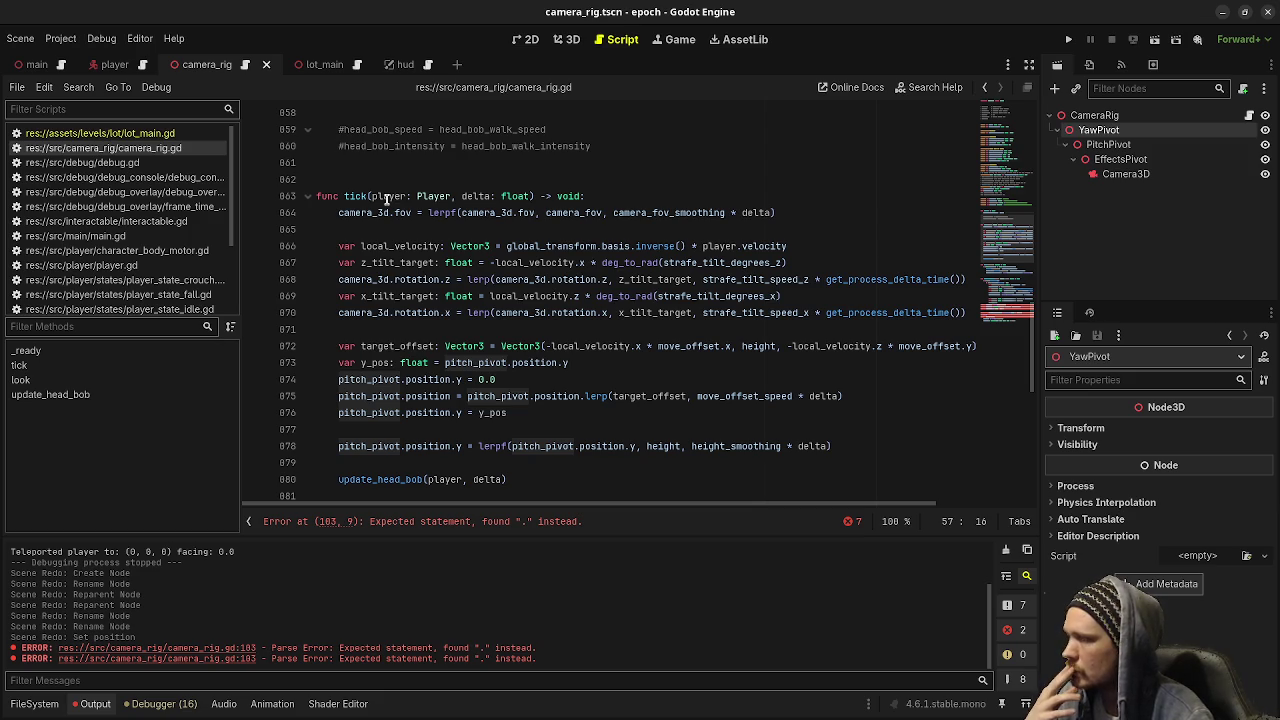
pyautogui.scroll(3, 402, 337)
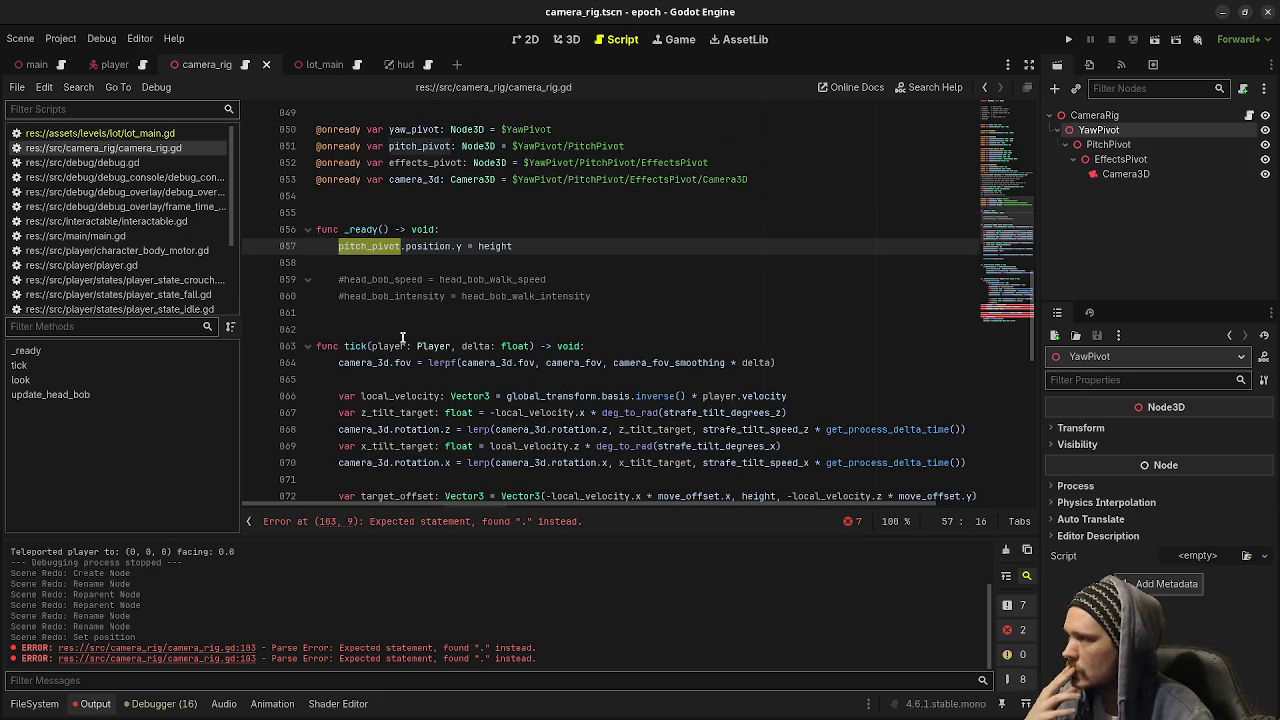
pyautogui.scroll(2, 402, 247)
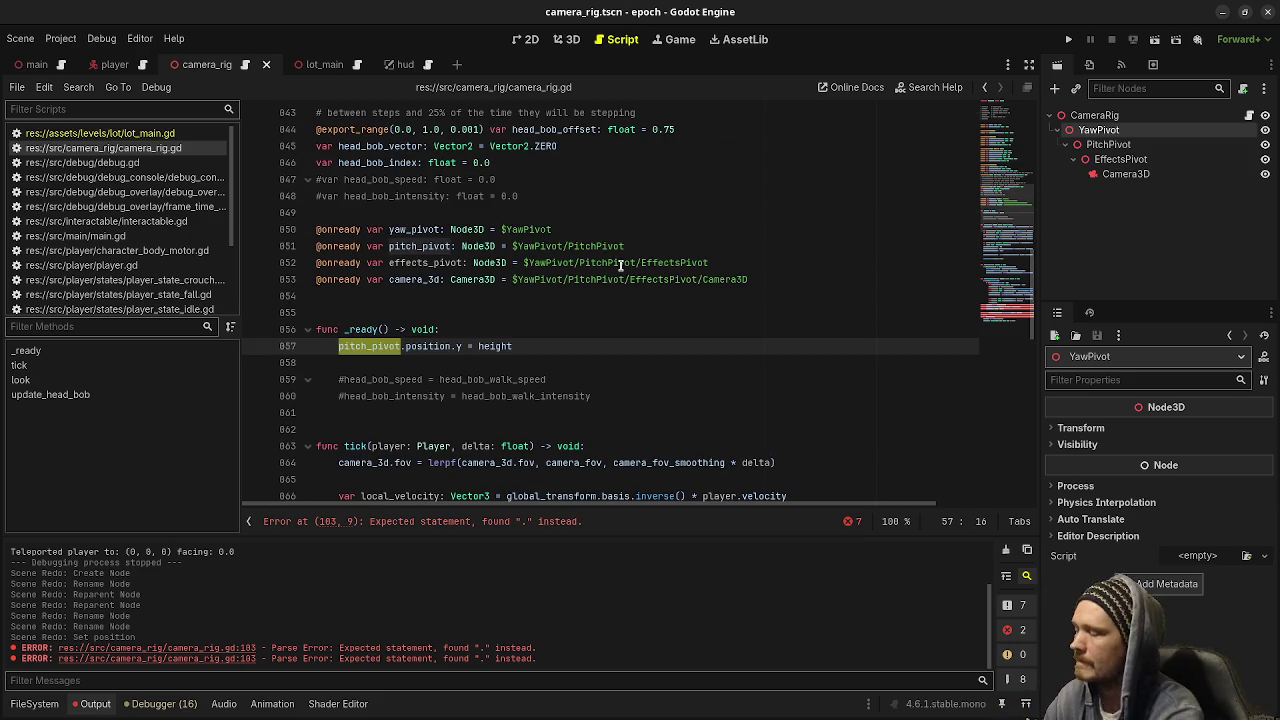
pyautogui.hotkey('shift', 'Right')
pyautogui.press('BackSpace')
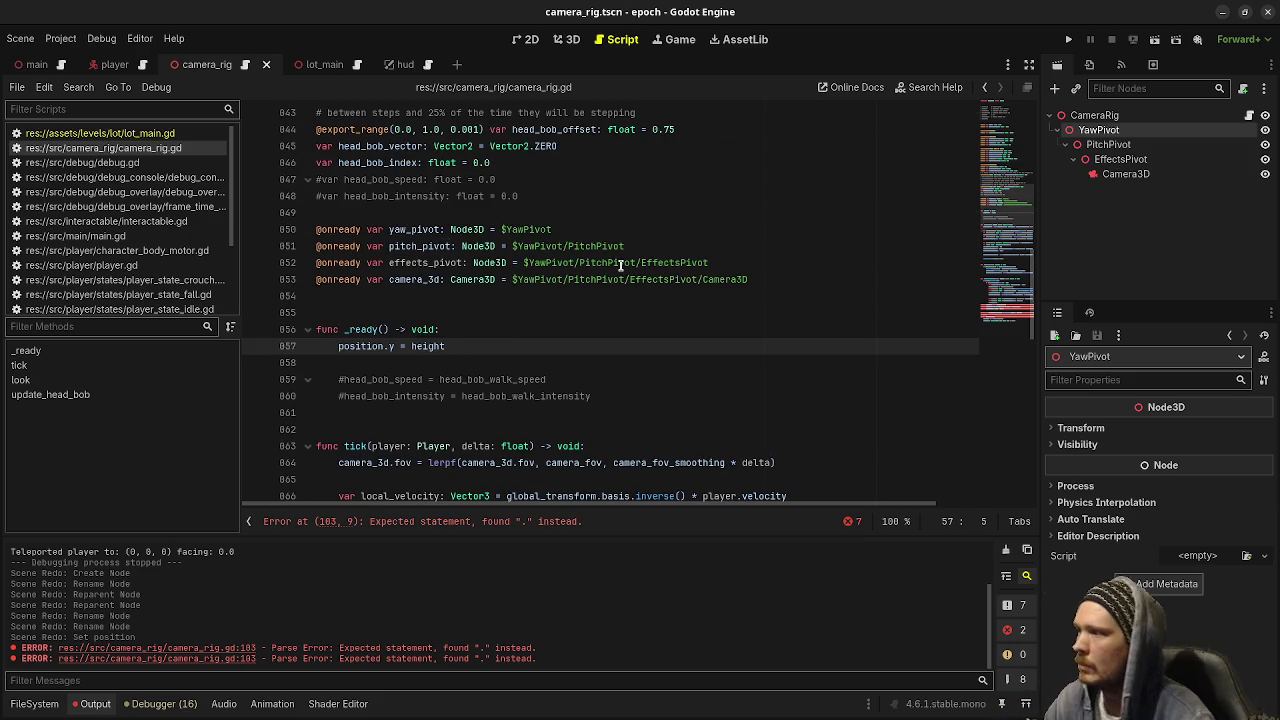
pyautogui.scroll(6, 401, 165)
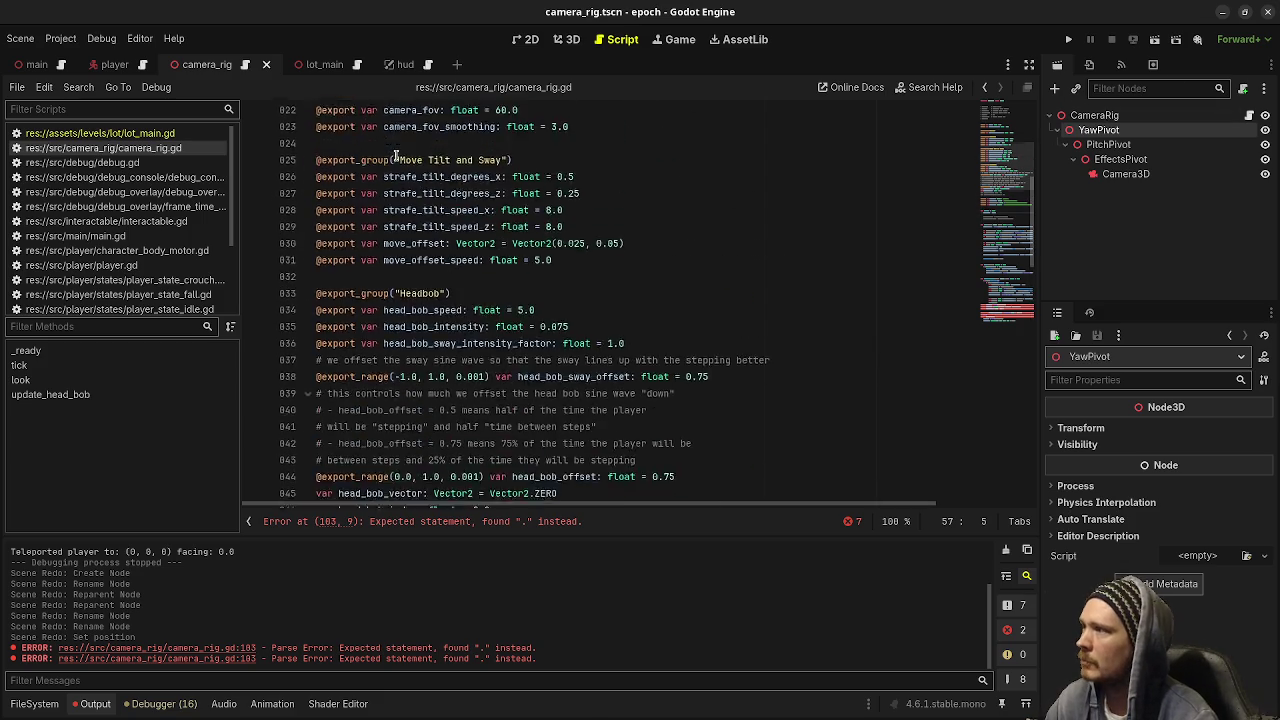
pyautogui.scroll(8, 400, 165)
pyautogui.click(446, 162)
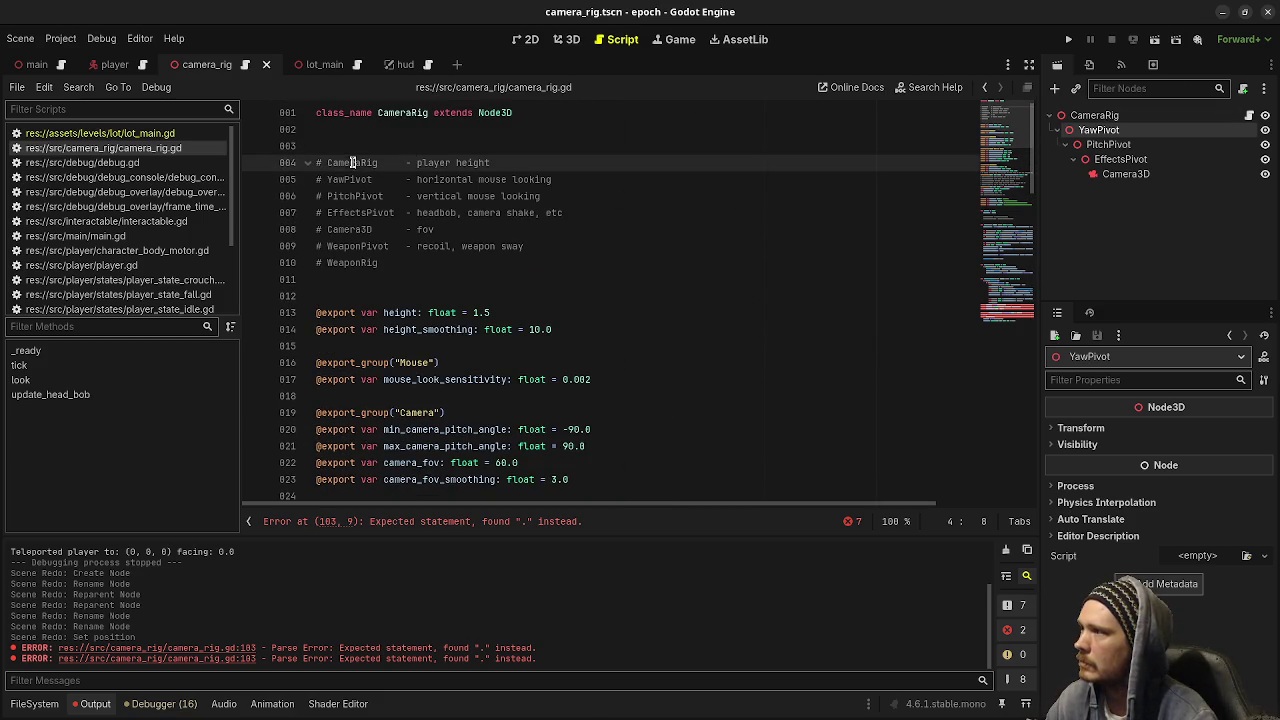
pyautogui.scroll(-15, 557, 231)
pyautogui.scroll(-5, 428, 297)
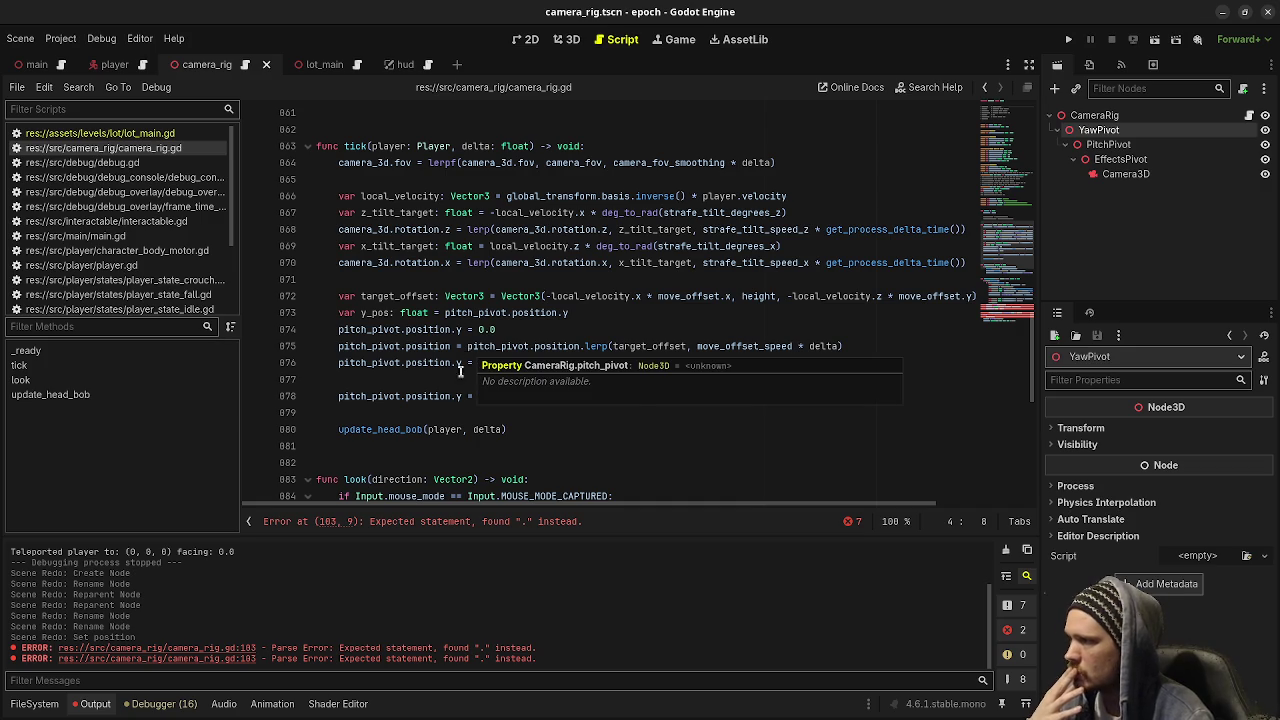
# Drop pitch_pivot from both spots in tick's height lerpf line and save the script.
pyautogui.scroll(2, 440, 385)
pyautogui.scroll(-2, 412, 392)
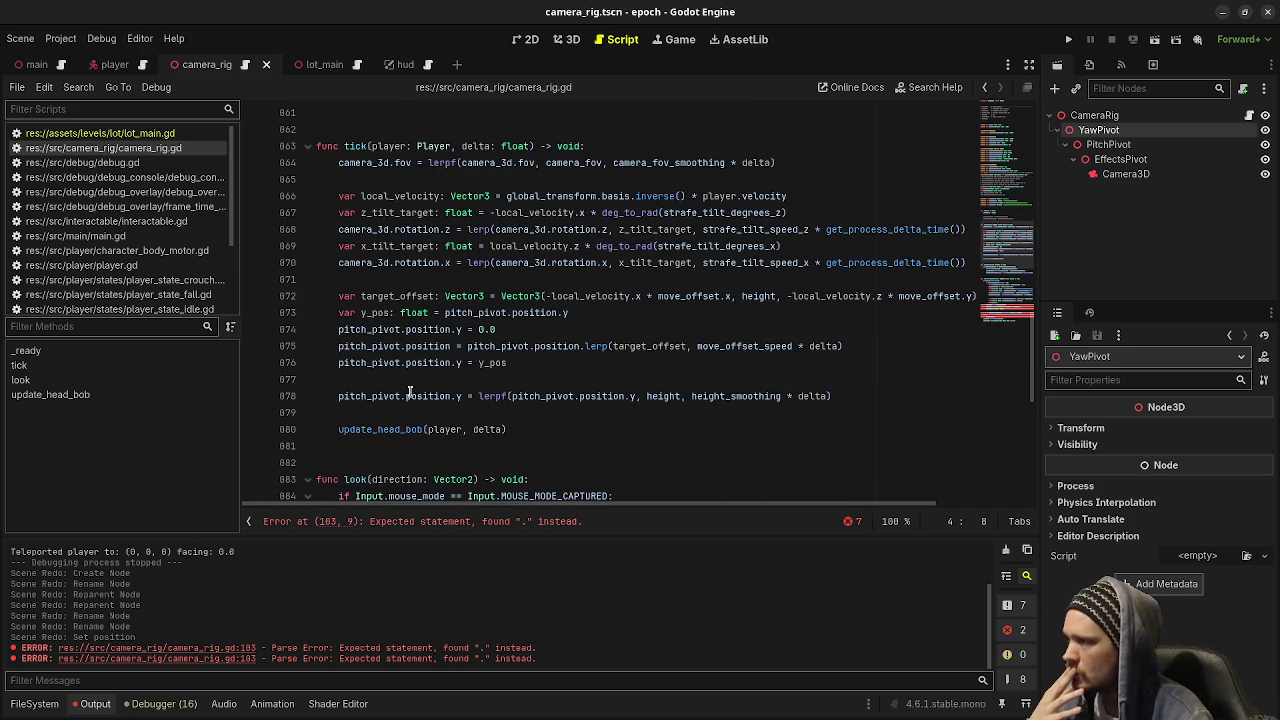
pyautogui.doubleClick(377, 395)
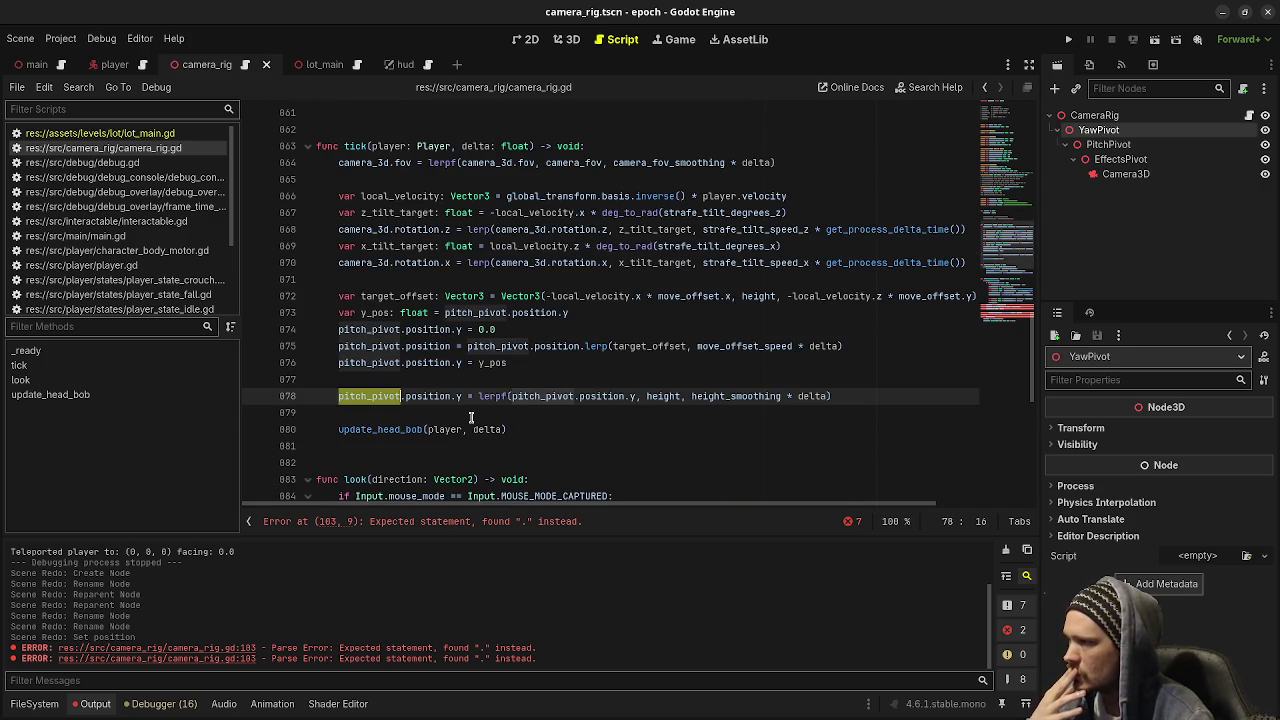
pyautogui.press('Delete')
pyautogui.press('Delete')
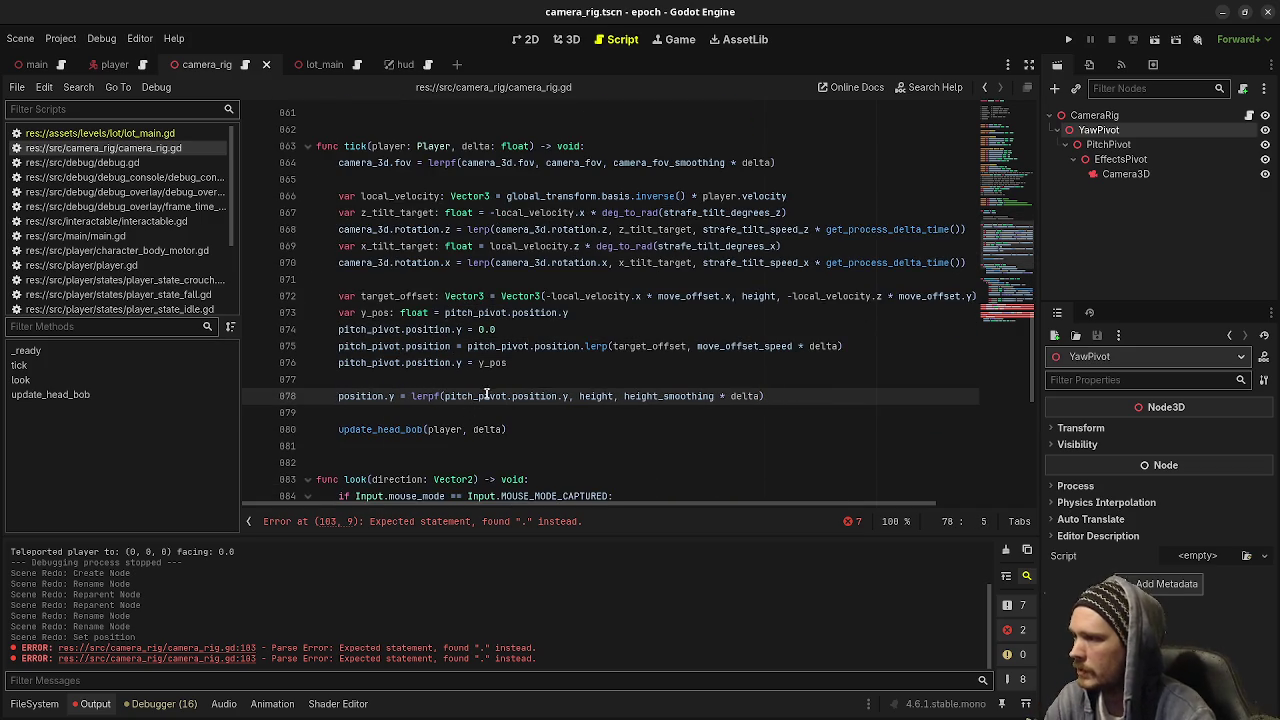
pyautogui.doubleClick(477, 396)
pyautogui.press('Delete')
pyautogui.press('Delete')
pyautogui.hotkey('ctrl', 's')
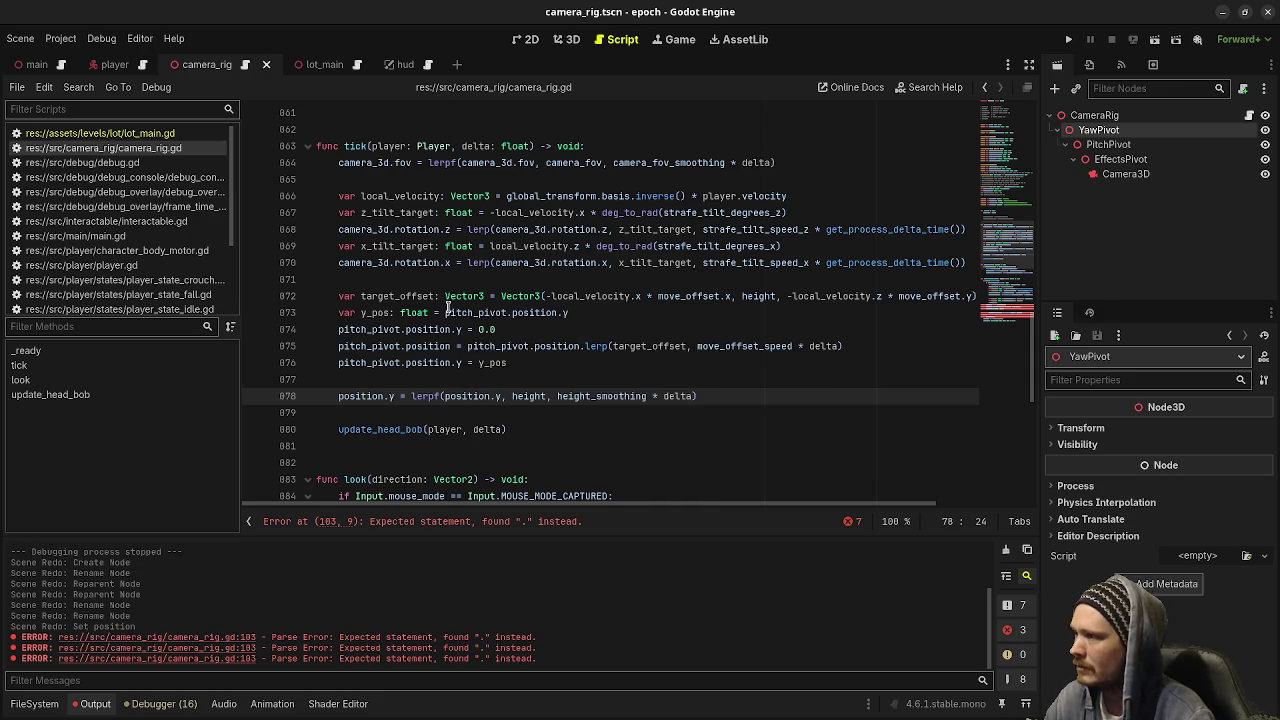
pyautogui.scroll(-7, 503, 377)
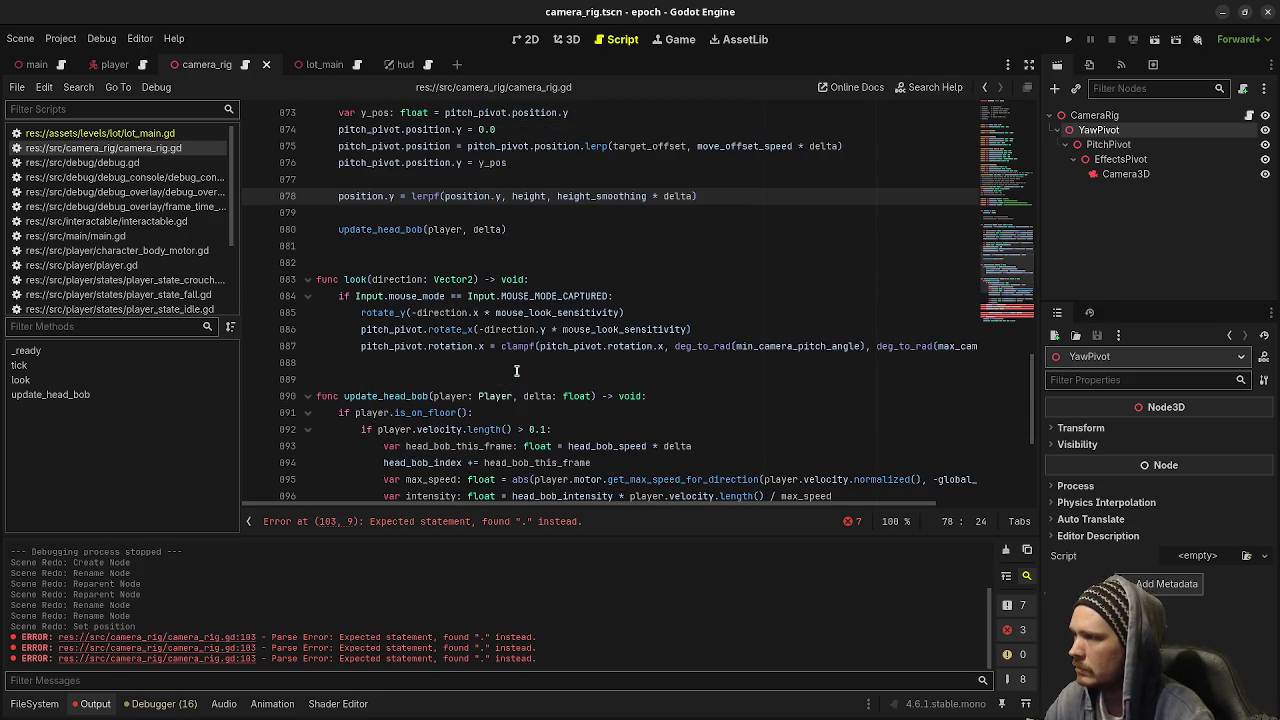
# Undo recent node-path edits back to the head_bob_pivot declarations, clearing the parse error.
pyautogui.scroll(-2, 517, 370)
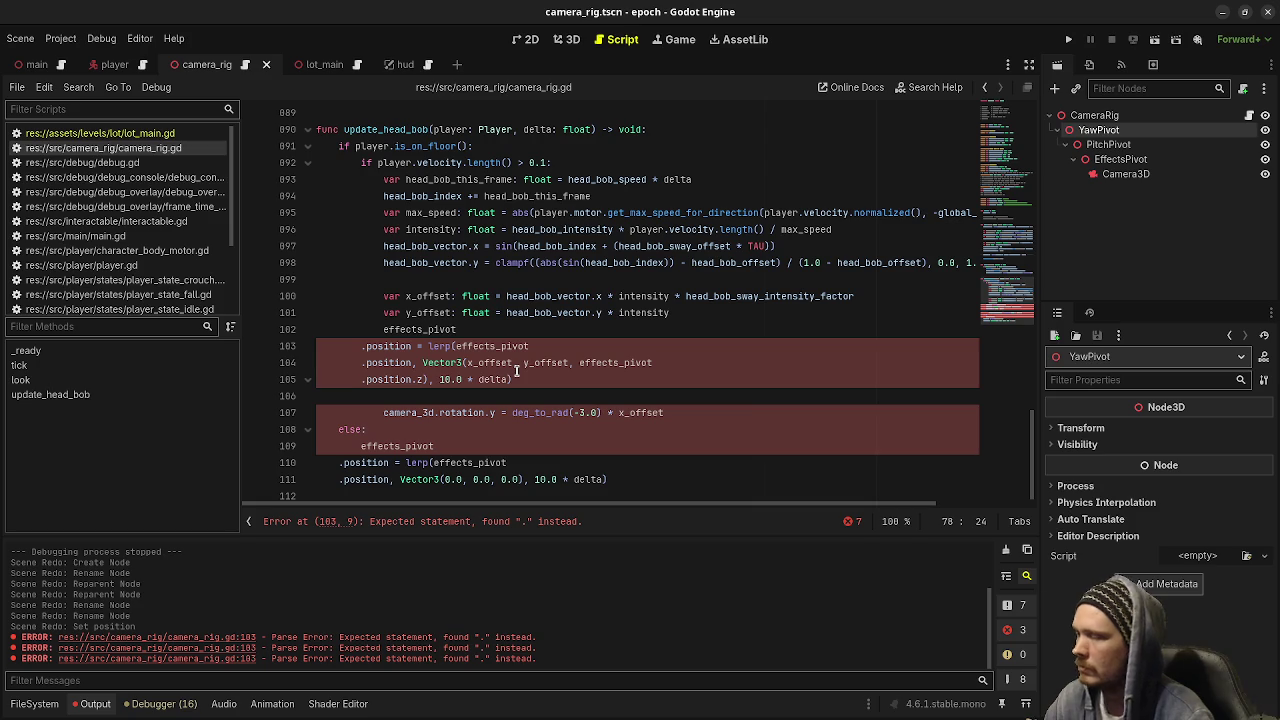
pyautogui.click(521, 330)
pyautogui.hotkey('ctrl', 'z')
pyautogui.hotkey('ctrl', 'z')
pyautogui.hotkey('ctrl', 'z')
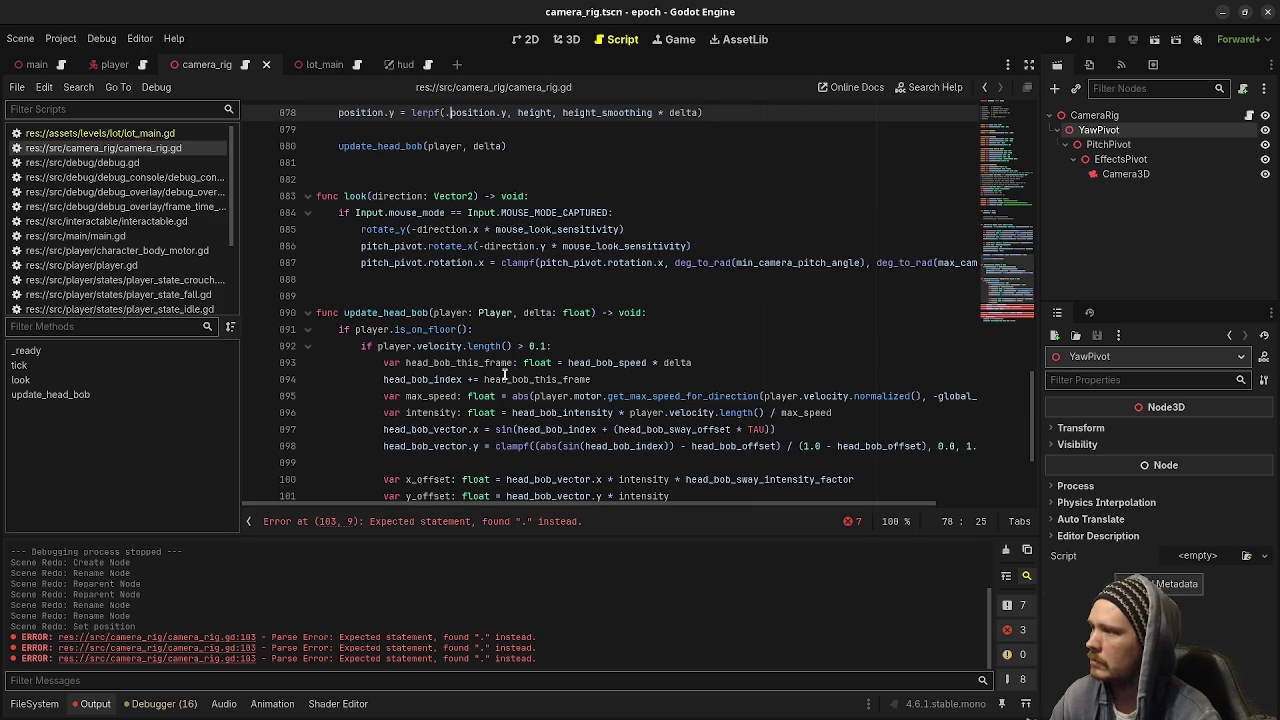
pyautogui.hotkey('ctrl', 'z')
pyautogui.hotkey('ctrl', 'z')
pyautogui.hotkey('ctrl', 'z')
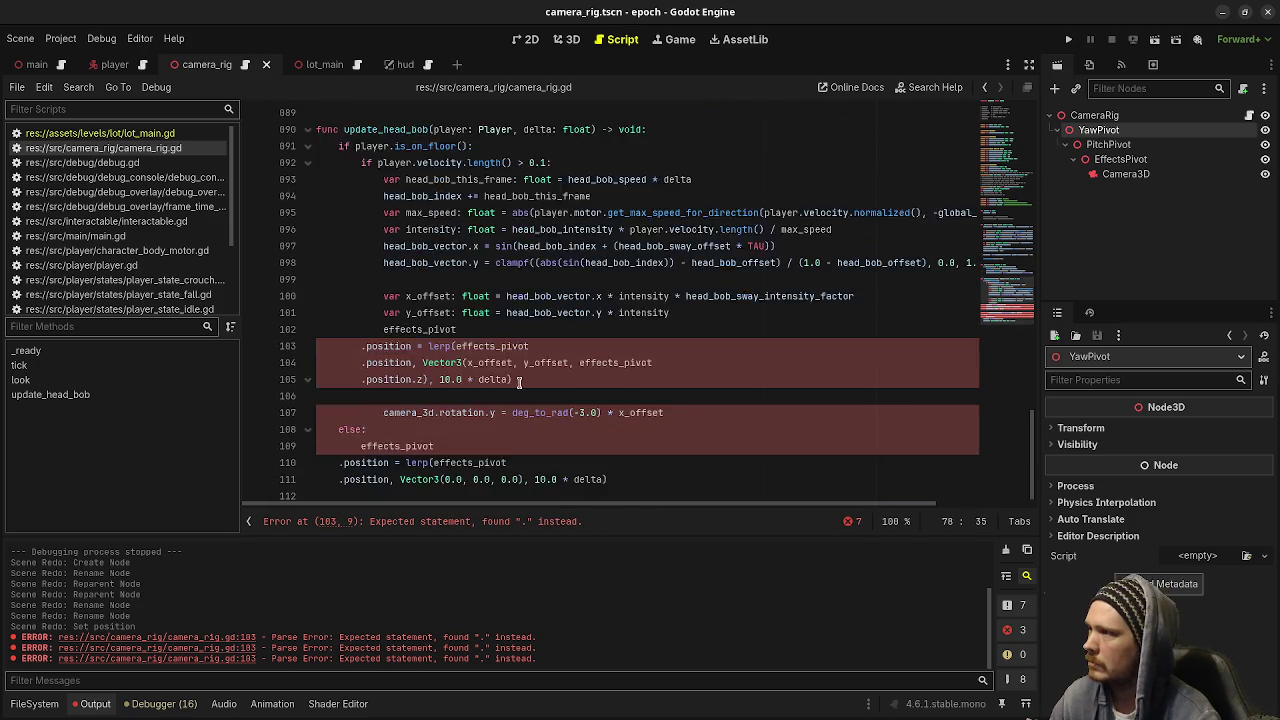
pyautogui.hotkey('ctrl', 'z')
pyautogui.hotkey('ctrl', 'z')
pyautogui.hotkey('ctrl', 'z')
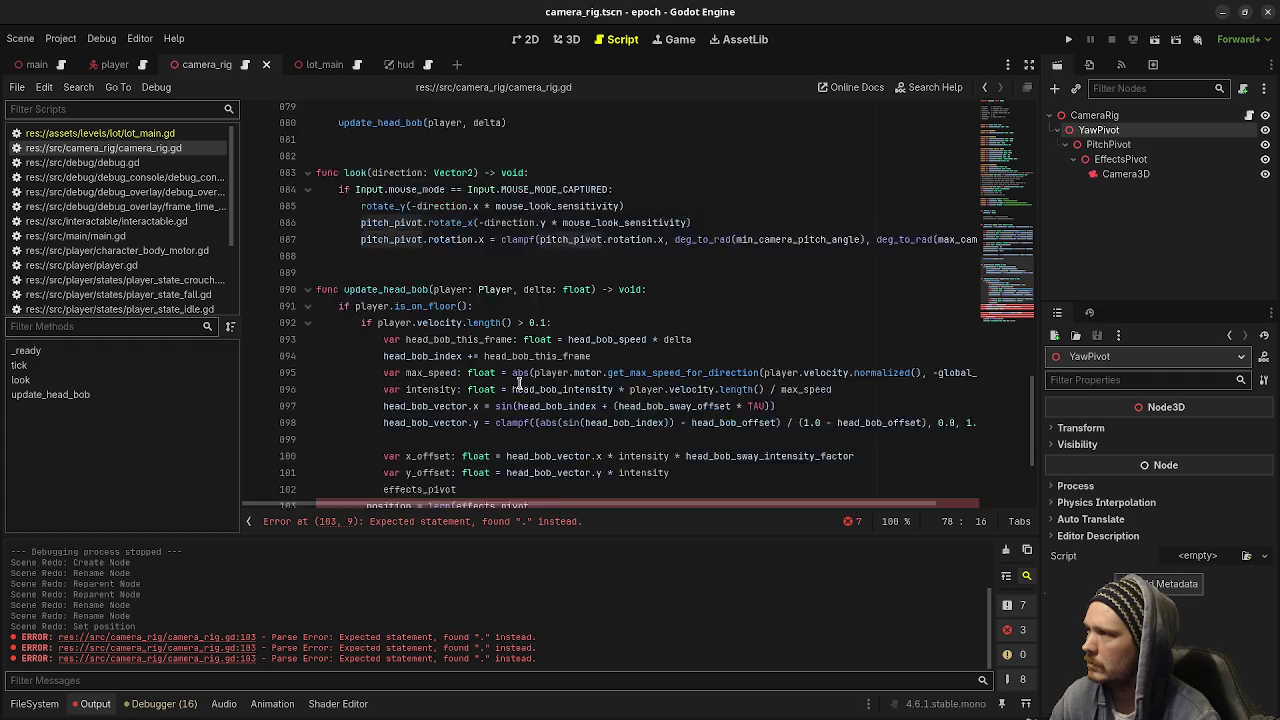
pyautogui.hotkey('ctrl', 'z')
pyautogui.hotkey('ctrl', 'z')
pyautogui.hotkey('ctrl', 'z')
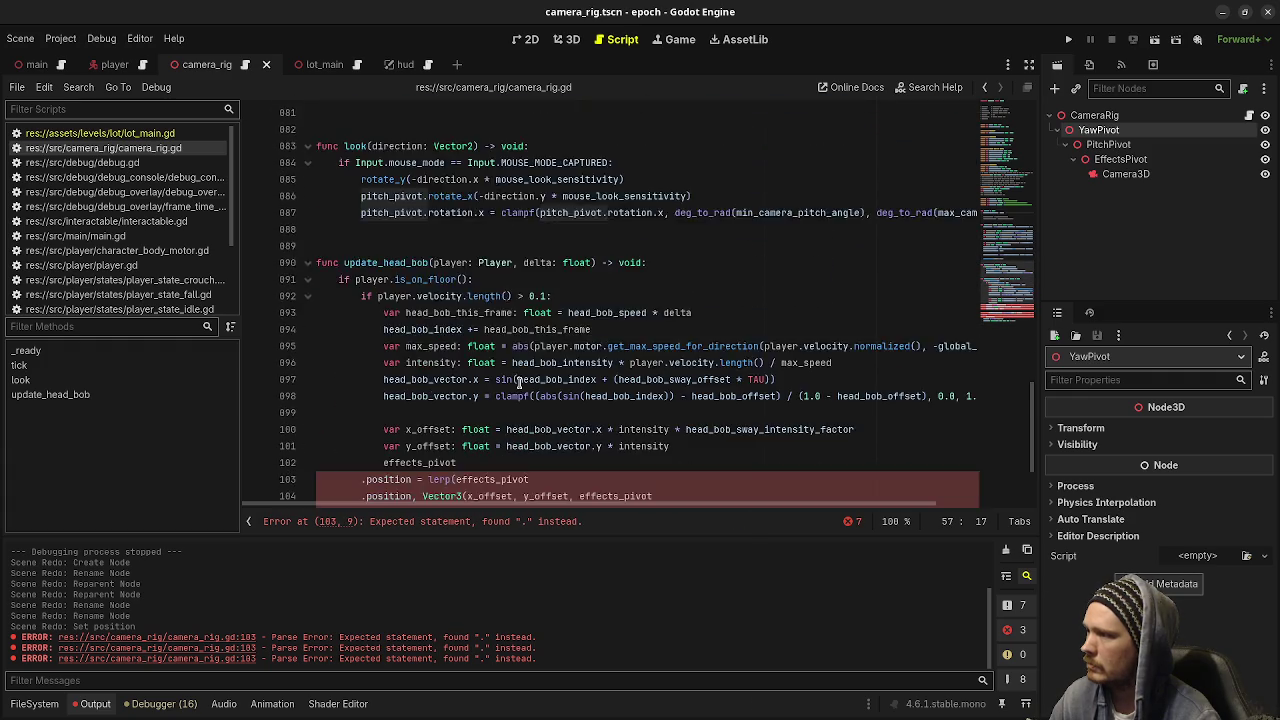
pyautogui.hotkey('ctrl', 'z')
pyautogui.hotkey('ctrl', 'z')
pyautogui.hotkey('ctrl', 'z')
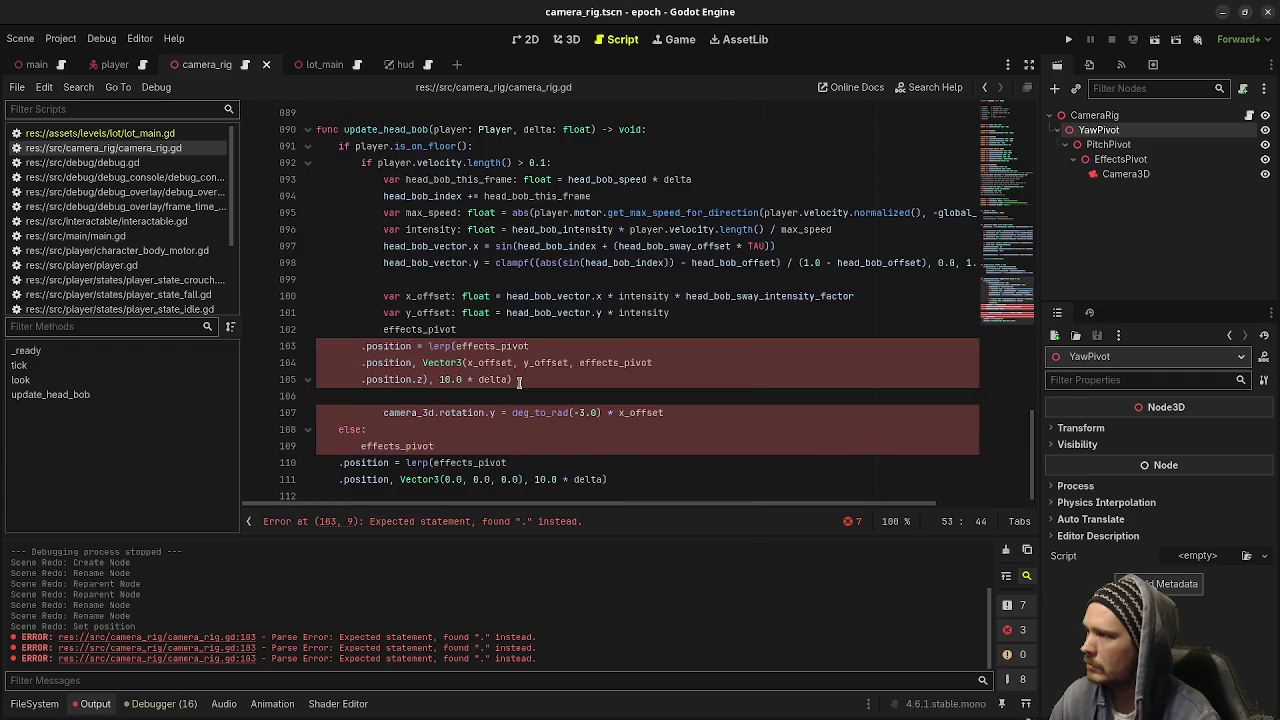
pyautogui.hotkey('ctrl', 'z')
pyautogui.hotkey('ctrl', 'z')
pyautogui.hotkey('ctrl', 'z')
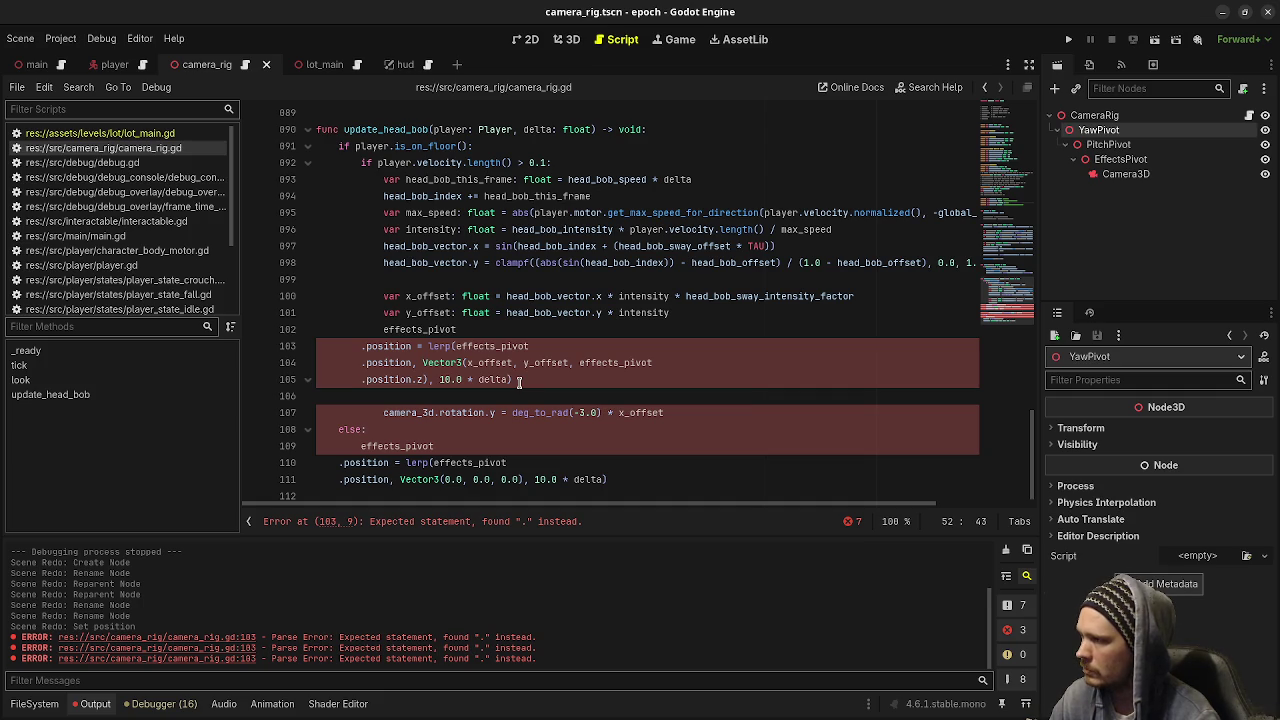
pyautogui.hotkey('ctrl', 'z')
pyautogui.hotkey('ctrl', 'z')
pyautogui.hotkey('ctrl', 'z')
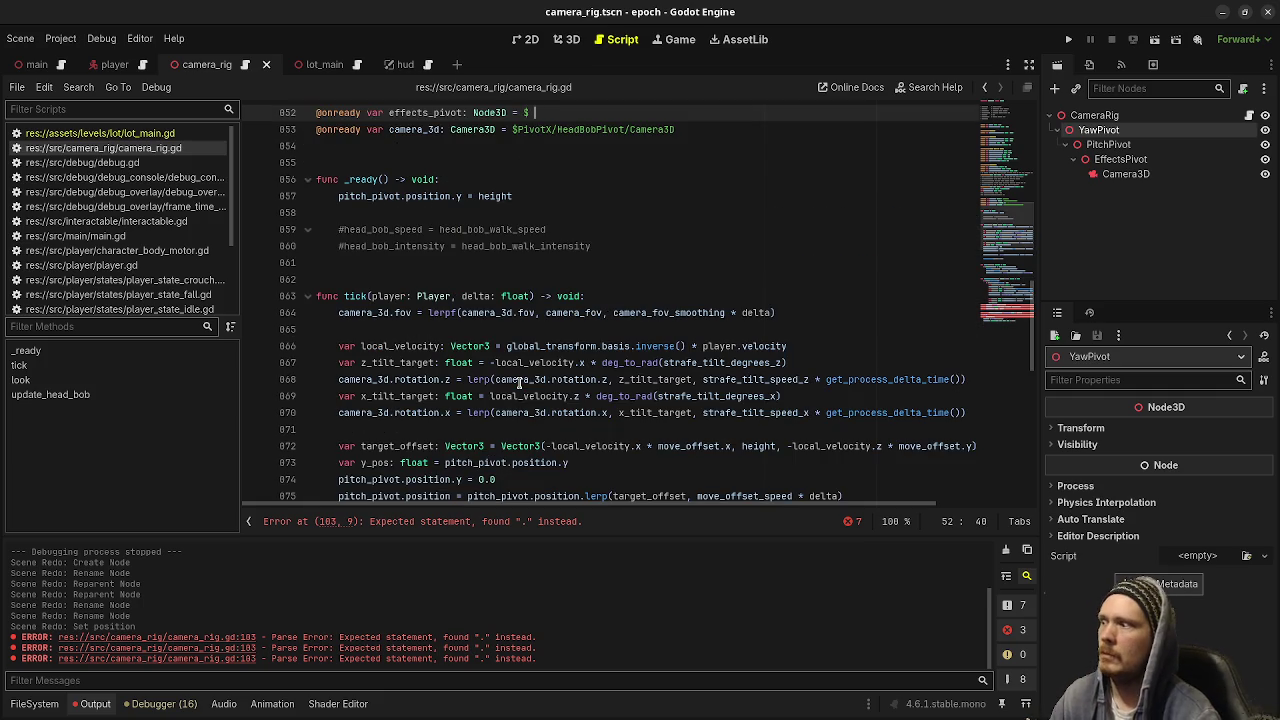
pyautogui.hotkey('ctrl', 'z')
pyautogui.hotkey('ctrl', 'z')
pyautogui.hotkey('ctrl', 'z')
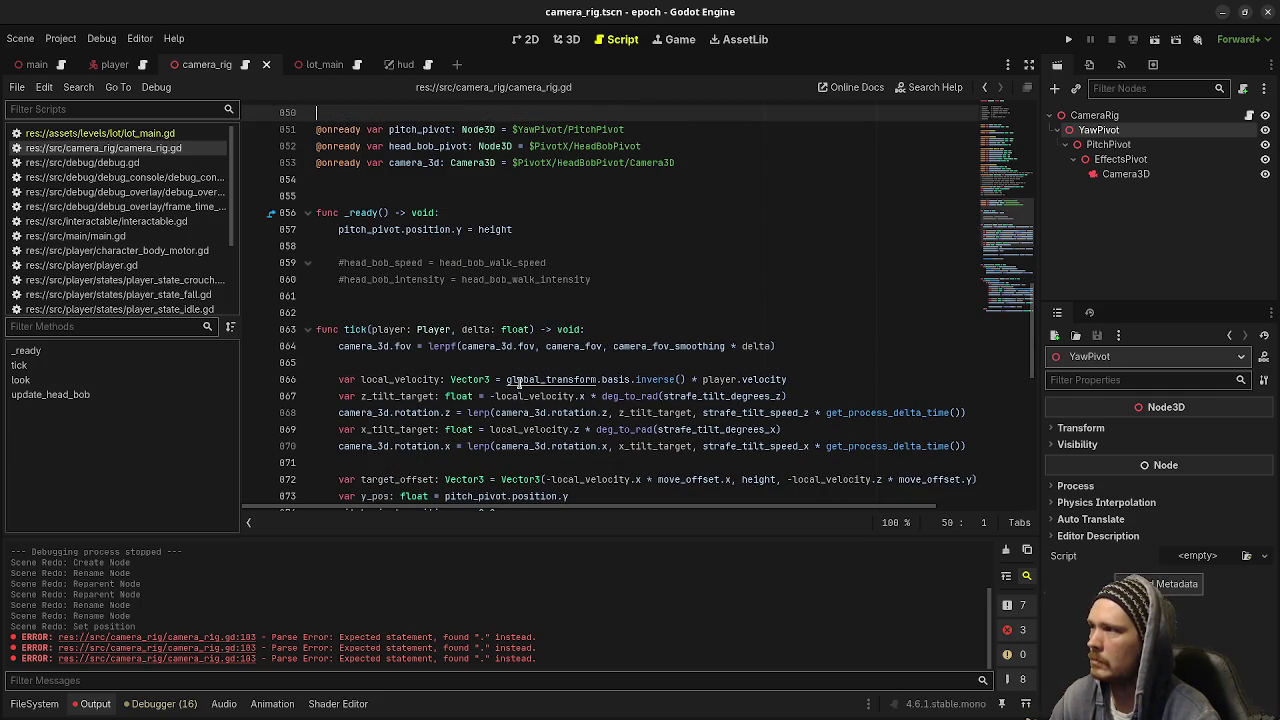
# Redo the head_bob_pivot rename and correct the stray 'effectsP' to 'effects_pivot'.
pyautogui.scroll(-10, 519, 383)
pyautogui.press('Down')
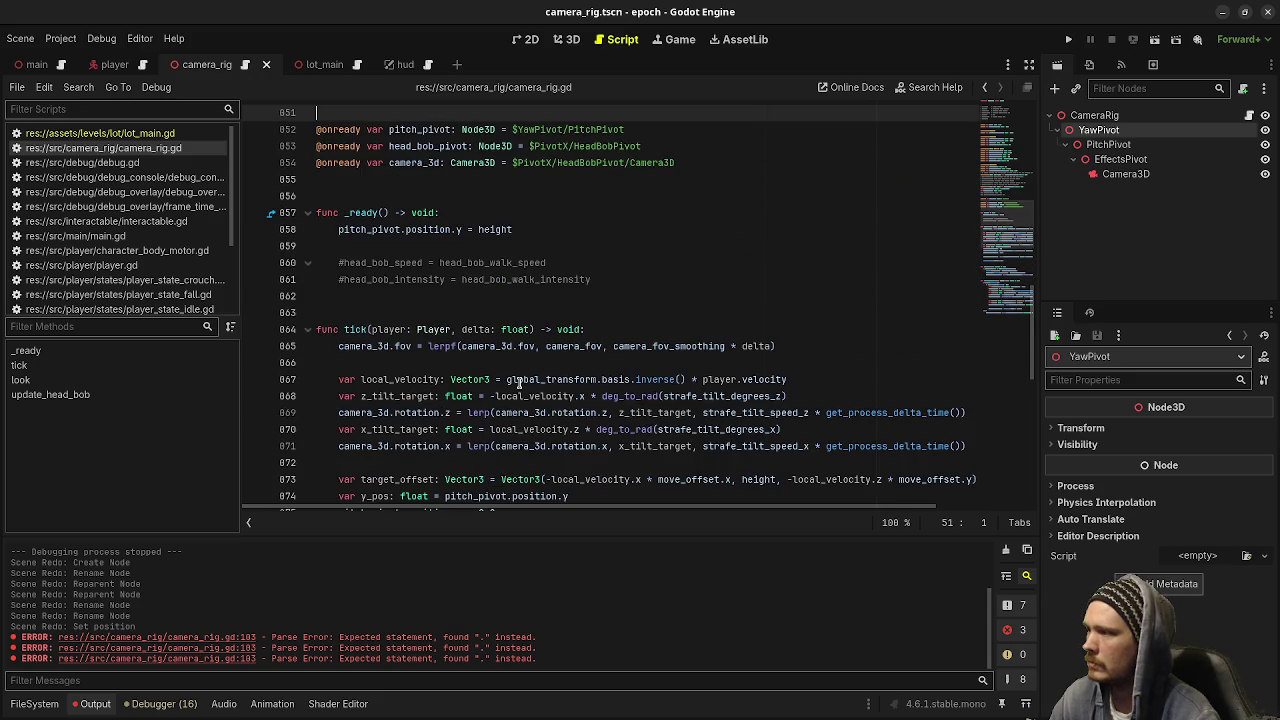
pyautogui.hotkey('ctrl', 'z')
pyautogui.hotkey('ctrl', 'z')
pyautogui.hotkey('ctrl', 'z')
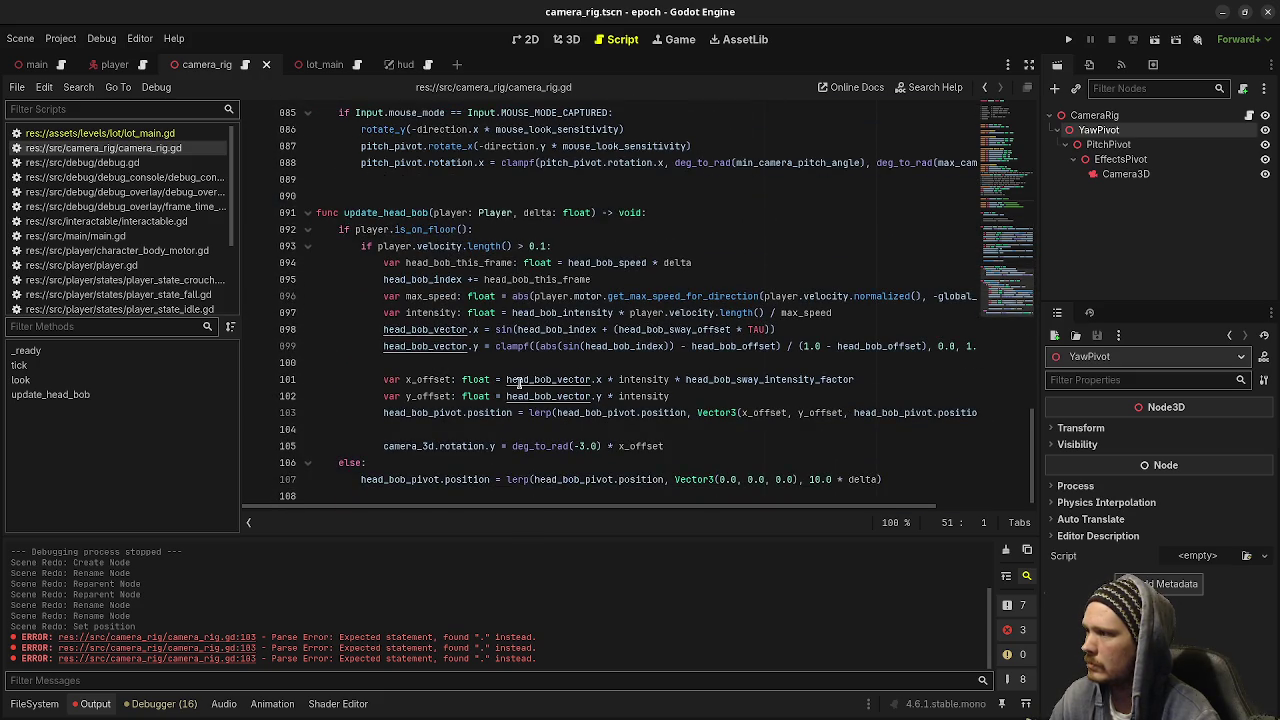
pyautogui.scroll(-10, 519, 383)
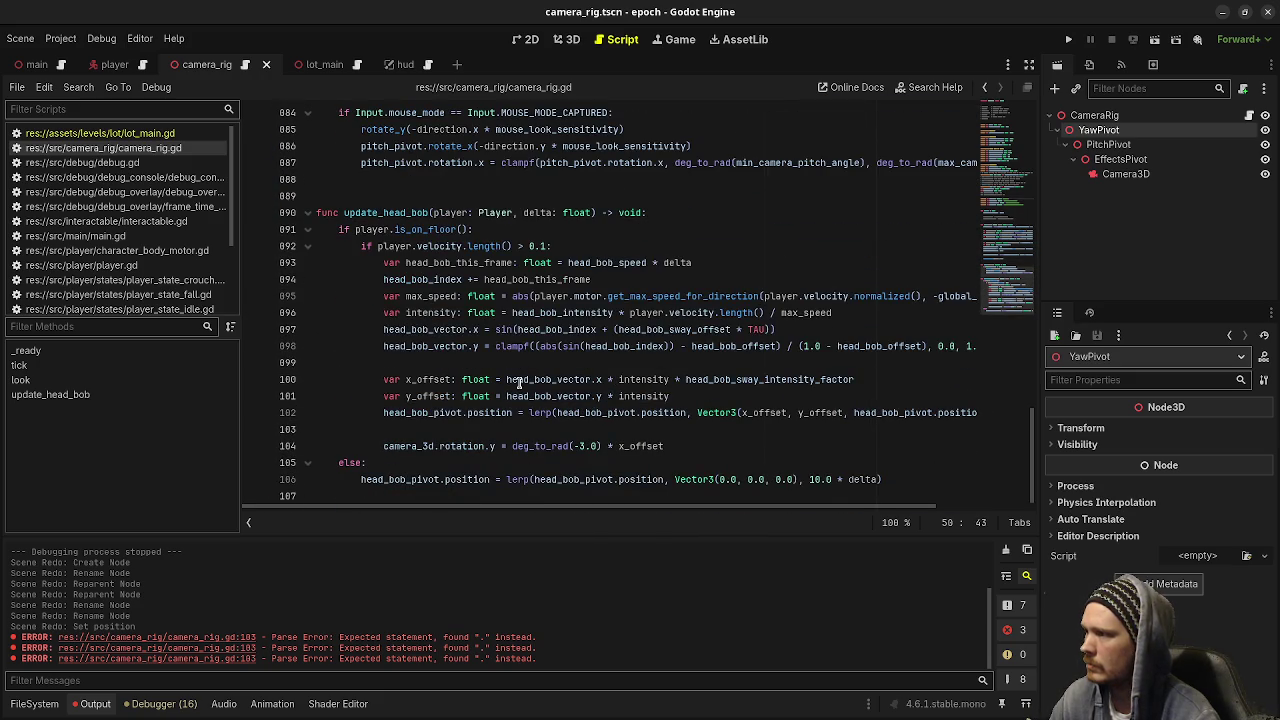
pyautogui.hotkey('ctrl', 'z')
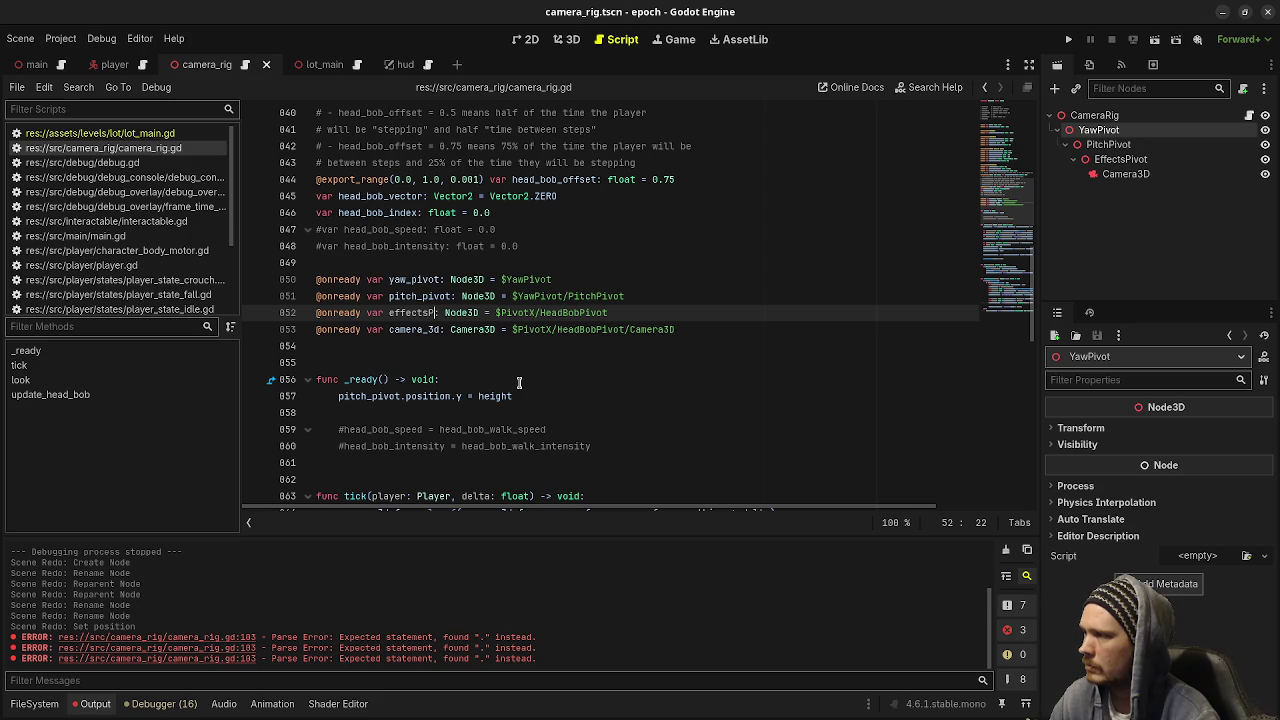
pyautogui.scroll(-12, 519, 383)
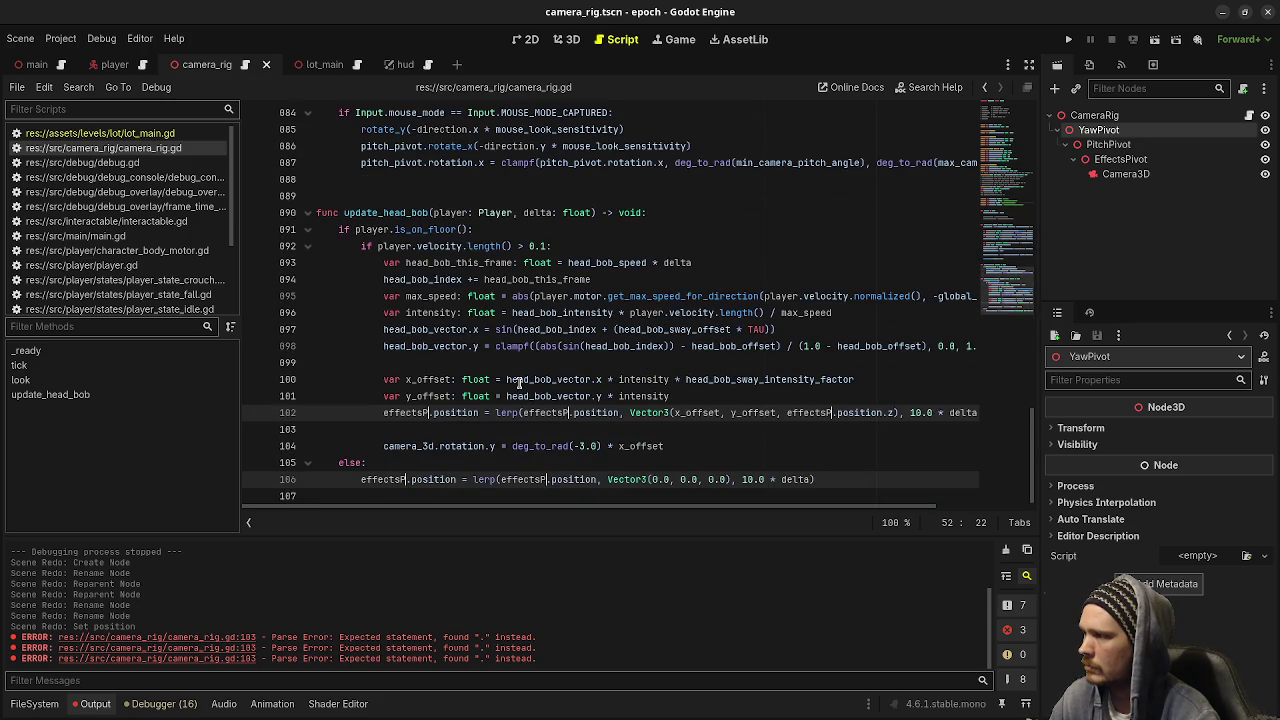
pyautogui.press('BackSpace')
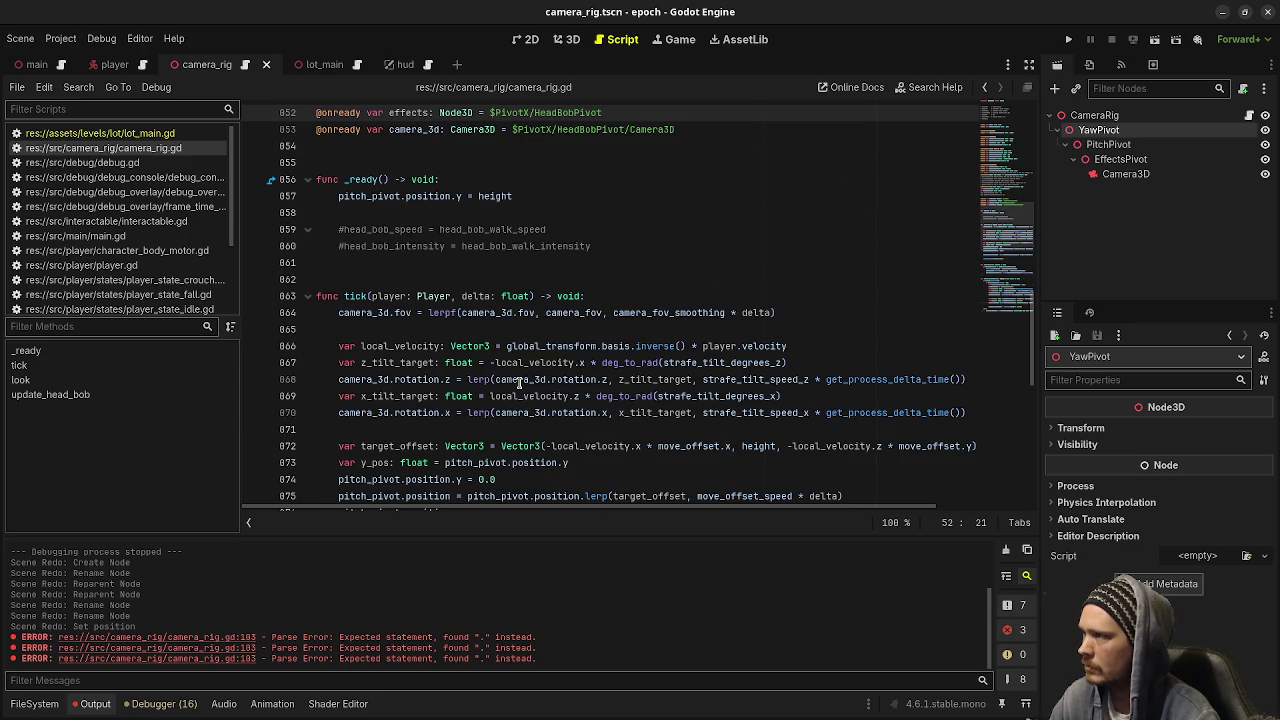
pyautogui.write('_pivot')
# Revert an accidental line split, check head_bob_vector's uses, and save the scene.
pyautogui.scroll(-5, 519, 383)
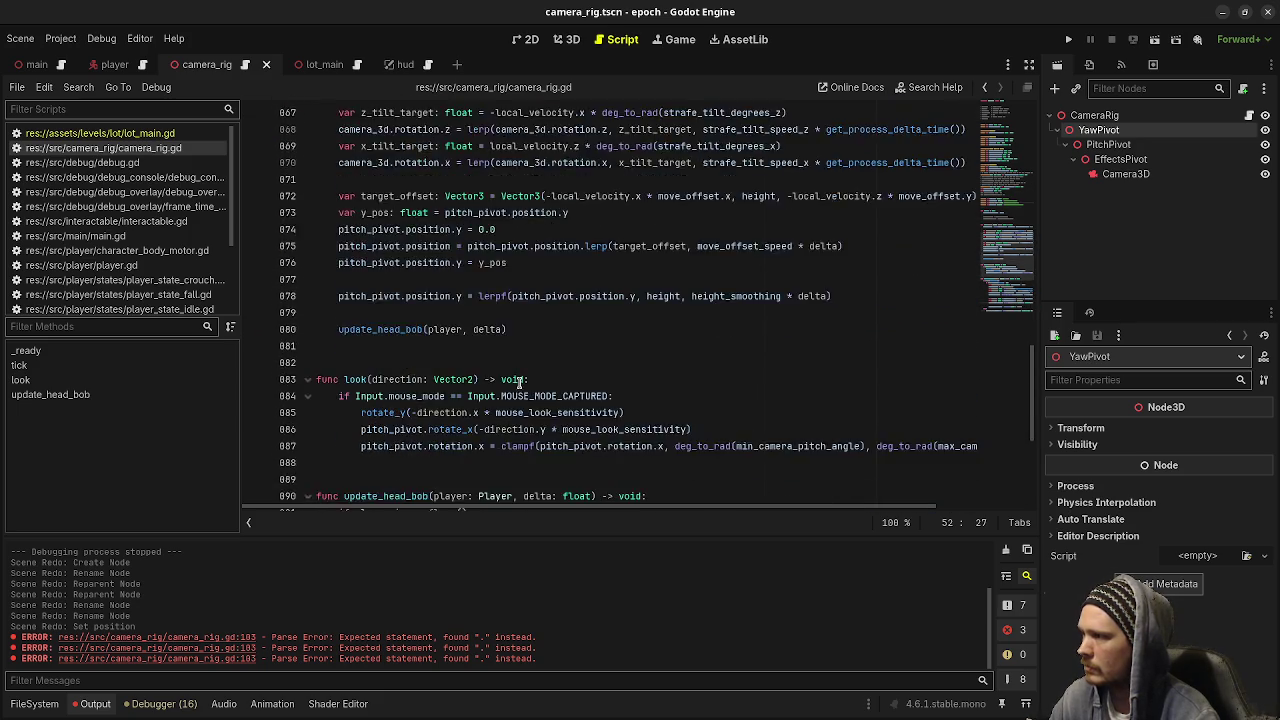
pyautogui.scroll(-5, 519, 383)
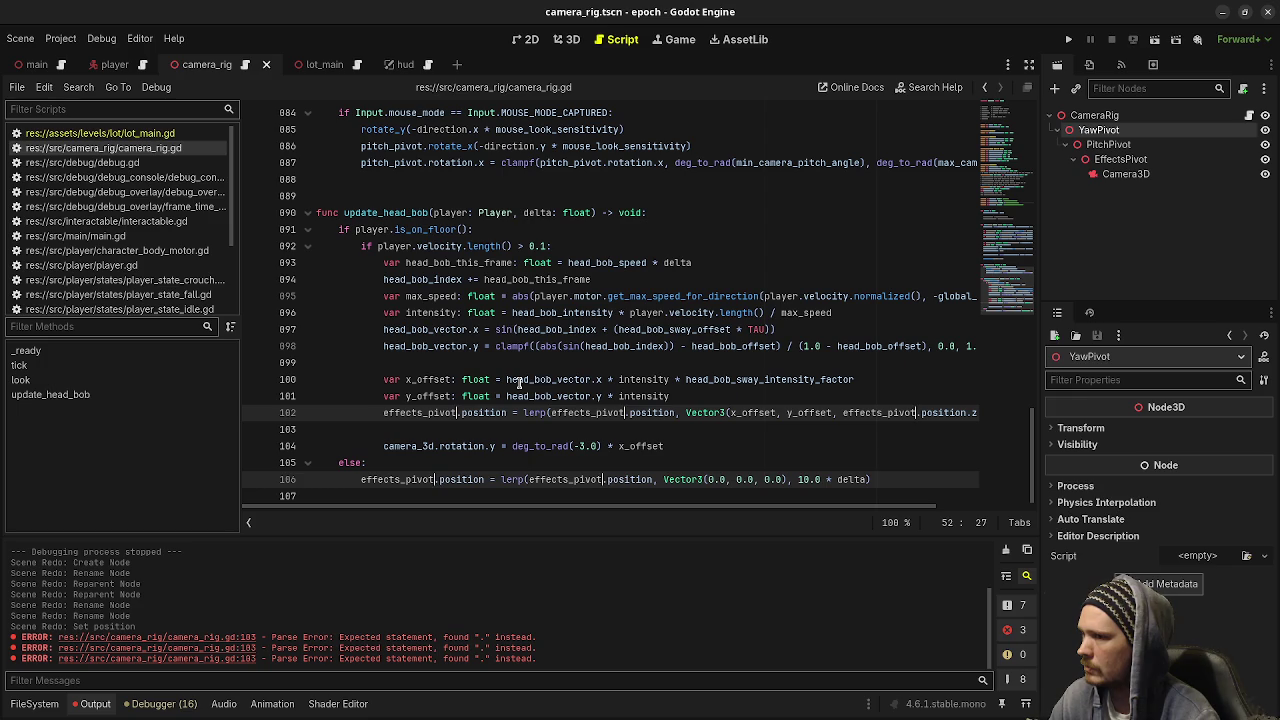
pyautogui.press('Return')
pyautogui.hotkey('ctrl', 'z')
pyautogui.hotkey('ctrl', 'z')
pyautogui.hotkey('ctrl', 'z')
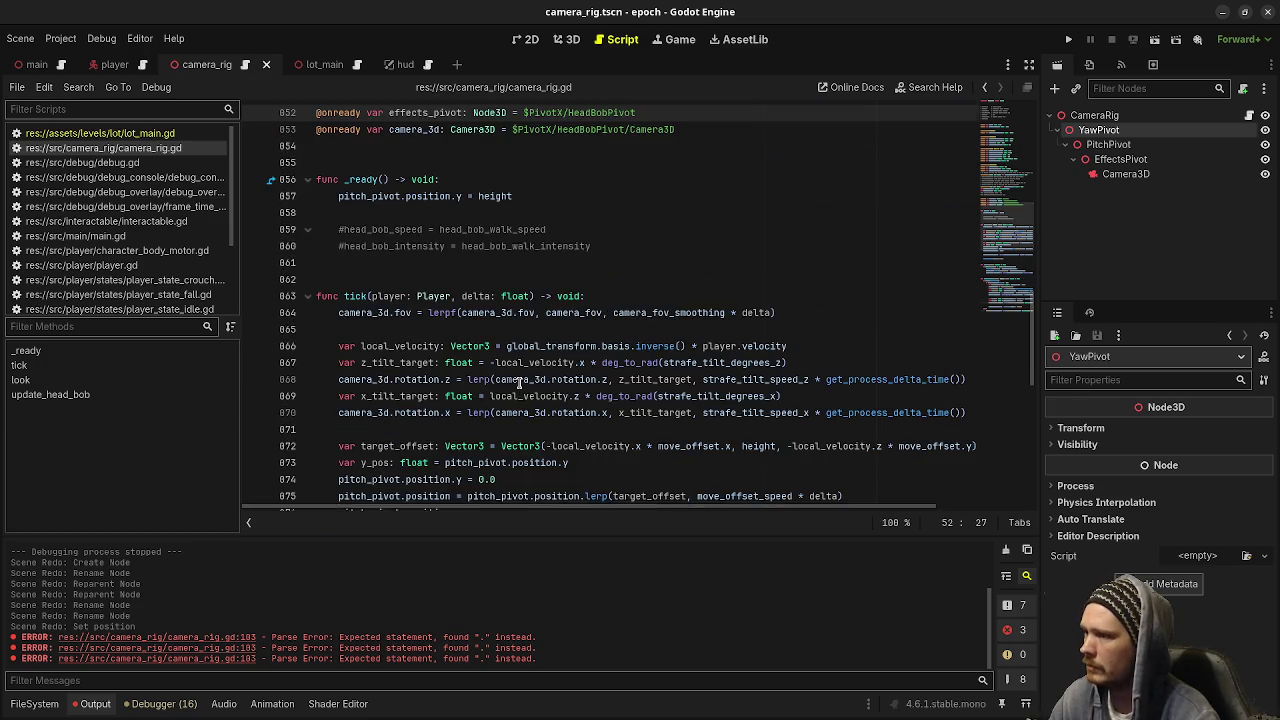
pyautogui.scroll(-10, 519, 383)
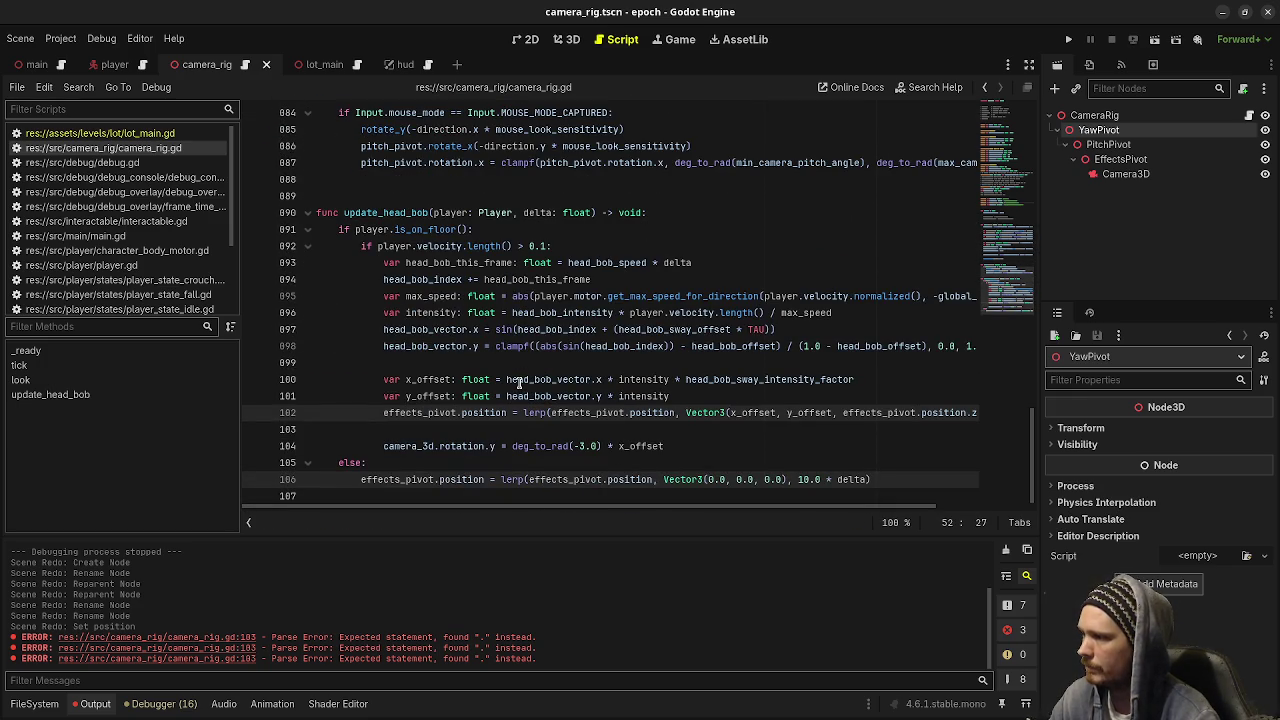
pyautogui.doubleClick(521, 384)
pyautogui.hotkey('ctrl', 's')
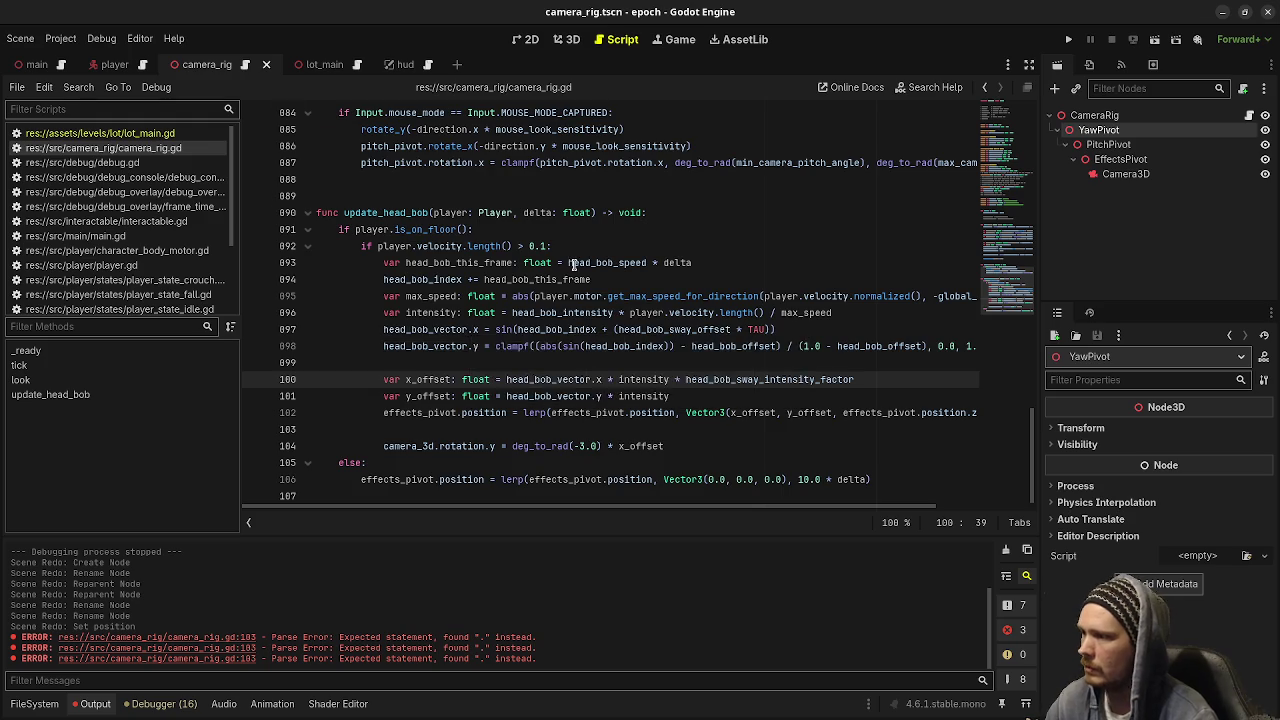
pyautogui.scroll(15, 574, 265)
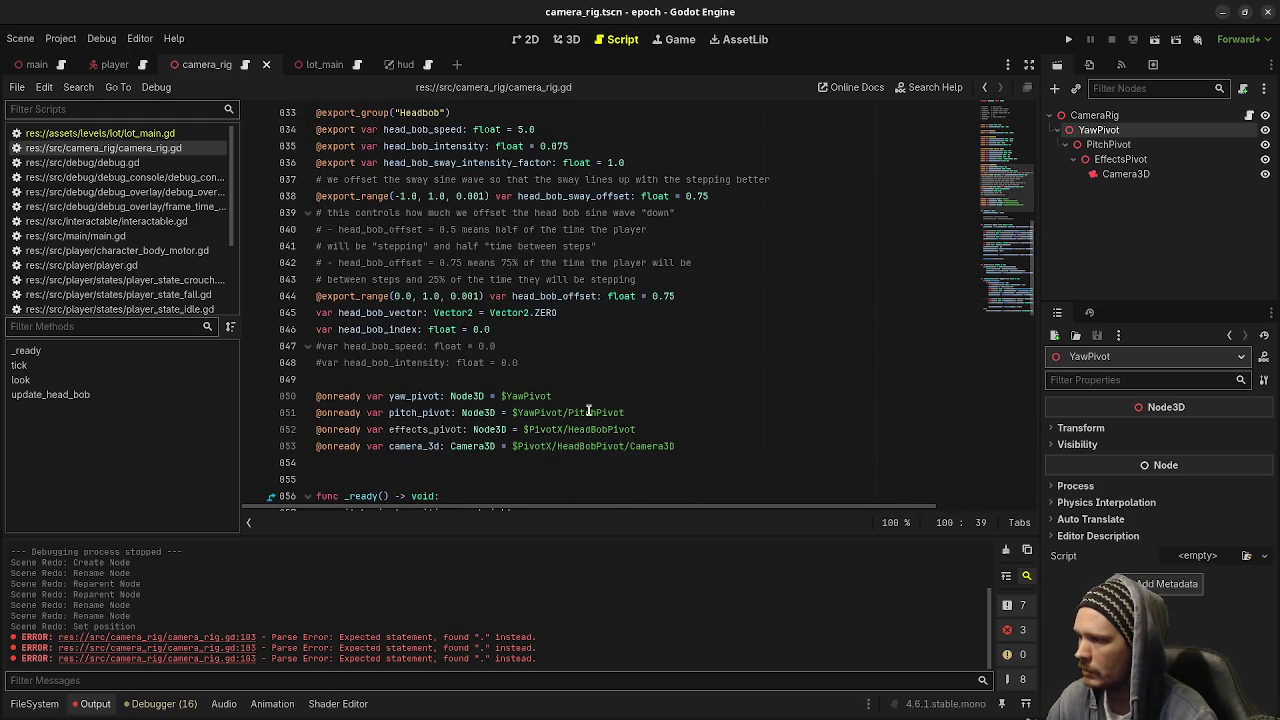
# Repoint effects_pivot and camera_3d to the EffectsPivot and EffectsPivot/Camera3D node paths.
pyautogui.click(650, 429)
pyautogui.moveTo(637, 429); pyautogui.dragTo(522, 429)
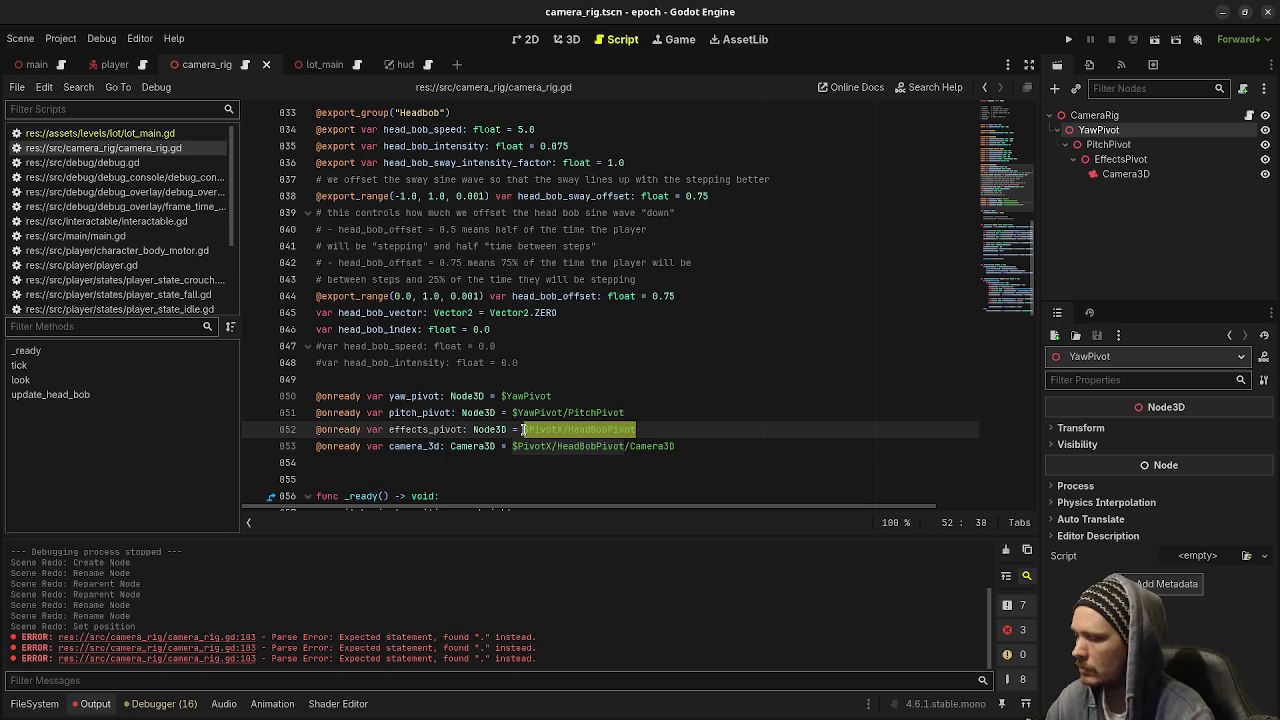
pyautogui.write('$Effec')
pyautogui.press('Return')
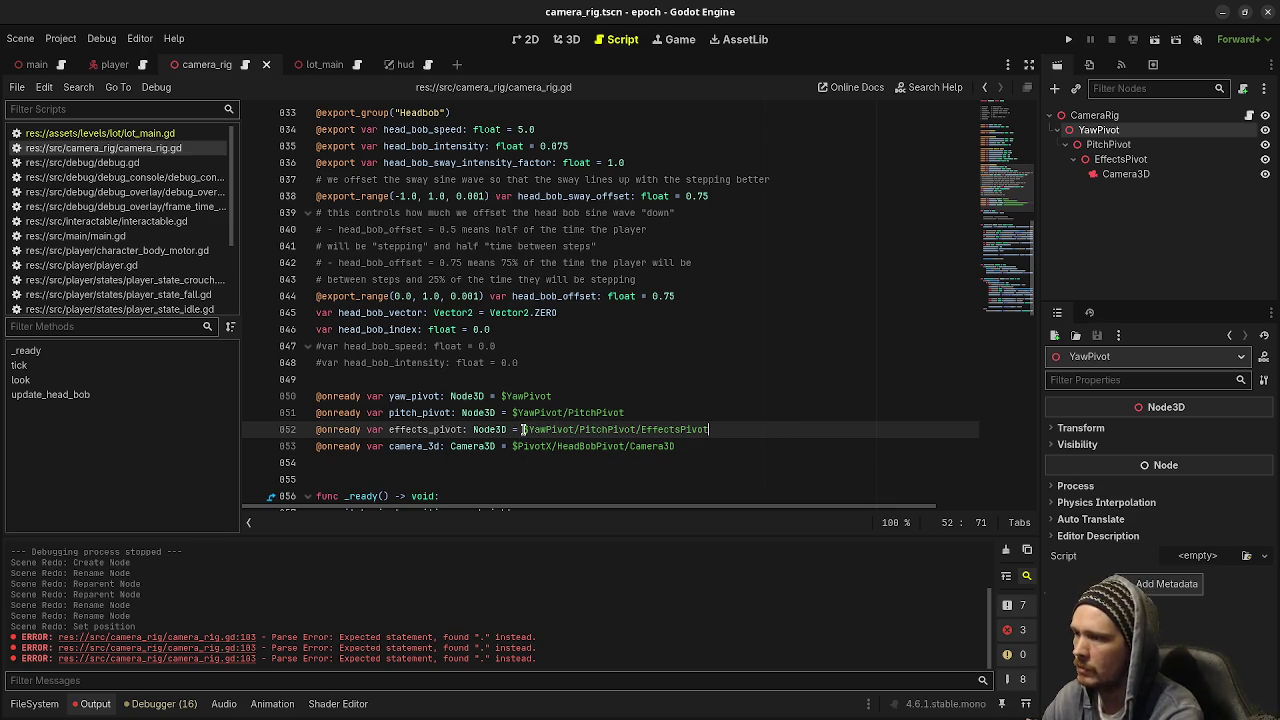
pyautogui.moveTo(686, 446); pyautogui.dragTo(518, 446)
pyautogui.write('Cam')
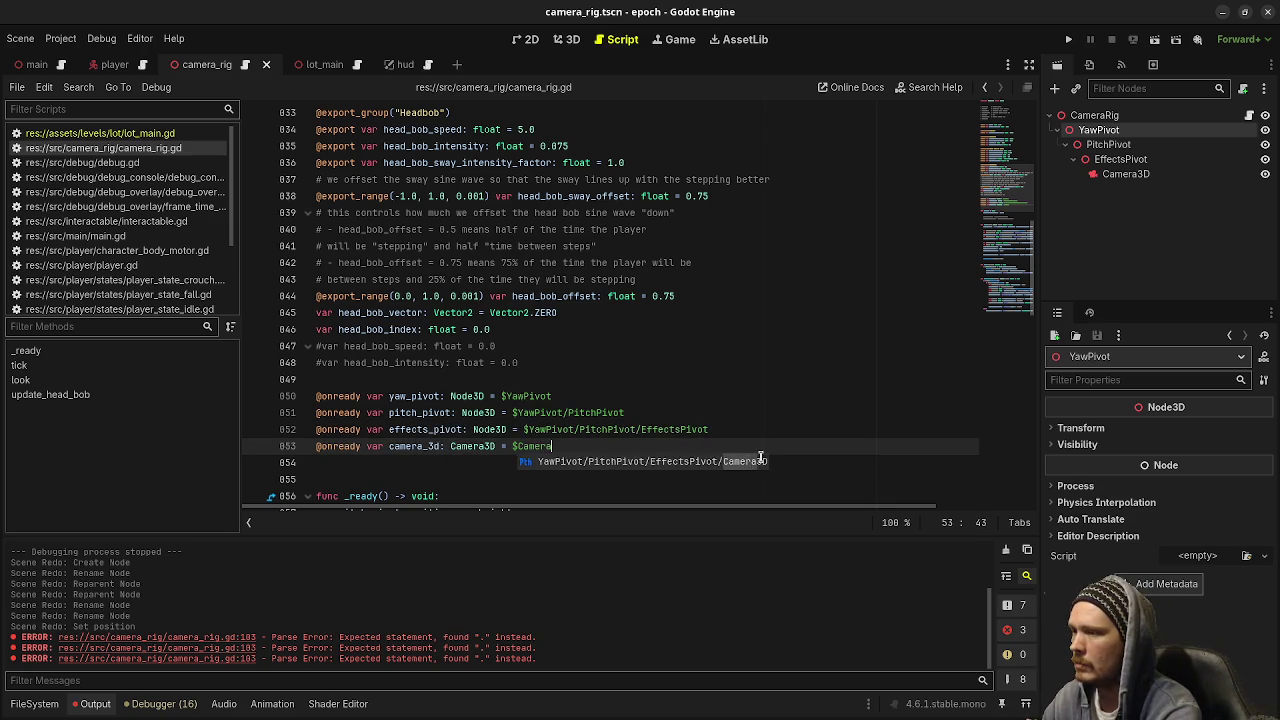
pyautogui.press('Return')
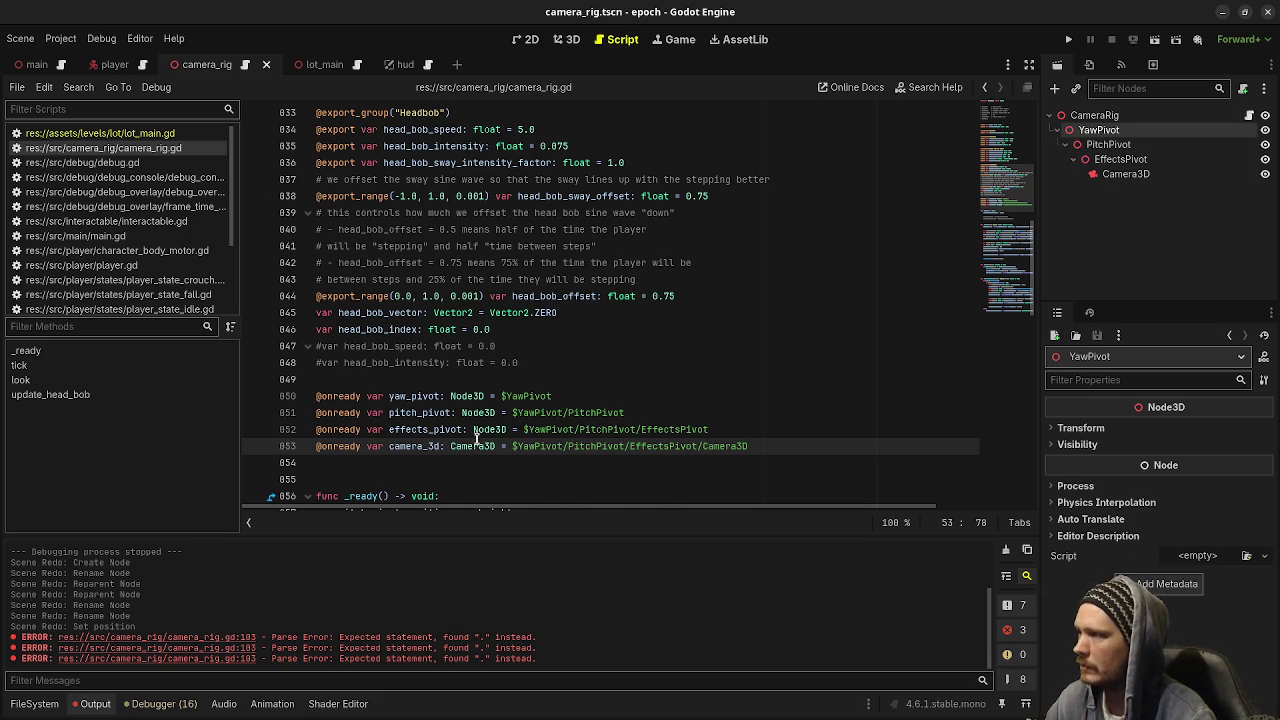
# Remove the 'pitch_pivot.' prefix from the height assignments in _ready and tick, then run the game.
pyautogui.scroll(3, 451, 427)
pyautogui.scroll(-2, 451, 427)
pyautogui.scroll(-7, 451, 427)
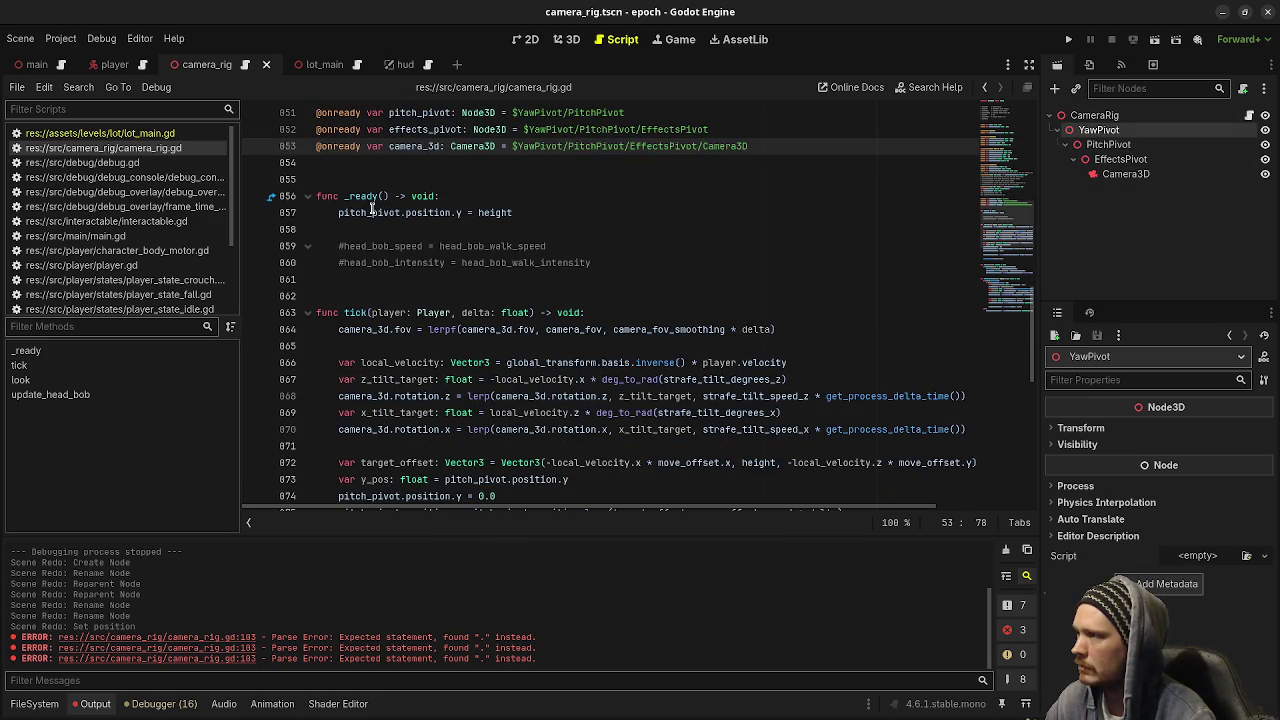
pyautogui.doubleClick(372, 212)
pyautogui.press('Delete')
pyautogui.press('Delete')
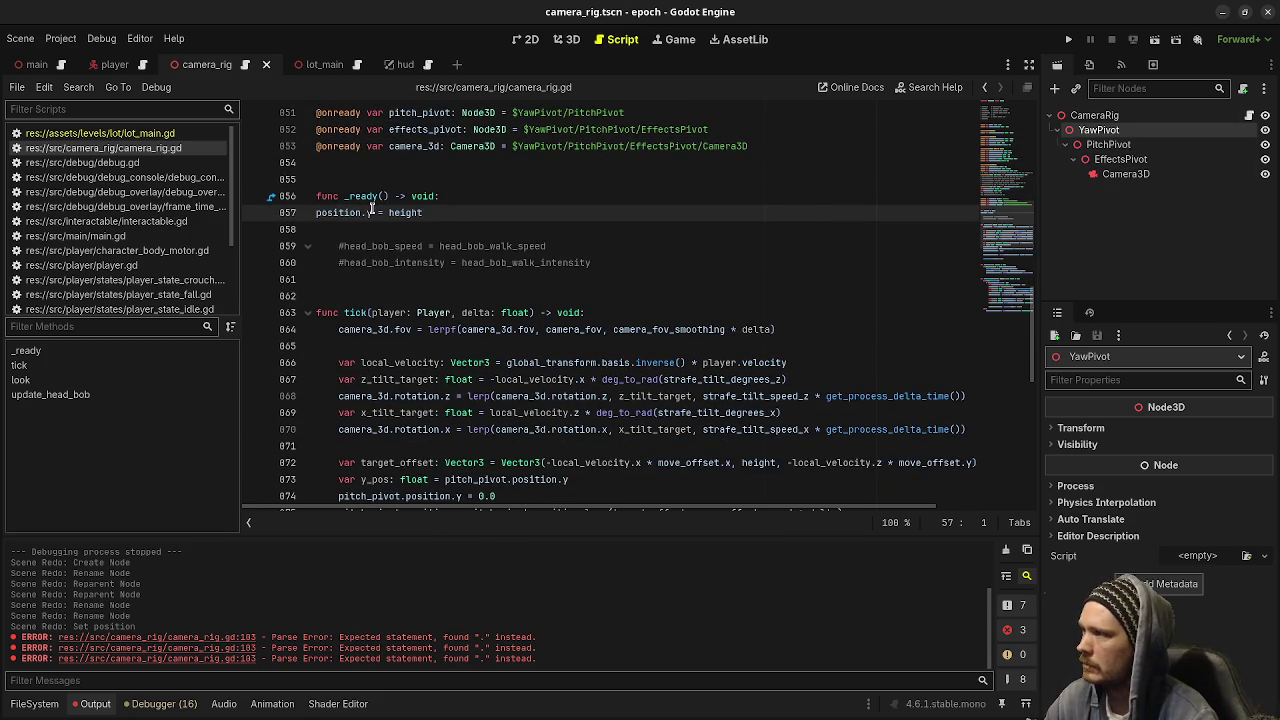
pyautogui.scroll(-5, 404, 333)
pyautogui.doubleClick(378, 313)
pyautogui.press('Delete')
pyautogui.press('Delete')
pyautogui.scroll(-5, 470, 297)
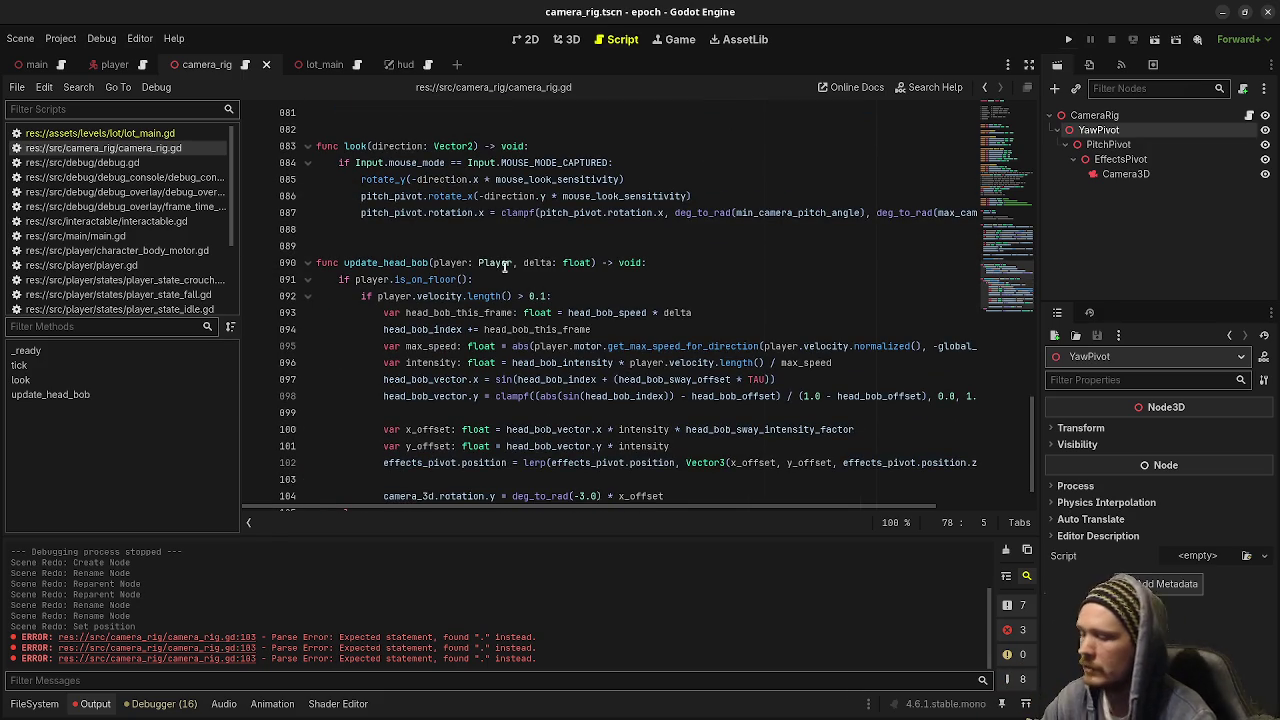
pyautogui.press('F5')
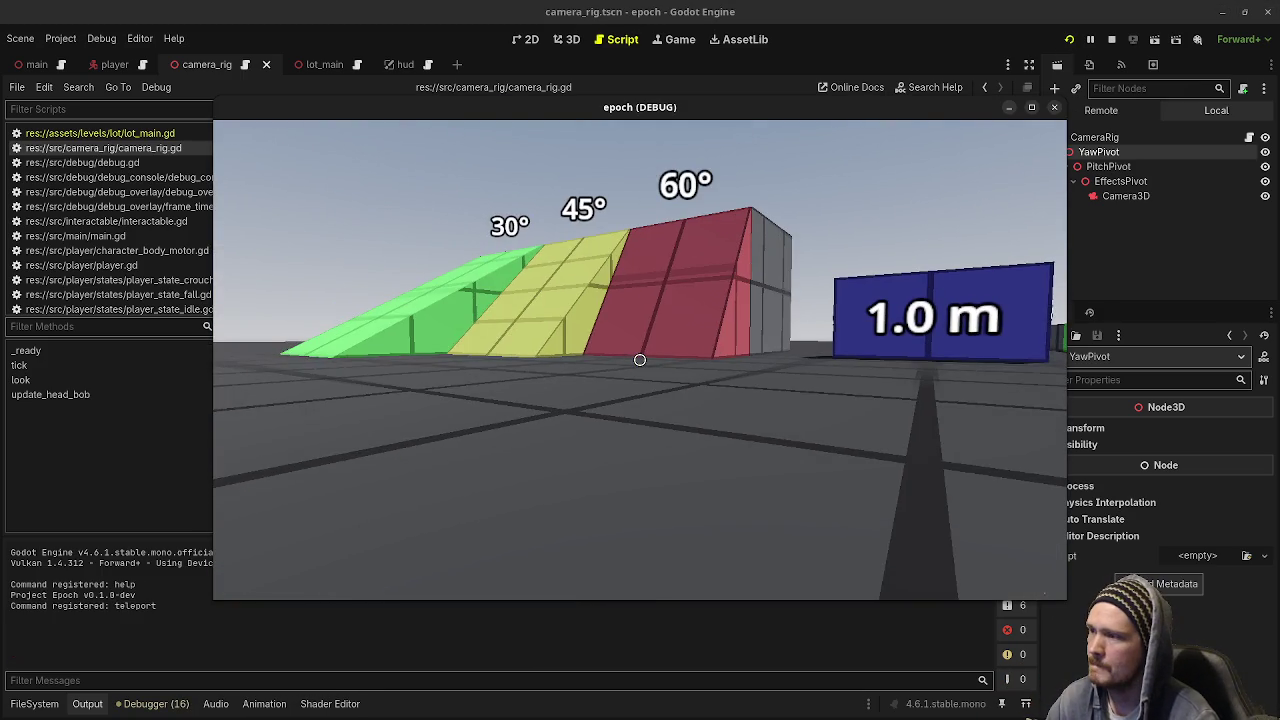
# Stop the game and remove 'pitch_pivot.' from the lerpf height smoothing call.
pyautogui.press('Escape')
pyautogui.click(1113, 40)
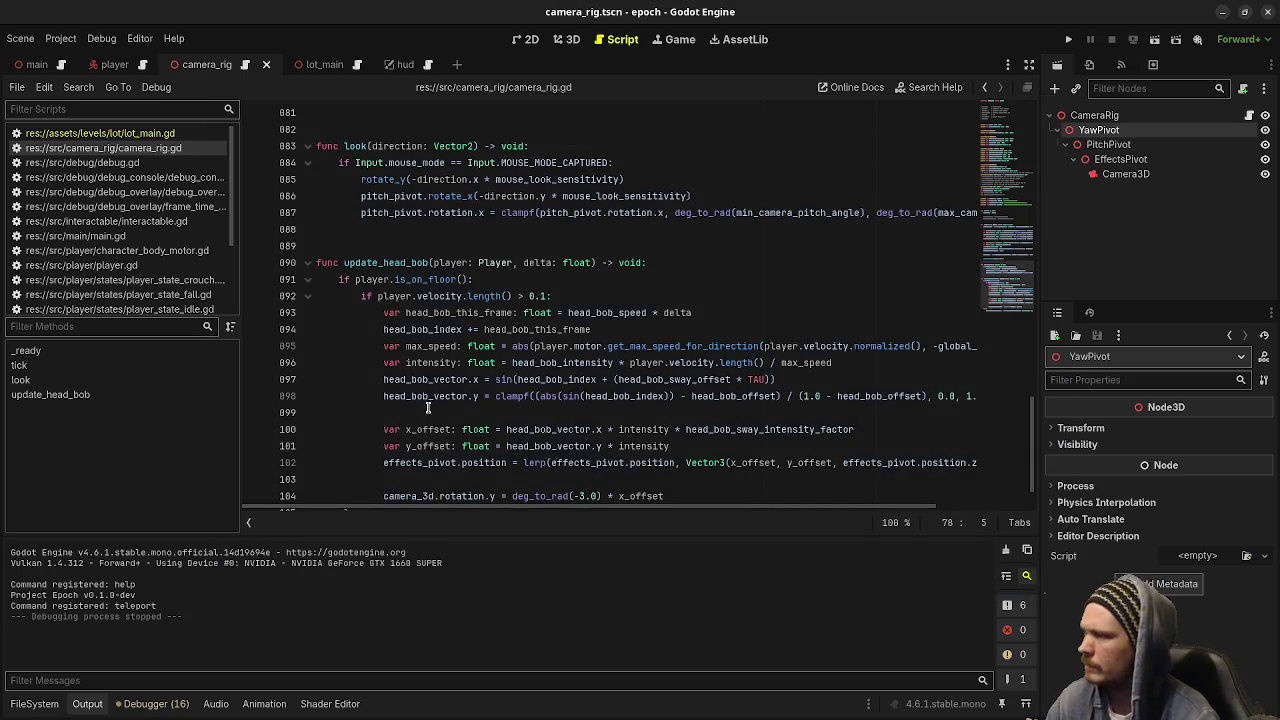
pyautogui.scroll(-1, 495, 385)
pyautogui.scroll(7, 495, 385)
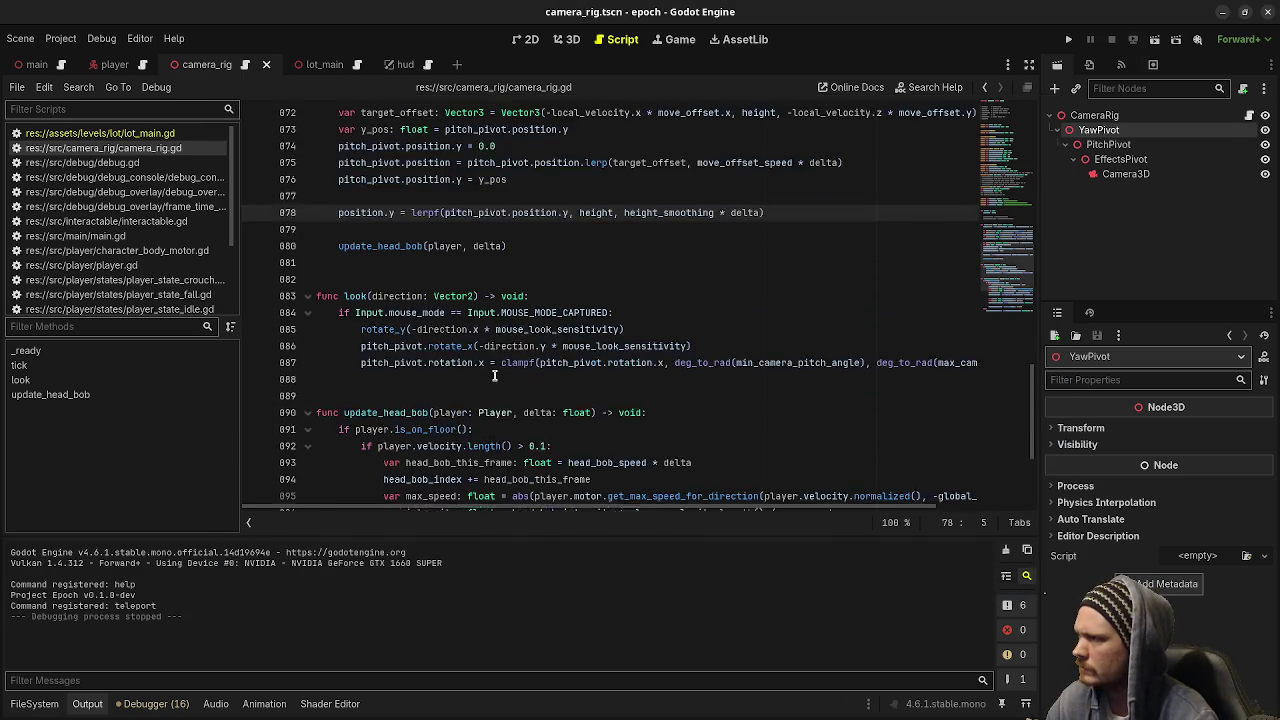
pyautogui.doubleClick(476, 362)
pyautogui.press('BackSpace')
pyautogui.press('Delete')
# Rerun the game, walk toward the Jump Distance platform, then close it.
pyautogui.press('F5')
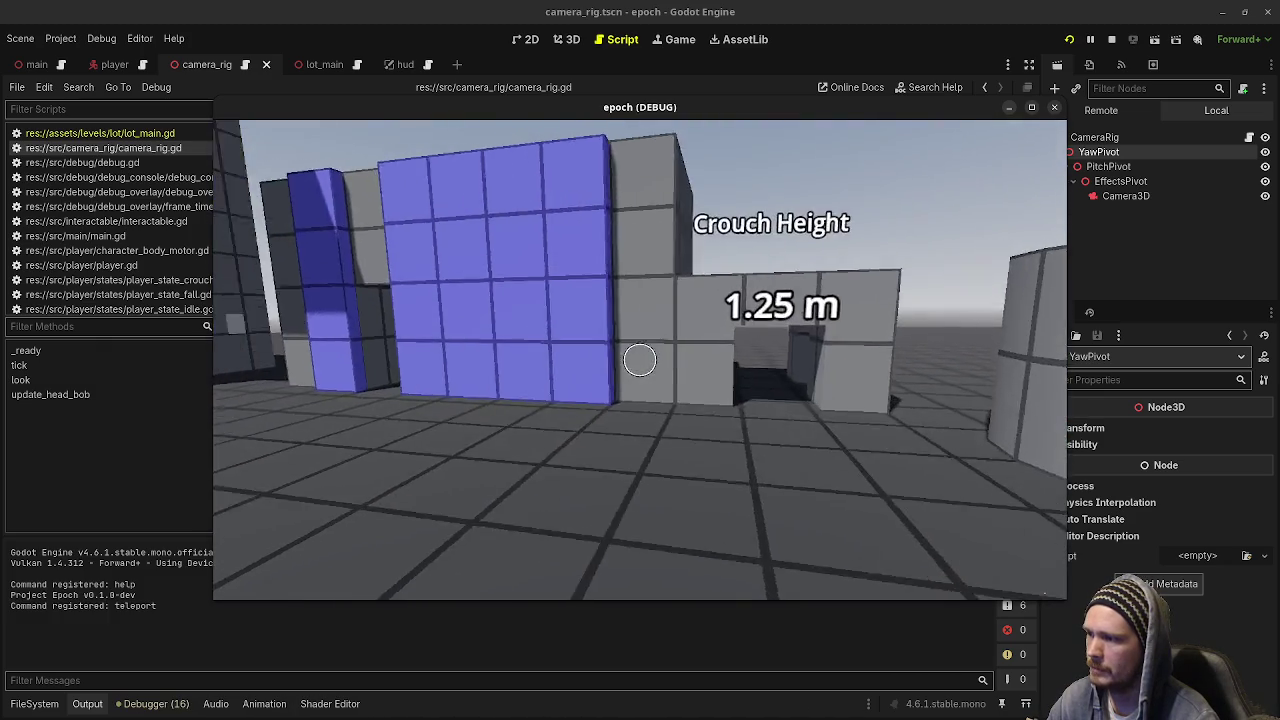
pyautogui.press('w')
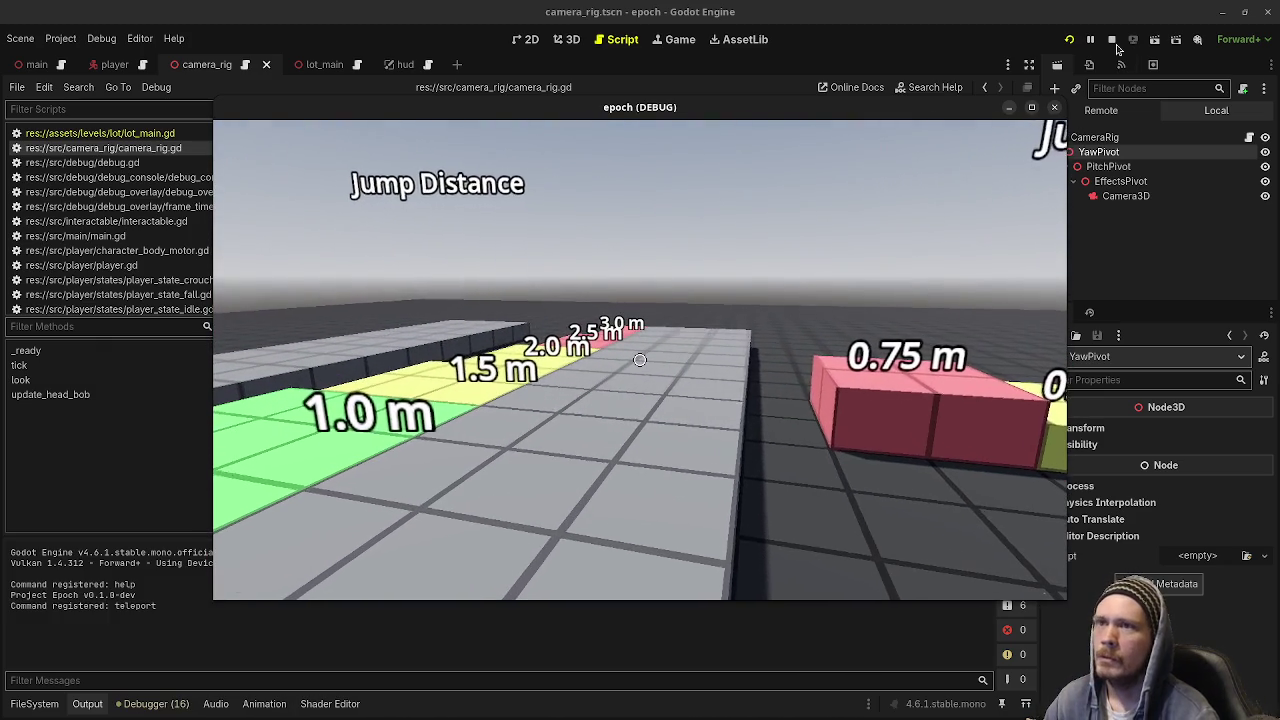
pyautogui.press('F8')
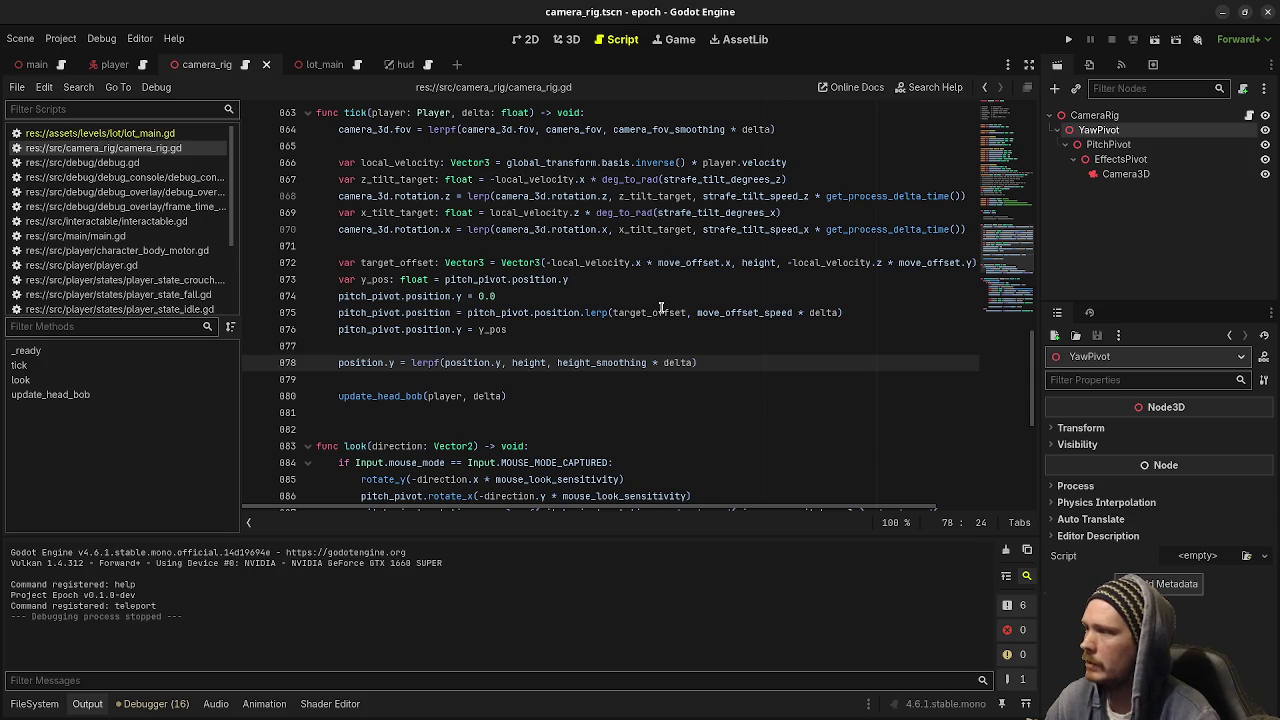
# Review the node hierarchy comment, selecting PitchPivot.
pyautogui.click(660, 312)
pyautogui.scroll(-4, 660, 308)
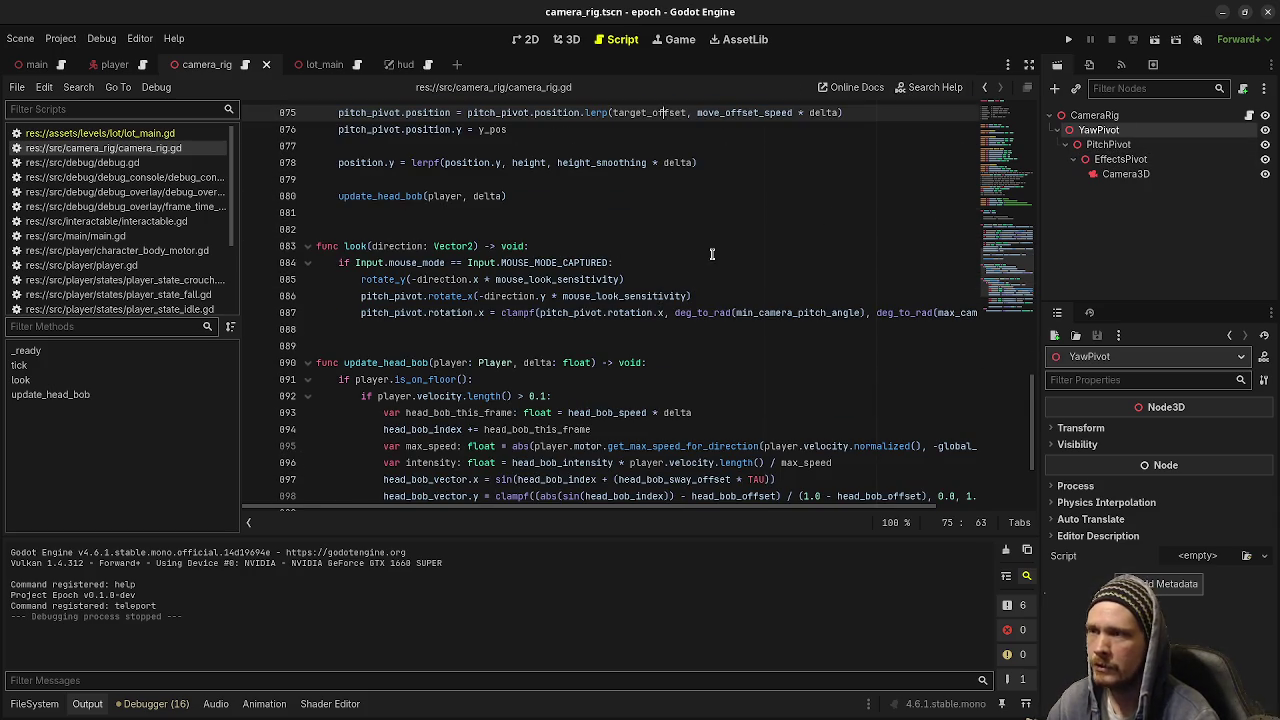
pyautogui.scroll(20, 714, 253)
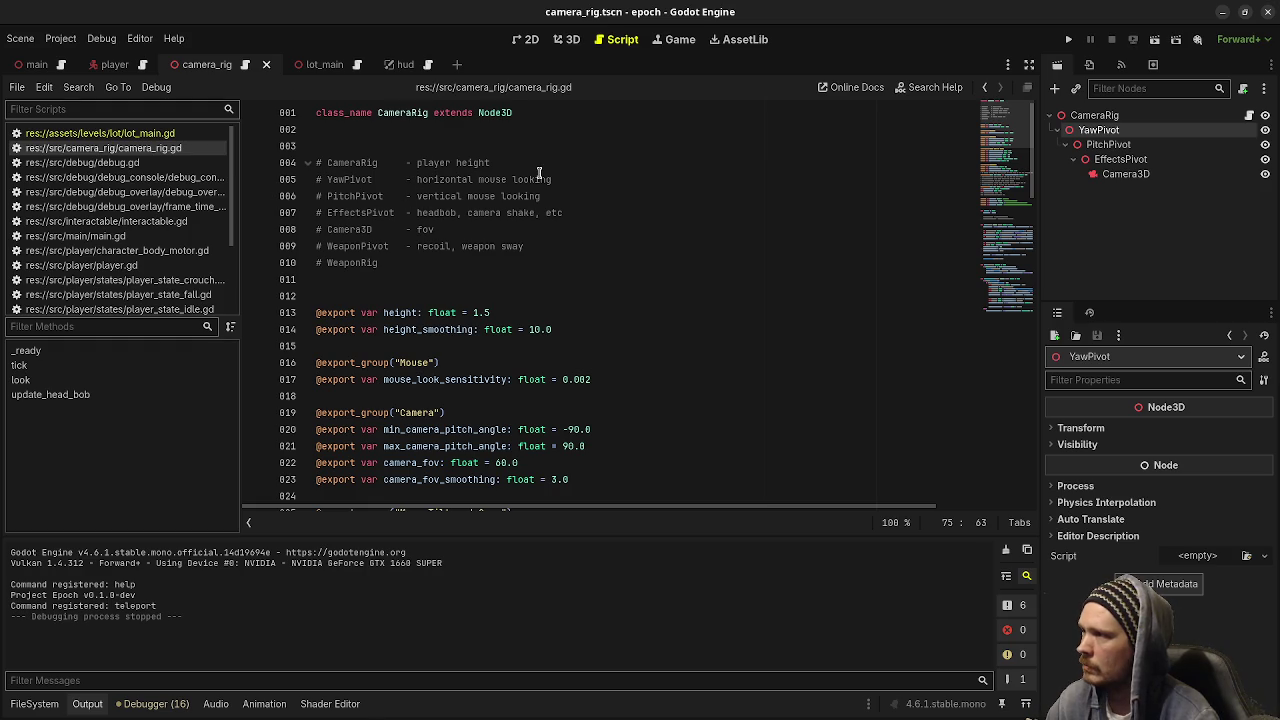
pyautogui.doubleClick(355, 197)
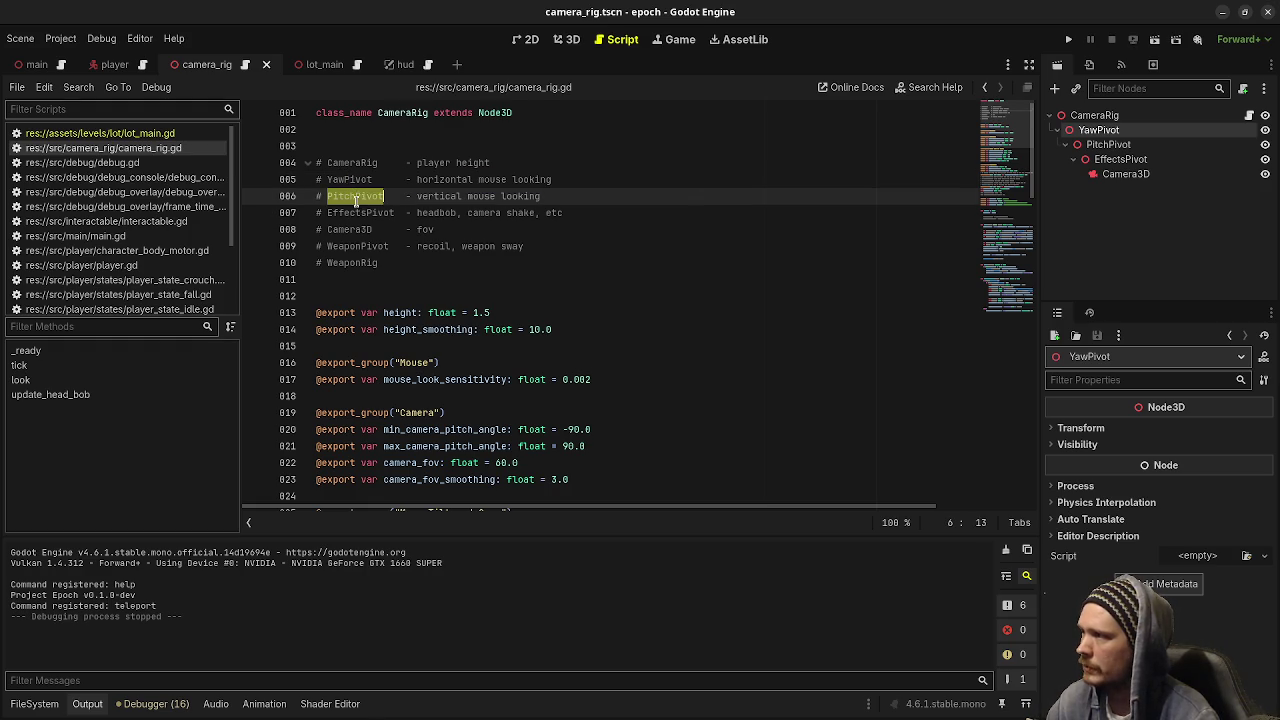
pyautogui.scroll(-7, 440, 313)
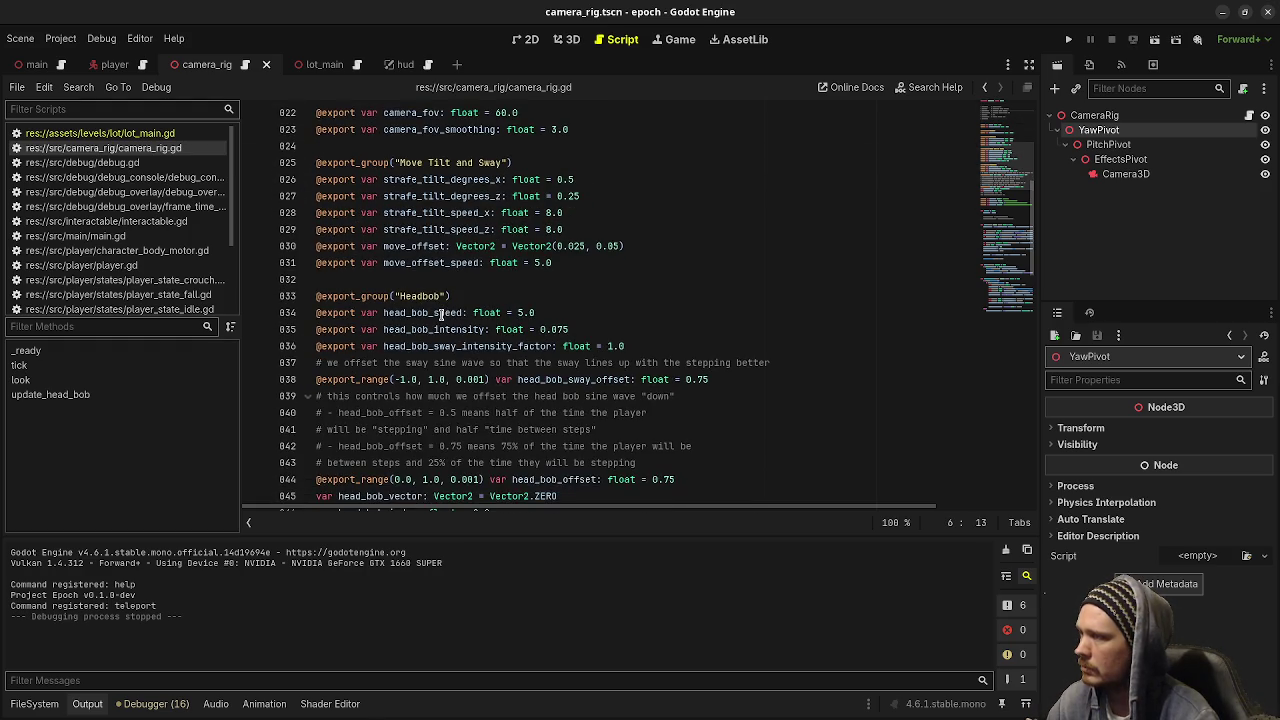
pyautogui.scroll(4, 440, 313)
# Try moving the pitch angle exports up, return them under the Camera group, and save.
pyautogui.click(418, 279)
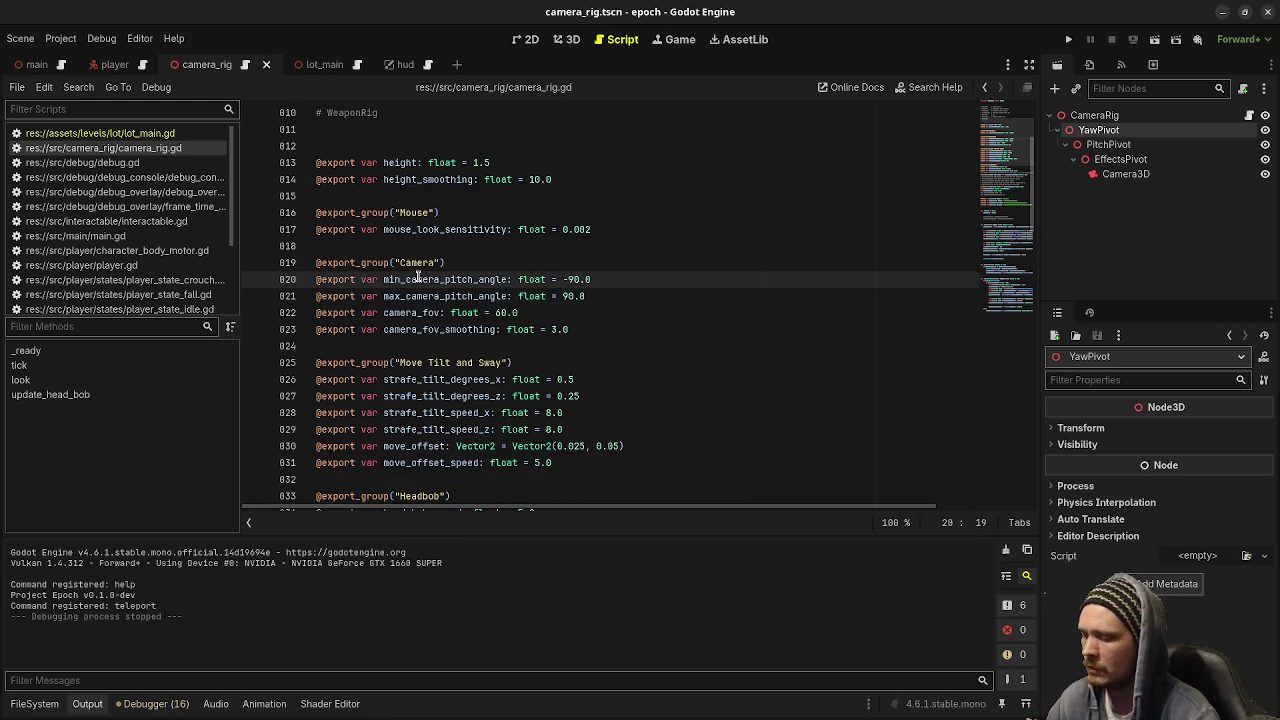
pyautogui.hotkey('alt', 'Up')
pyautogui.hotkey('alt', 'Up')
pyautogui.press('Down')
pyautogui.press('Down')
pyautogui.press('Down')
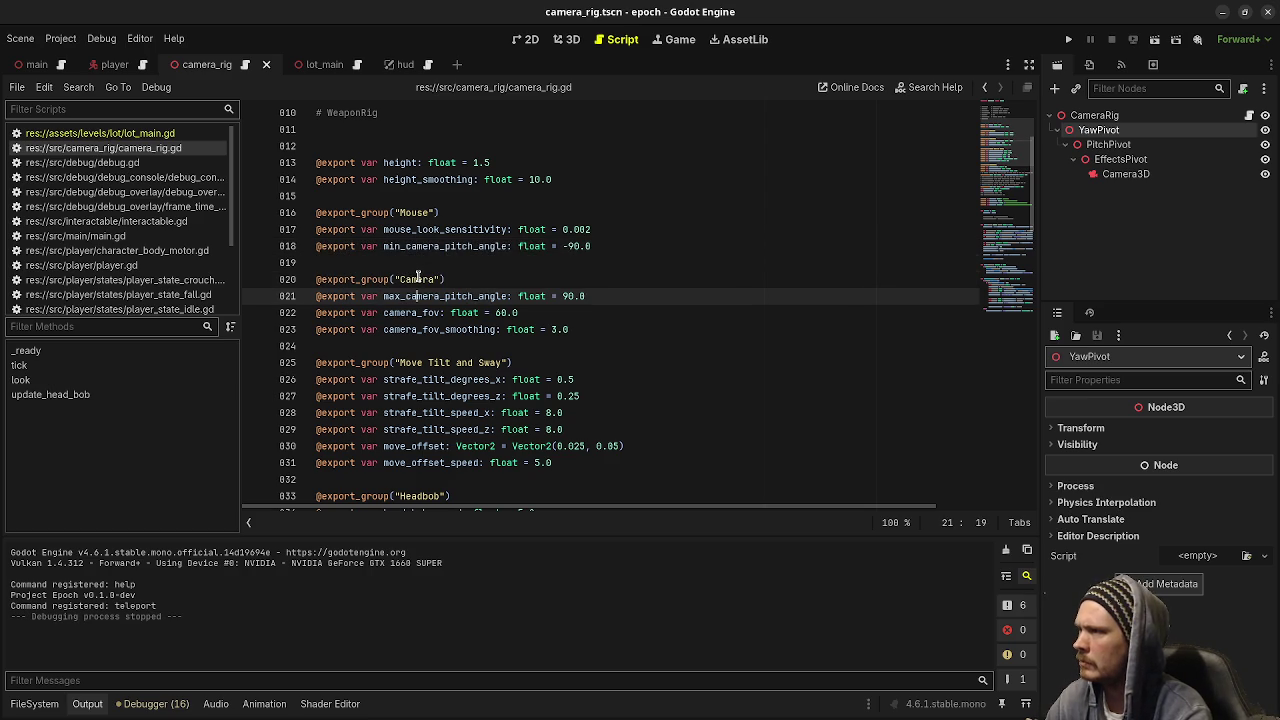
pyautogui.hotkey('alt', 'Up')
pyautogui.hotkey('alt', 'Up')
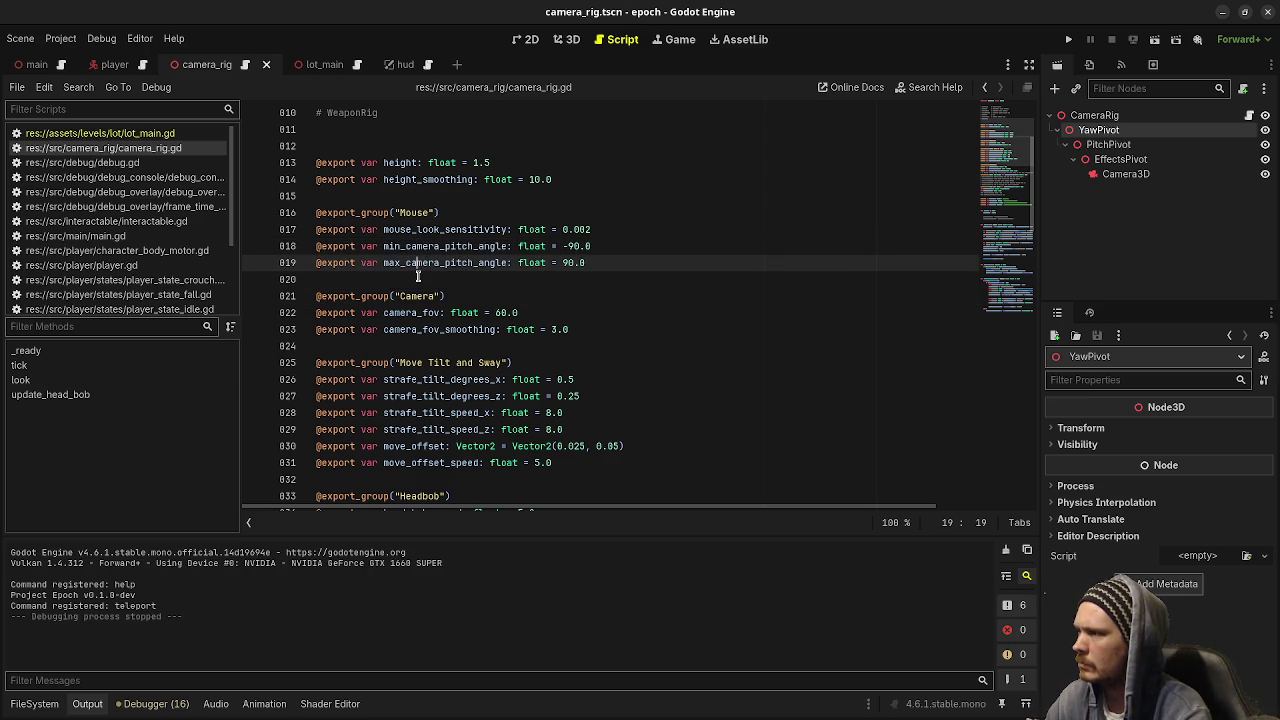
pyautogui.hotkey('alt', 'Down')
pyautogui.hotkey('alt', 'Down')
pyautogui.press('Up')
pyautogui.press('Up')
pyautogui.press('Up')
pyautogui.hotkey('alt', 'Down')
pyautogui.hotkey('alt', 'Down')
pyautogui.hotkey('ctrl', 's')
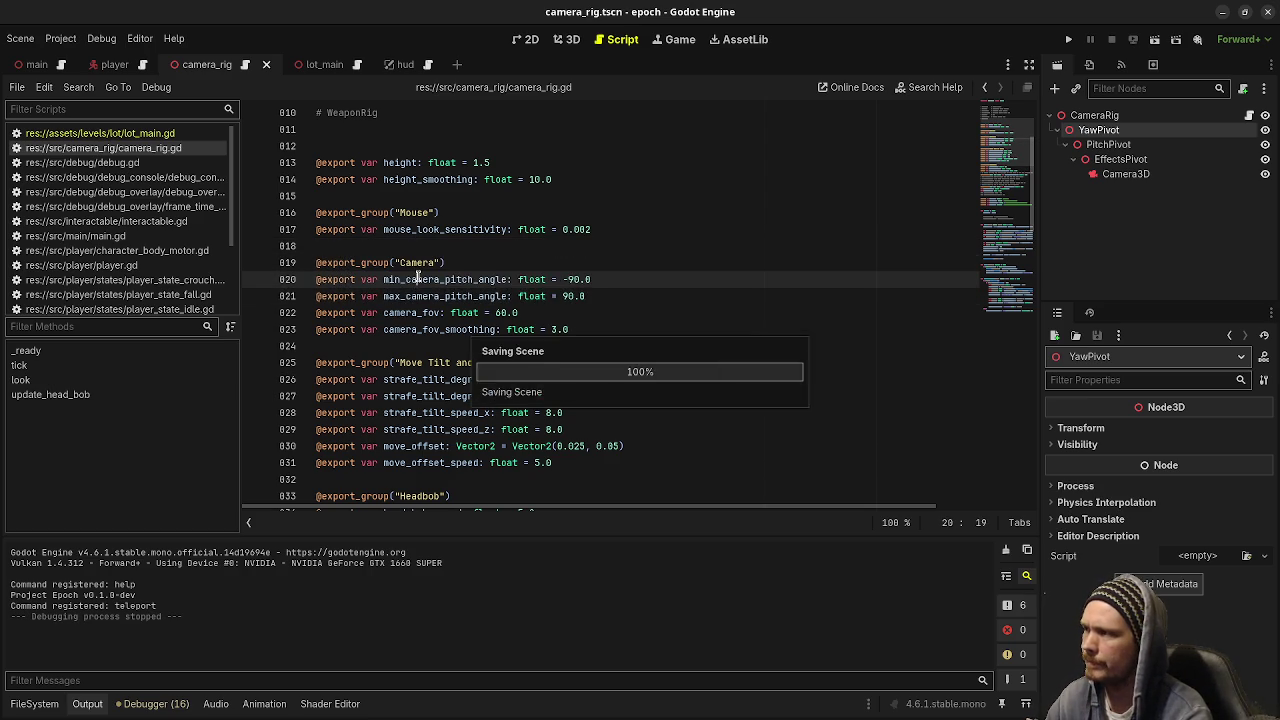
pyautogui.scroll(-4, 430, 290)
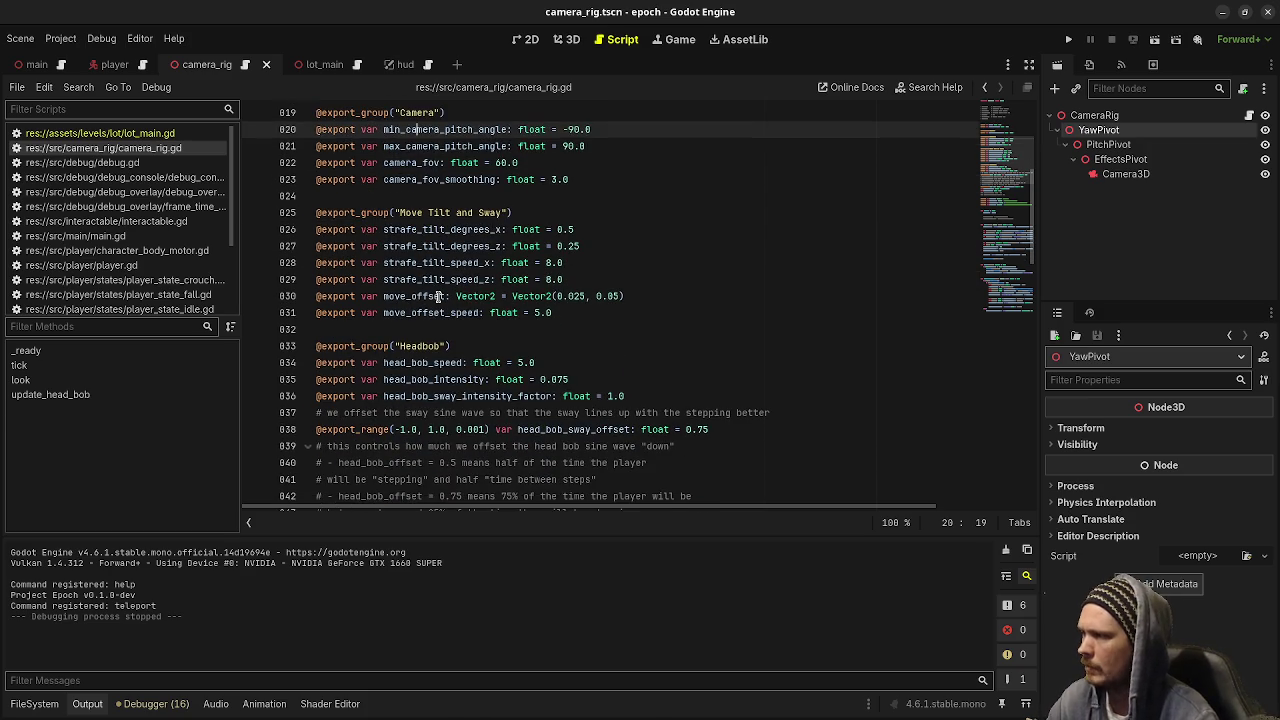
pyautogui.scroll(-2, 438, 296)
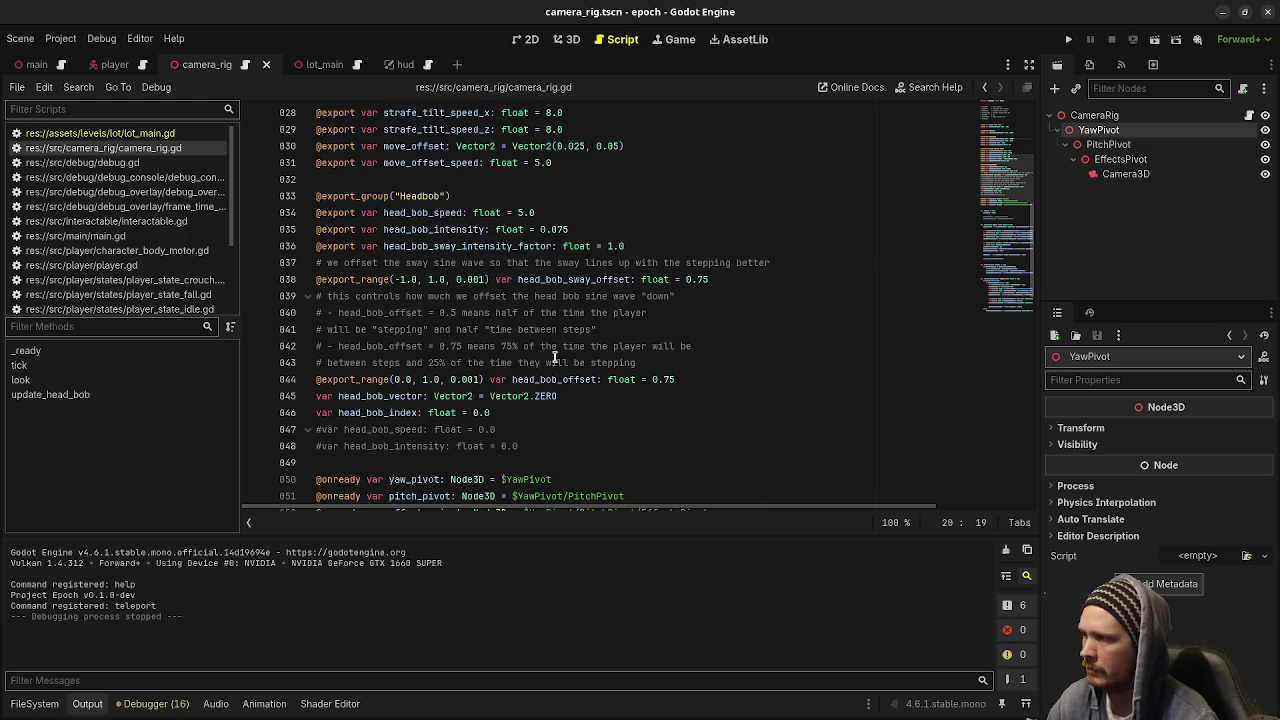
pyautogui.scroll(-3, 605, 377)
pyautogui.scroll(-5, 537, 390)
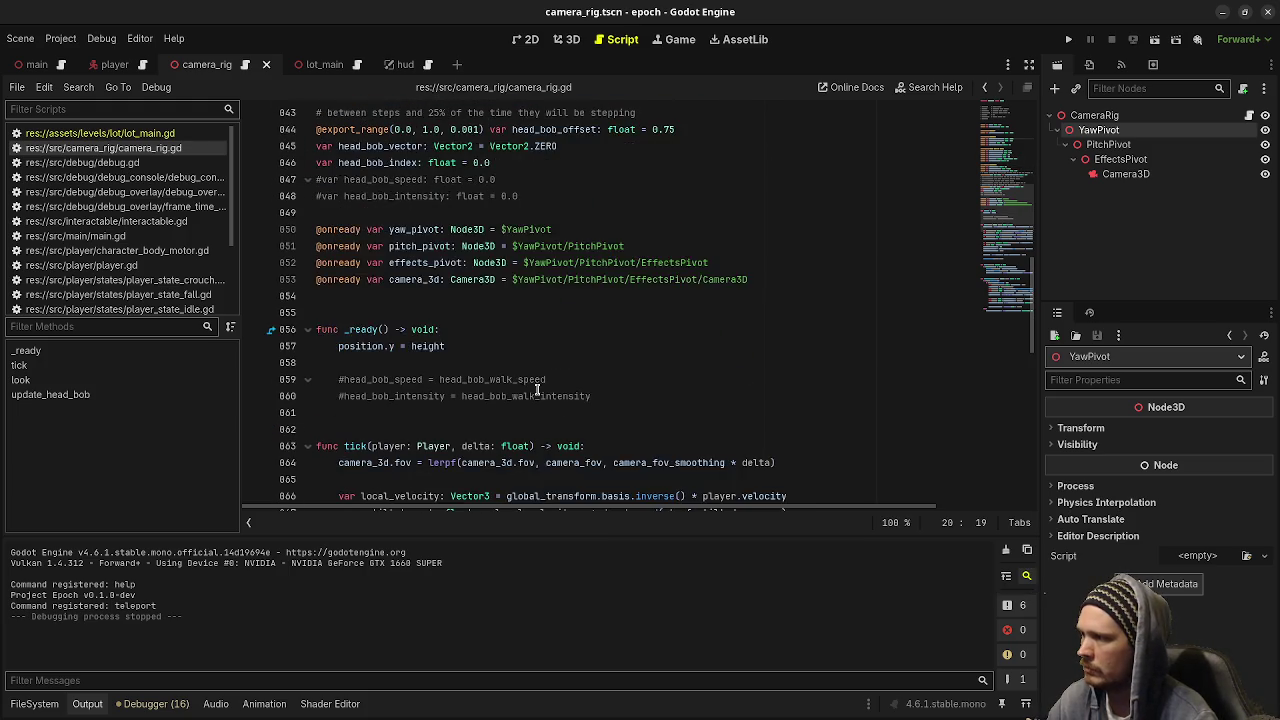
pyautogui.scroll(2, 537, 390)
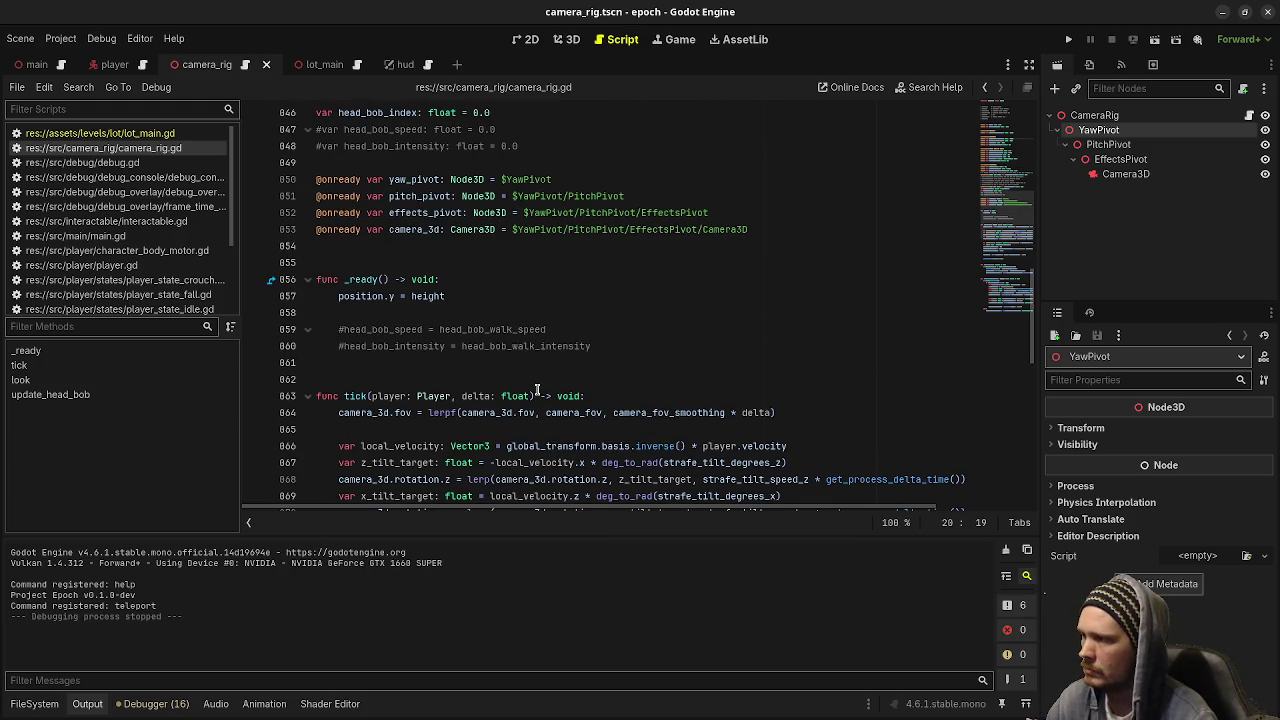
pyautogui.click(608, 362)
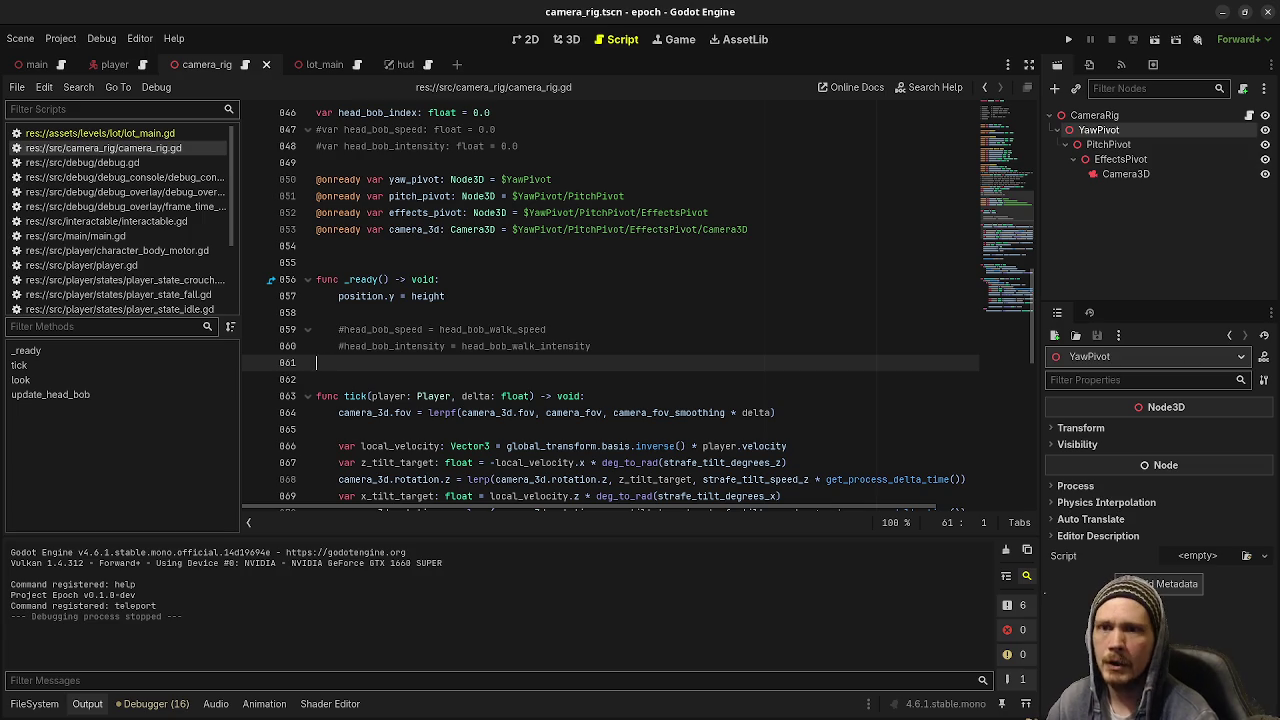
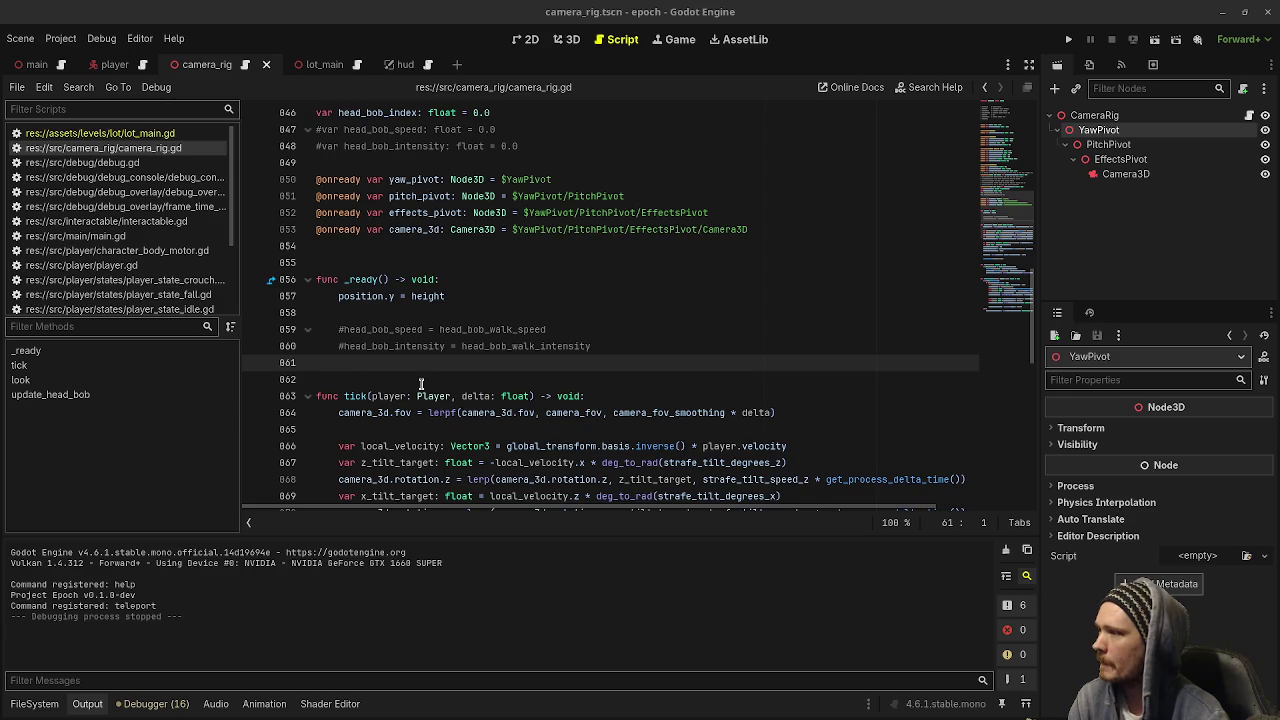
# Add an indented '# tilt' comment above the strafe-tilt code in tick().
pyautogui.scroll(-1, 422, 385)
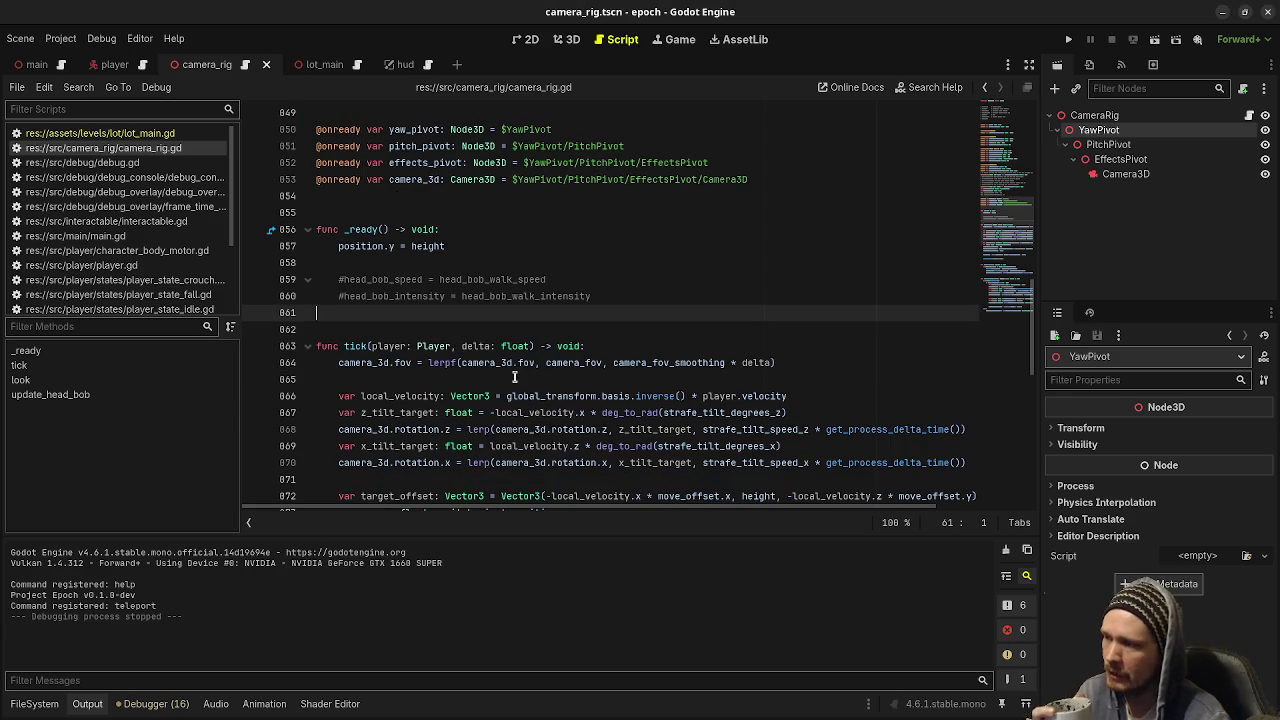
pyautogui.scroll(-1, 514, 377)
pyautogui.scroll(-1, 514, 377)
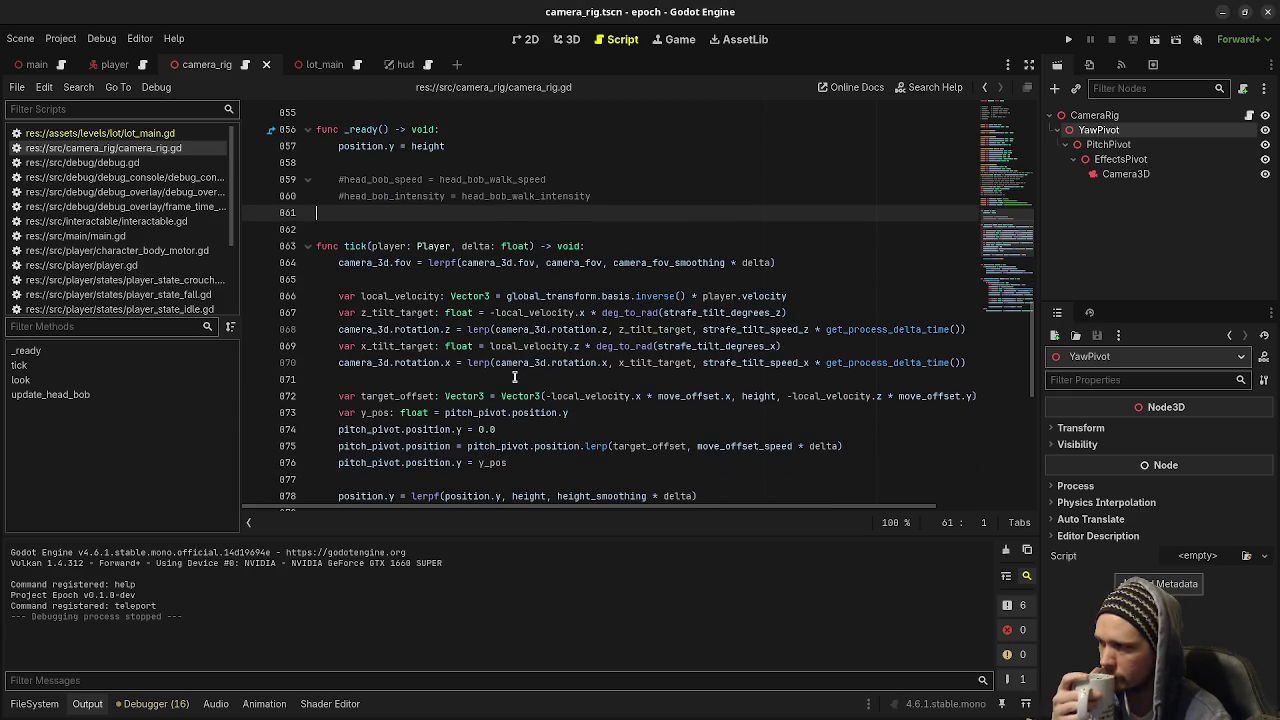
pyautogui.click(506, 280)
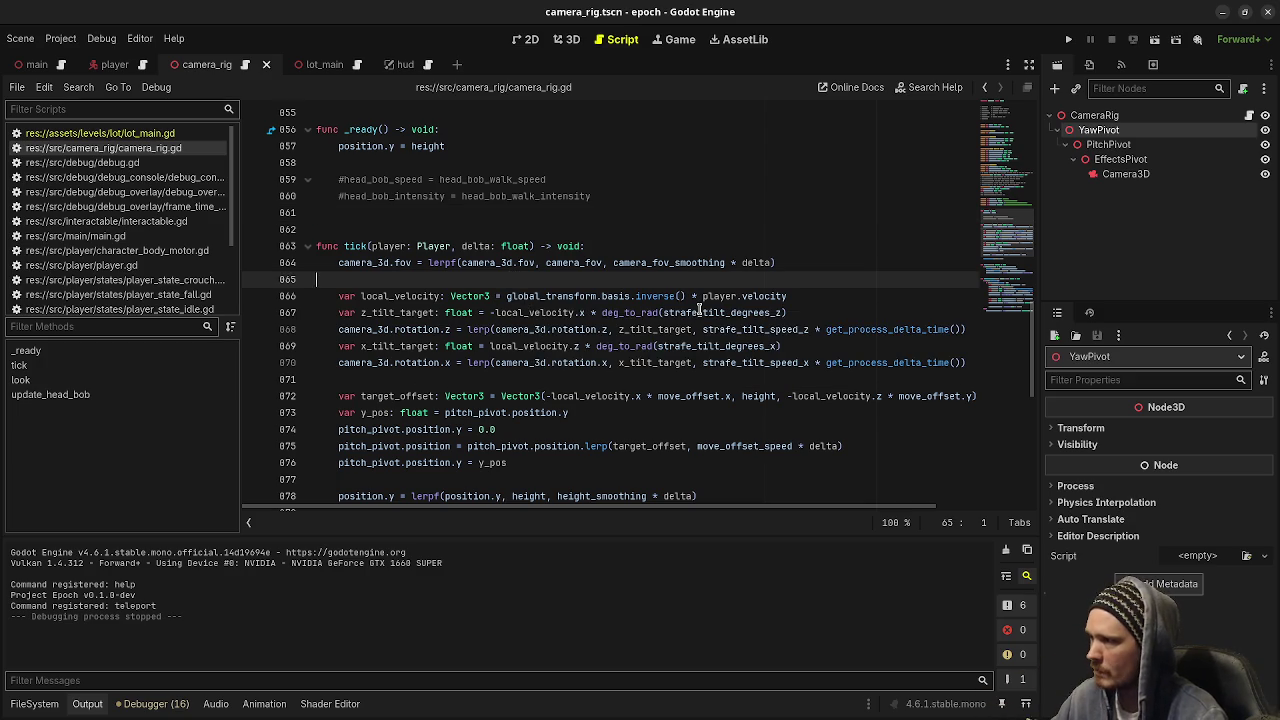
pyautogui.press('Return')
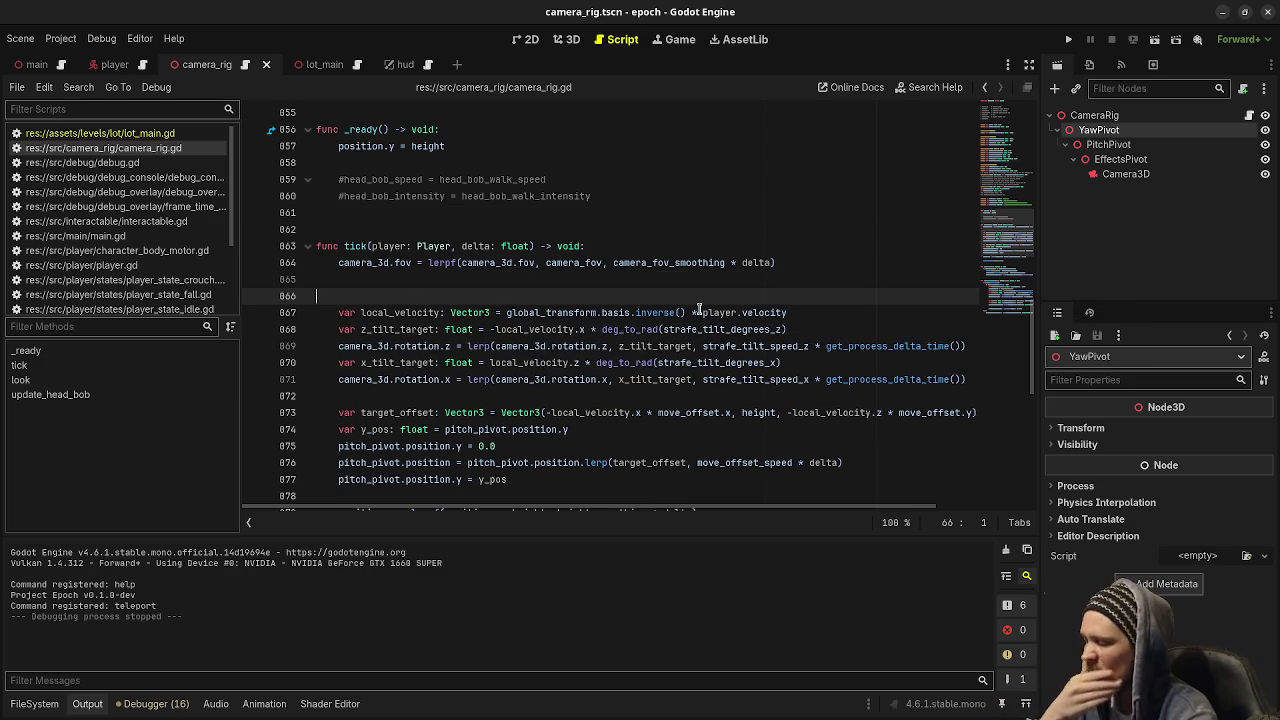
pyautogui.press('Tab')
pyautogui.write('# tilt')
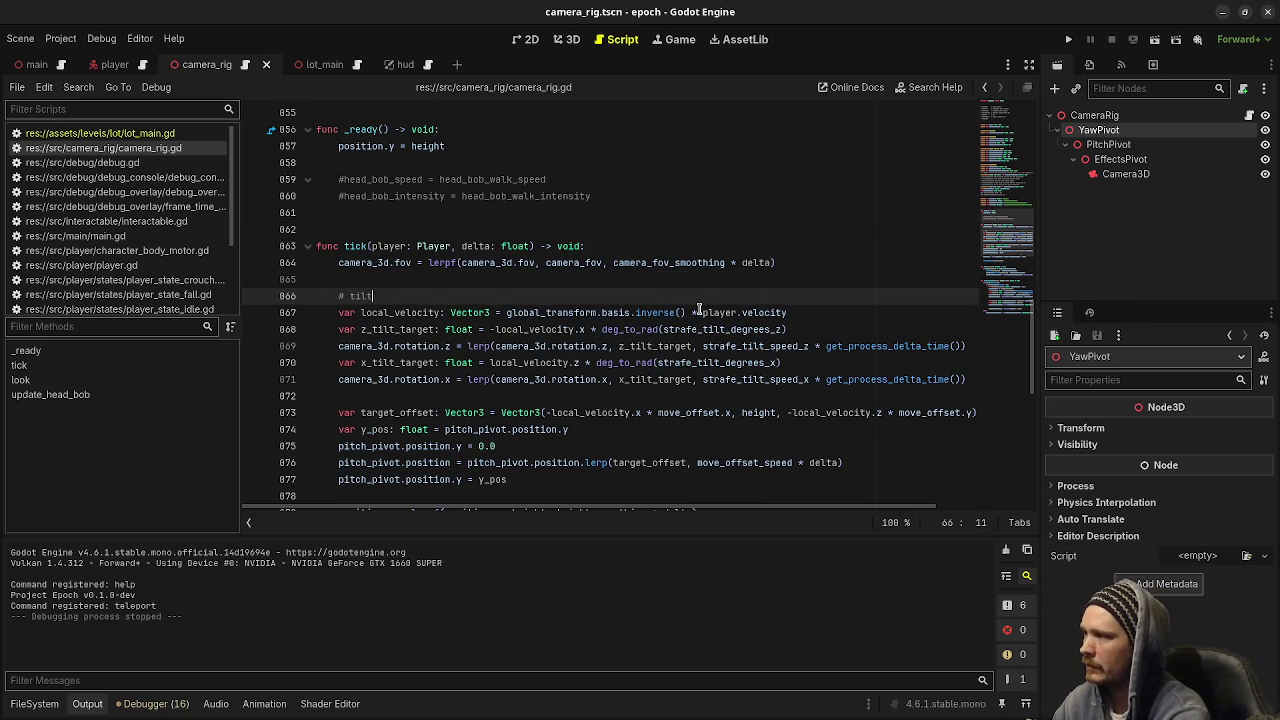
# Start a new indented '#' comment line after the tilt block, above the target_offset code.
pyautogui.click(538, 400)
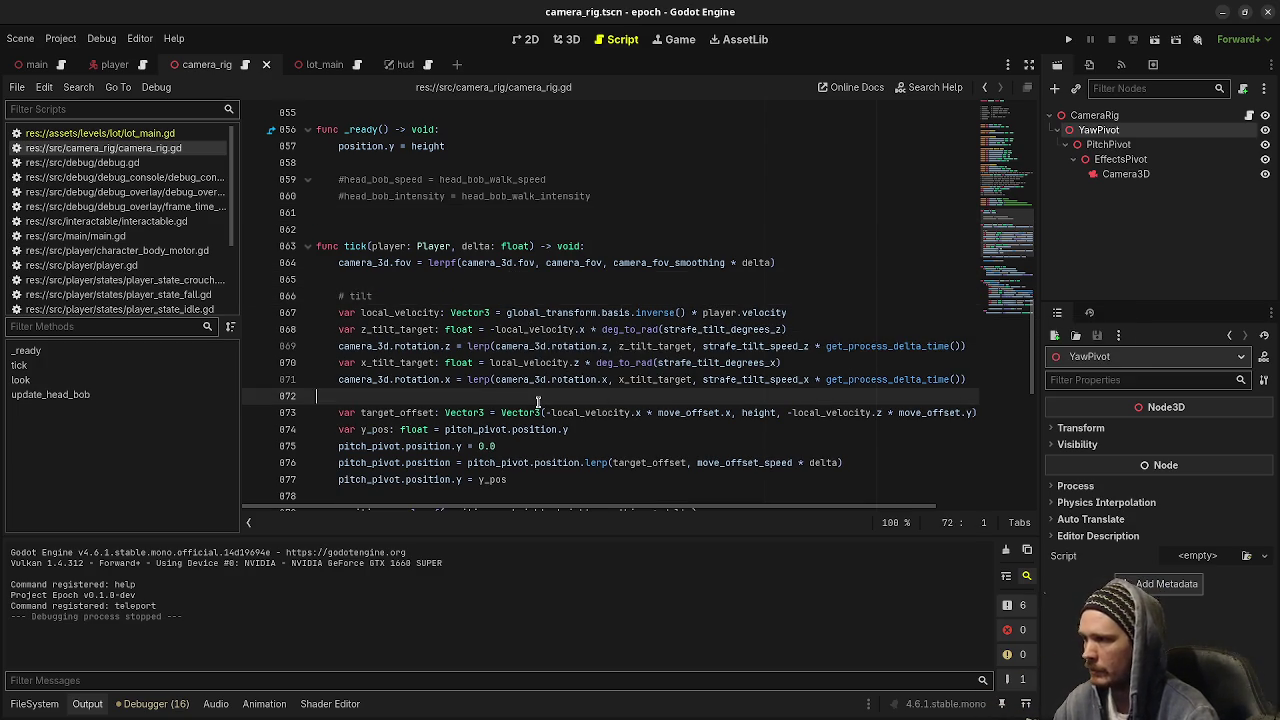
pyautogui.press('Return')
pyautogui.press('Tab')
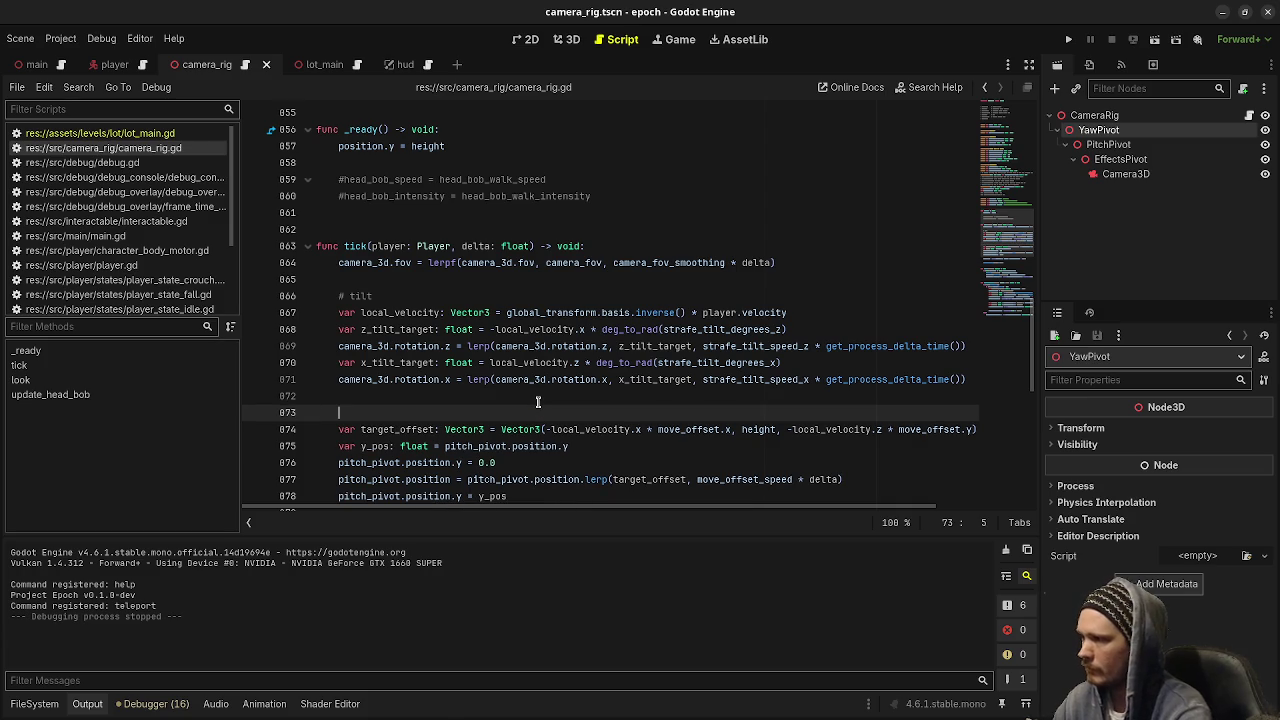
pyautogui.write('#')
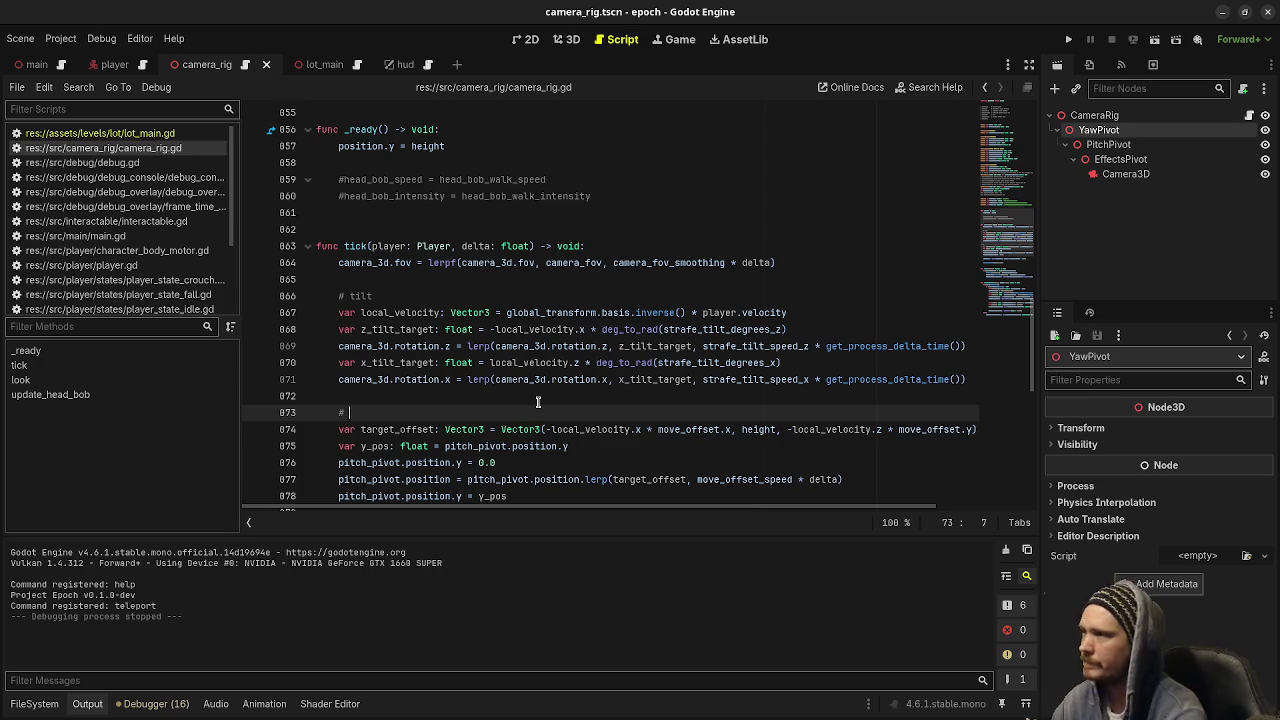
# Complete the comment above the offset block as '# camera lag'.
pyautogui.scroll(15, 538, 402)
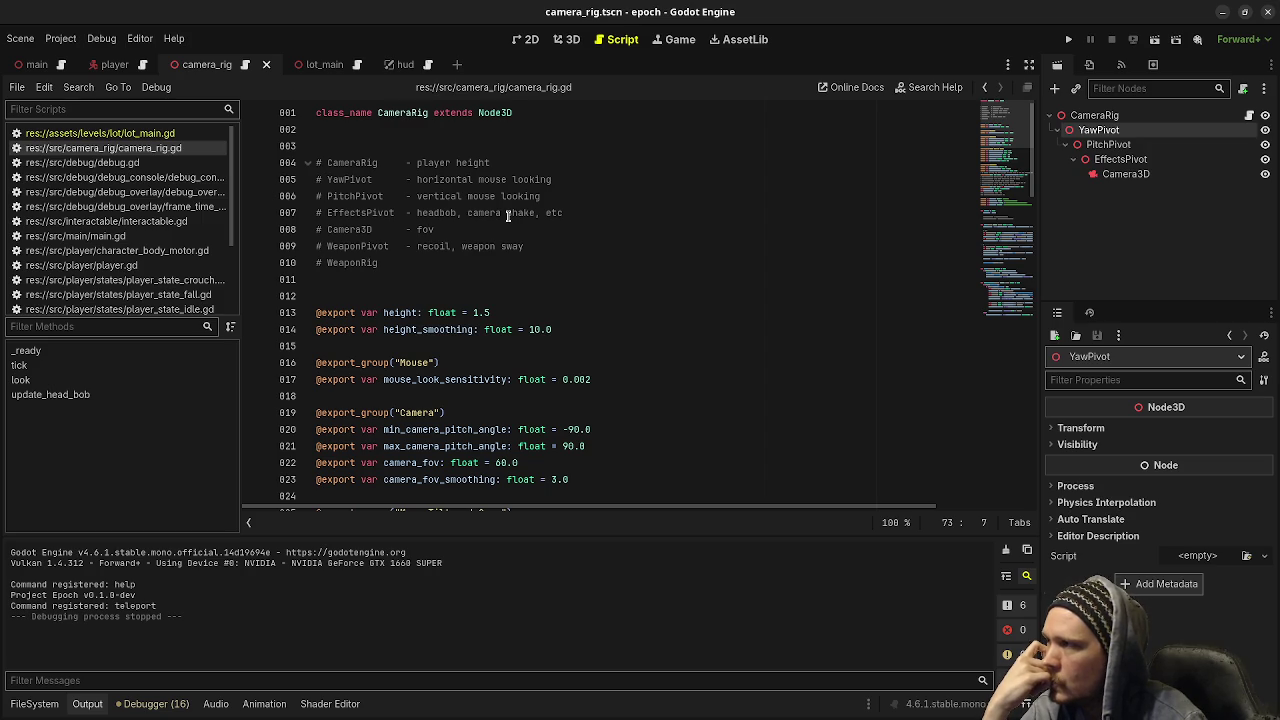
pyautogui.scroll(-18, 544, 258)
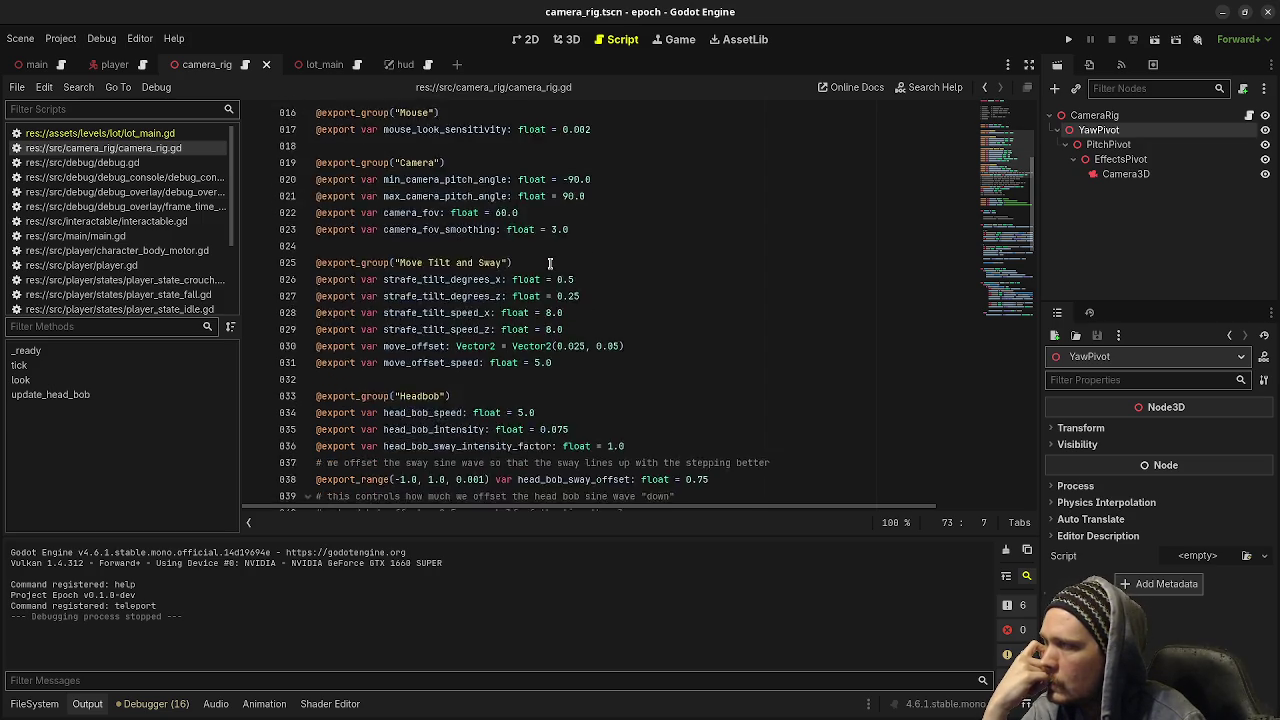
pyautogui.scroll(-2, 548, 262)
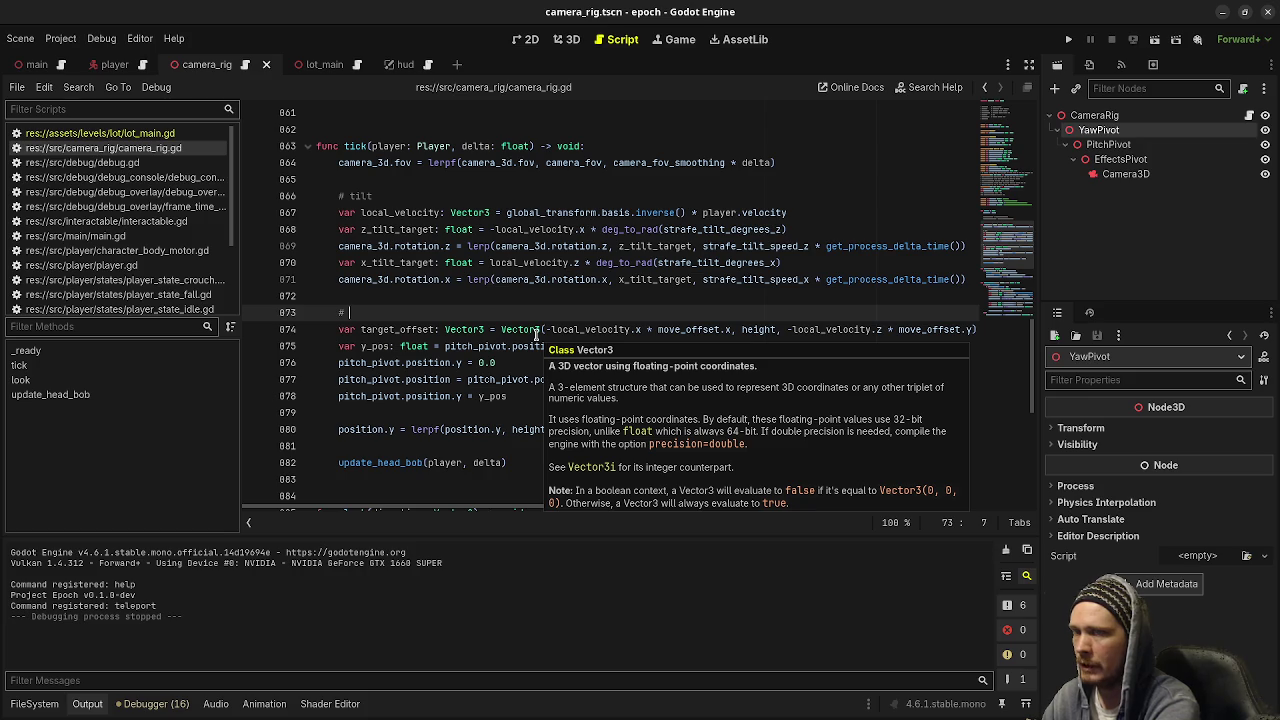
pyautogui.write('camera lag')
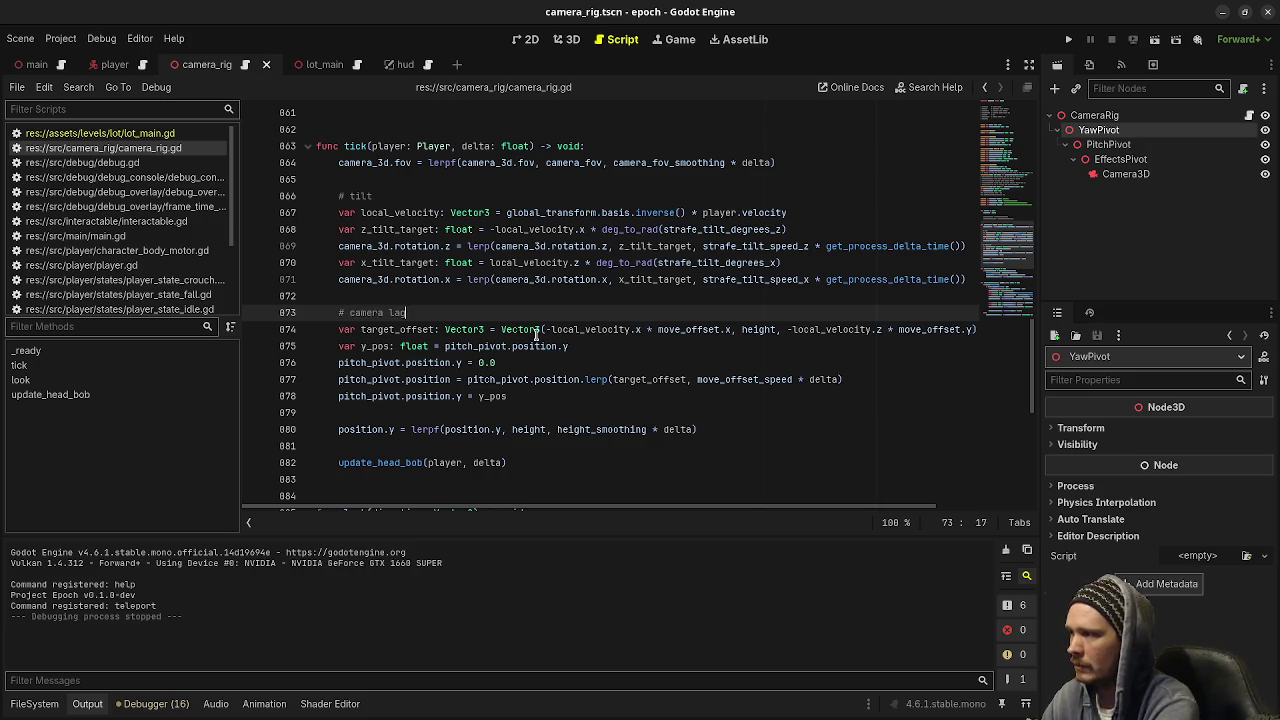
# Select the line that zeroes pitch_pivot's y position.
pyautogui.click(518, 397)
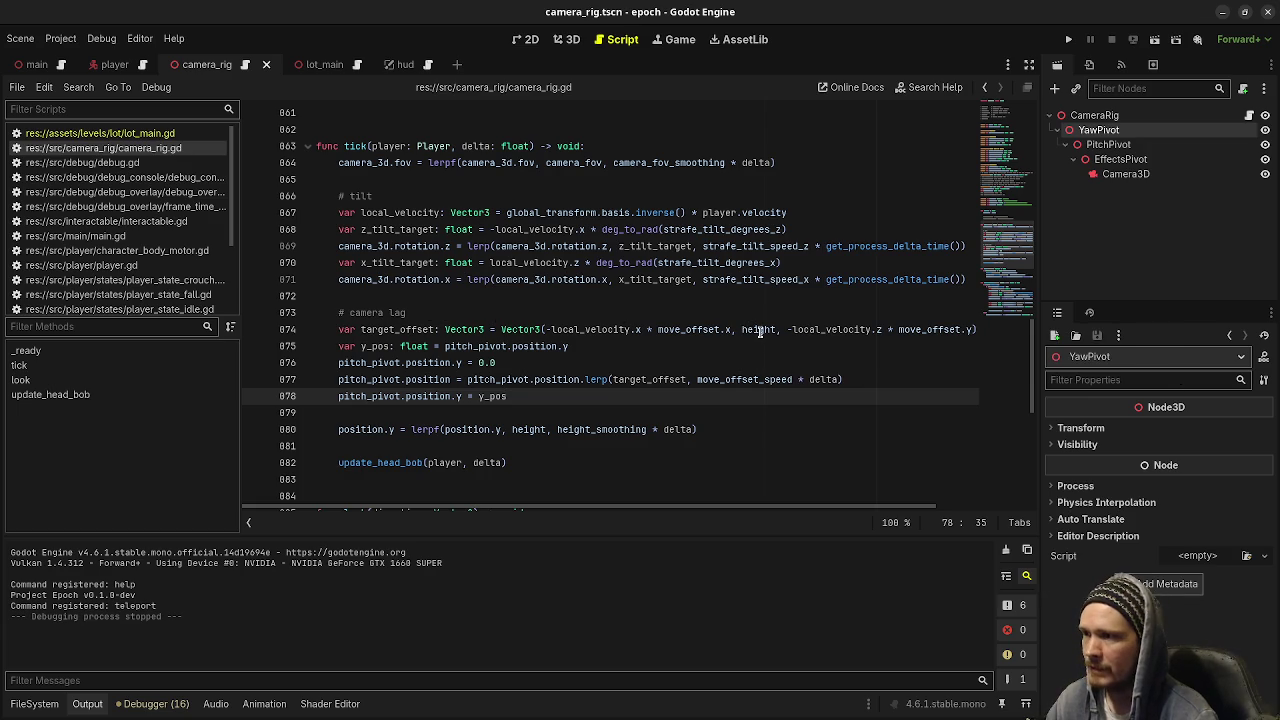
pyautogui.moveTo(760, 332)
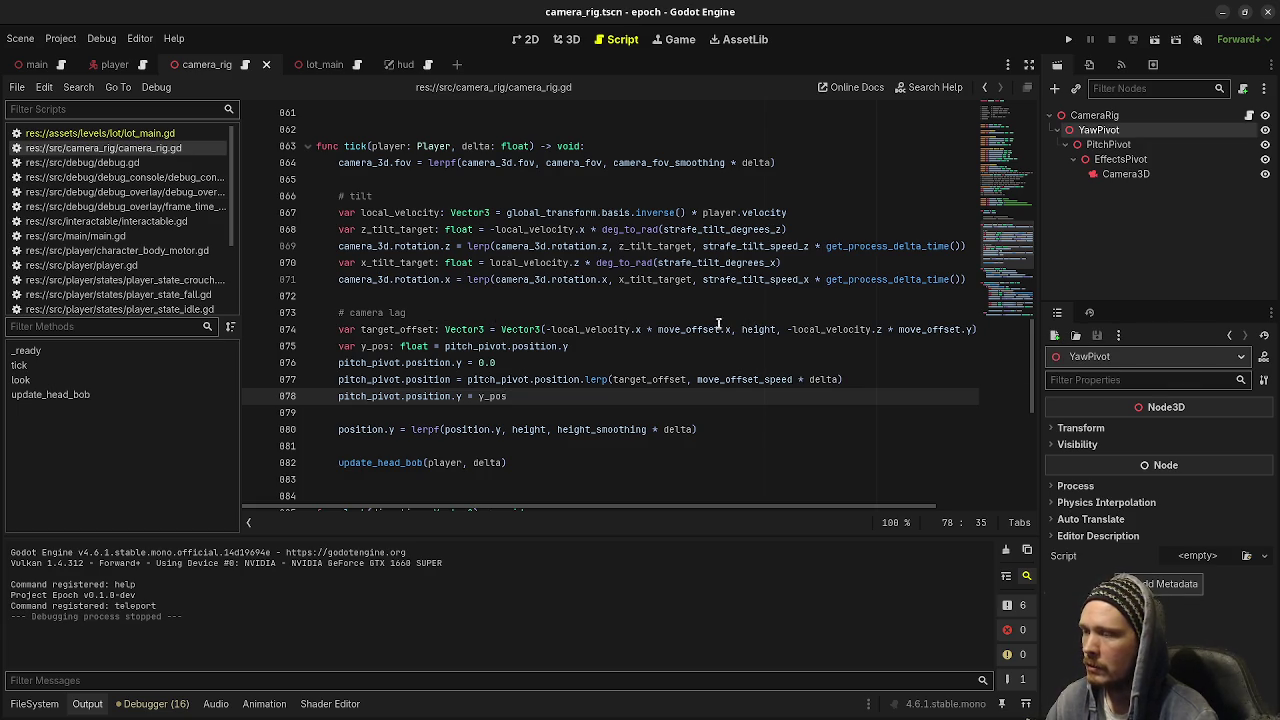
pyautogui.moveTo(607, 328)
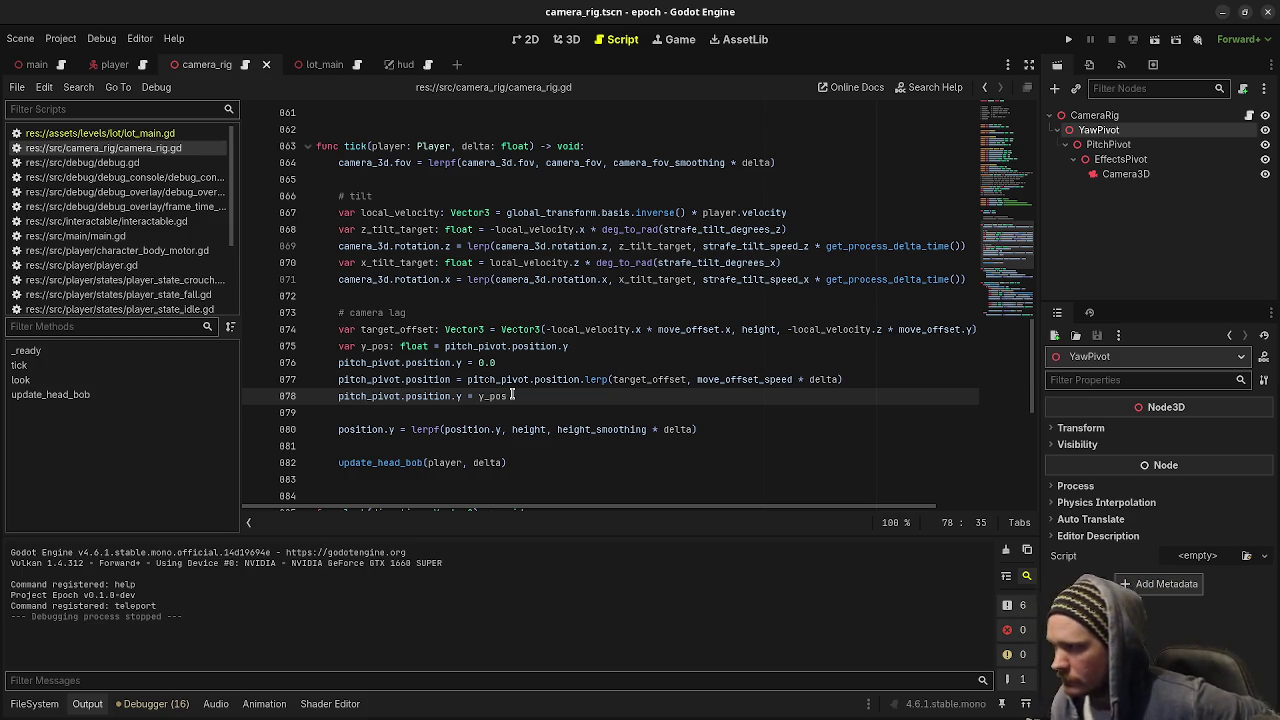
pyautogui.moveTo(528, 362)
pyautogui.mouseDown()
pyautogui.moveTo(602, 347)
pyautogui.moveTo(826, 369)
pyautogui.moveTo(762, 362)
pyautogui.mouseUp()
# Delete both pitch_pivot.position.y lines and replace height with -local_velocity.y * move_offset.y.
pyautogui.press('Delete')
pyautogui.press('Delete')
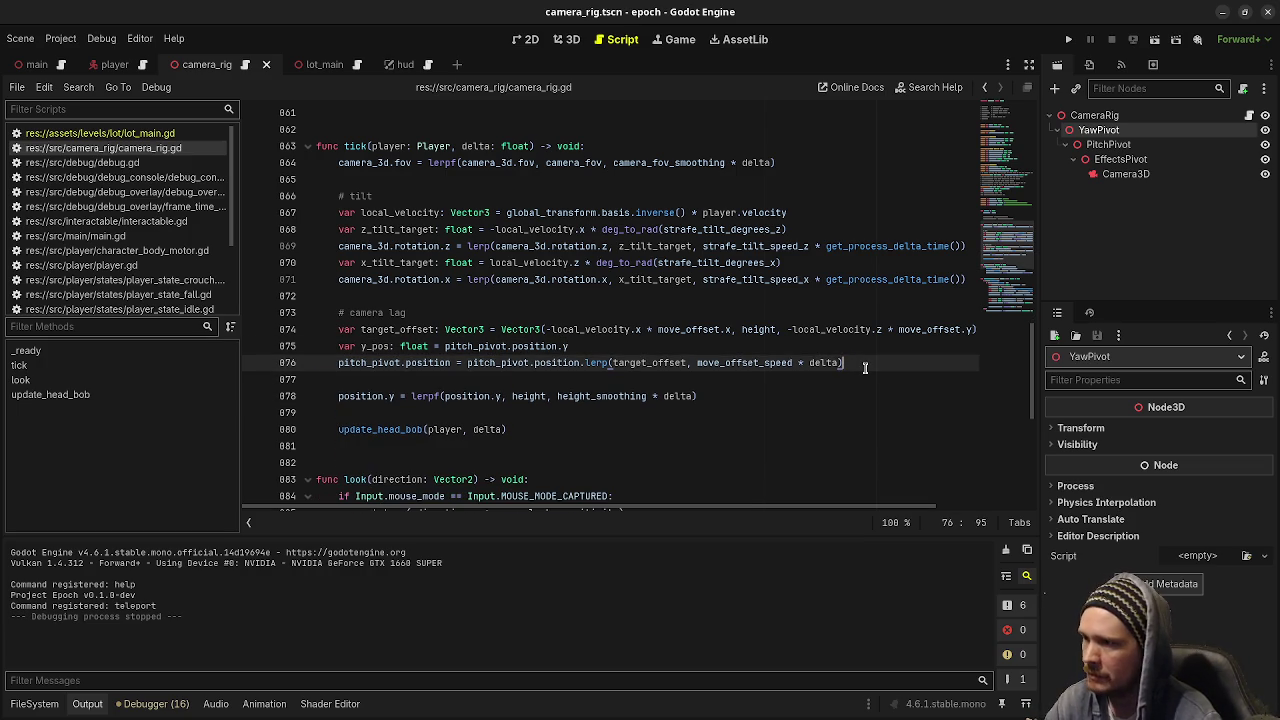
pyautogui.doubleClick(762, 329)
pyautogui.press('Delete')
pyautogui.press('Delete')
pyautogui.write('-lo')
pyautogui.press('Return')
pyautogui.write('.y,')
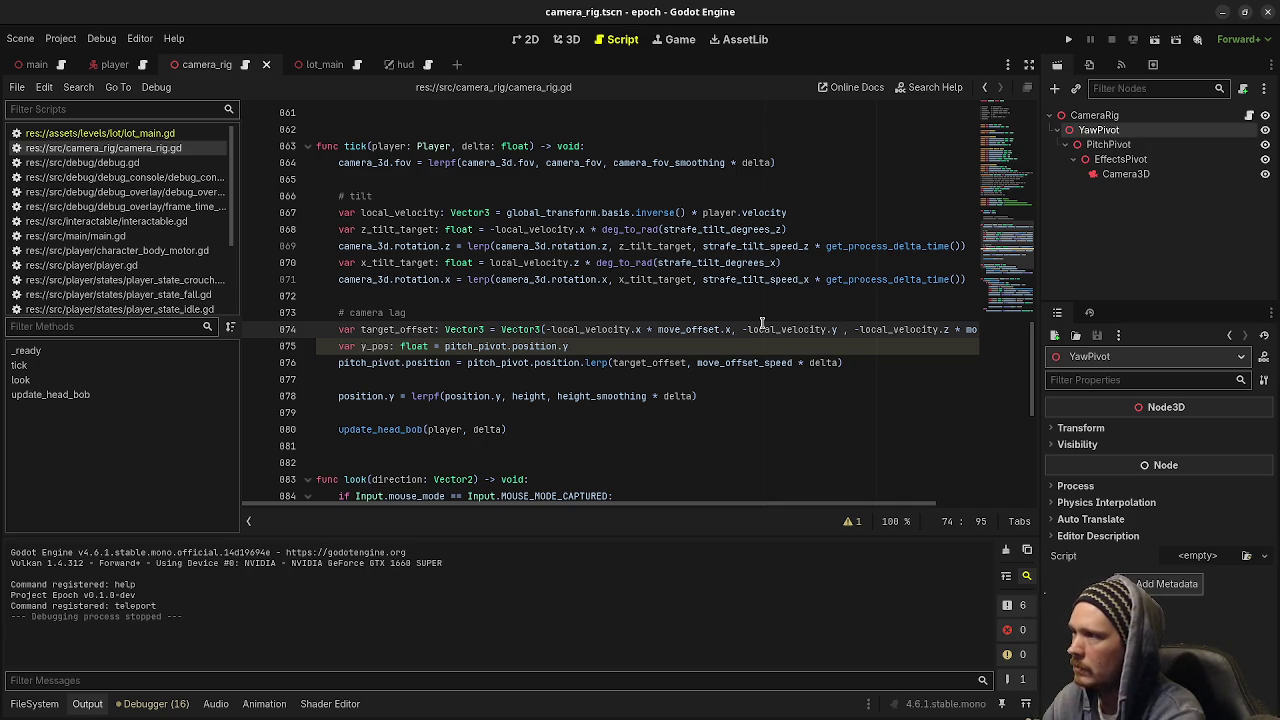
pyautogui.write('* move_off')
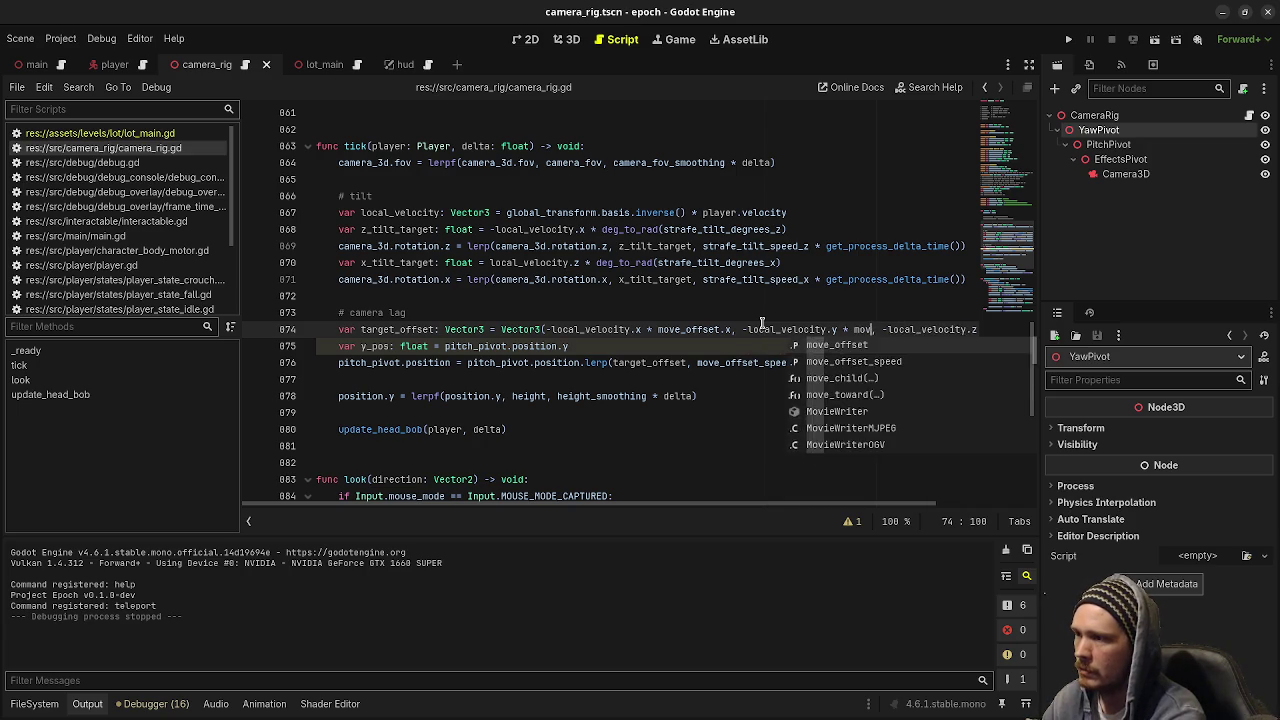
pyautogui.write('set.')
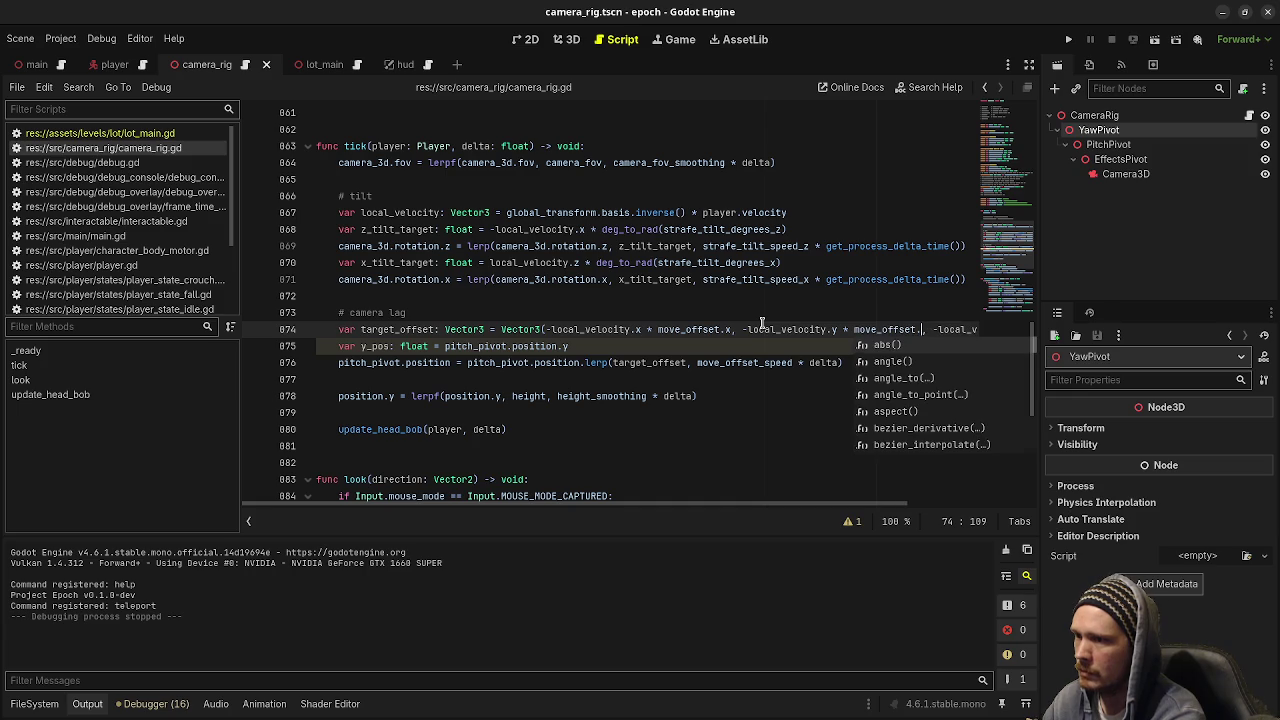
pyautogui.write('y')
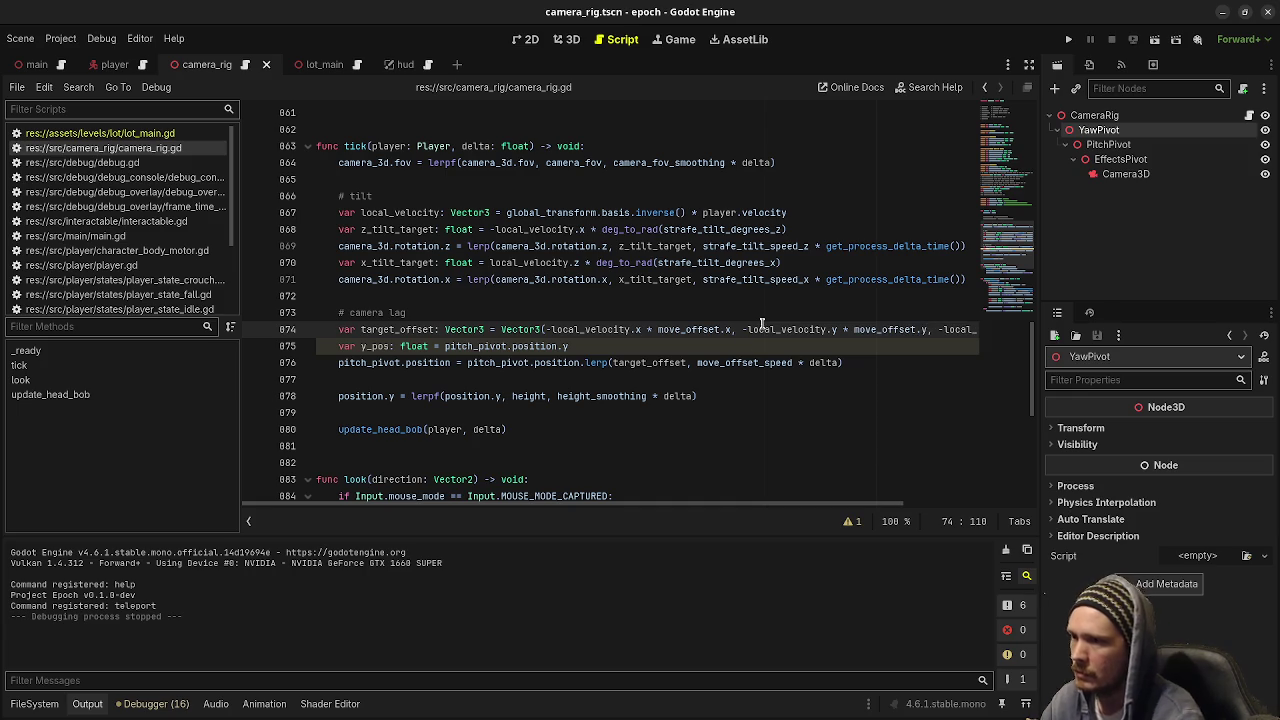
# Look up move_offset's exported Vector2(0.025, 0.05) definition.
pyautogui.hscroll(3, 750, 505)
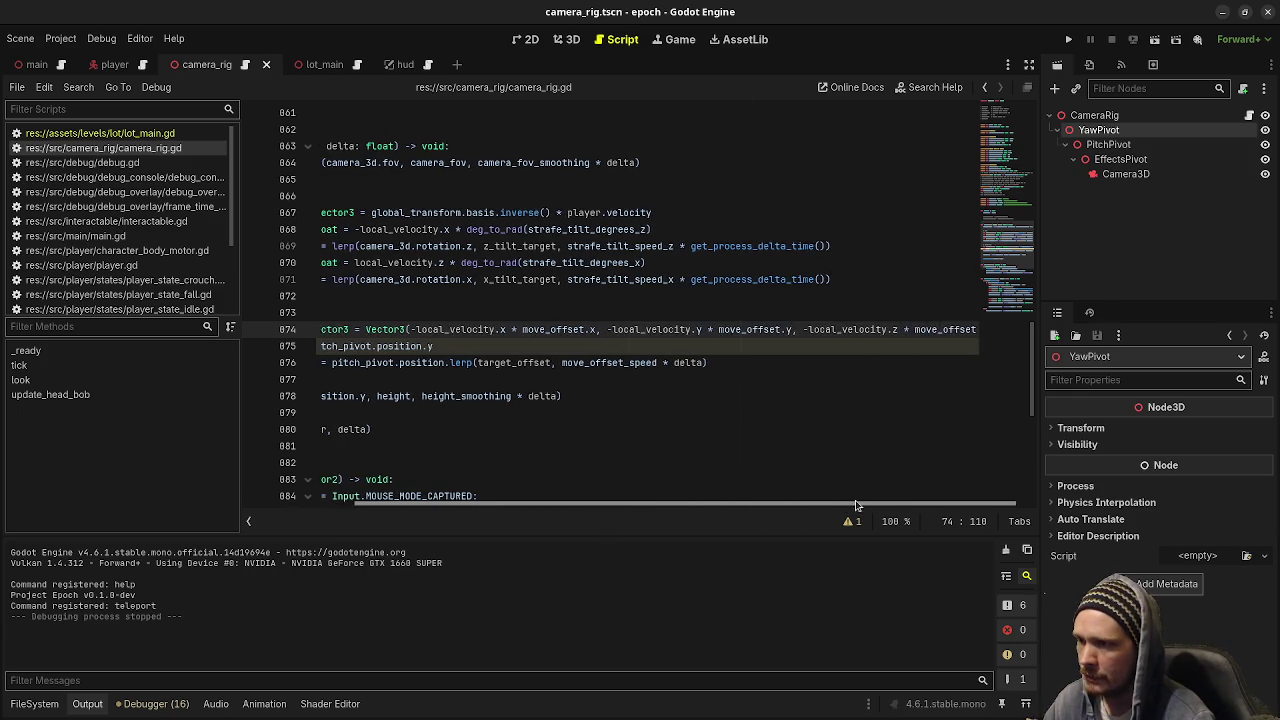
pyautogui.hscroll(-3, 645, 480)
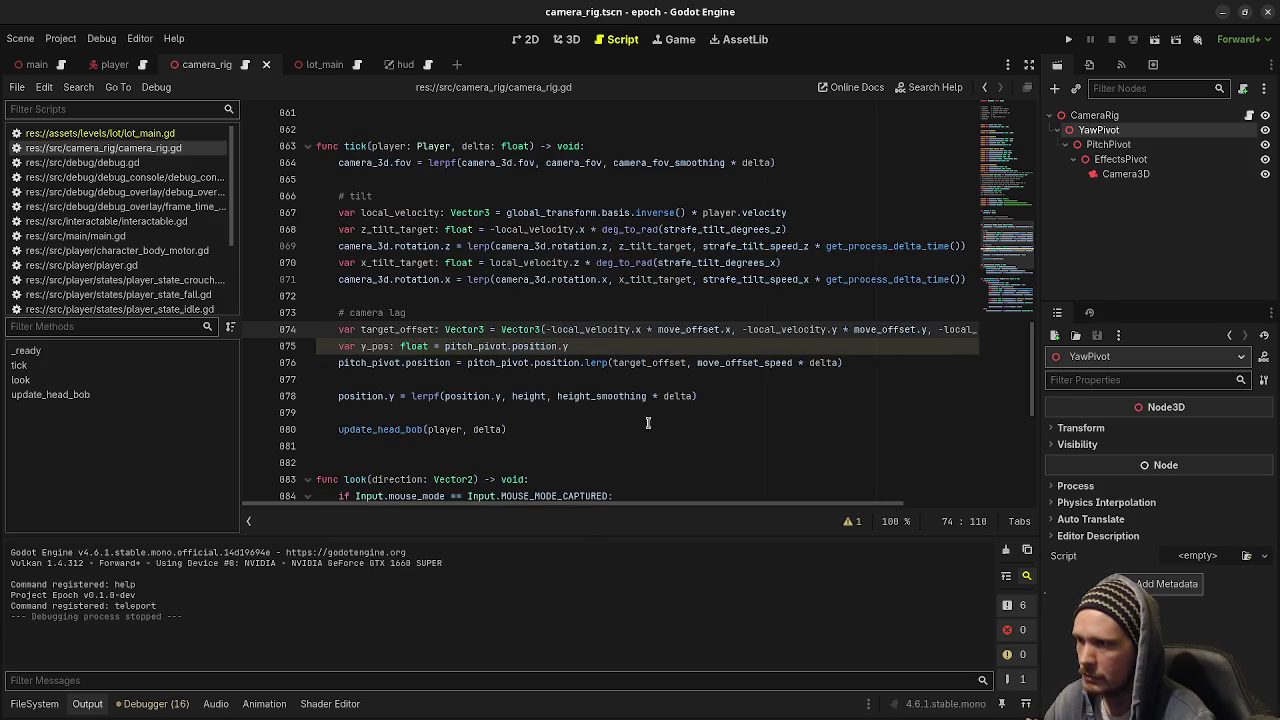
pyautogui.scroll(6, 645, 400)
pyautogui.scroll(4, 642, 374)
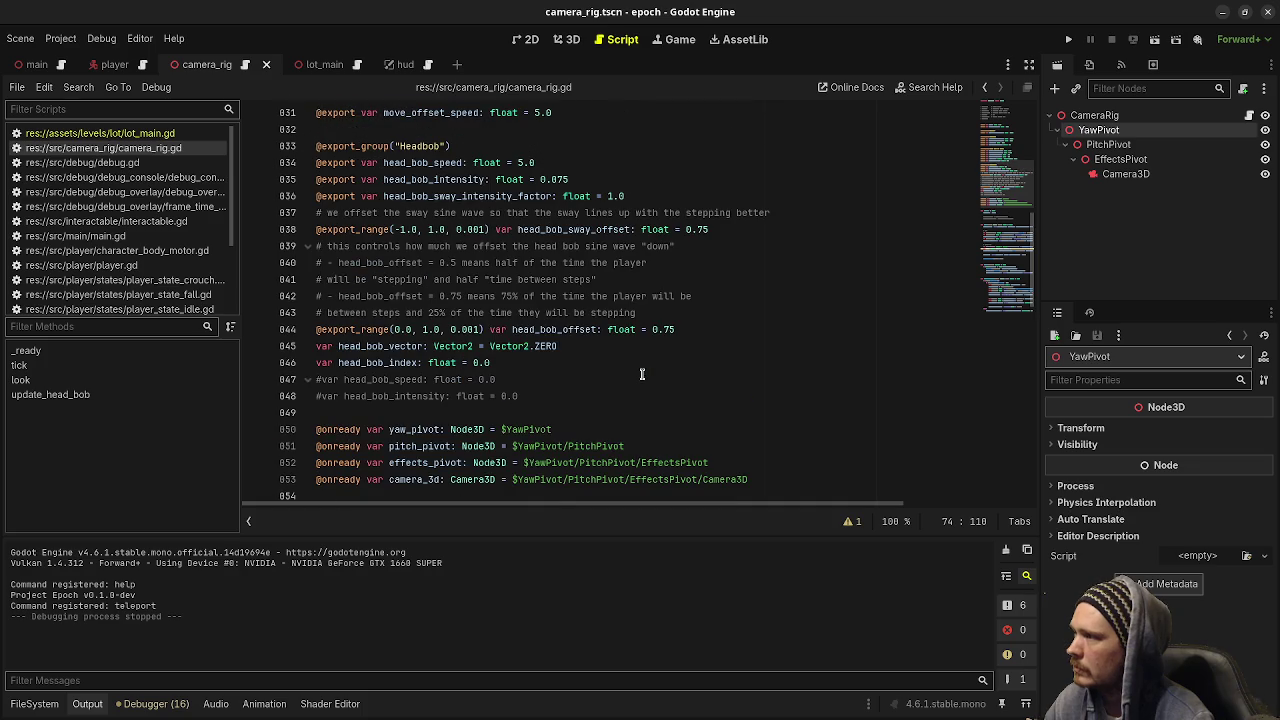
pyautogui.scroll(3, 642, 374)
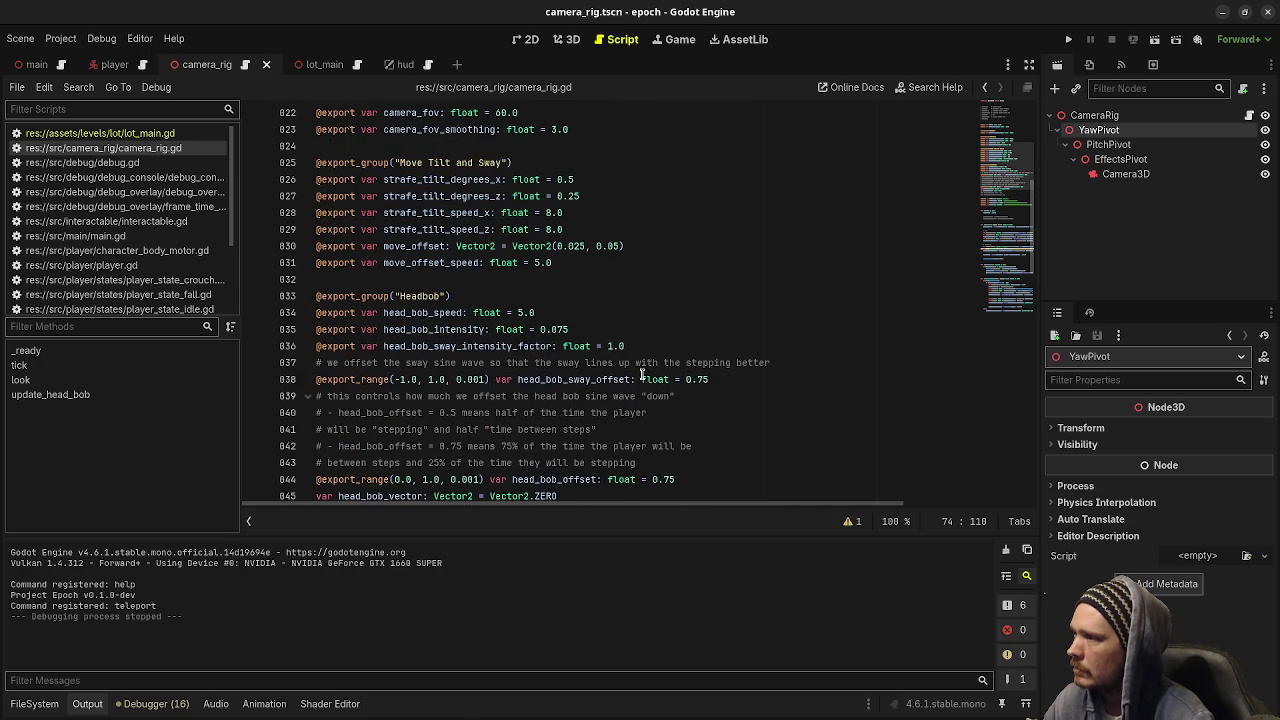
pyautogui.scroll(2, 642, 377)
pyautogui.scroll(-7, 642, 377)
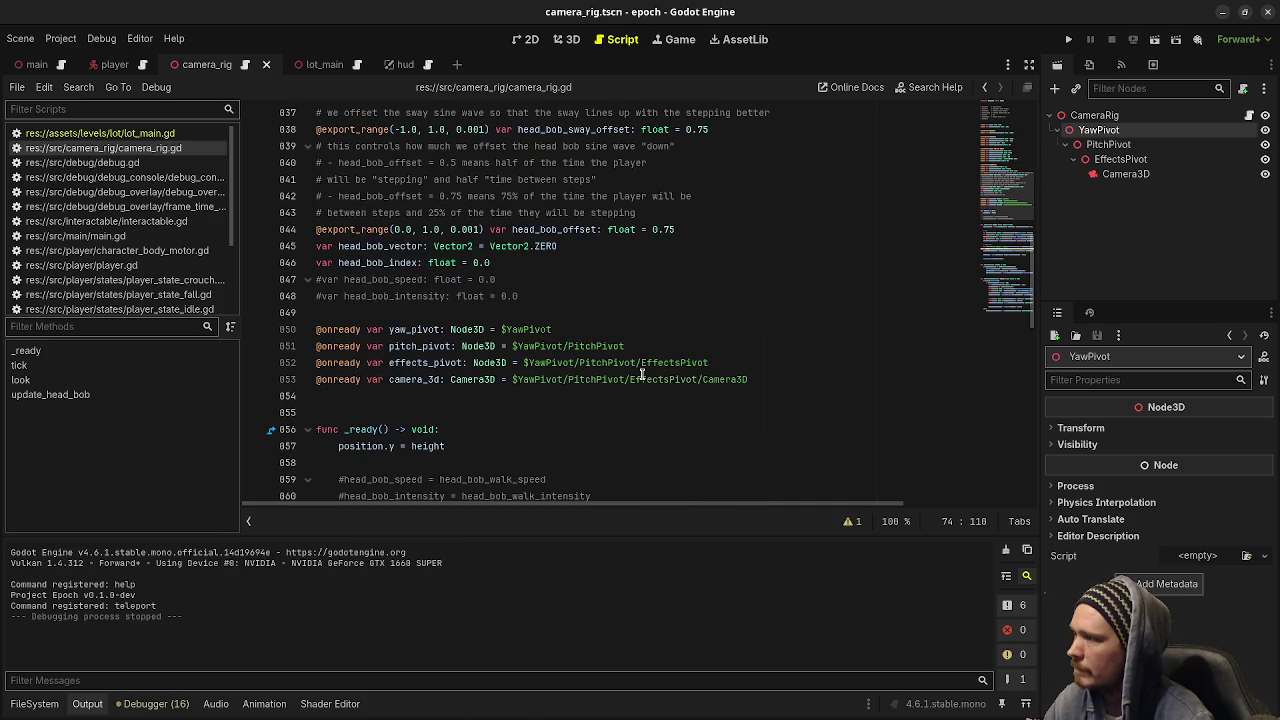
pyautogui.scroll(-7, 642, 374)
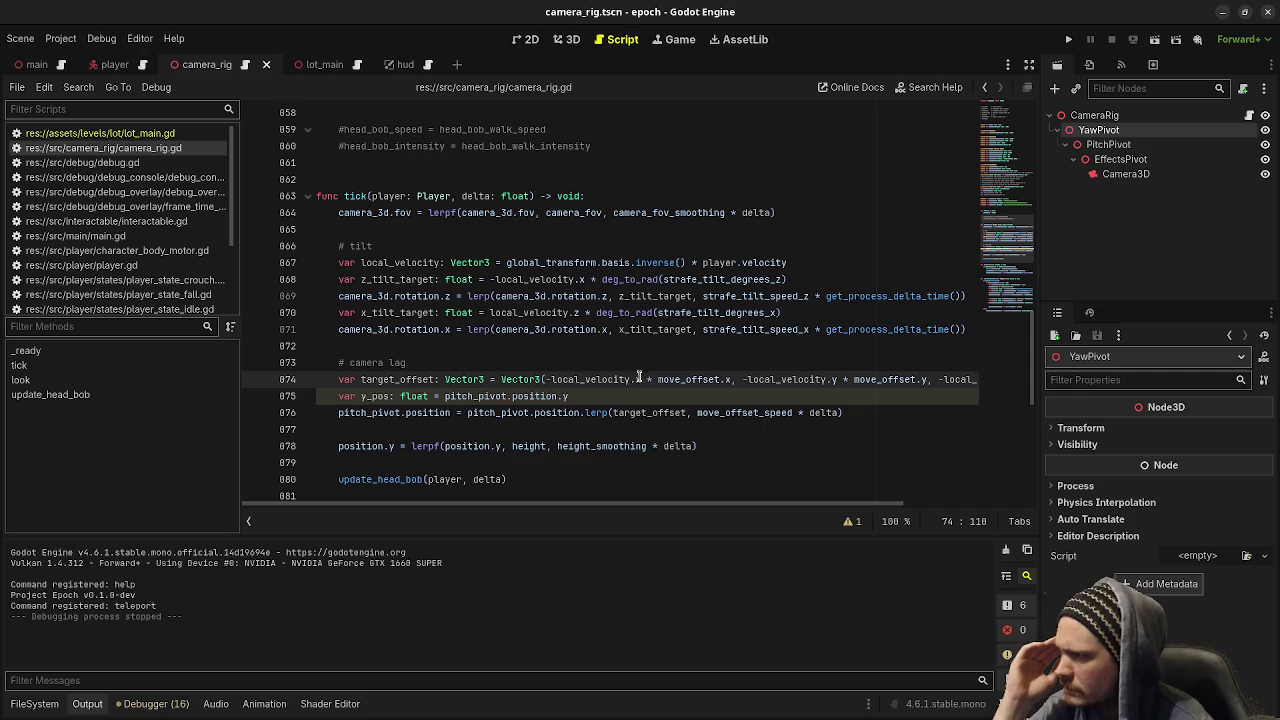
pyautogui.doubleClick(689, 382)
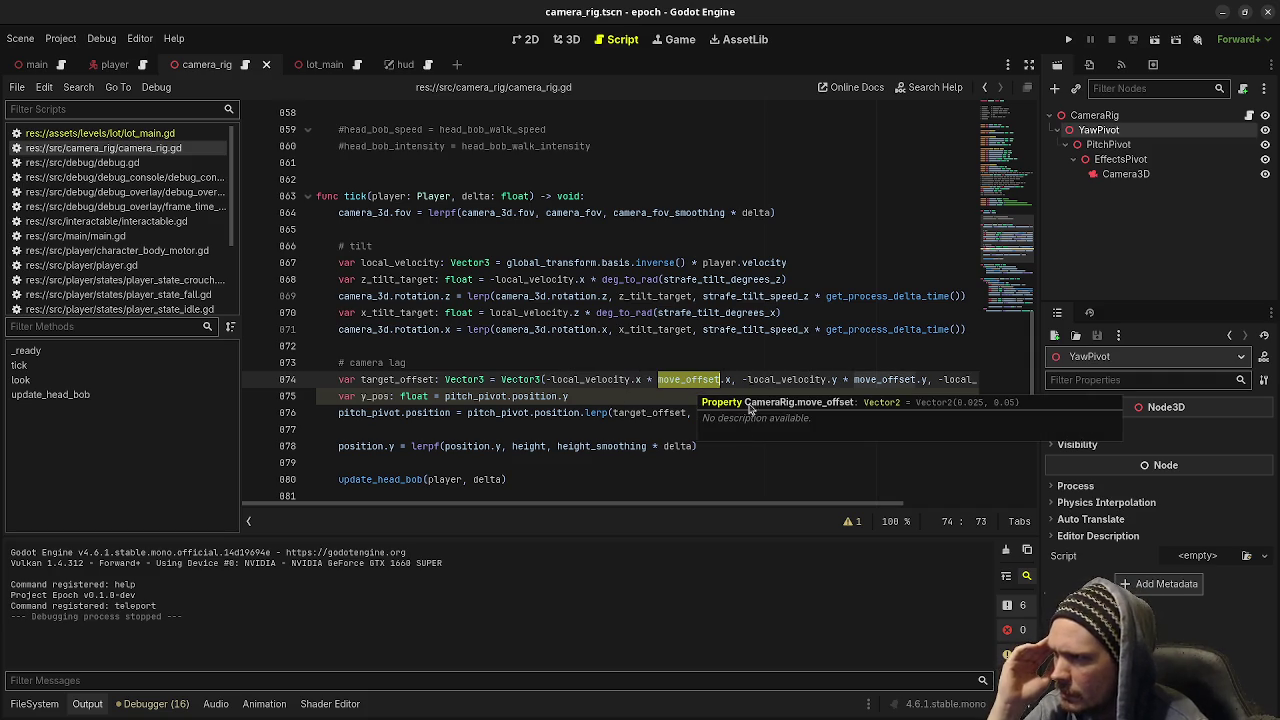
pyautogui.scroll(3, 751, 332)
pyautogui.scroll(12, 751, 332)
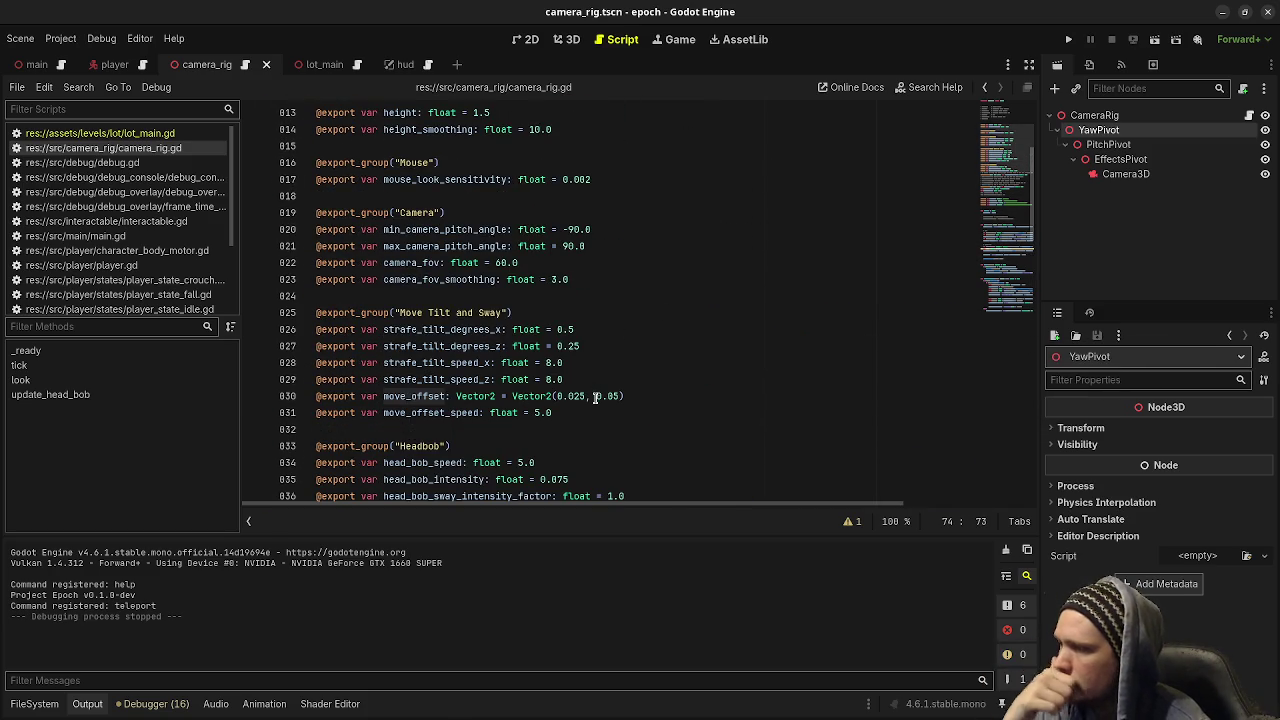
# Change move_offset's default to Vector3(0.025, 0.05, 0.05).
pyautogui.click(596, 396)
pyautogui.click(491, 396)
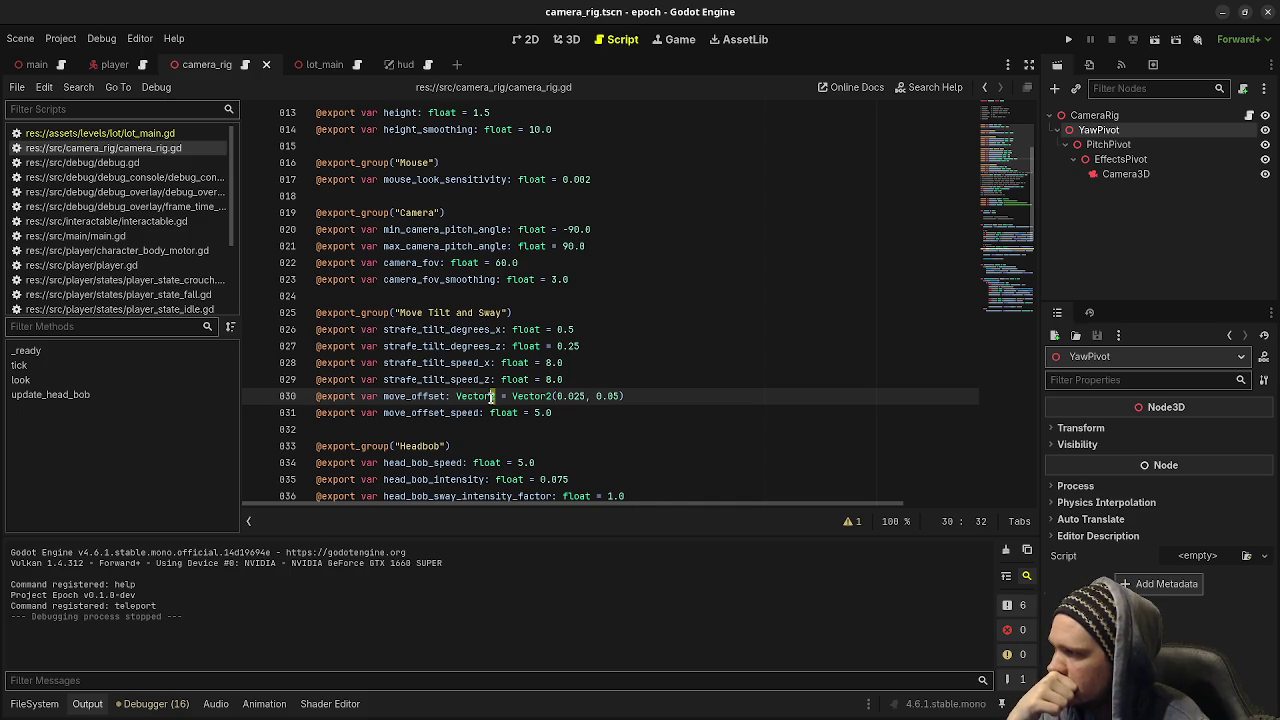
pyautogui.press('Delete')
pyautogui.write('3')
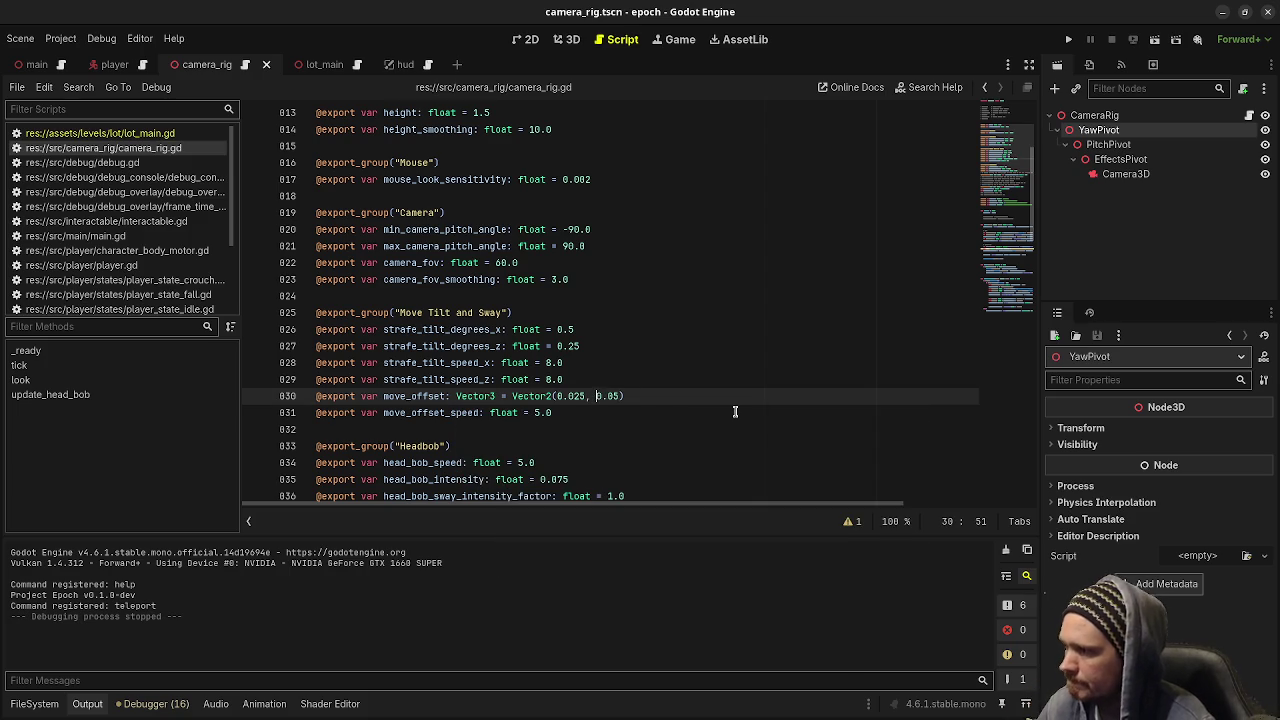
pyautogui.write('0.05')
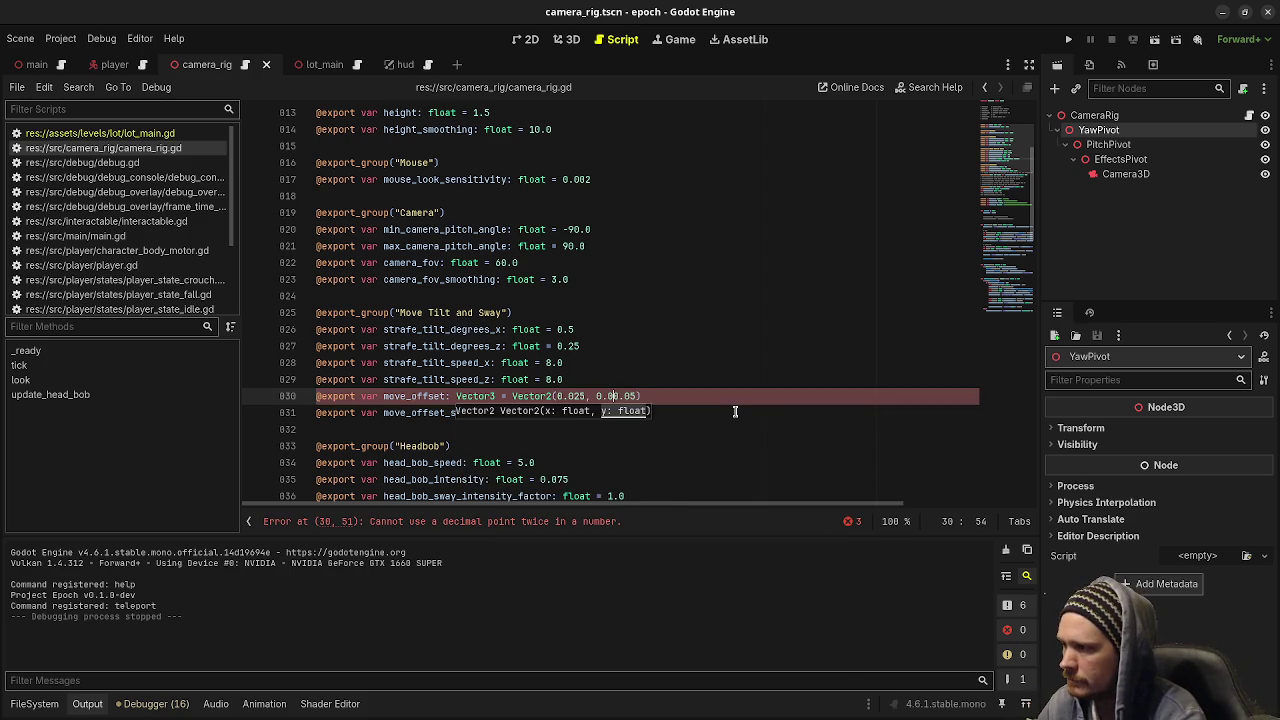
pyautogui.write(',')
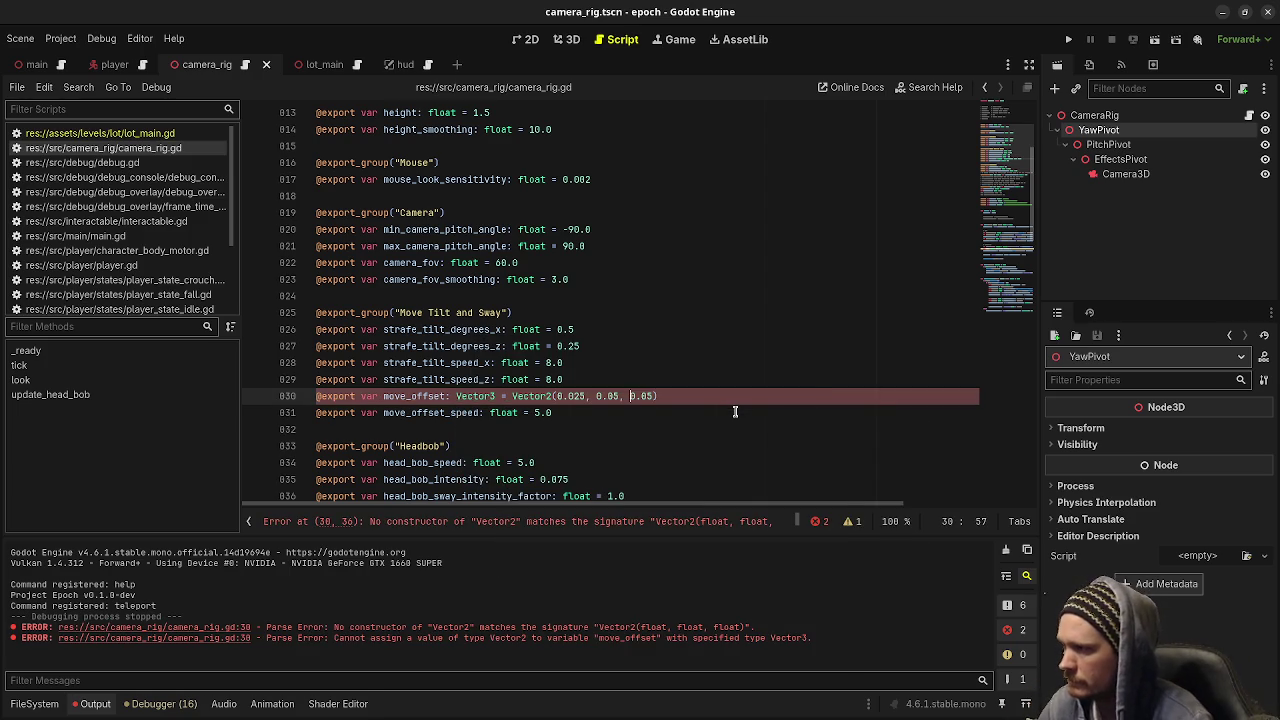
pyautogui.click(548, 396)
pyautogui.press('BackSpace')
pyautogui.write('3')
# Make the last camera-lag target term use move_offset.z.
pyautogui.scroll(-15, 640, 400)
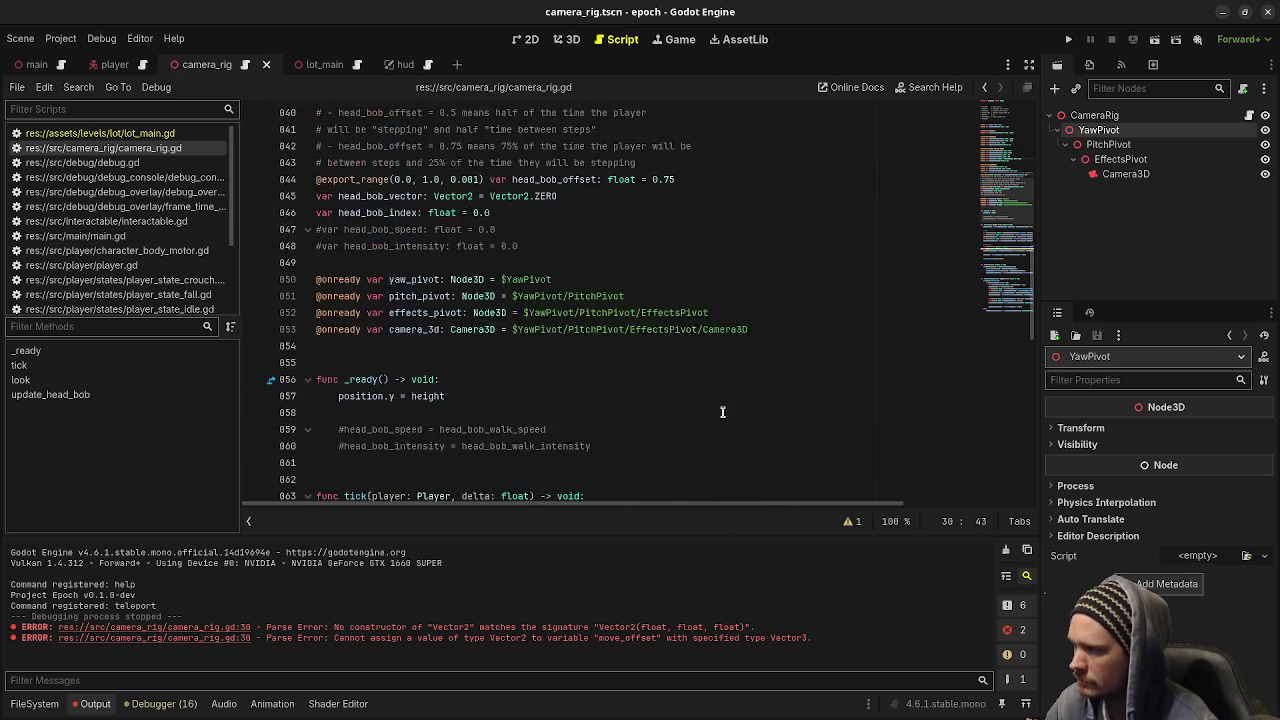
pyautogui.scroll(-2, 724, 411)
pyautogui.hscroll(4, 930, 282)
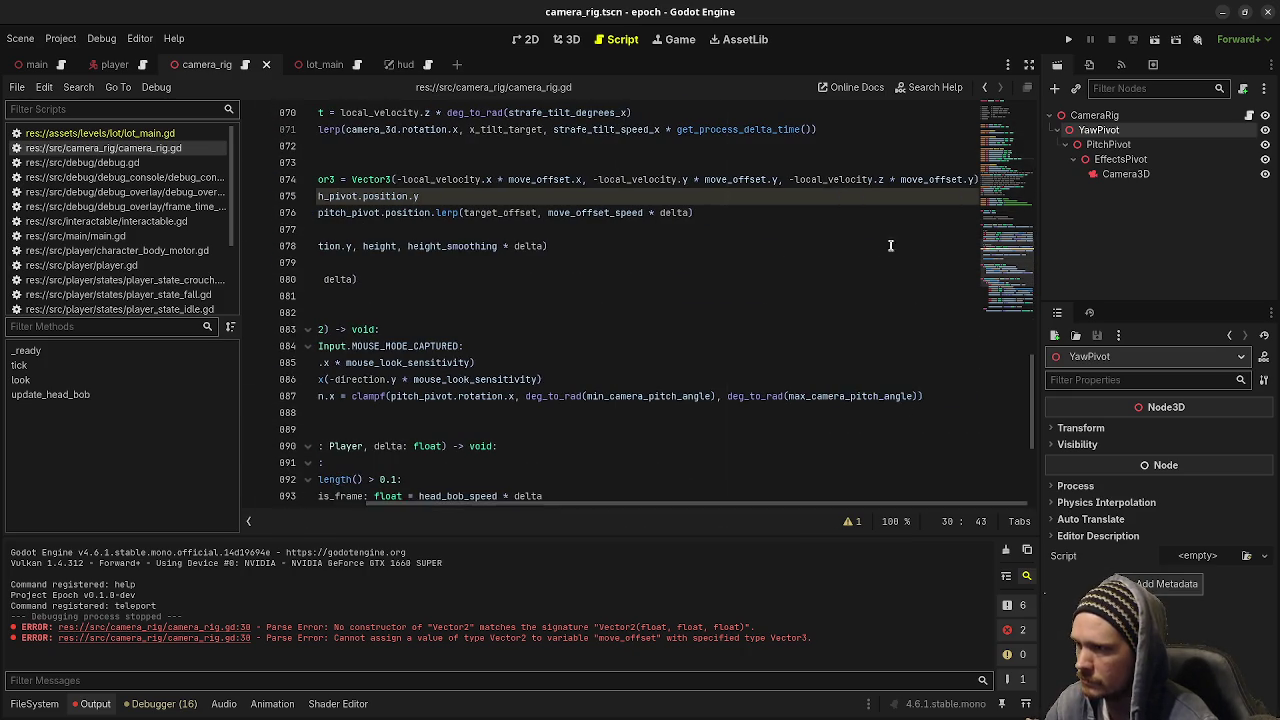
pyautogui.scroll(2, 930, 282)
pyautogui.click(968, 329)
pyautogui.hotkey('ctrl', 's')
pyautogui.write('z')
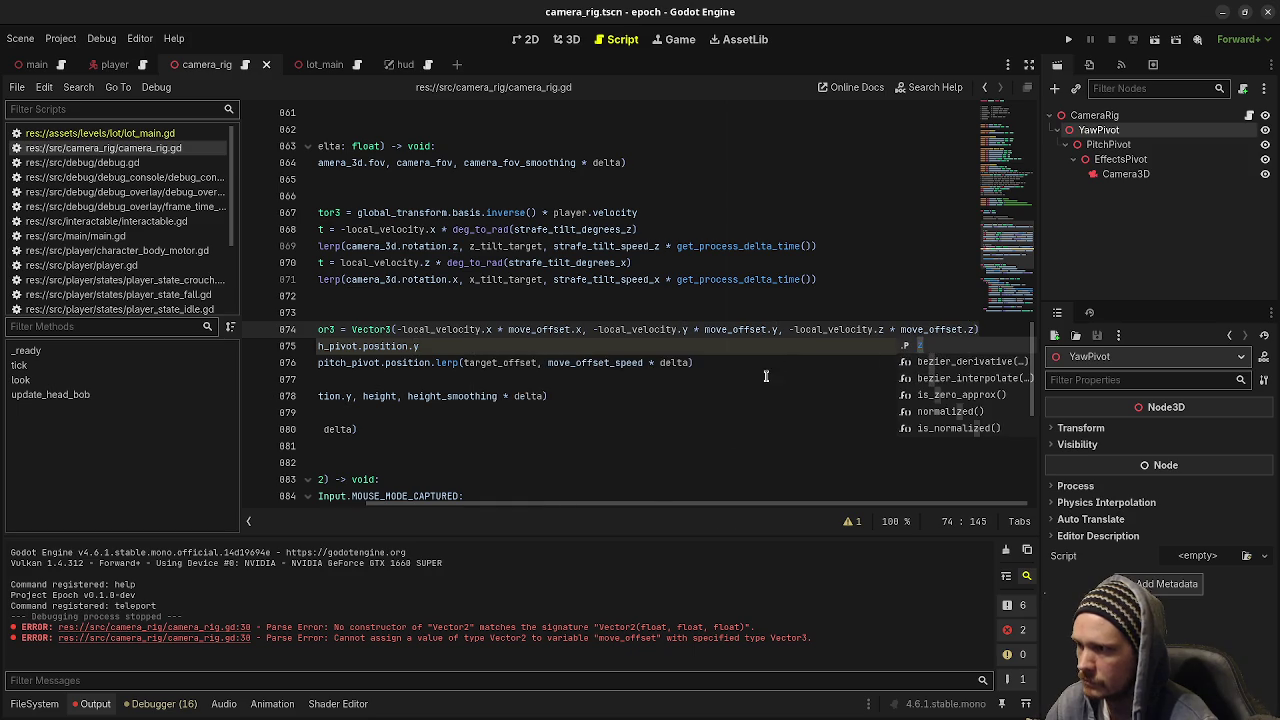
pyautogui.moveTo(670, 503); pyautogui.dragTo(538, 505)
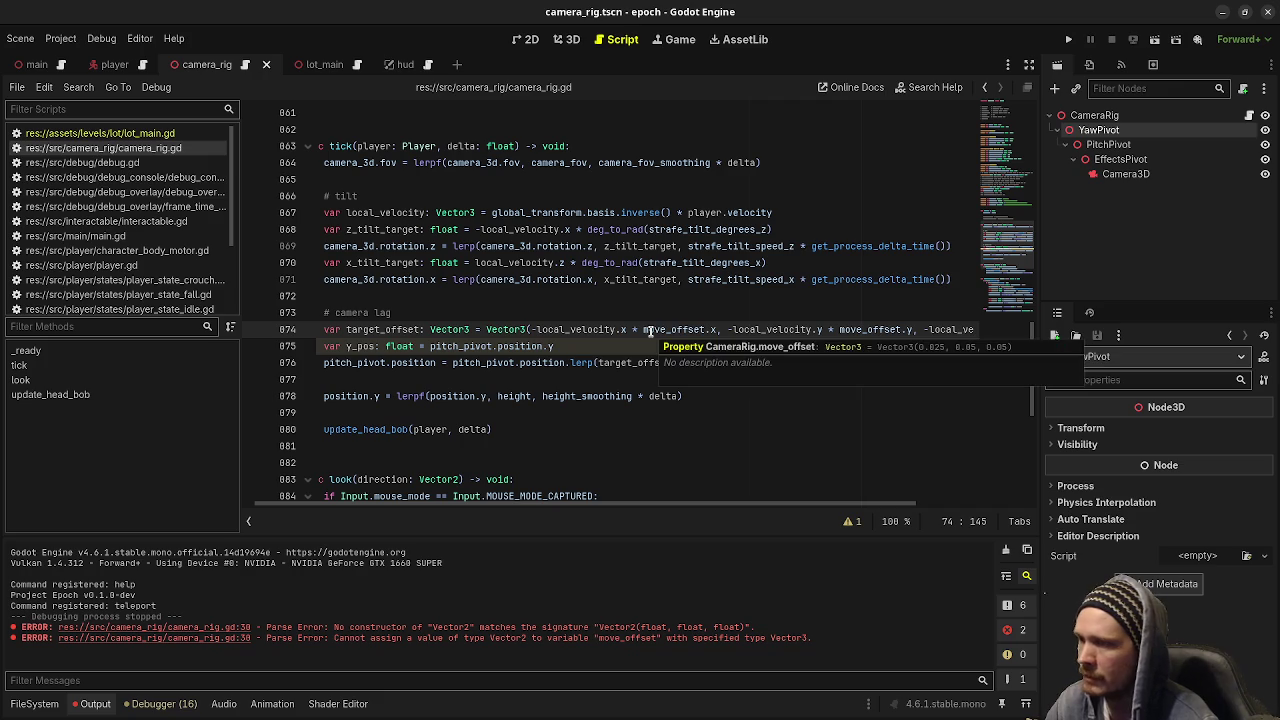
# Delete the unused y_pos line.
pyautogui.moveTo(778, 329)
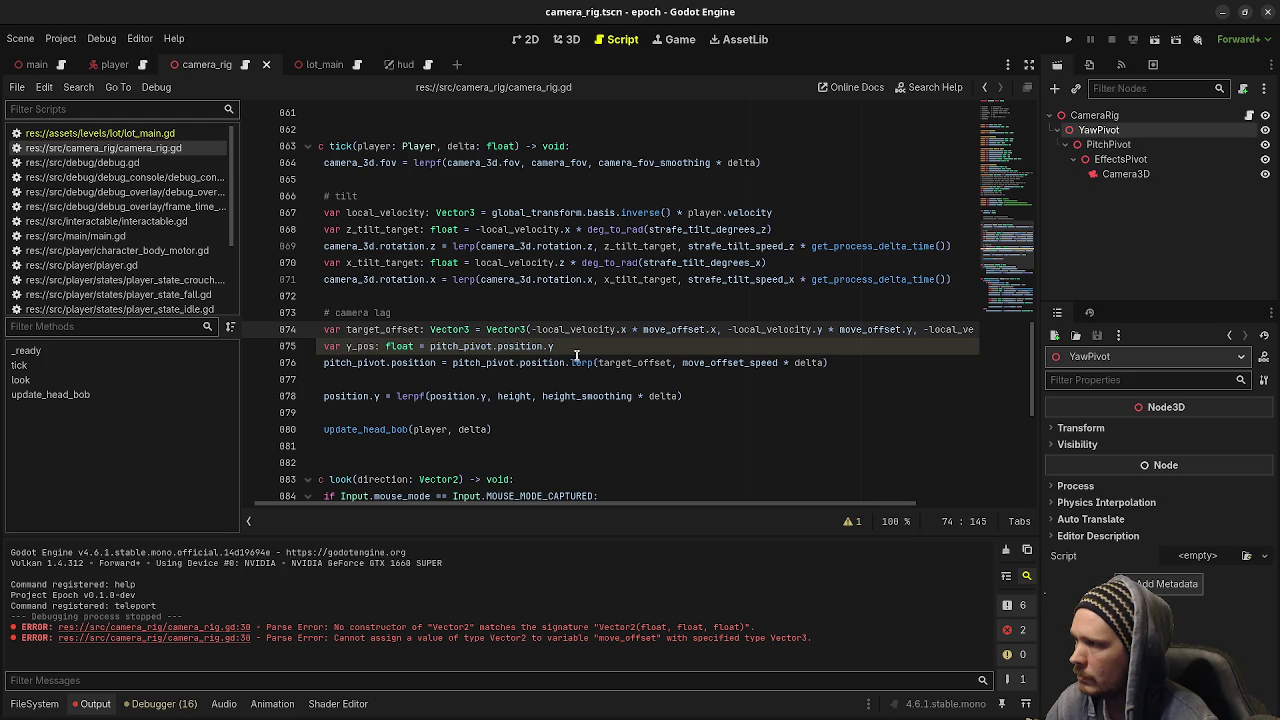
pyautogui.moveTo(555, 346); pyautogui.dragTo(322, 346)
pyautogui.press('BackSpace')
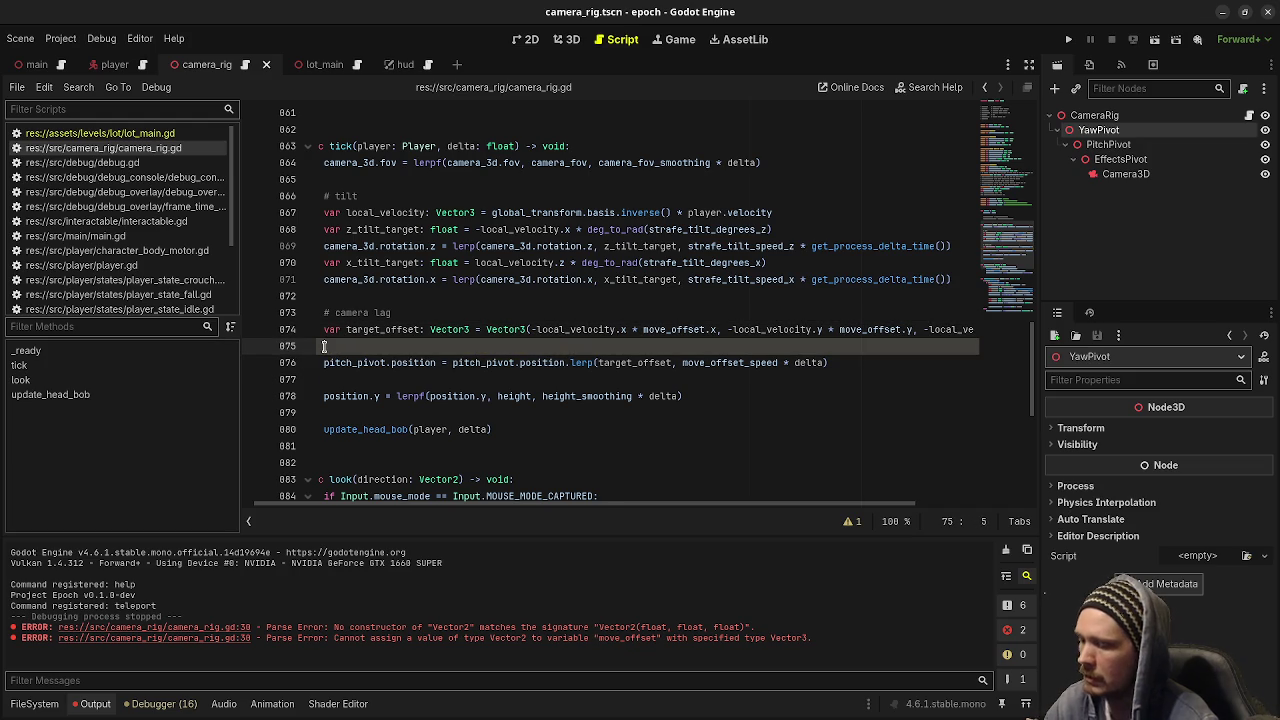
pyautogui.press('BackSpace')
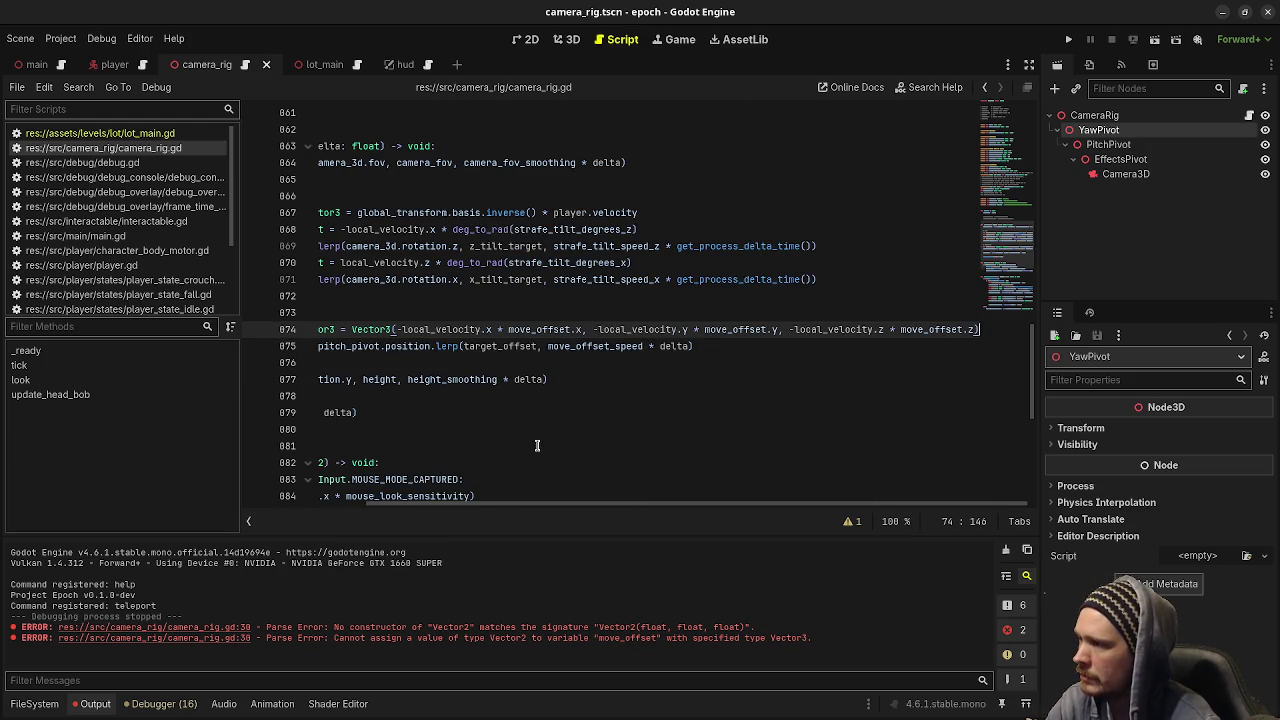
# Run the game with F5 to test the camera lag changes.
pyautogui.hscroll(-3, 456, 356)
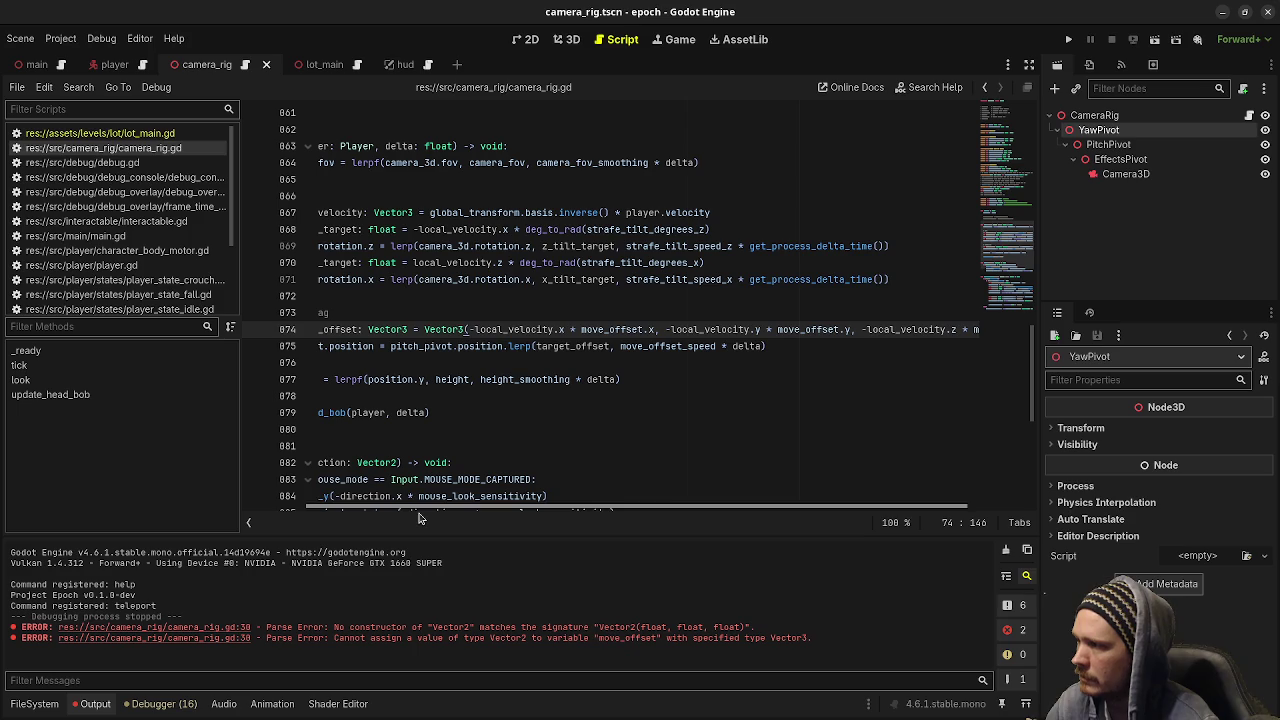
pyautogui.hscroll(-3, 500, 508)
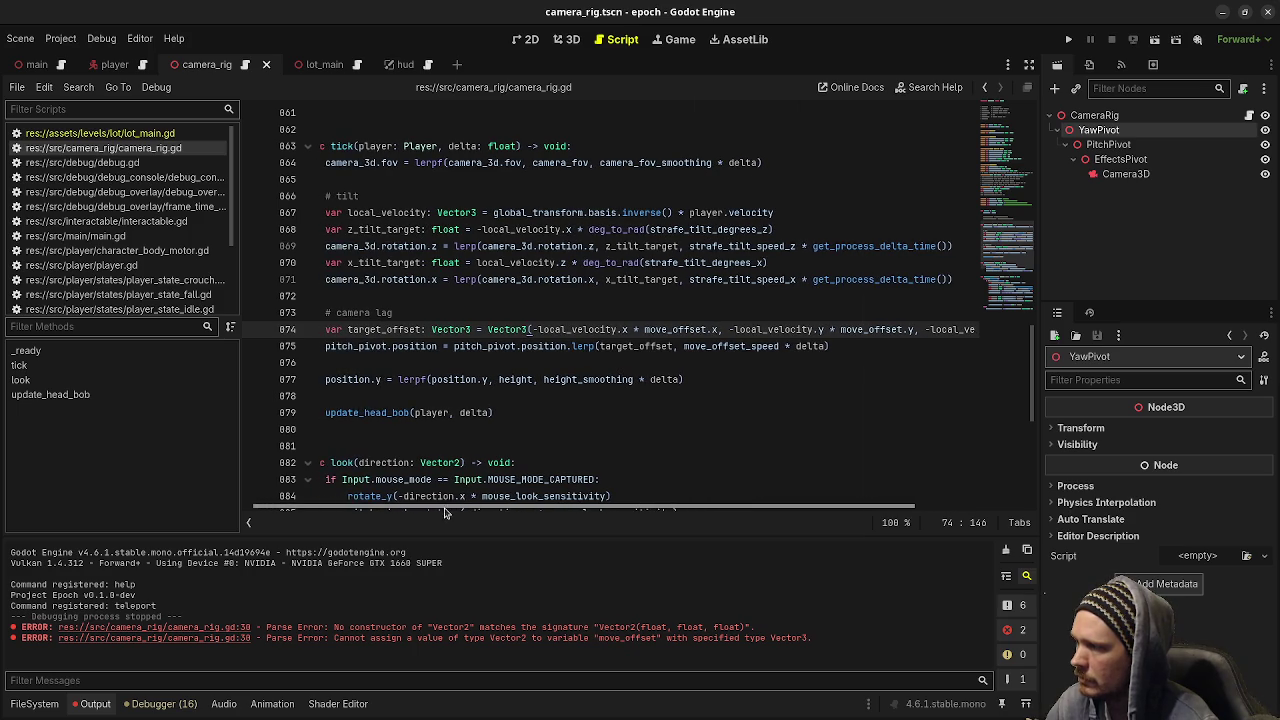
pyautogui.press('F5')
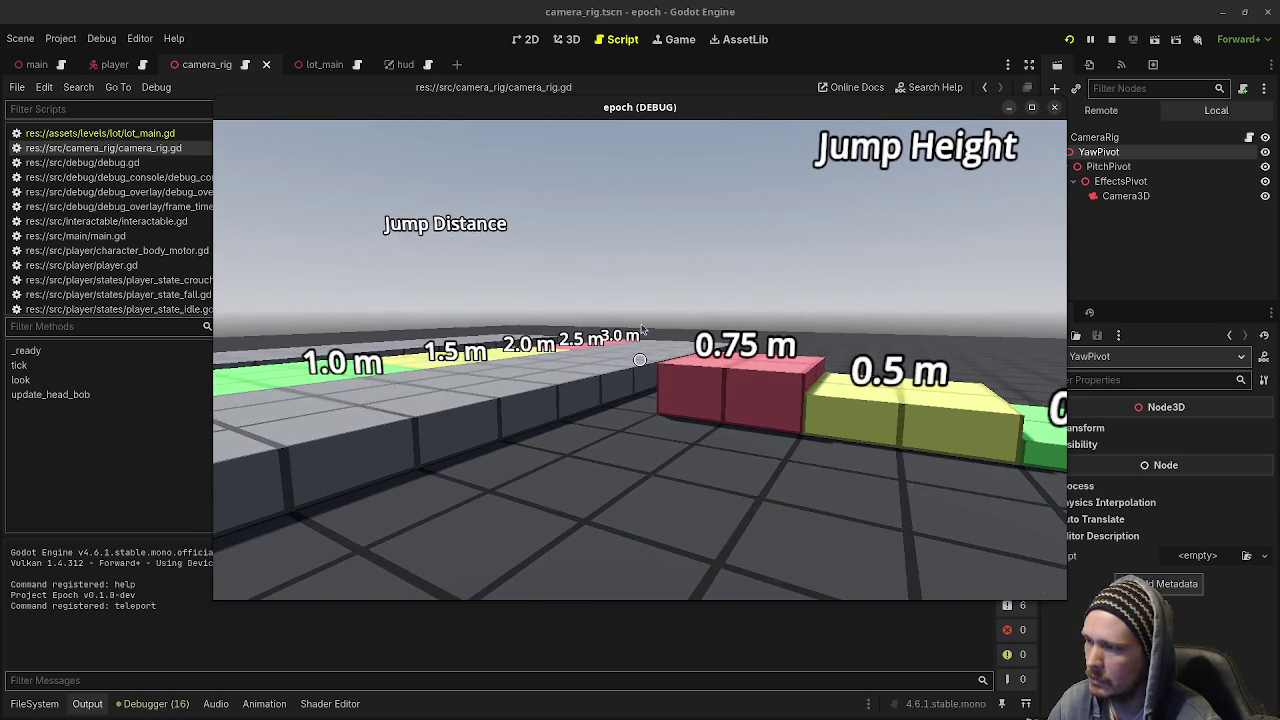
pyautogui.moveTo(606, 245); pyautogui.dragTo(543, 582)
# Set all three move_offset components to 1.0, giving Vector3(1.0, 1.0, 1.0).
pyautogui.scroll(10, 570, 386)
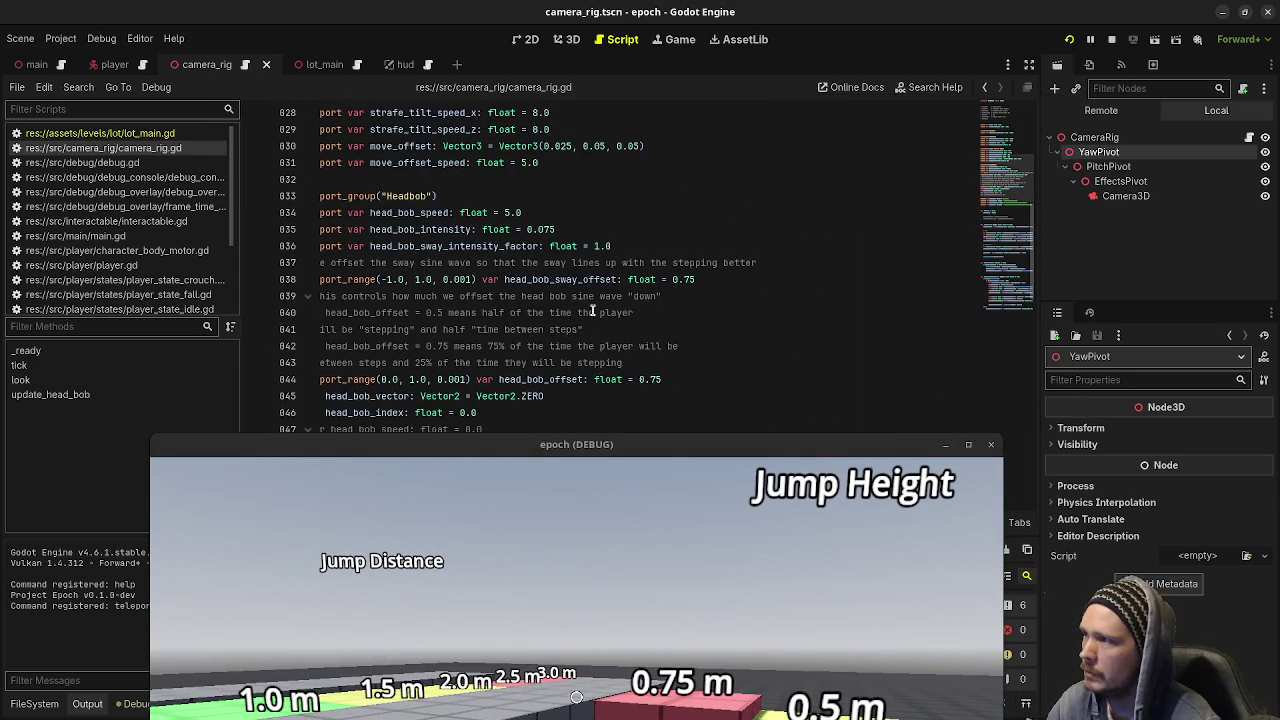
pyautogui.scroll(3, 570, 386)
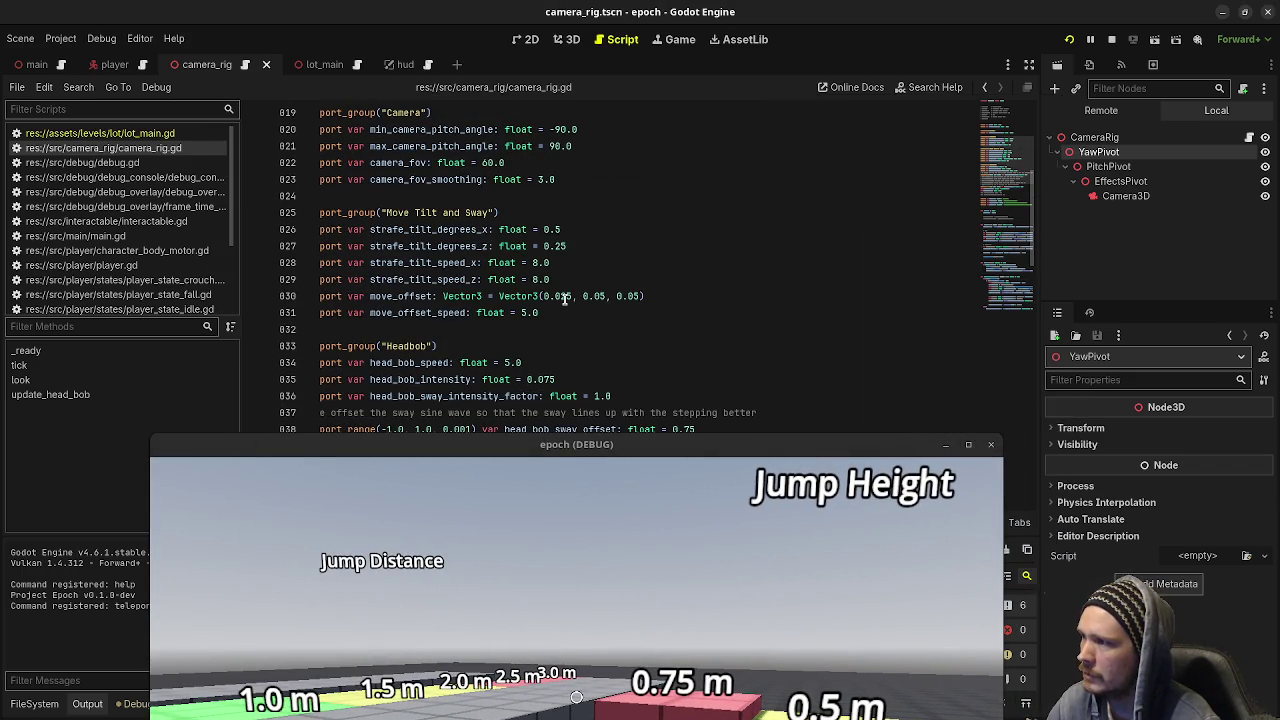
pyautogui.moveTo(573, 297); pyautogui.dragTo(546, 297)
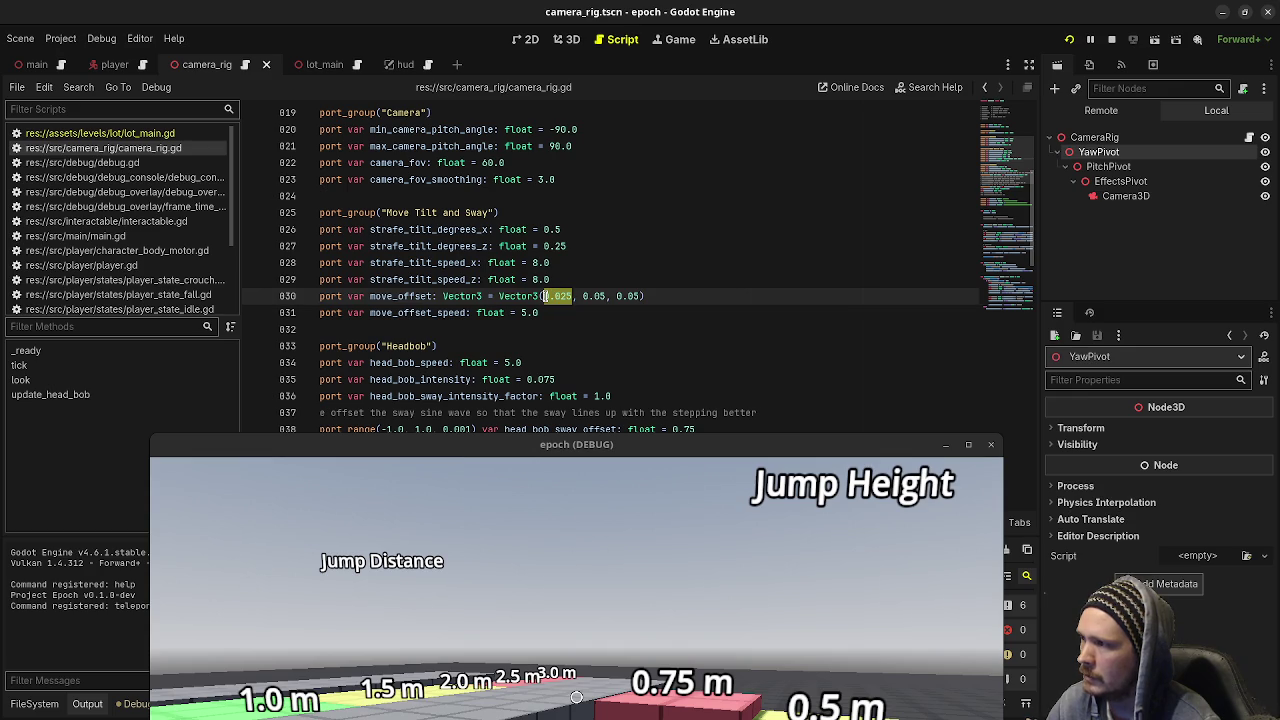
pyautogui.write('1.0')
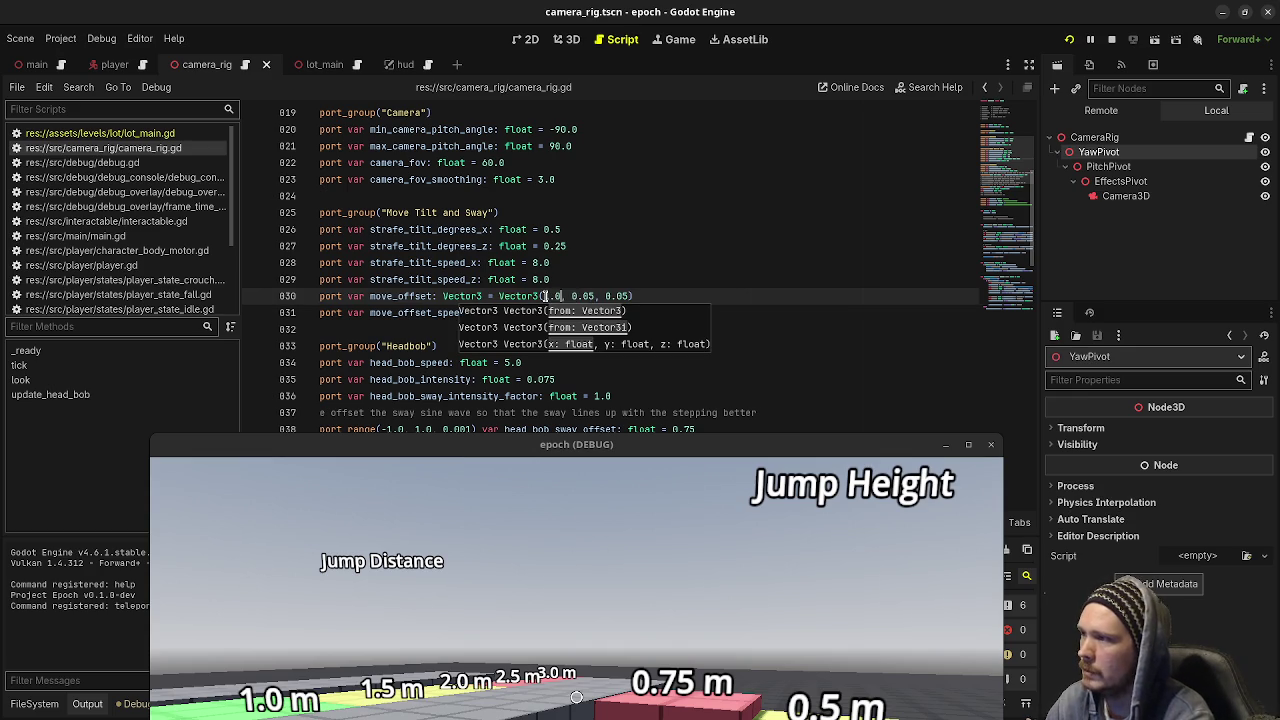
pyautogui.hotkey('shift', 'ctrl', 'Right')
pyautogui.write('1.0')
pyautogui.hotkey('ctrl', 'Right')
pyautogui.hotkey('shift', 'ctrl', 'Right')
pyautogui.write('1.0')
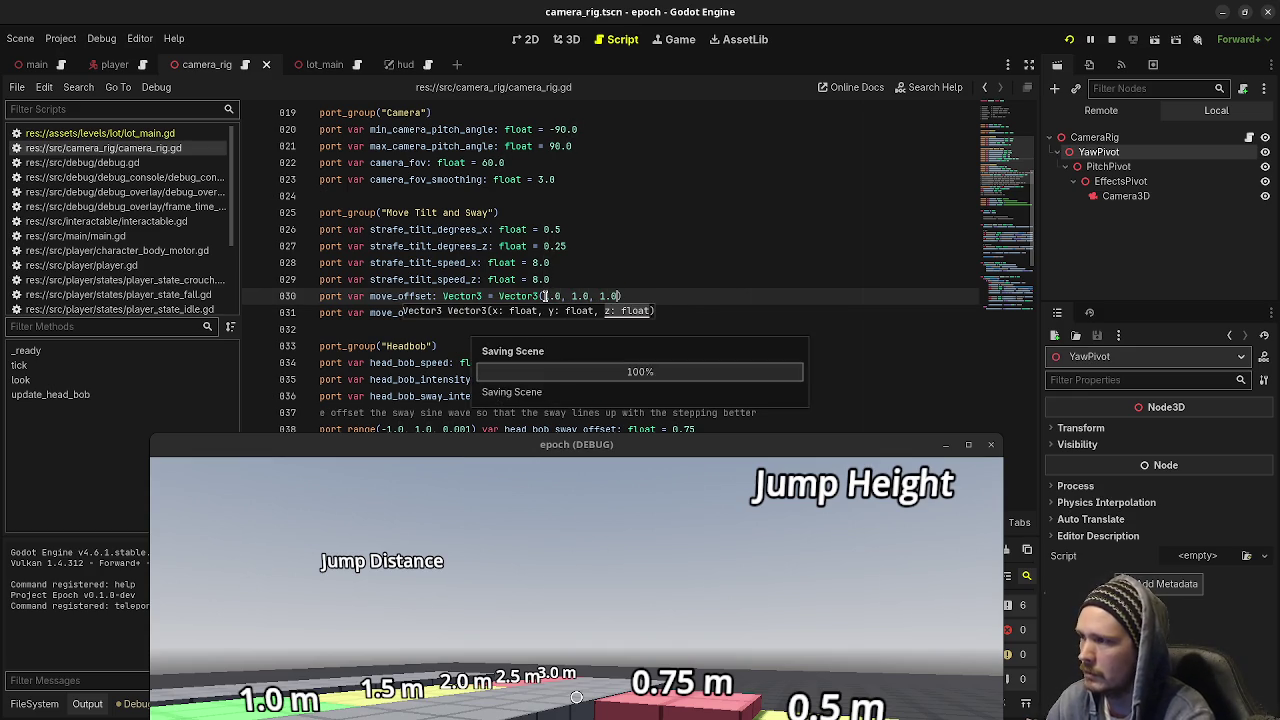
# Strafe left in the game to see the exaggerated lag, then stop and rerun it.
pyautogui.moveTo(535, 437); pyautogui.dragTo(535, 121)
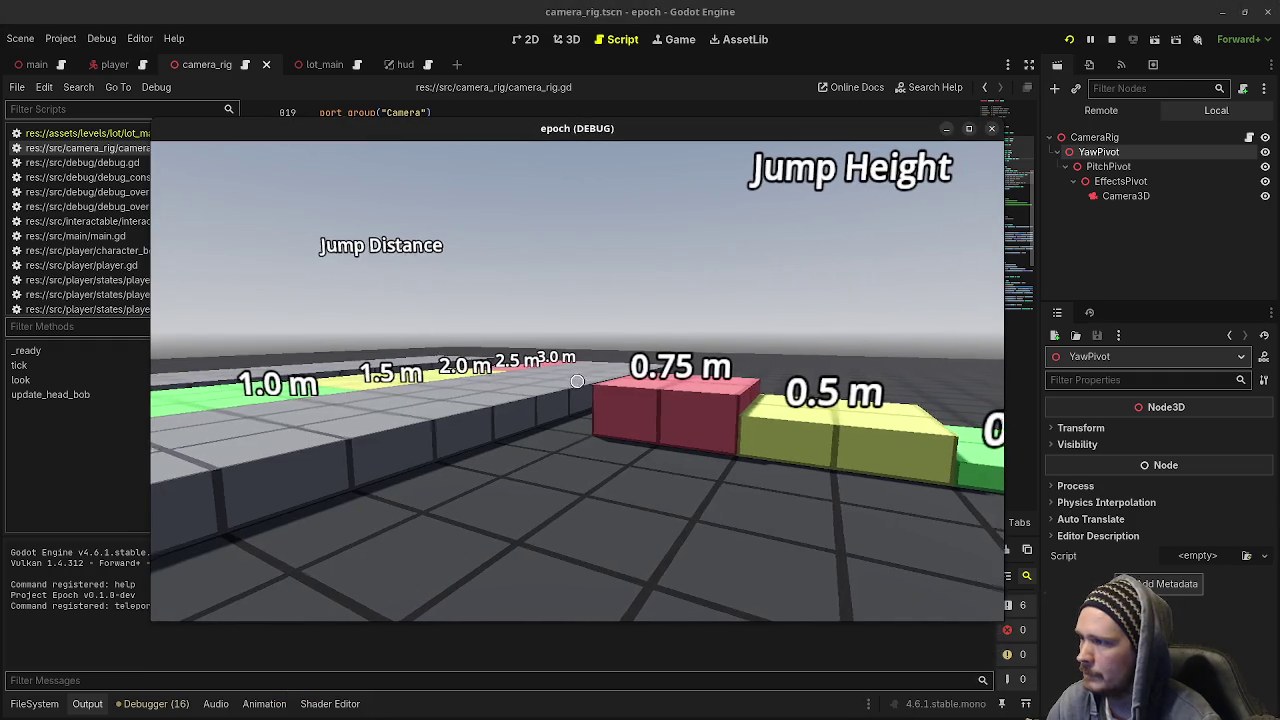
pyautogui.press('a')
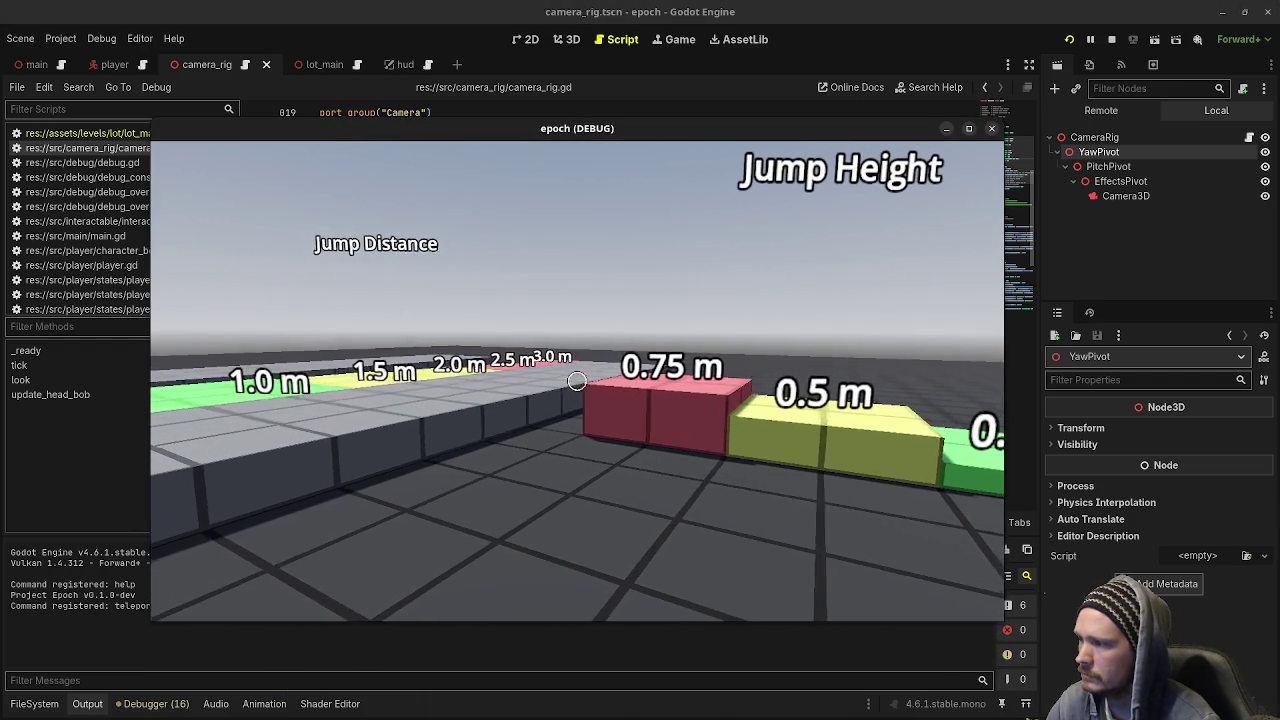
pyautogui.moveTo(700, 381)
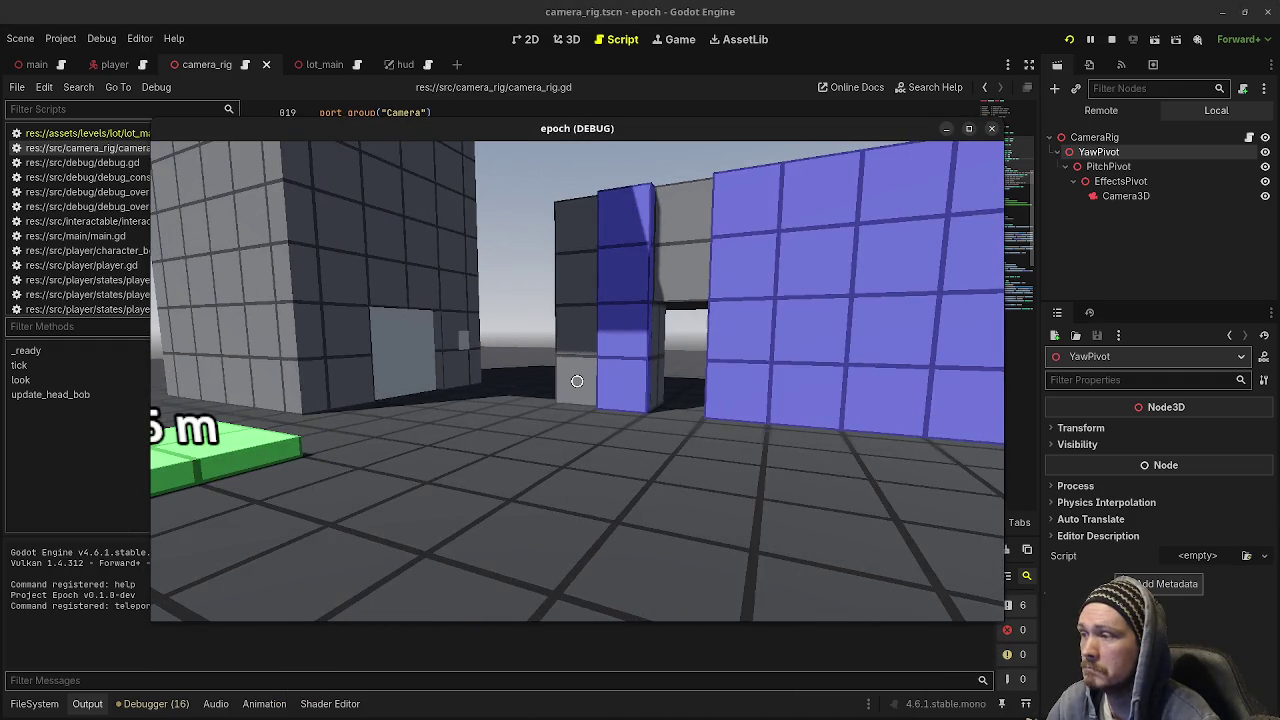
pyautogui.click(1111, 39)
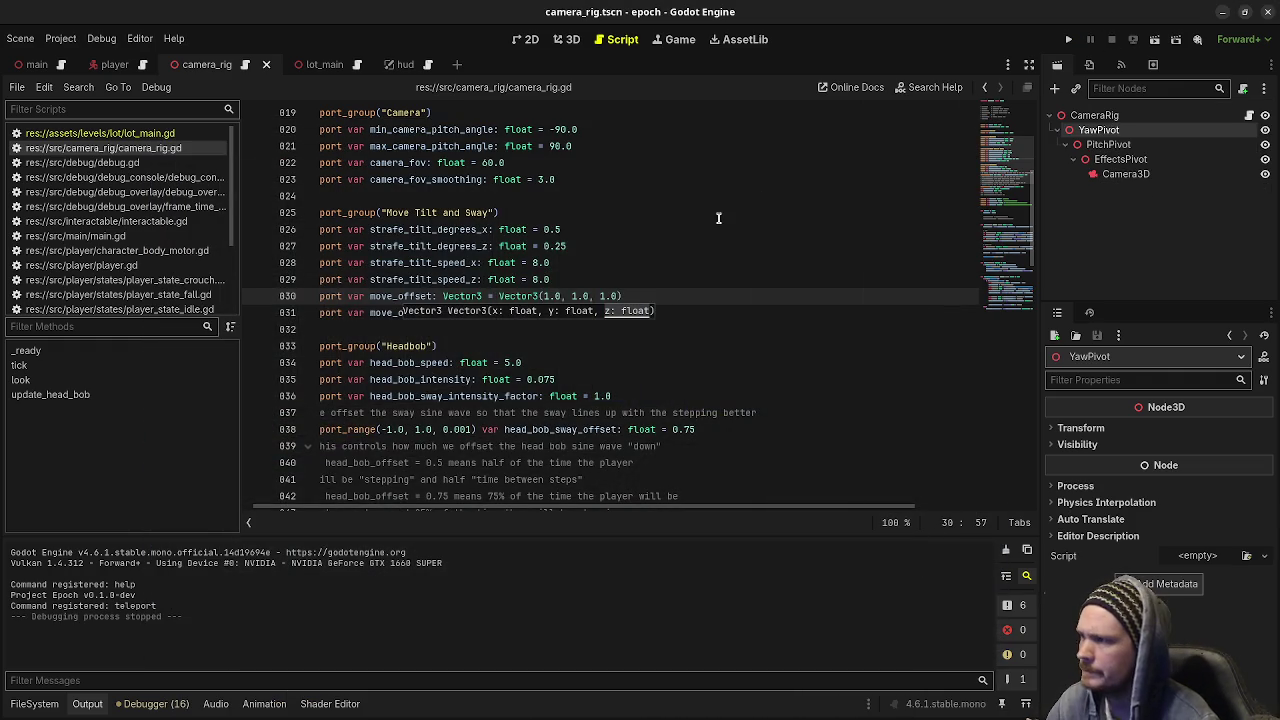
pyautogui.click(1069, 40)
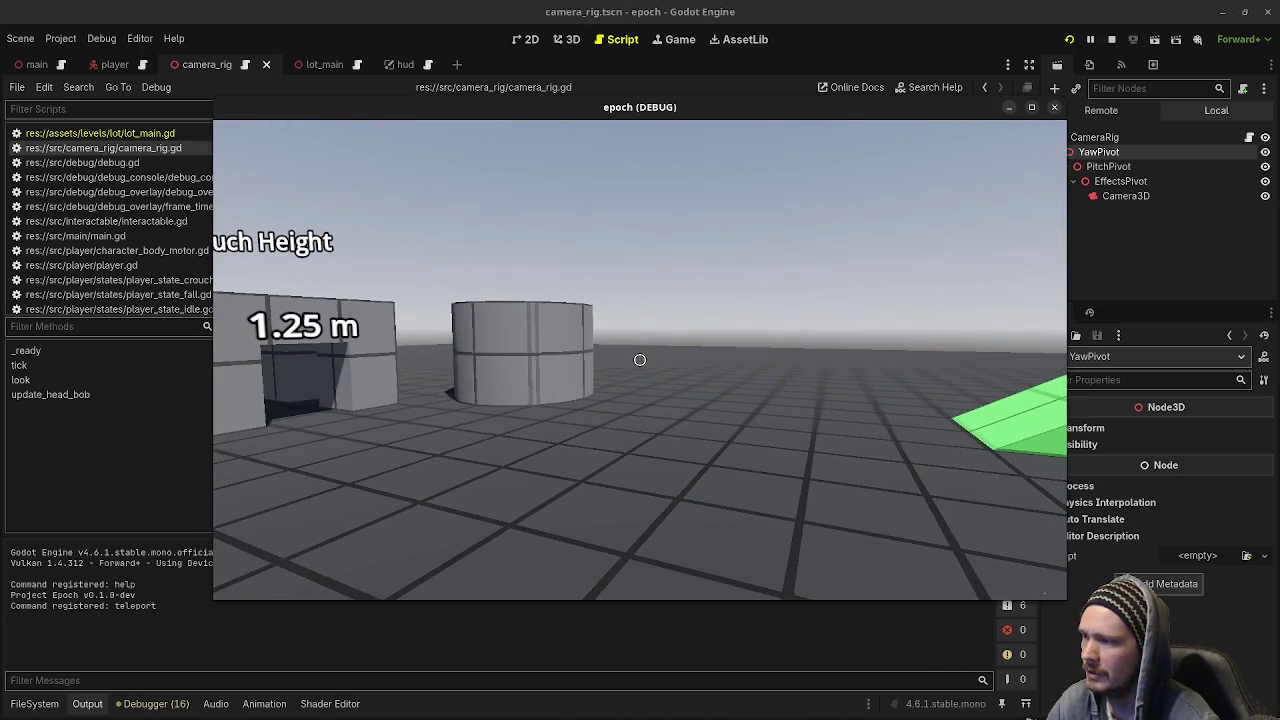
# Walk toward the cylinder, back off, strafe right and jump to check camera lag.
pyautogui.press('w')
pyautogui.press('w')
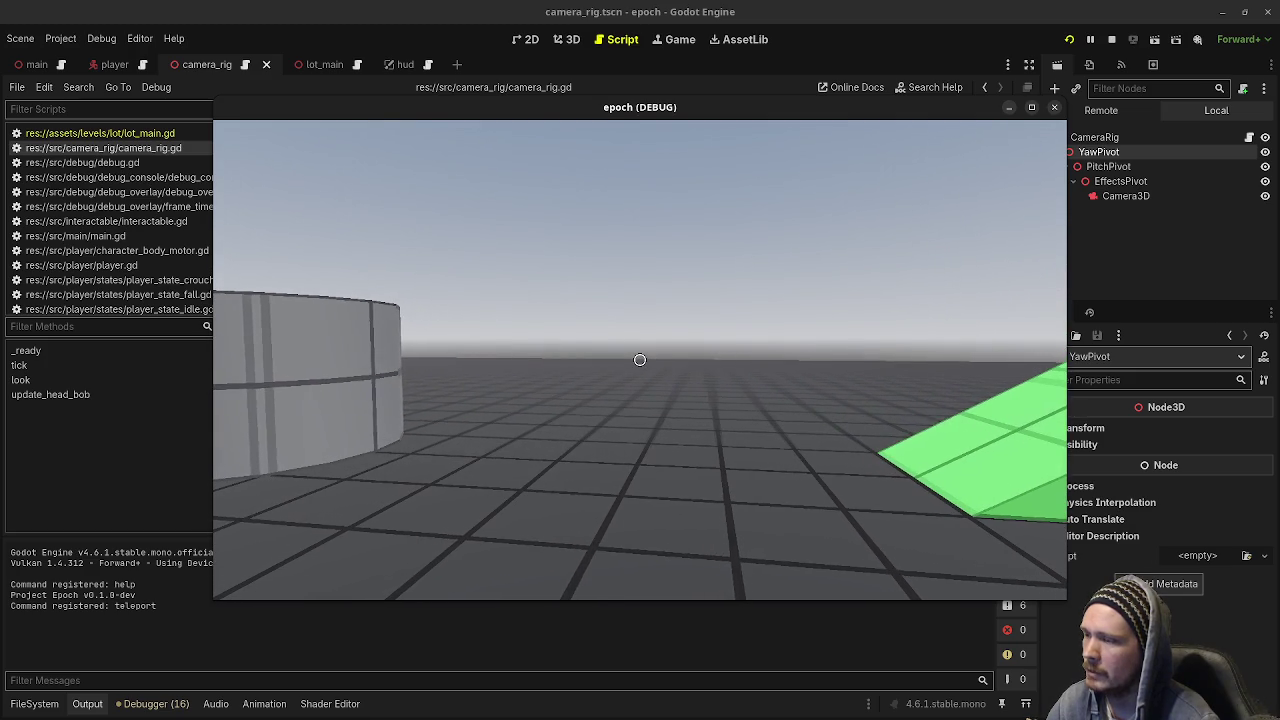
pyautogui.press('w')
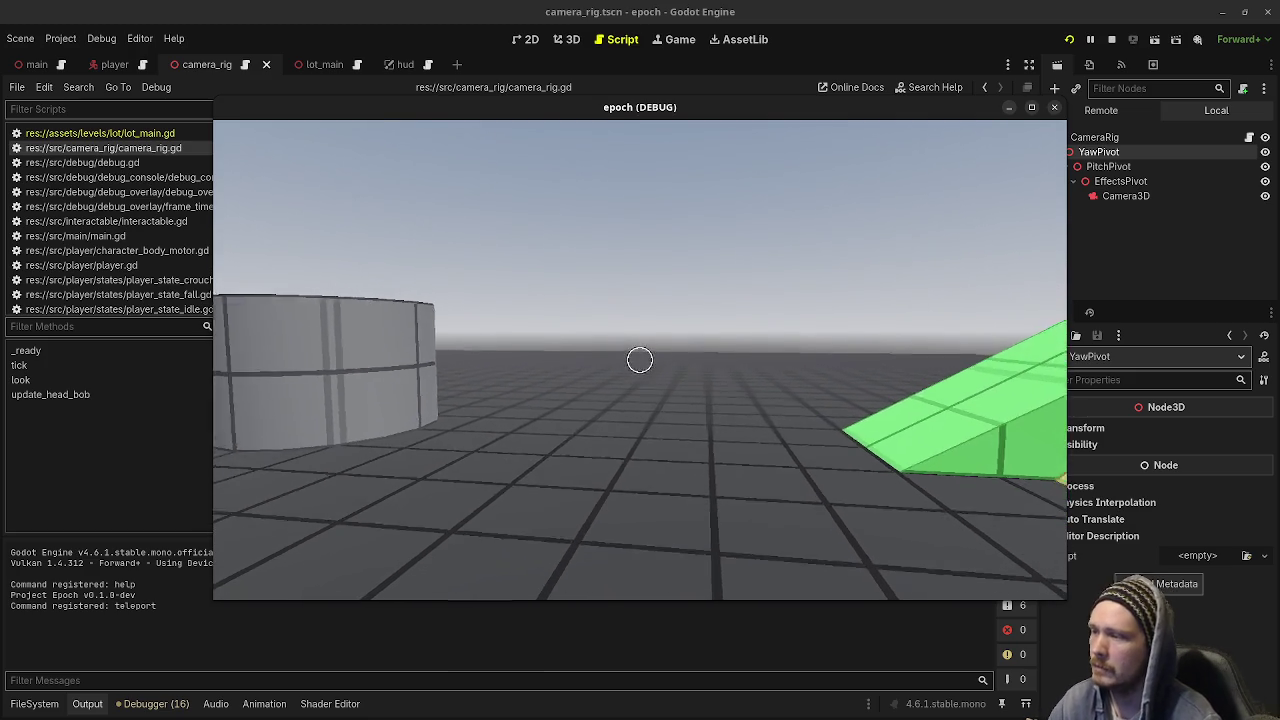
pyautogui.press('w')
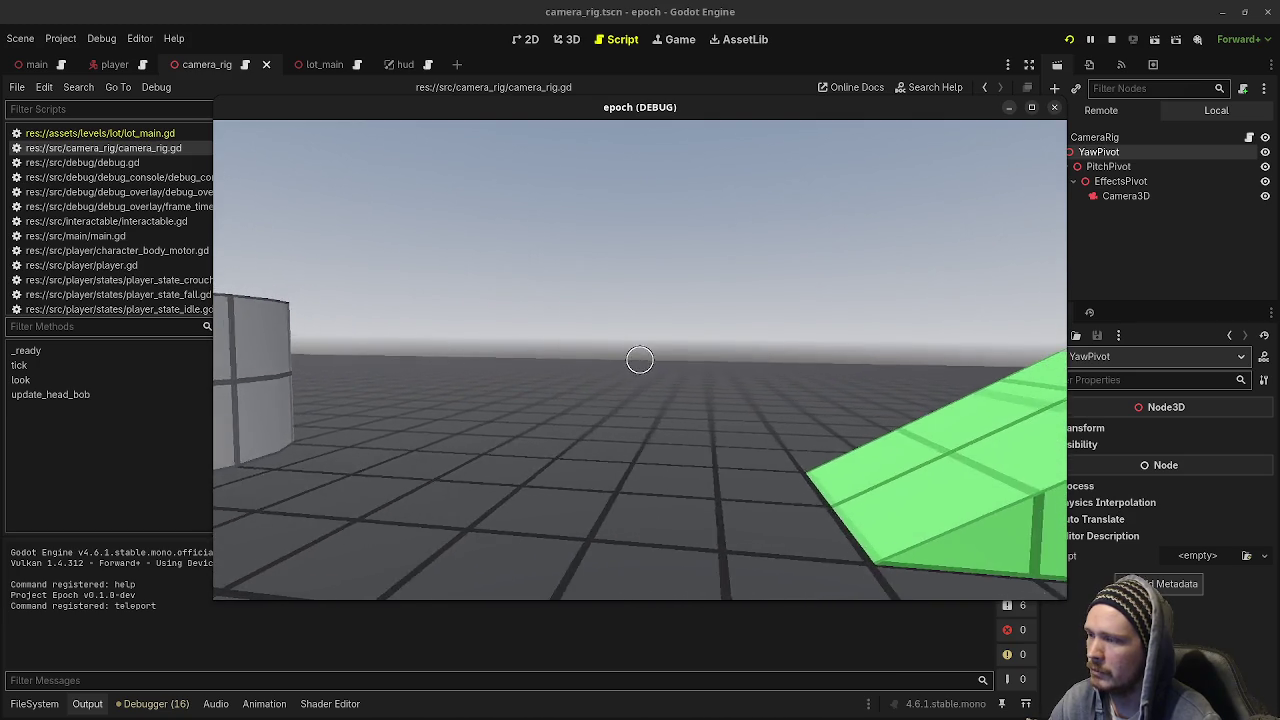
pyautogui.press('s')
pyautogui.press('w')
pyautogui.press('d')
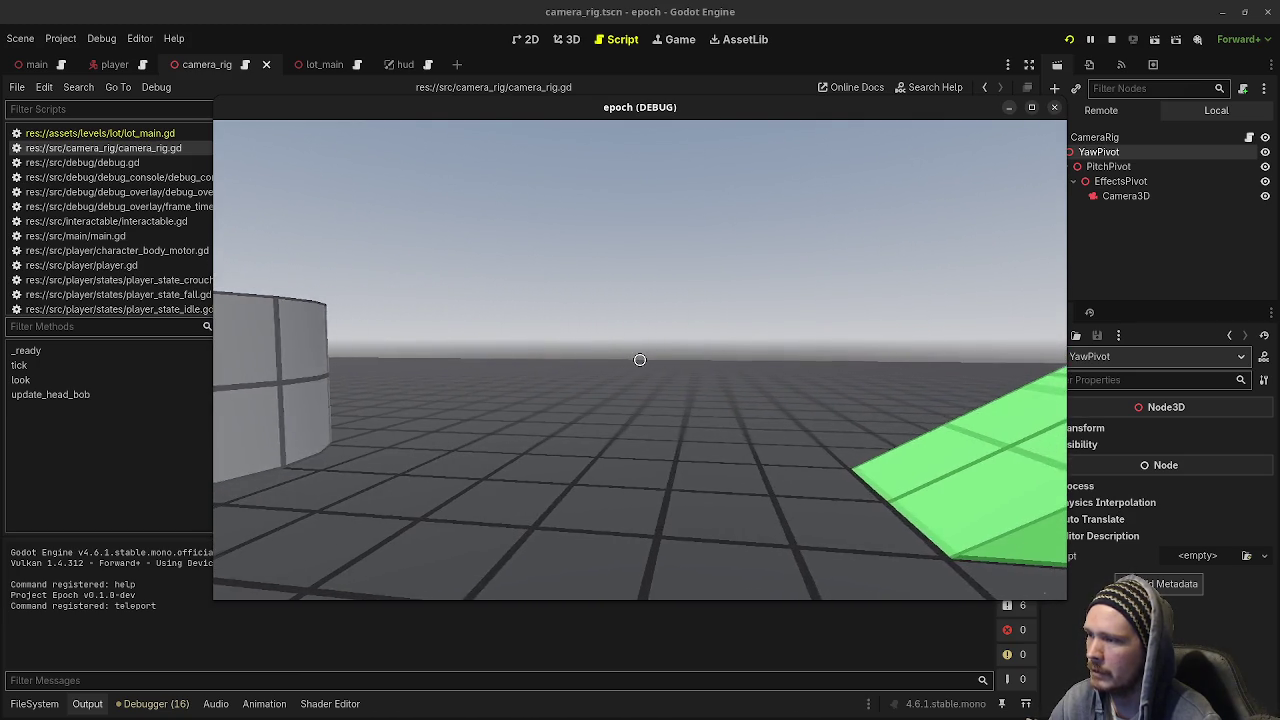
pyautogui.press('space')
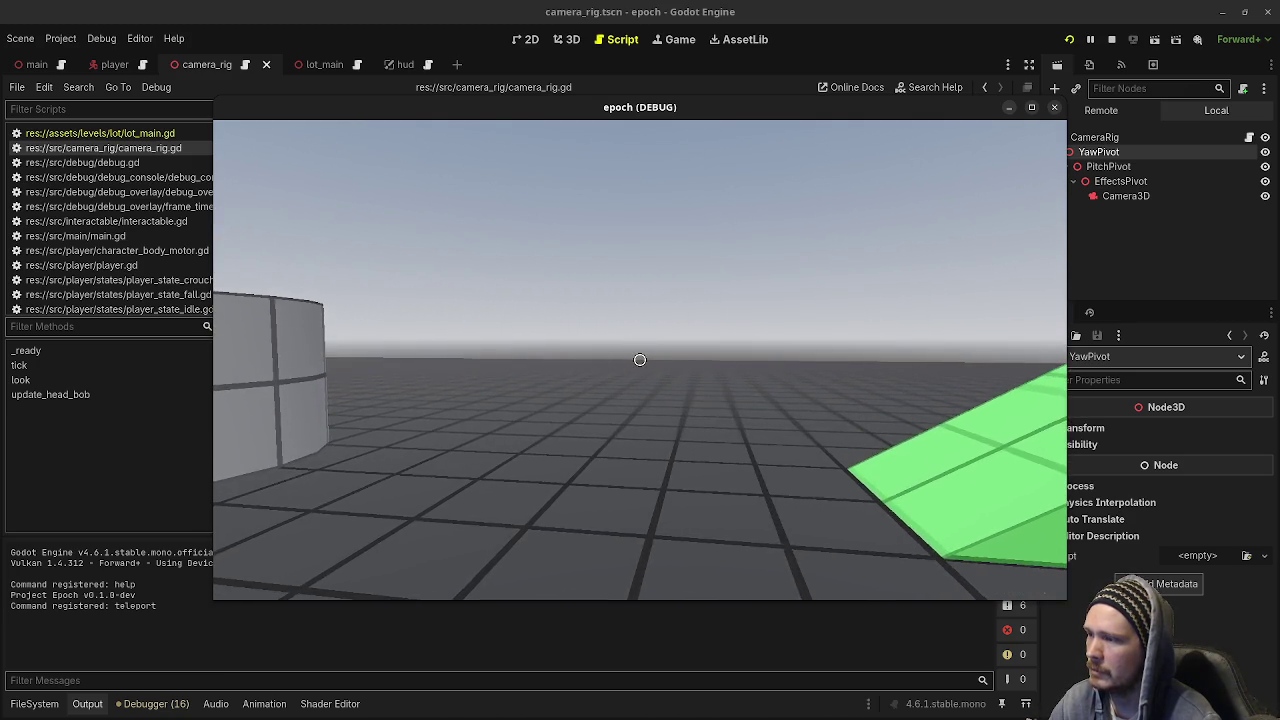
pyautogui.moveTo(640, 360)
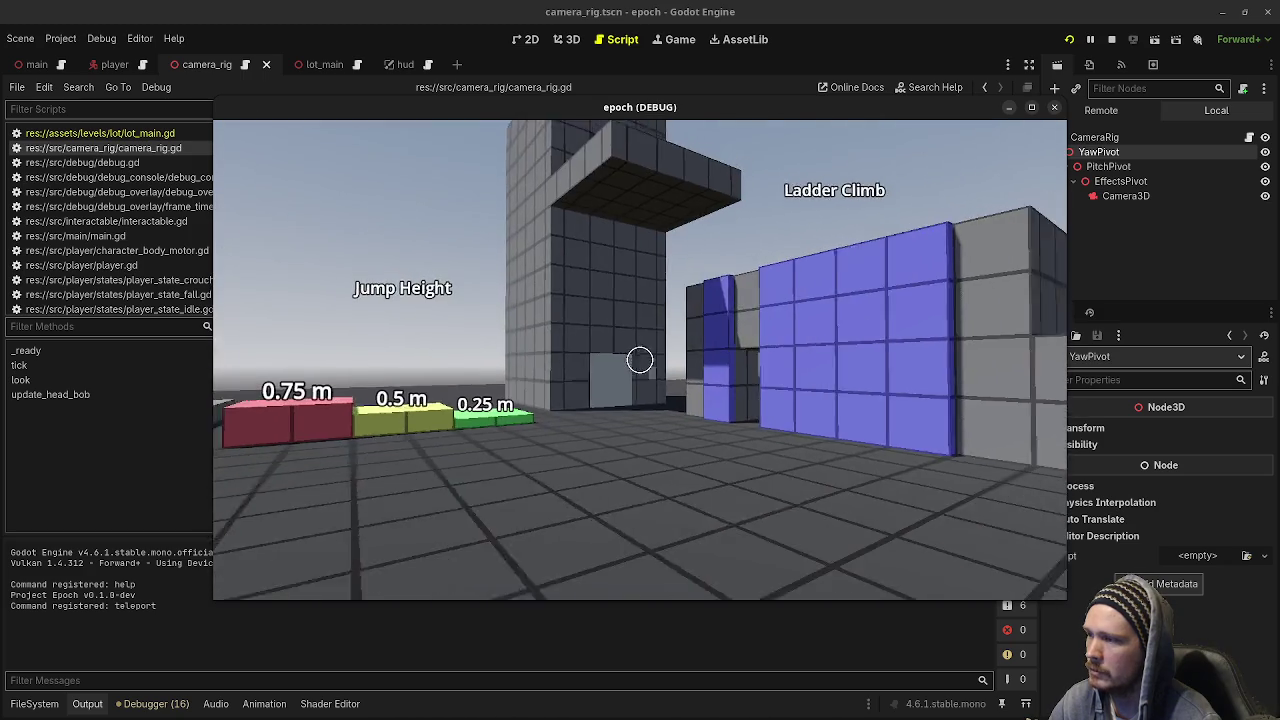
# Walk toward the Jump Height blocks and tower doorway, approaching the walls and panel.
pyautogui.press('w')
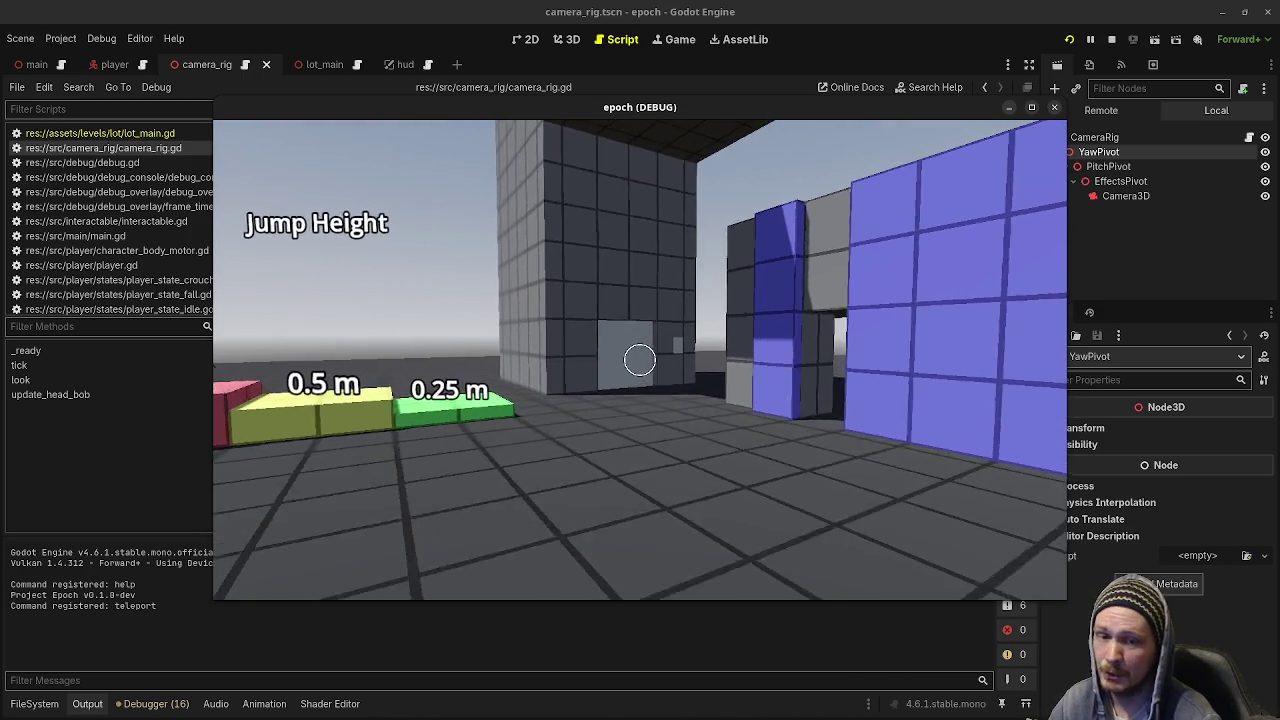
pyautogui.press('w')
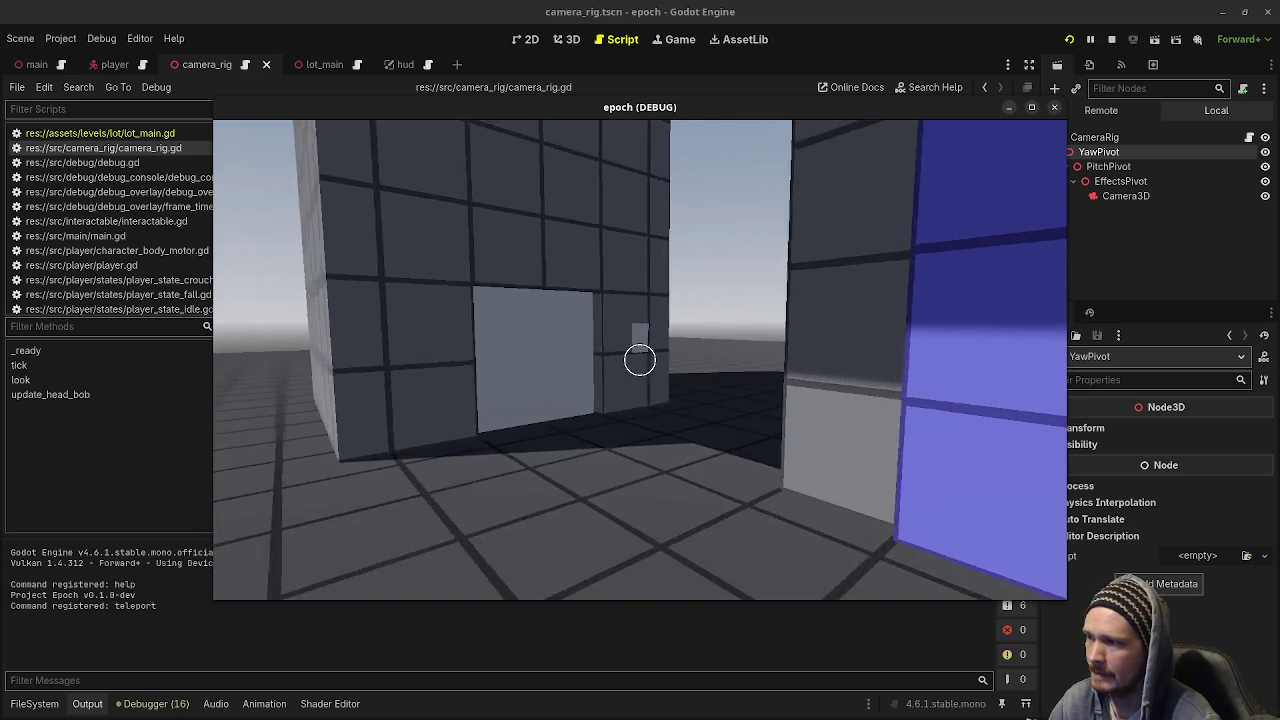
pyautogui.press('w')
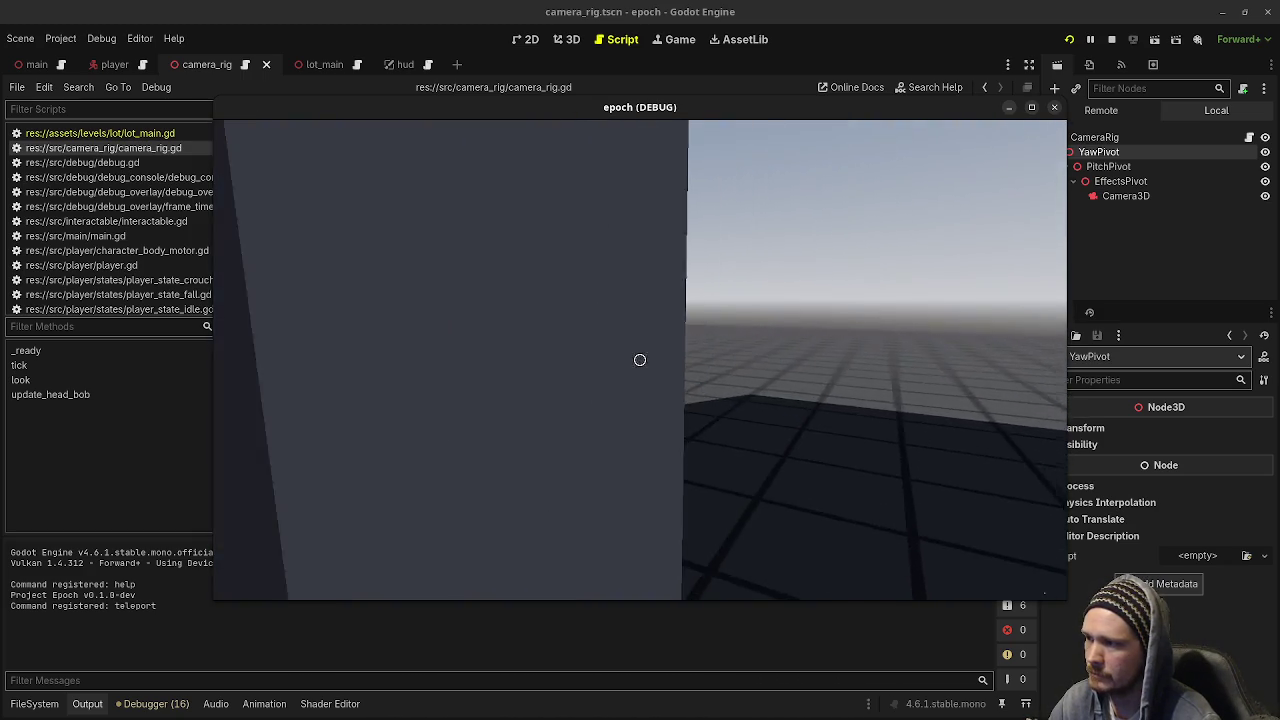
pyautogui.press('w')
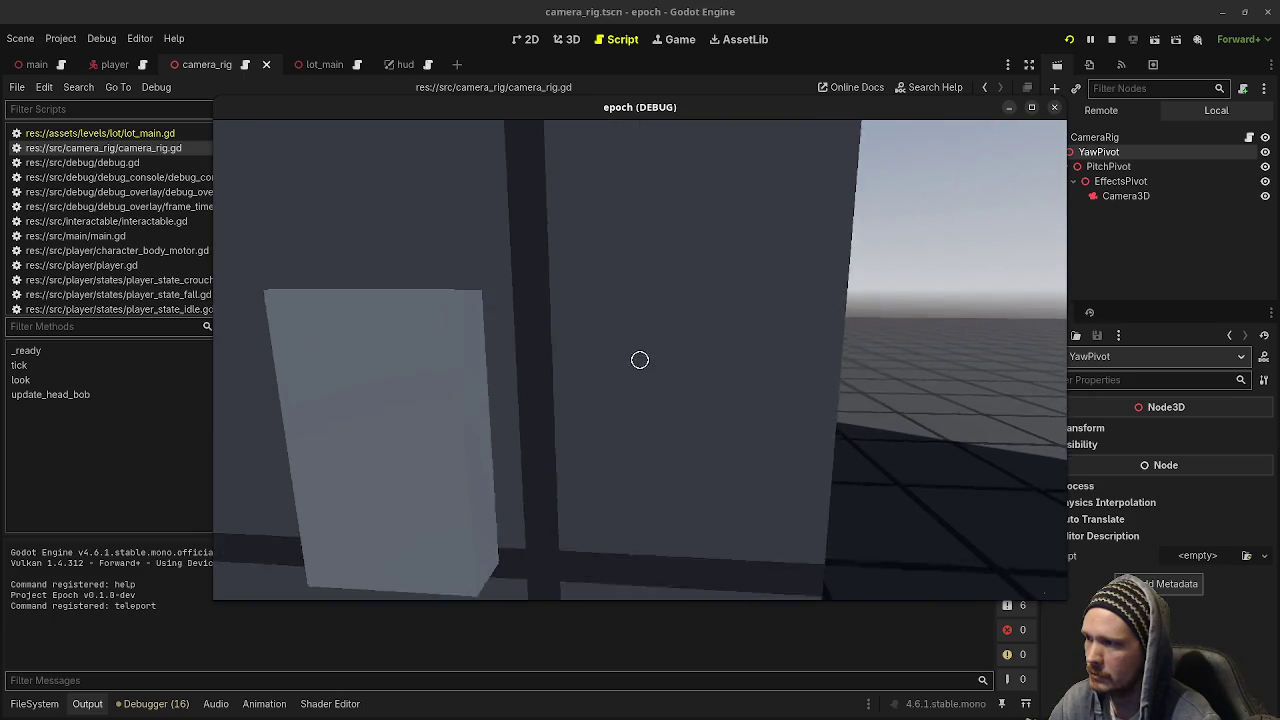
pyautogui.press('w')
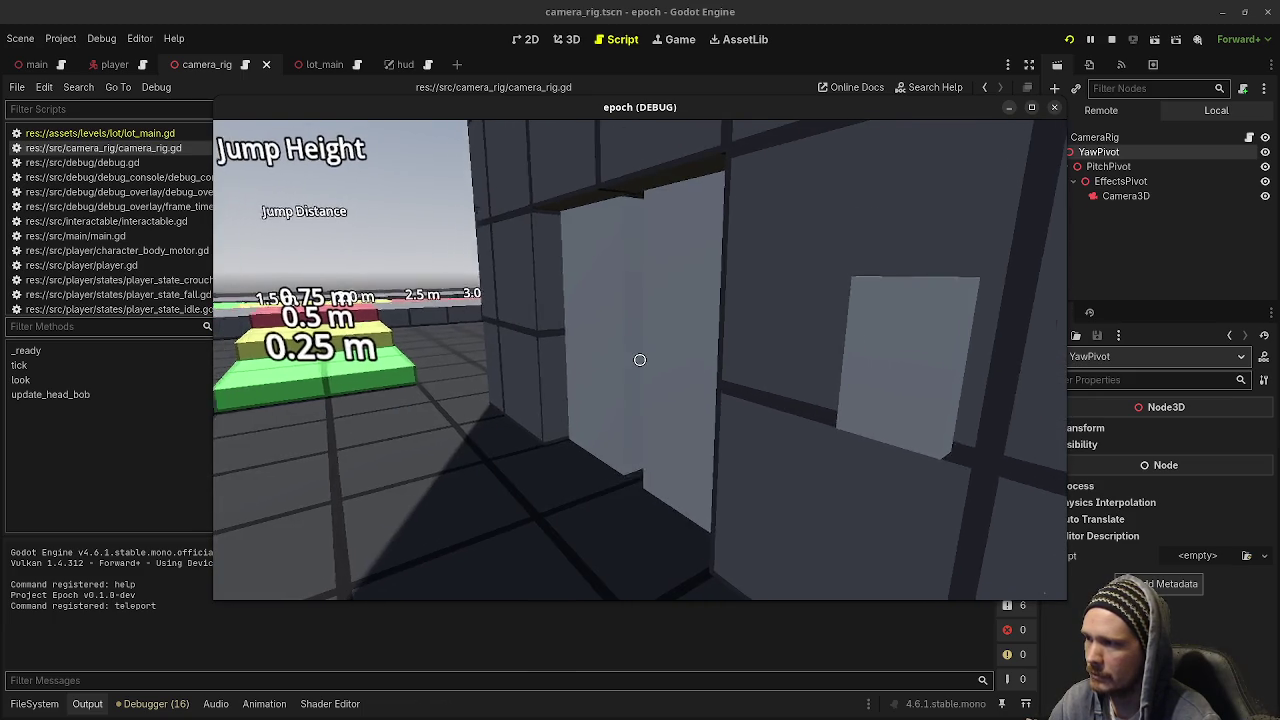
pyautogui.press('w')
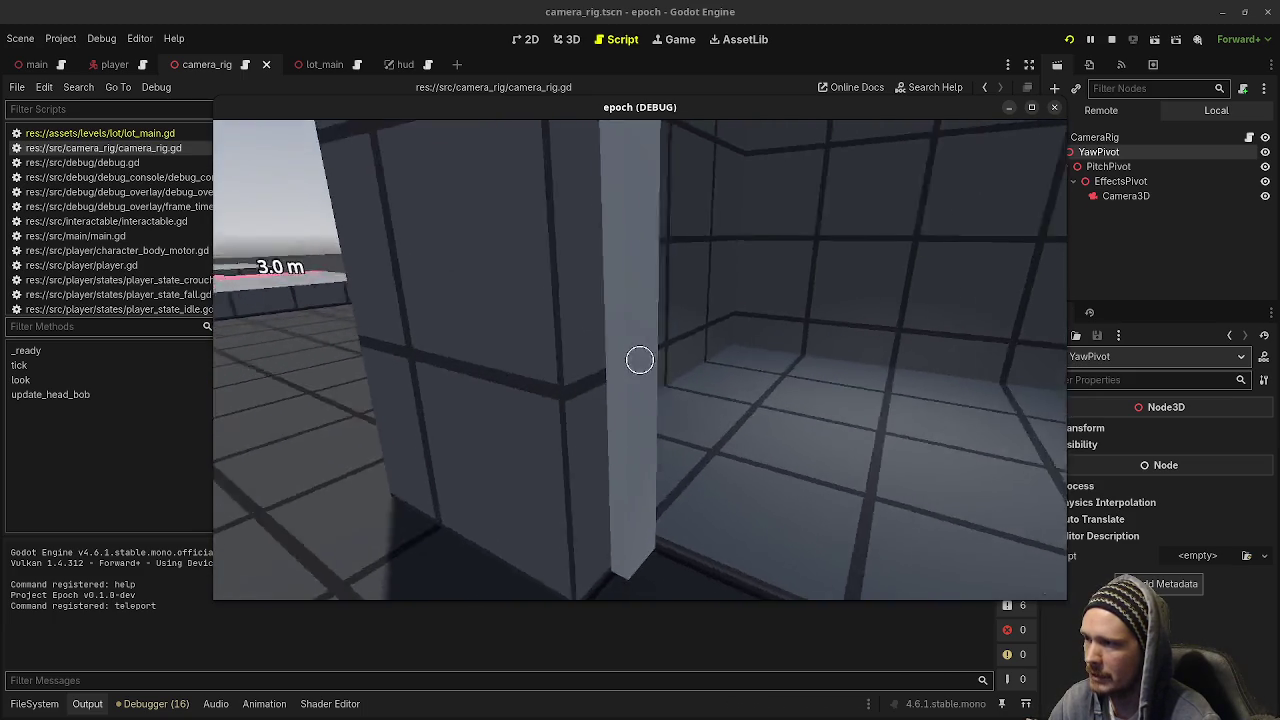
pyautogui.press('s')
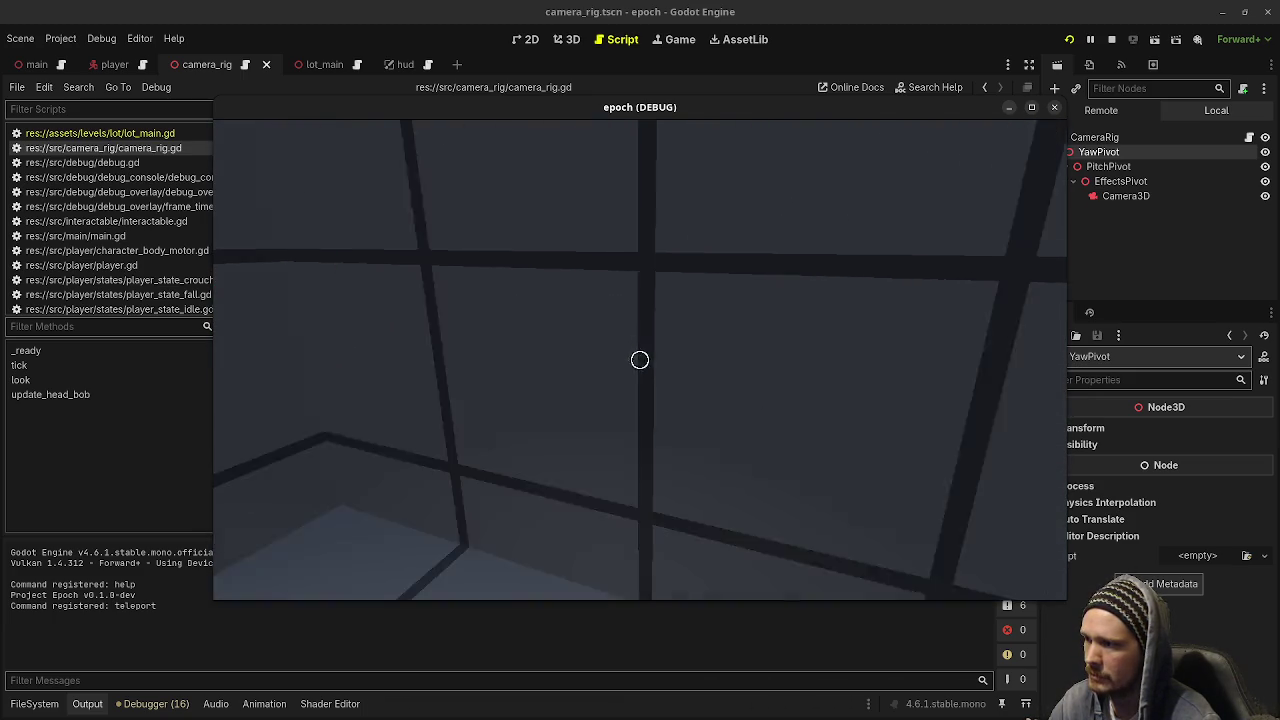
pyautogui.press('w')
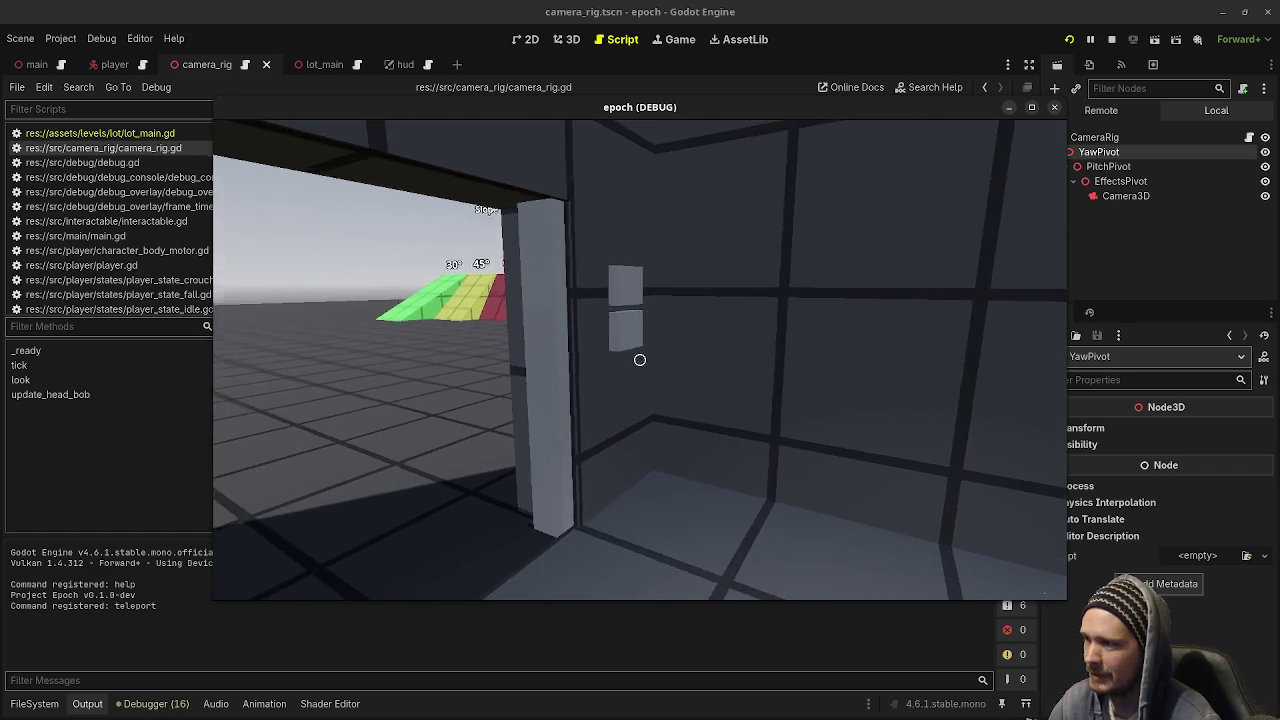
pyautogui.press('w')
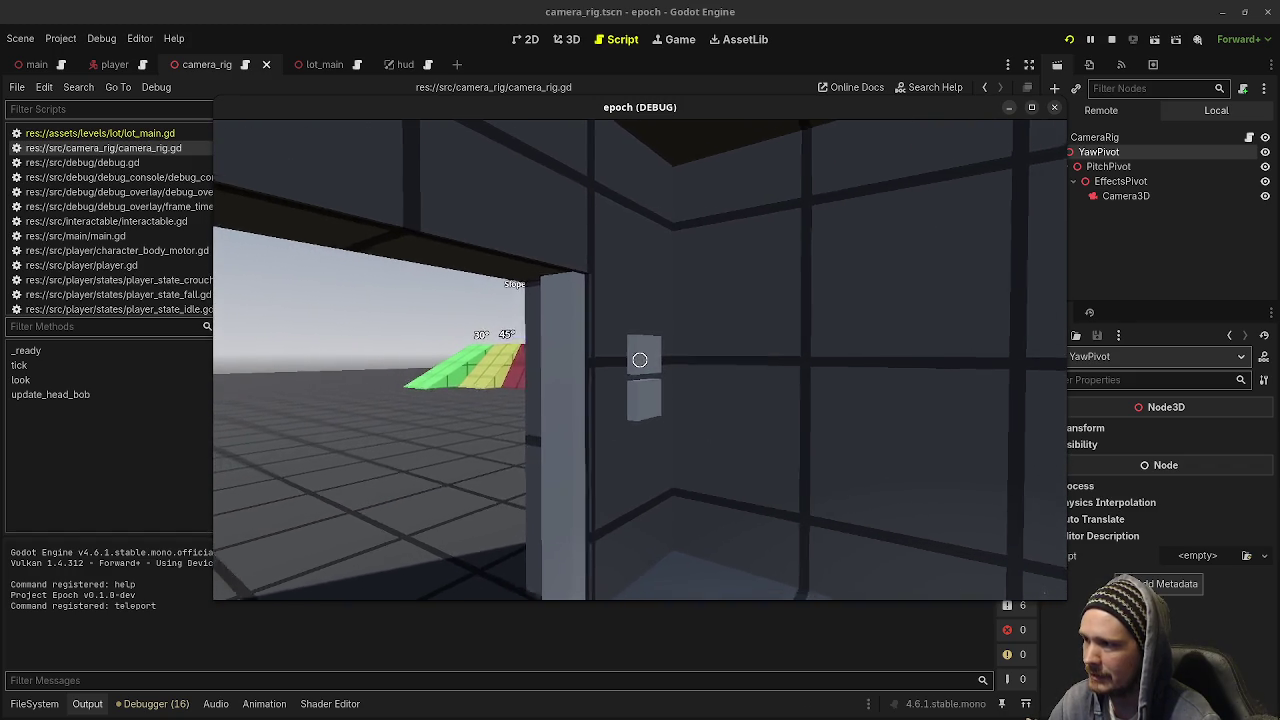
pyautogui.press('w')
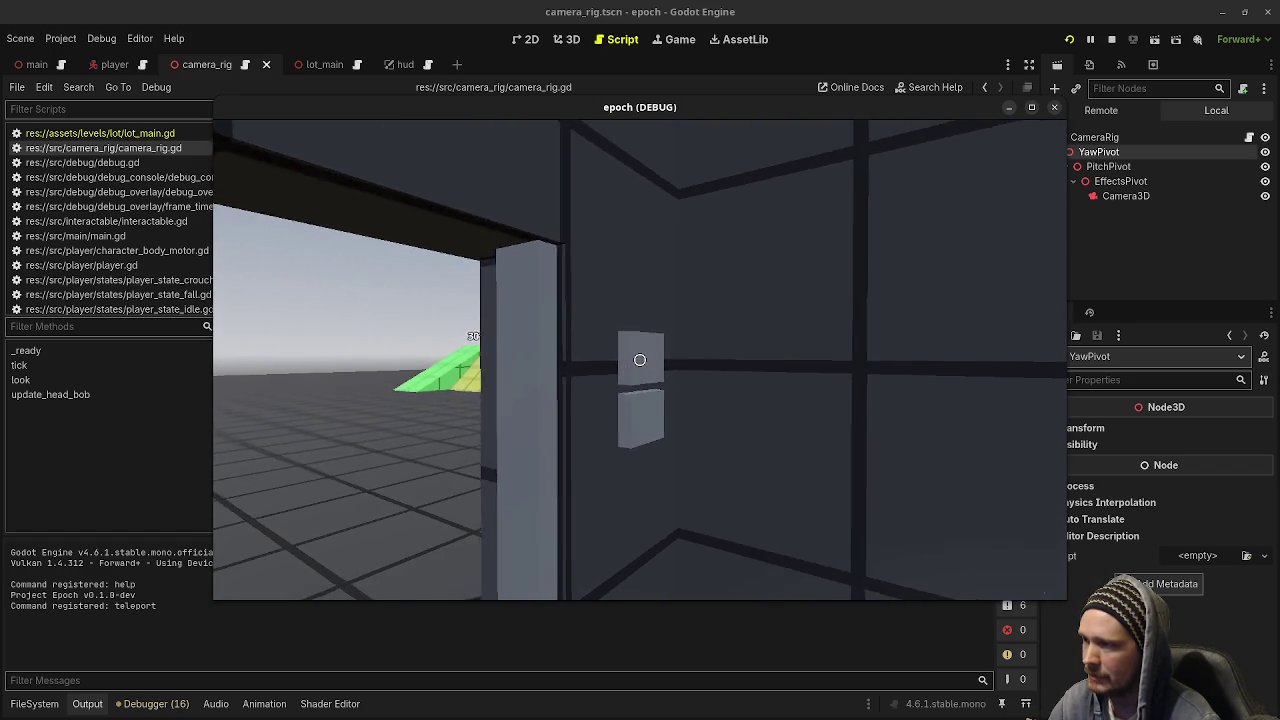
# Move around the room, open the double doors, walk outside toward the ramps, and stop the game.
pyautogui.press('a')
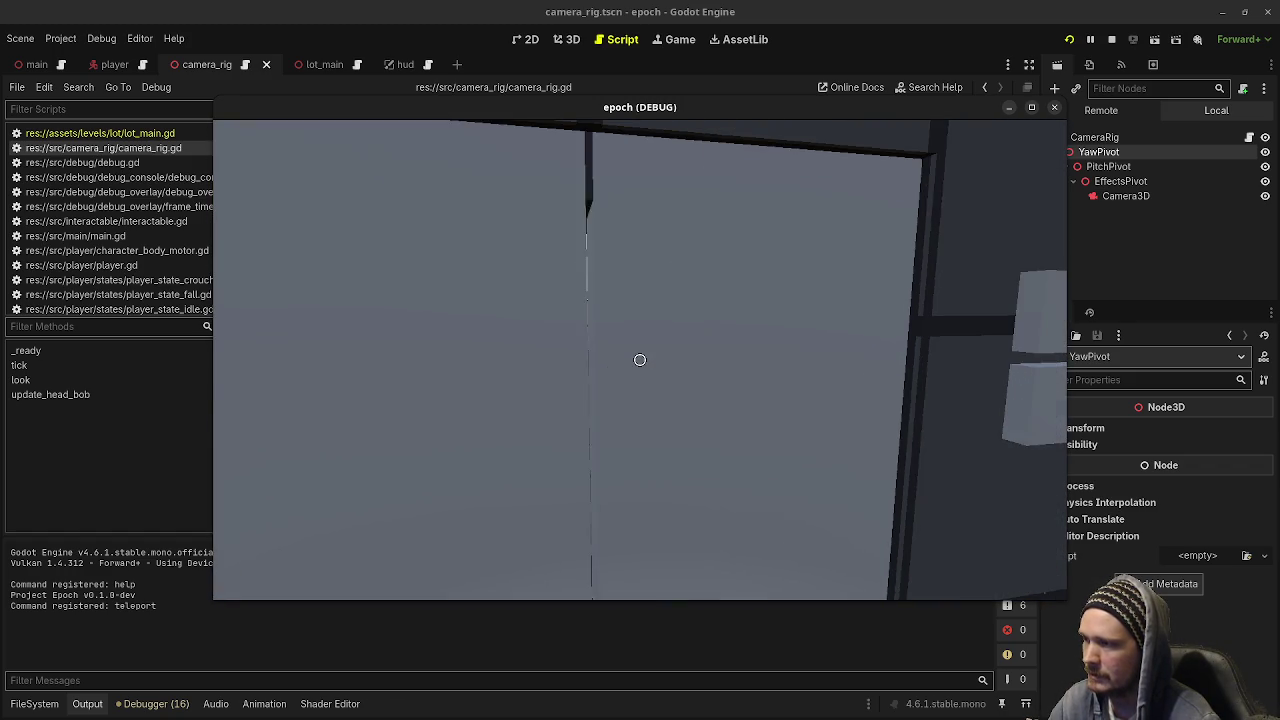
pyautogui.press('s')
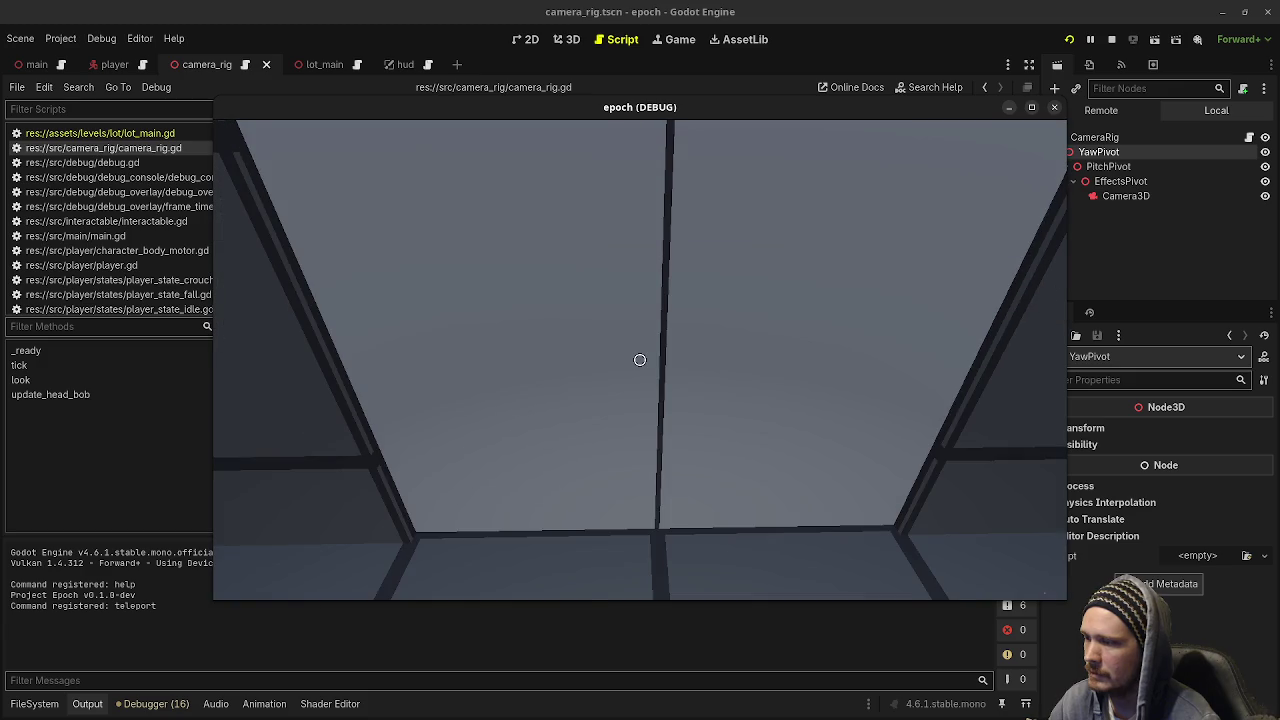
pyautogui.press('s')
pyautogui.press('w')
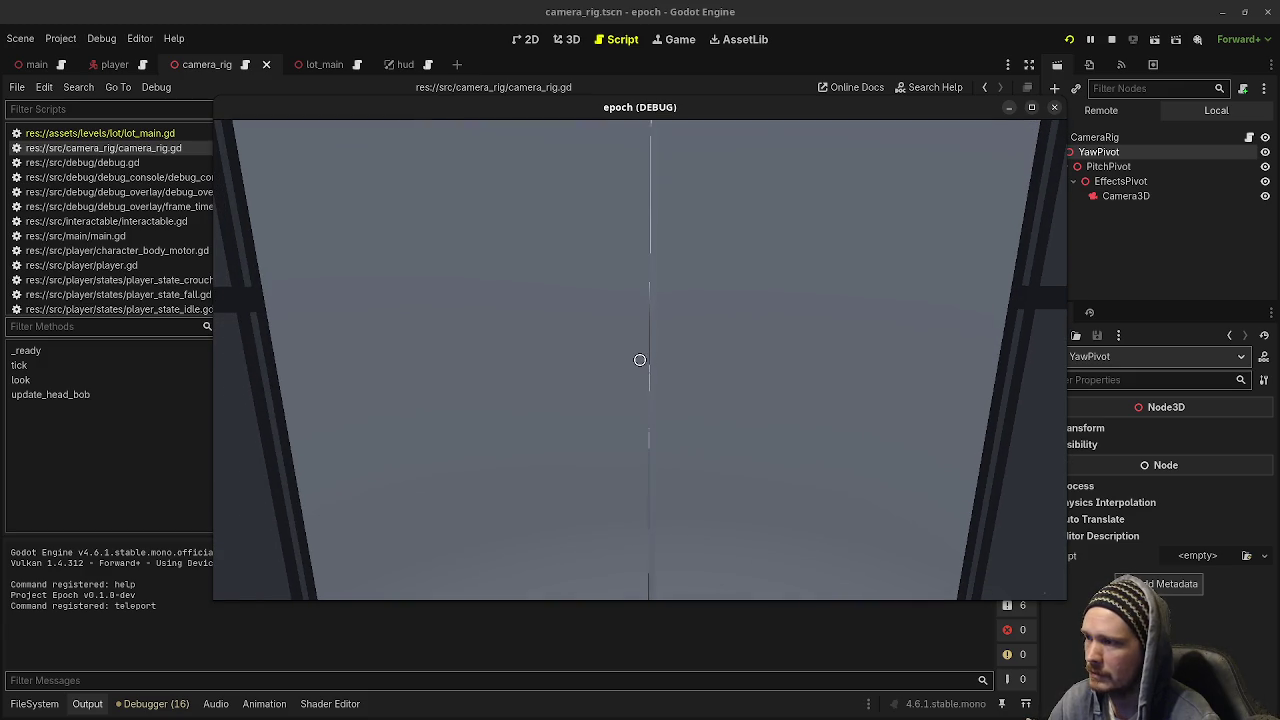
pyautogui.press('e')
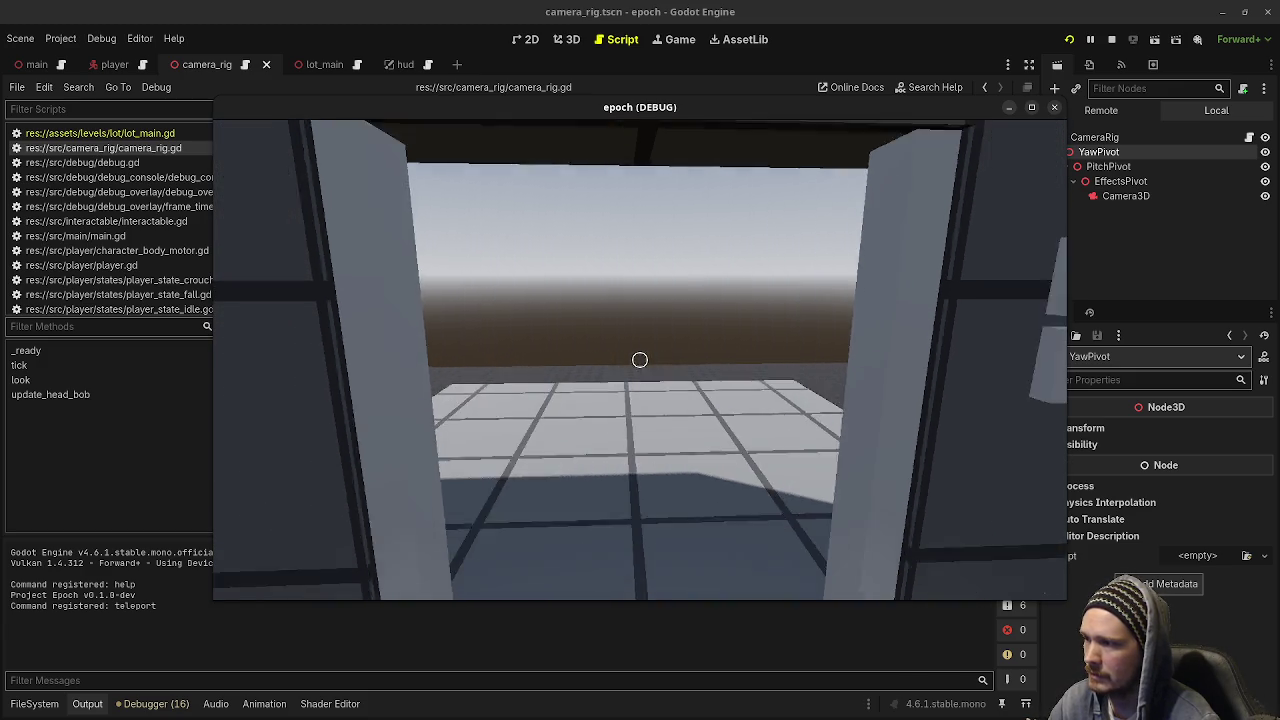
pyautogui.press('w')
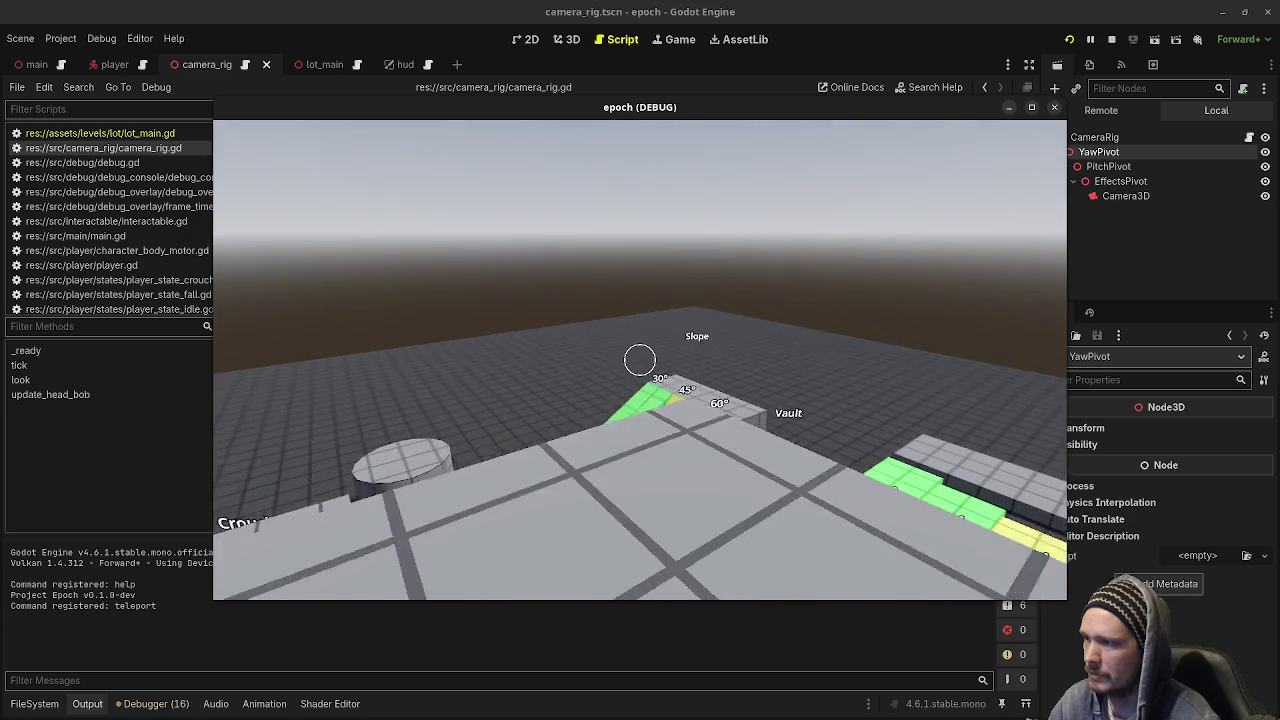
pyautogui.press('w')
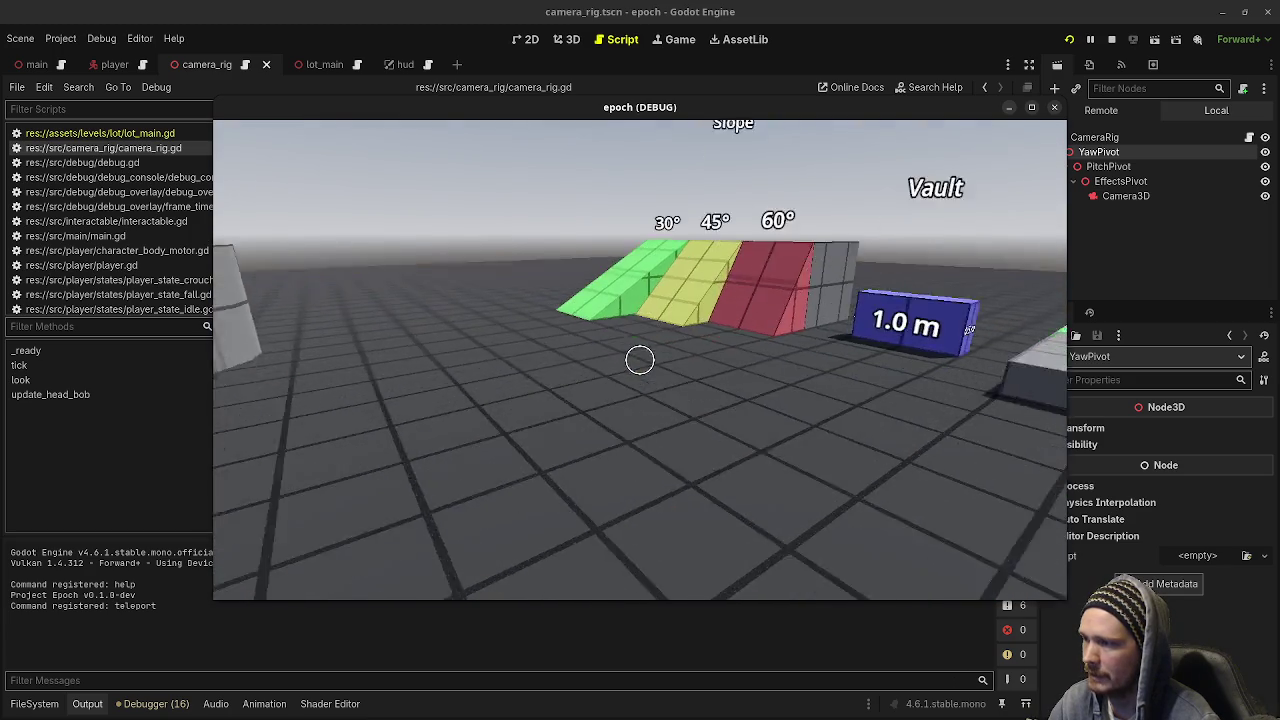
pyautogui.click(1112, 39)
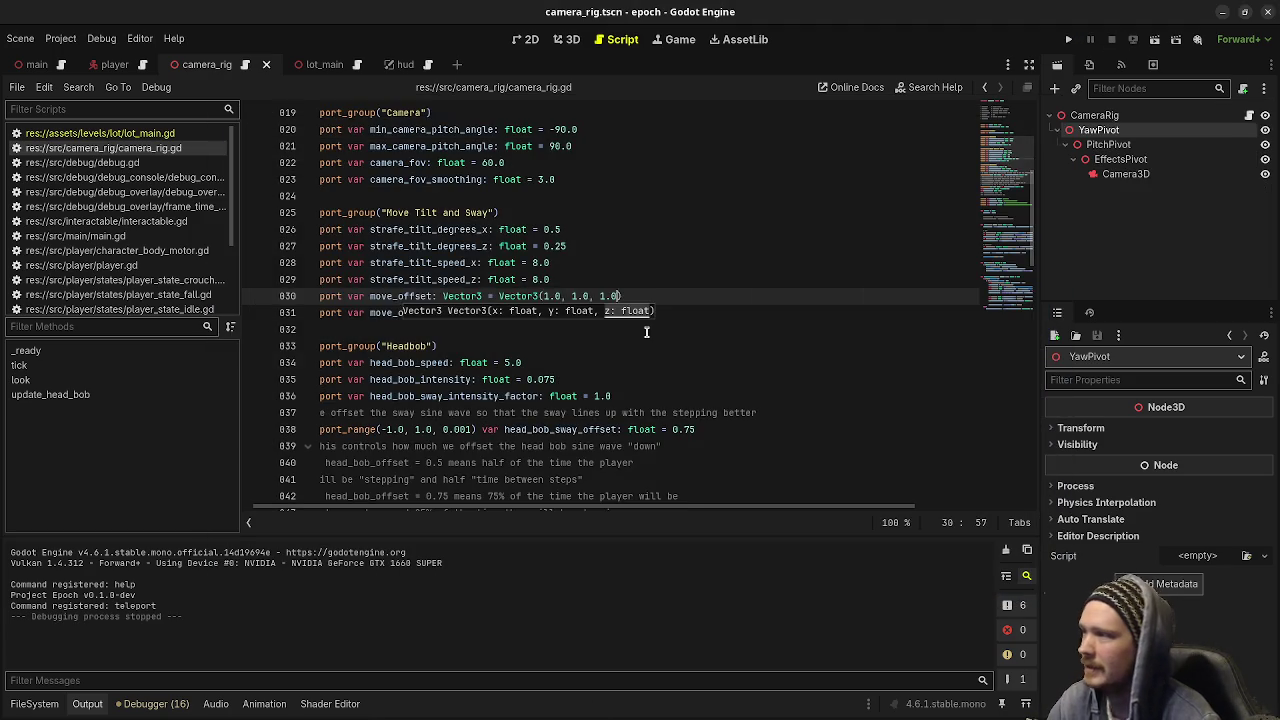
# Undo move_offset back to Vector3(0.025, 0.05, 0.05), replay briefly, and stop the game.
pyautogui.hotkey('ctrl', 'z')
pyautogui.hotkey('ctrl', 's')
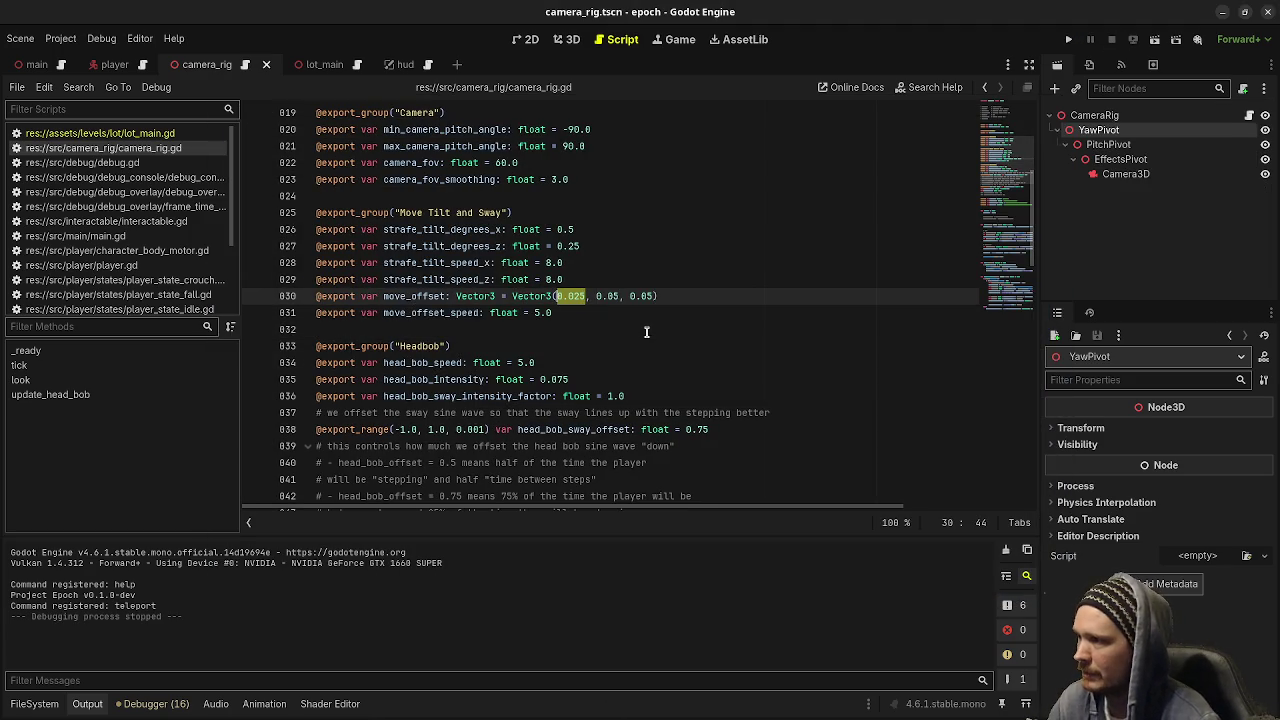
pyautogui.press('F5')
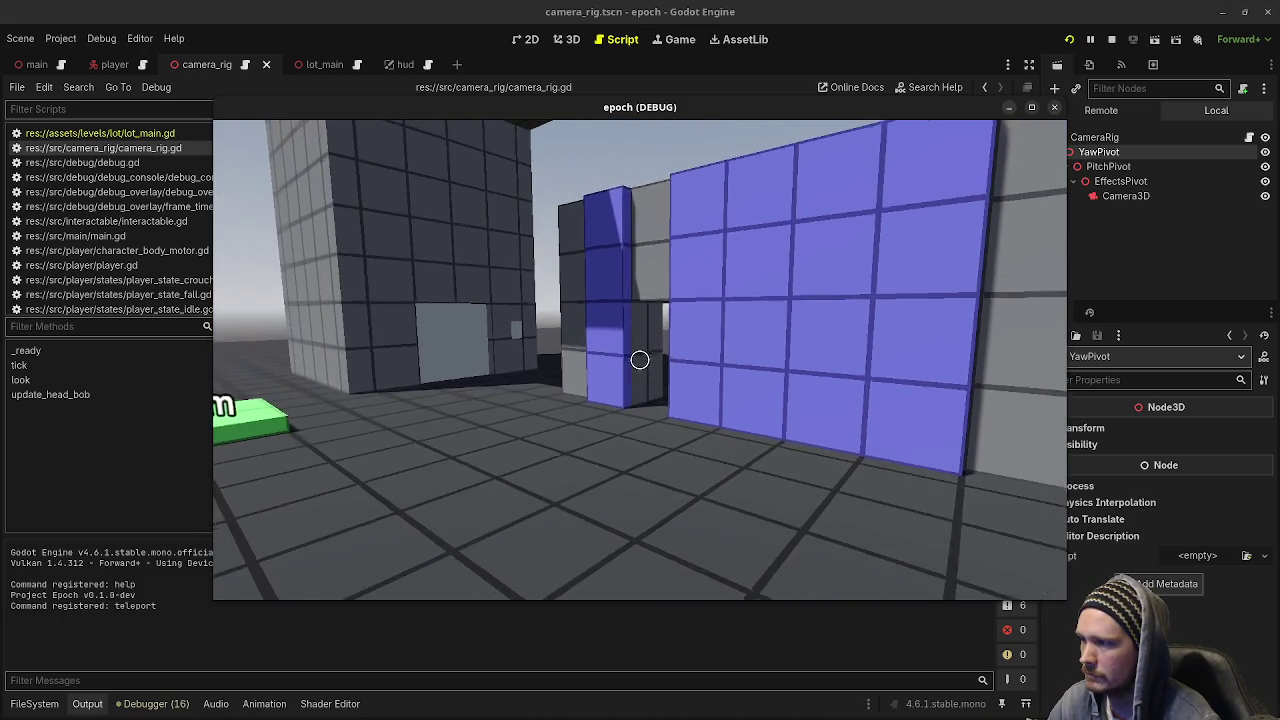
pyautogui.press('w')
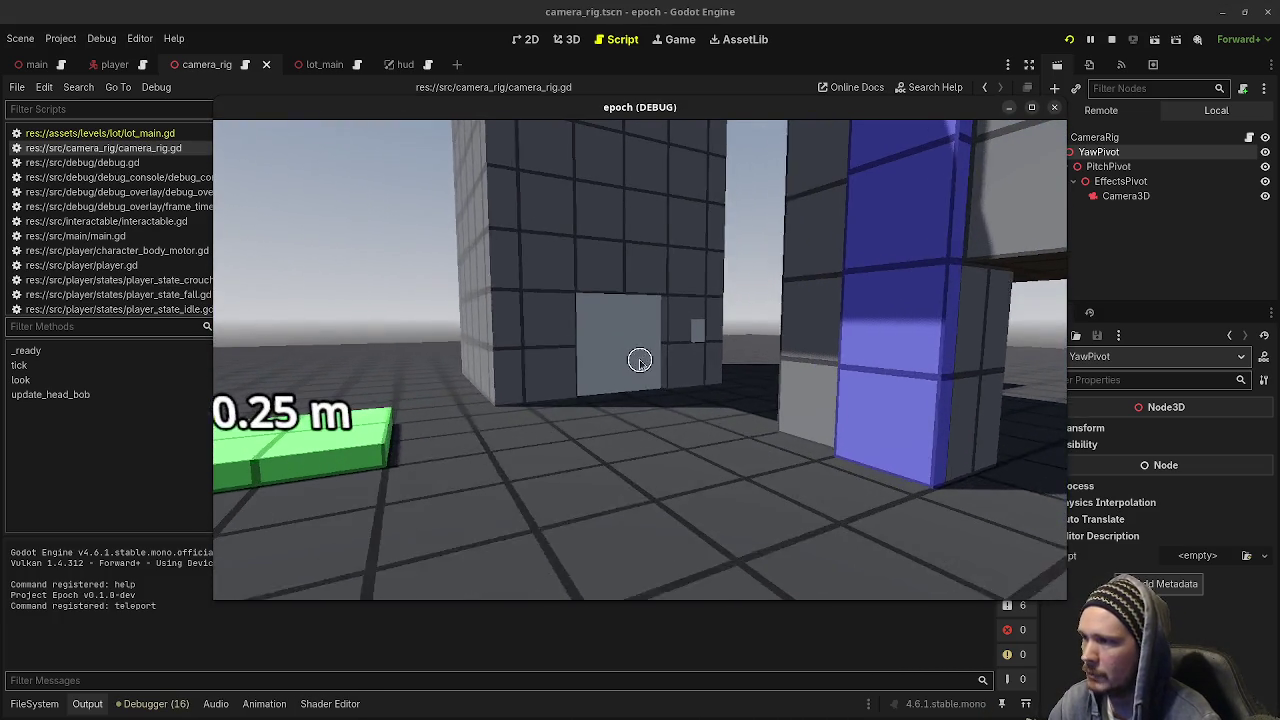
pyautogui.click(1054, 107)
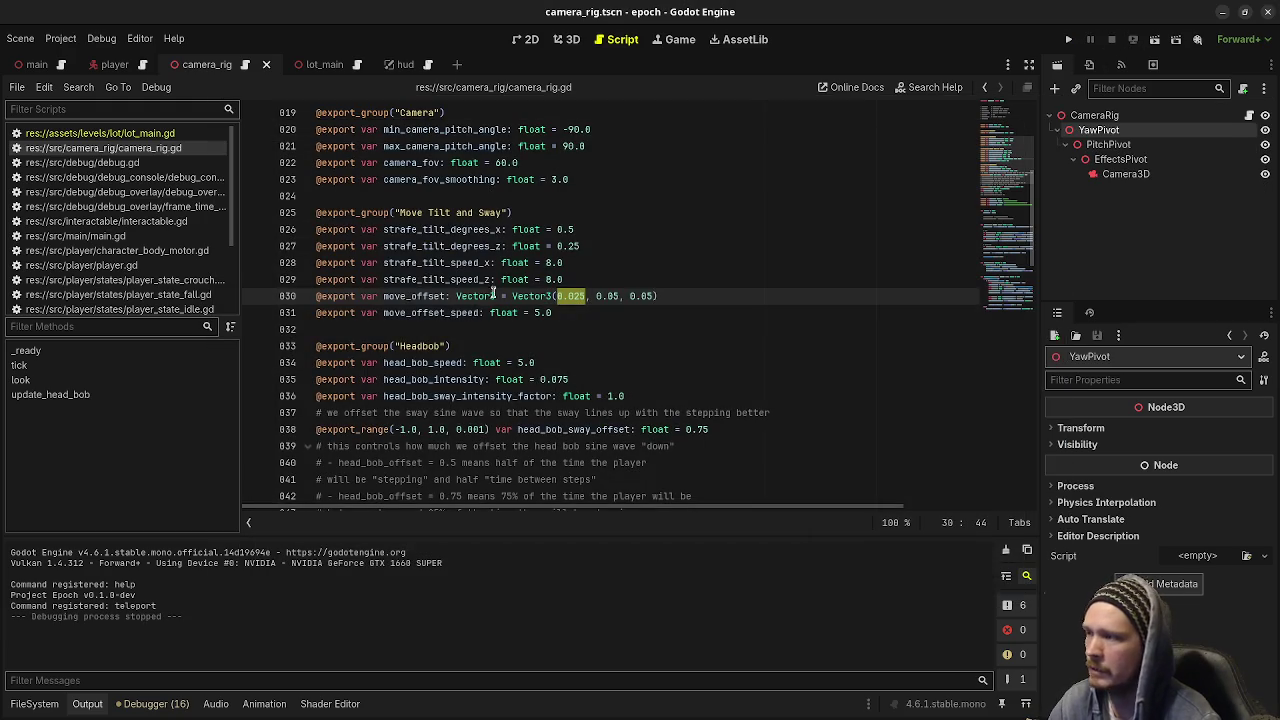
pyautogui.scroll(-8, 585, 379)
pyautogui.scroll(-4, 585, 379)
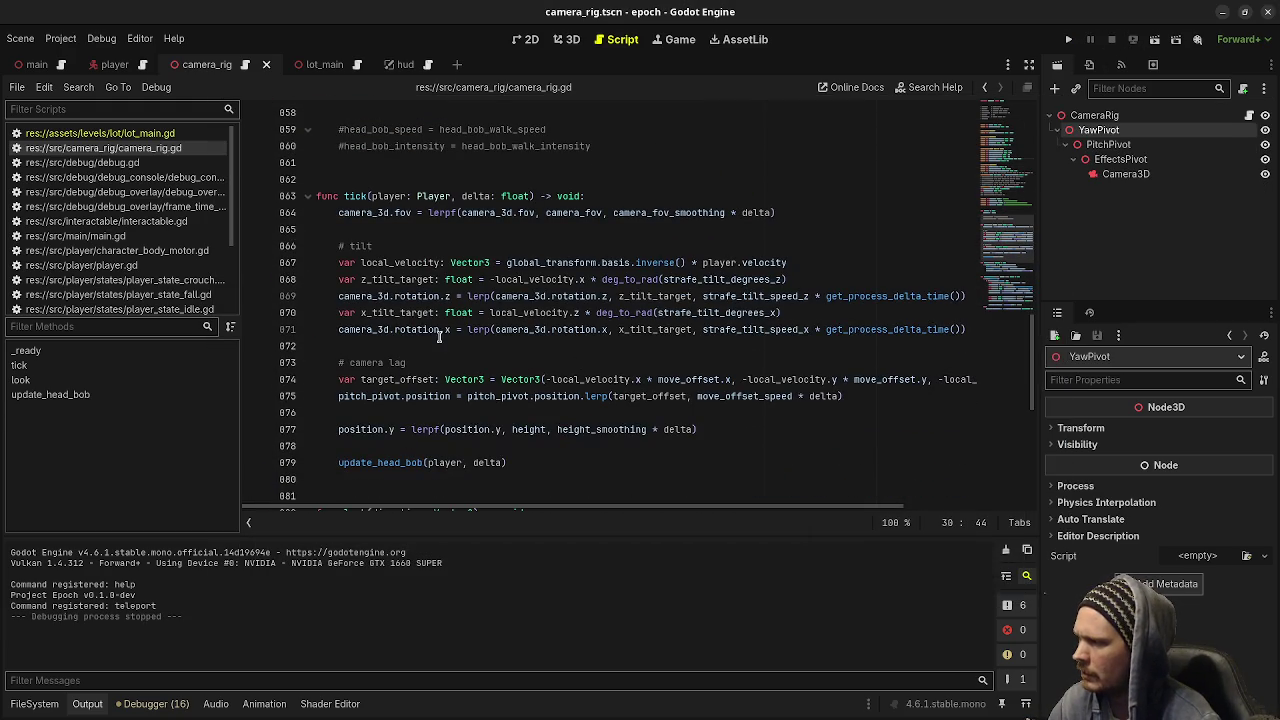
# Inspect pitch_pivot and position in tick(), typing and removing 'height' on line 874.
pyautogui.doubleClick(368, 394)
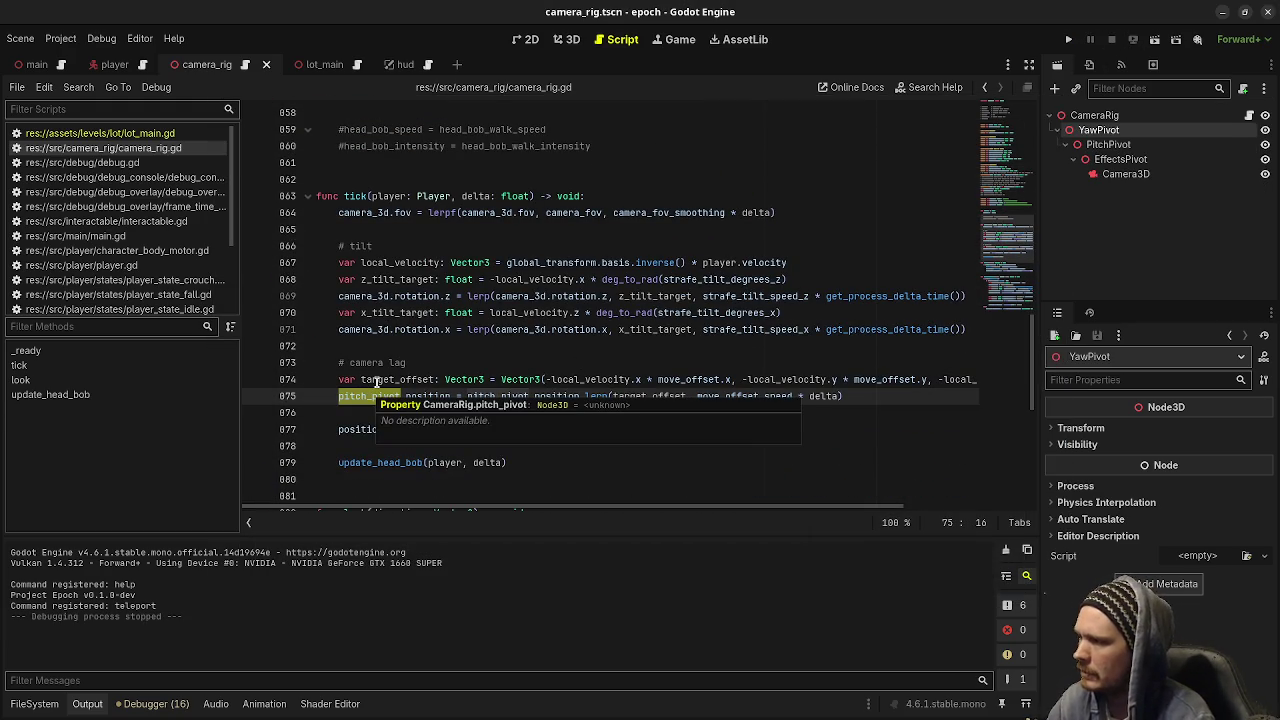
pyautogui.click(425, 362)
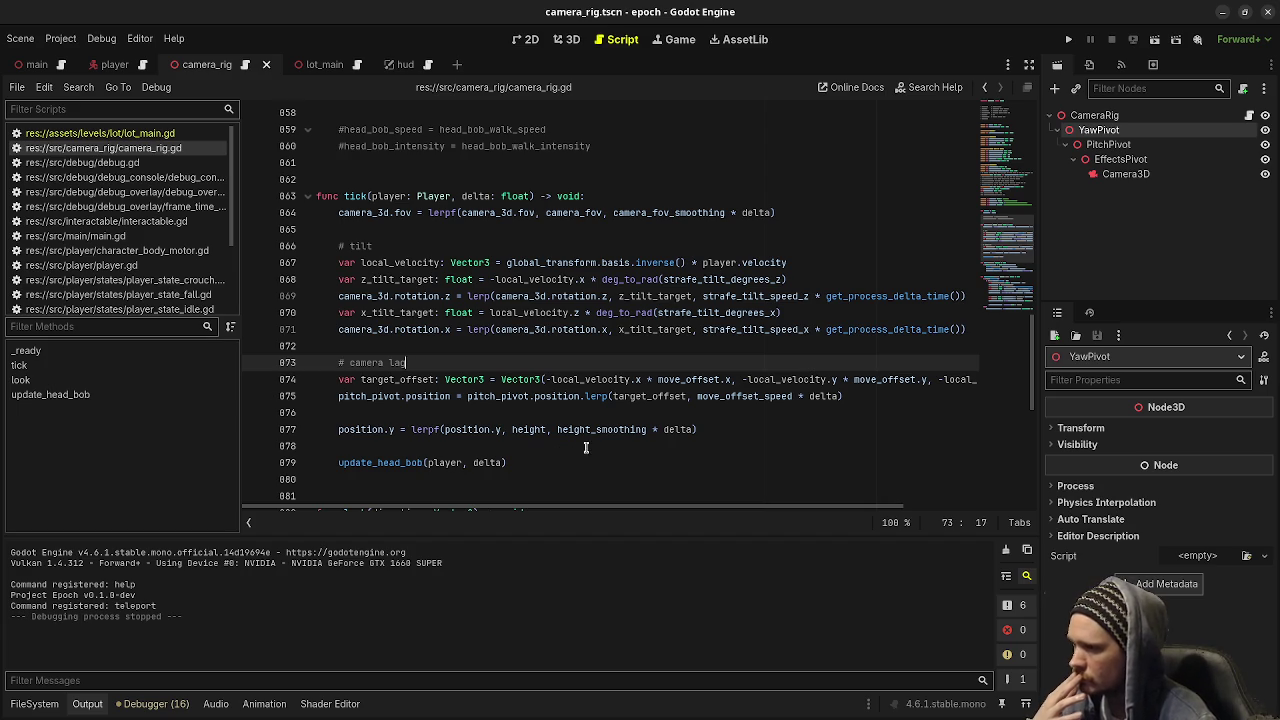
pyautogui.click(741, 379)
pyautogui.moveTo(832, 396)
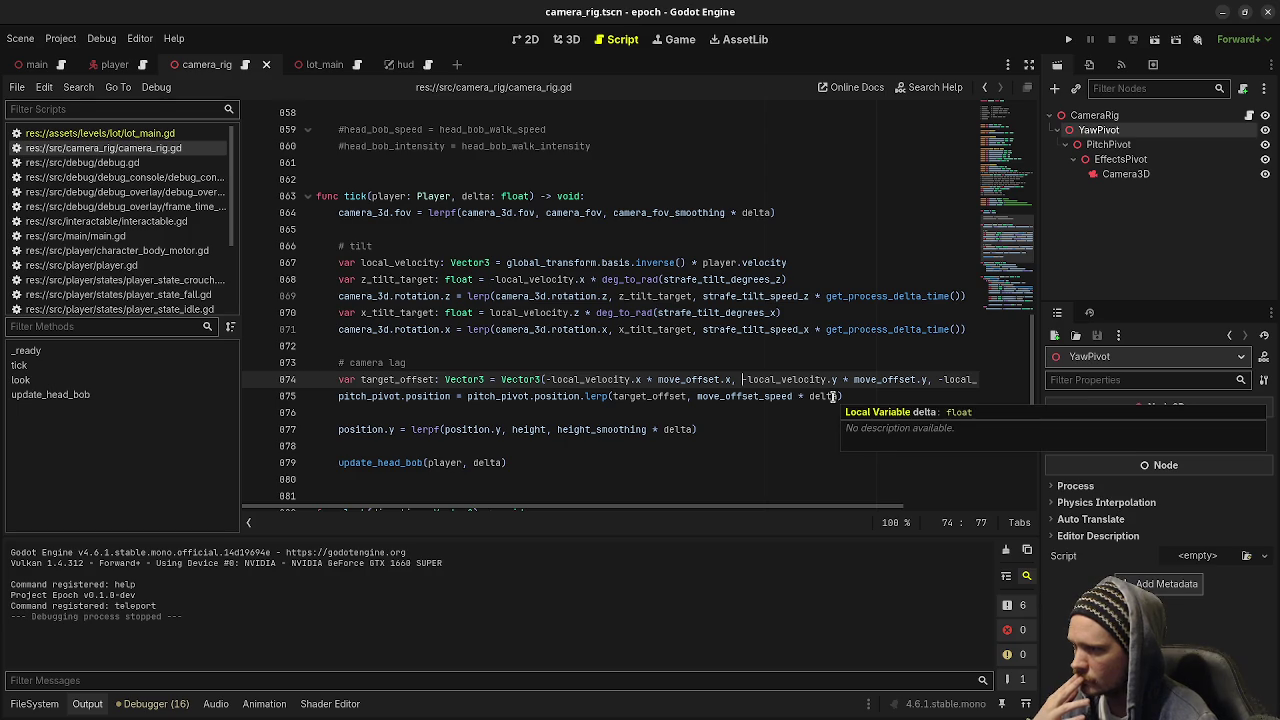
pyautogui.write('height')
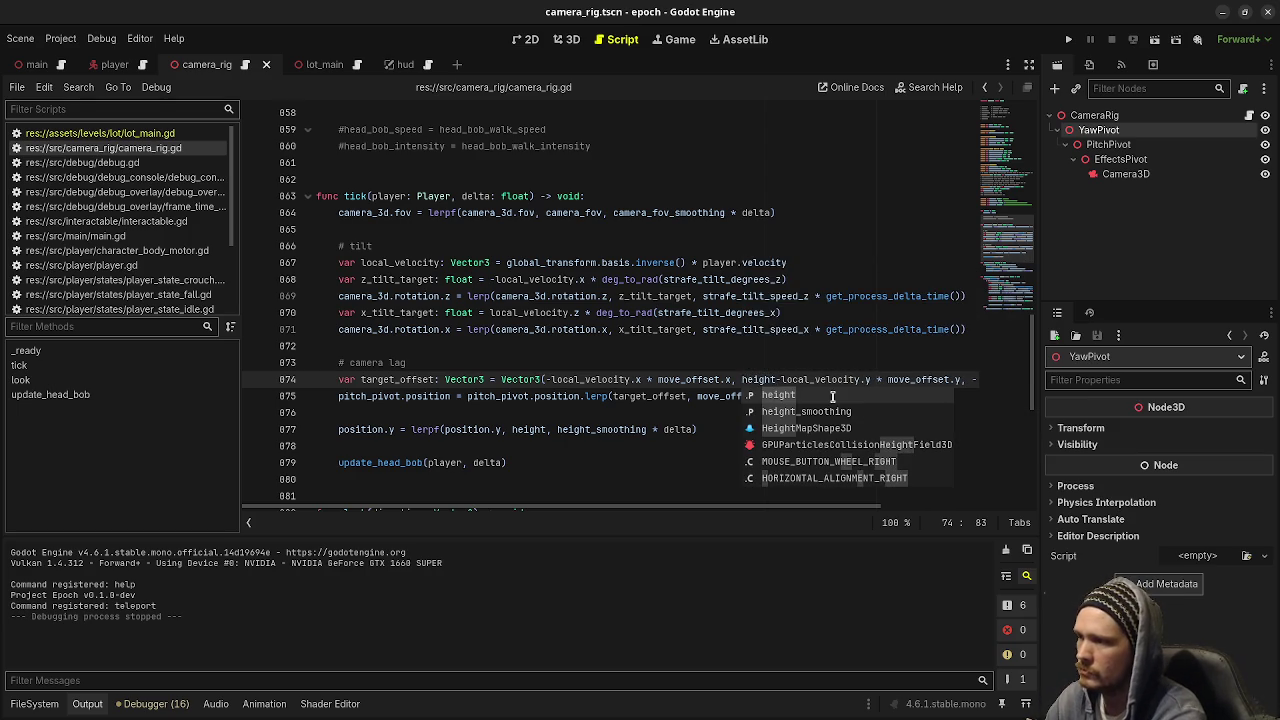
pyautogui.press('BackSpace')
pyautogui.press('BackSpace')
pyautogui.press('BackSpace')
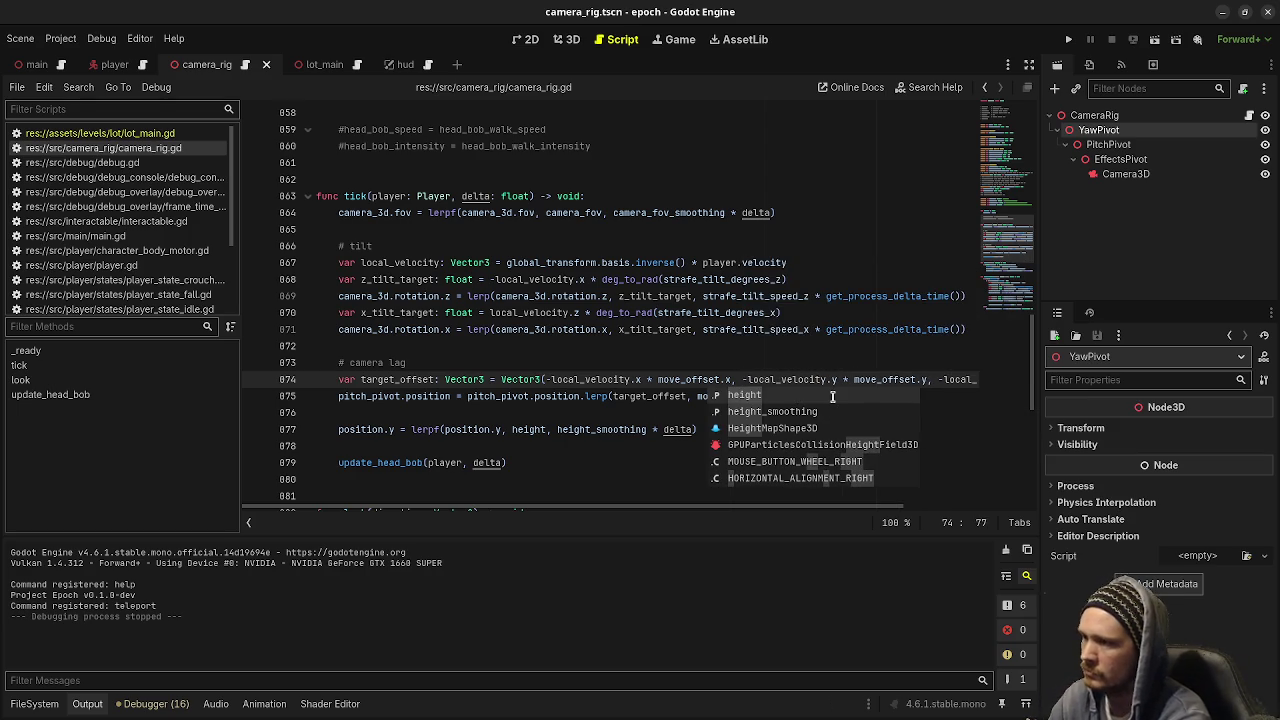
pyautogui.click(536, 396)
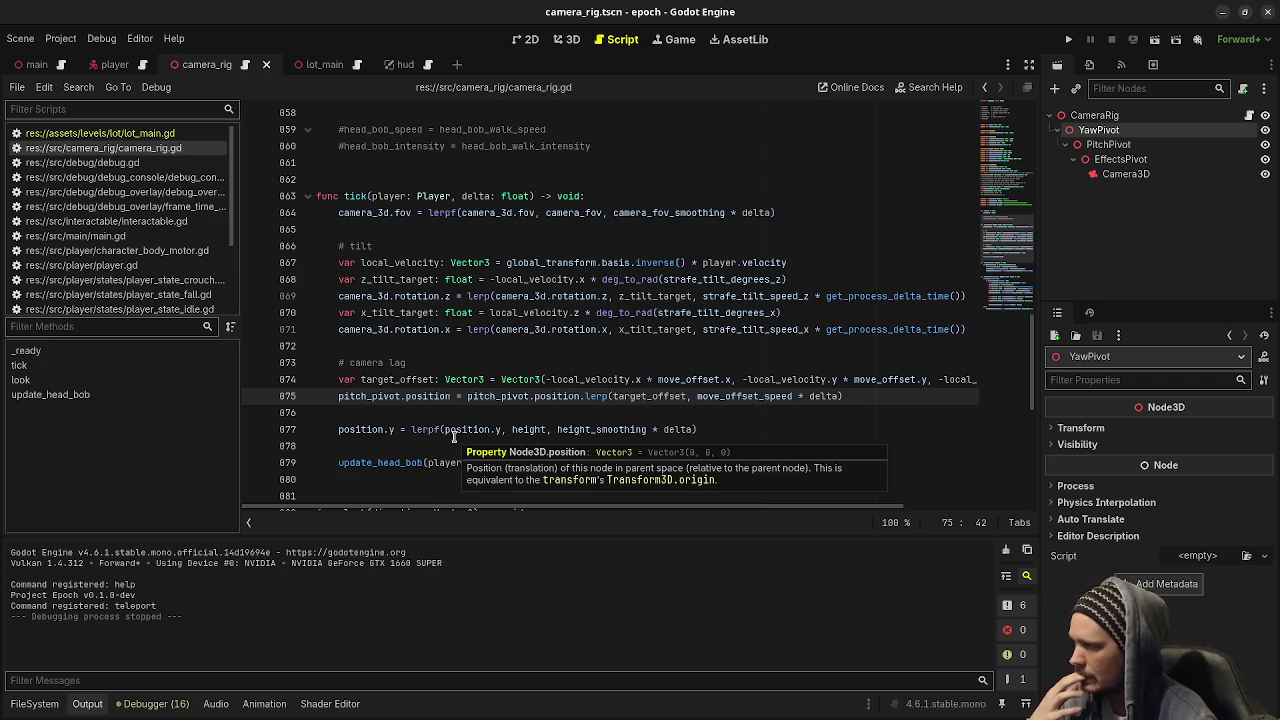
pyautogui.click(431, 366)
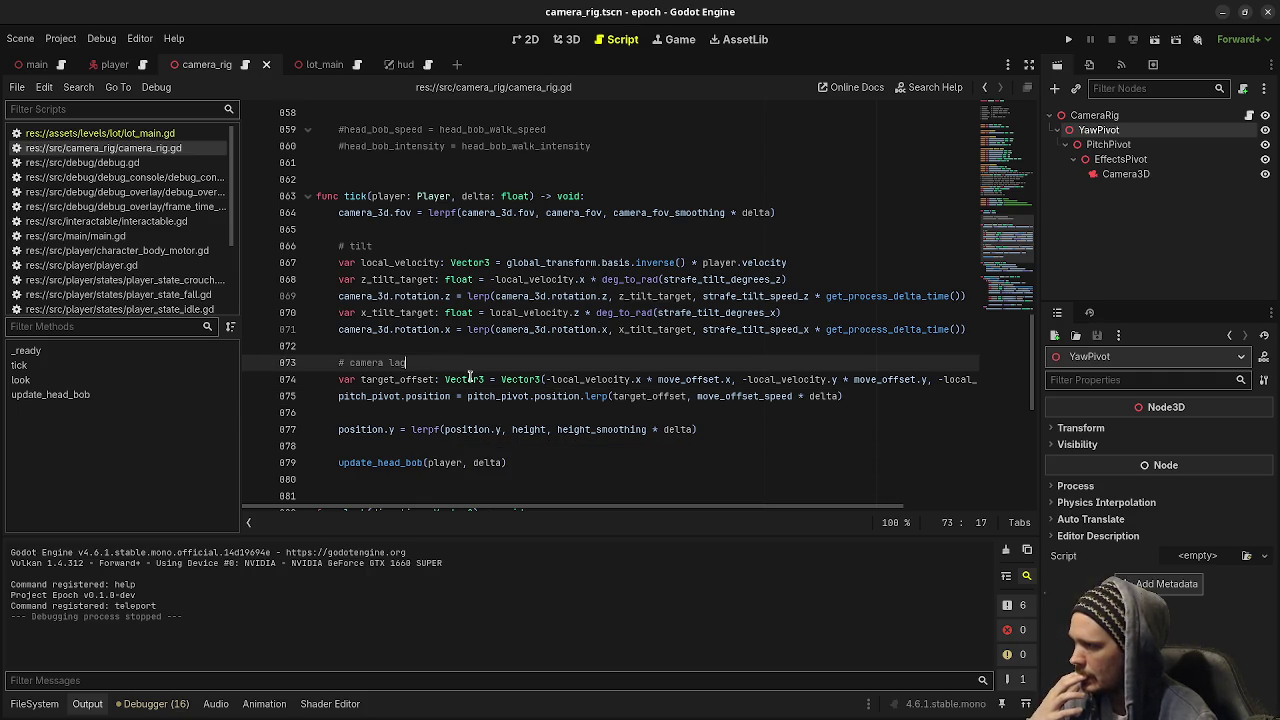
# Add '# FIXME: figure out when node should be offset, prob not the pitch pivot', then inspect height.
pyautogui.press('Return')
pyautogui.write('# FIXME: ')
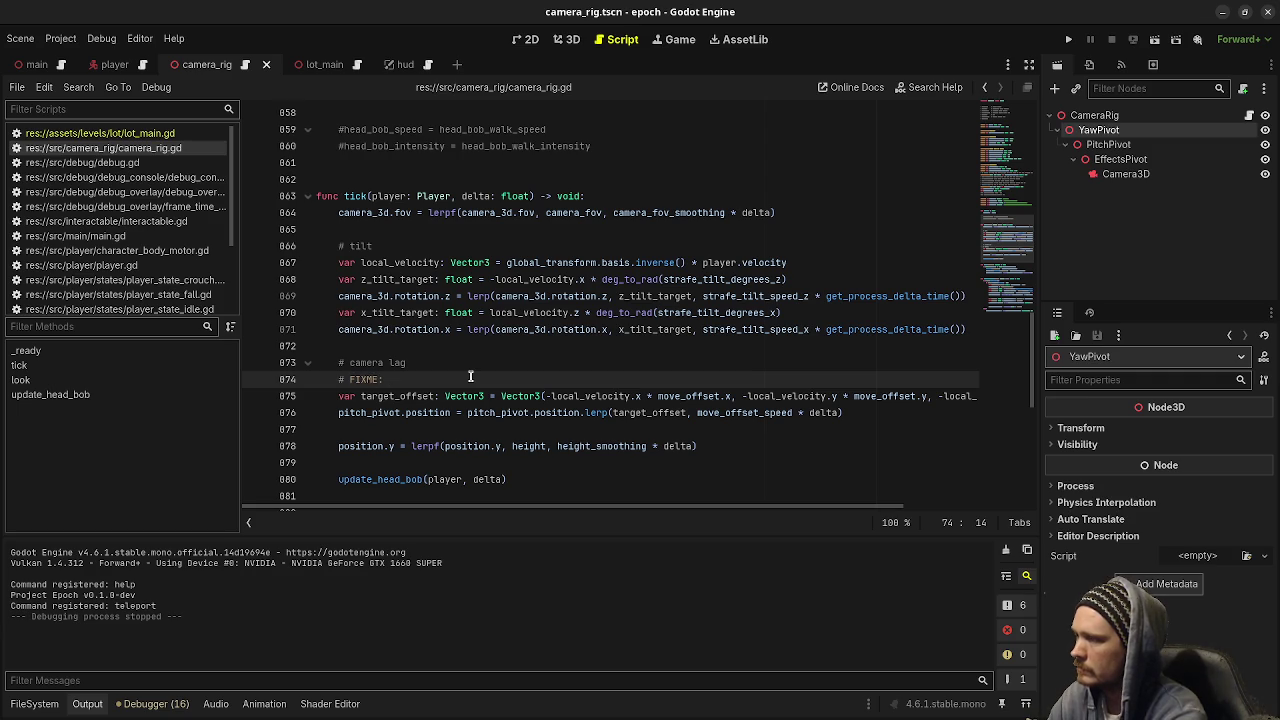
pyautogui.write('figure out when node shou')
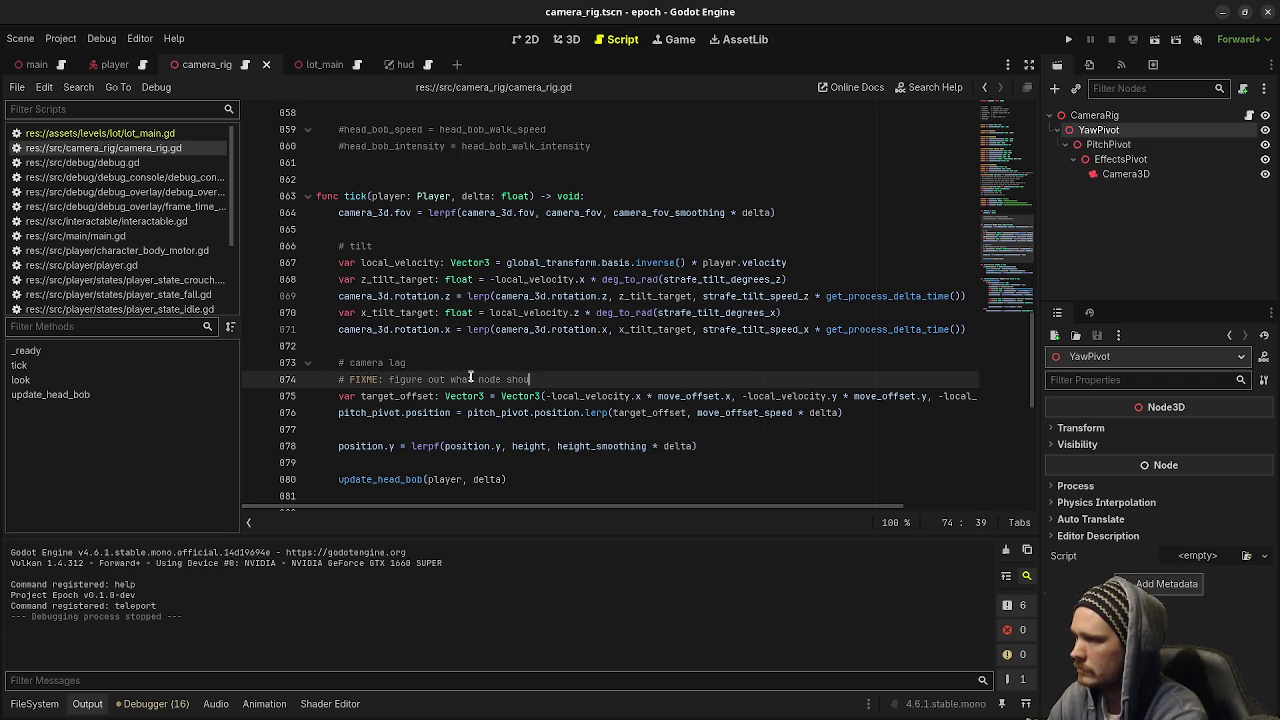
pyautogui.write('ld be offset, pr')
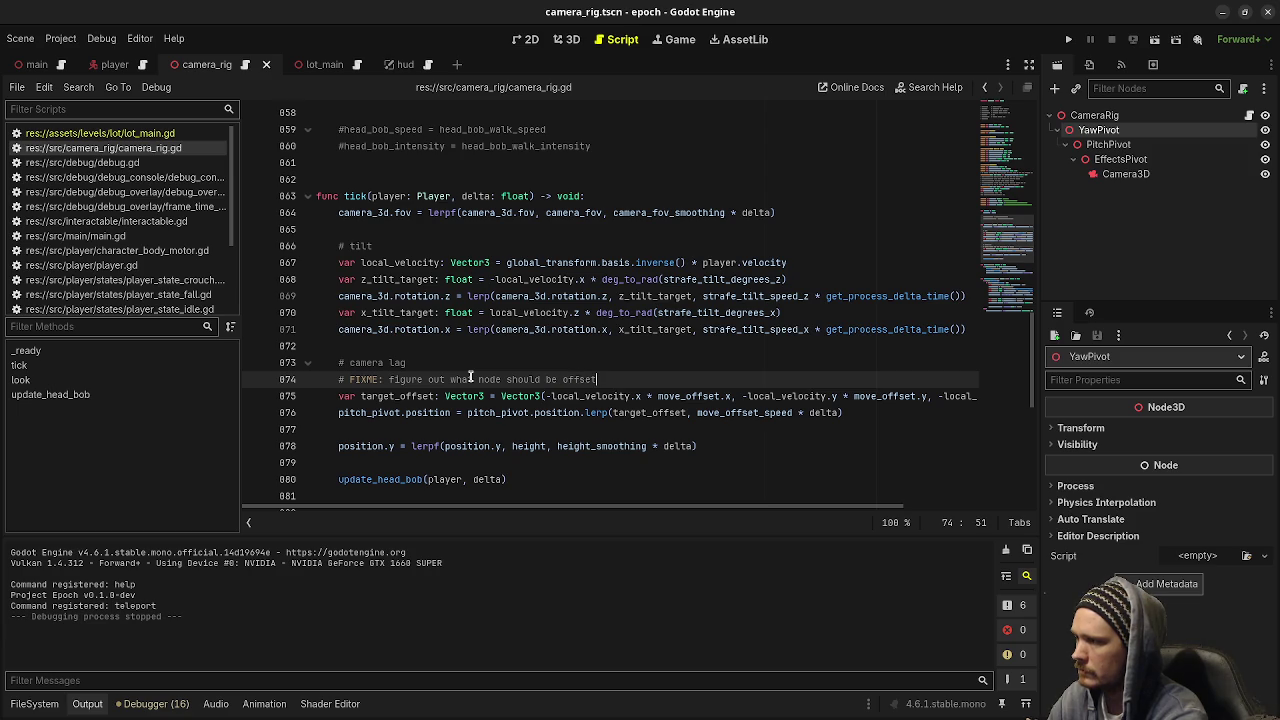
pyautogui.write('ob not the ')
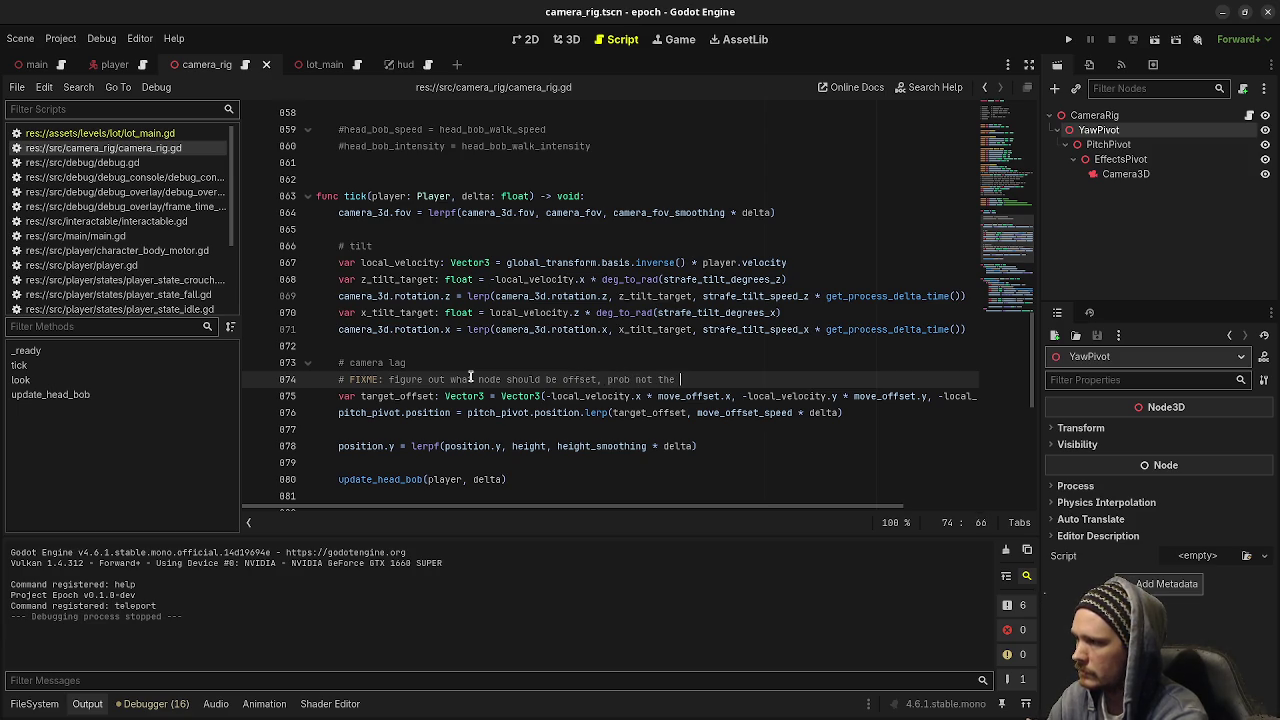
pyautogui.write('pitch pivot')
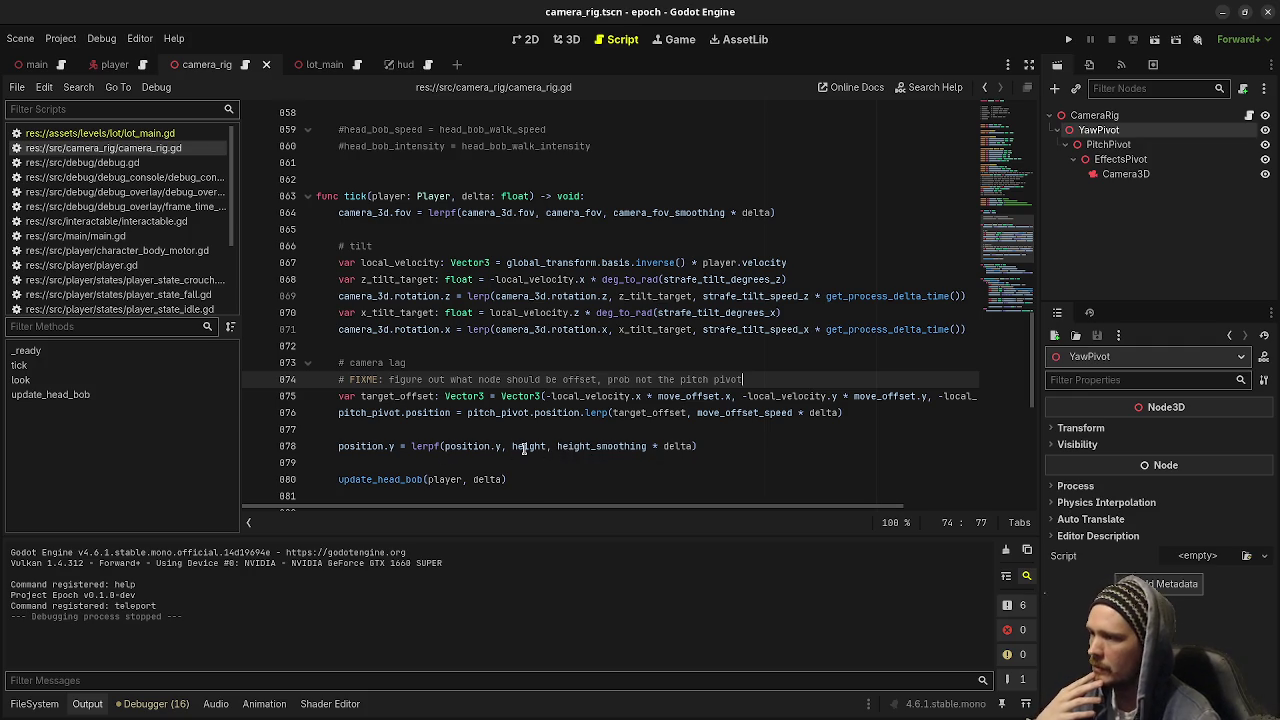
pyautogui.doubleClick(520, 449)
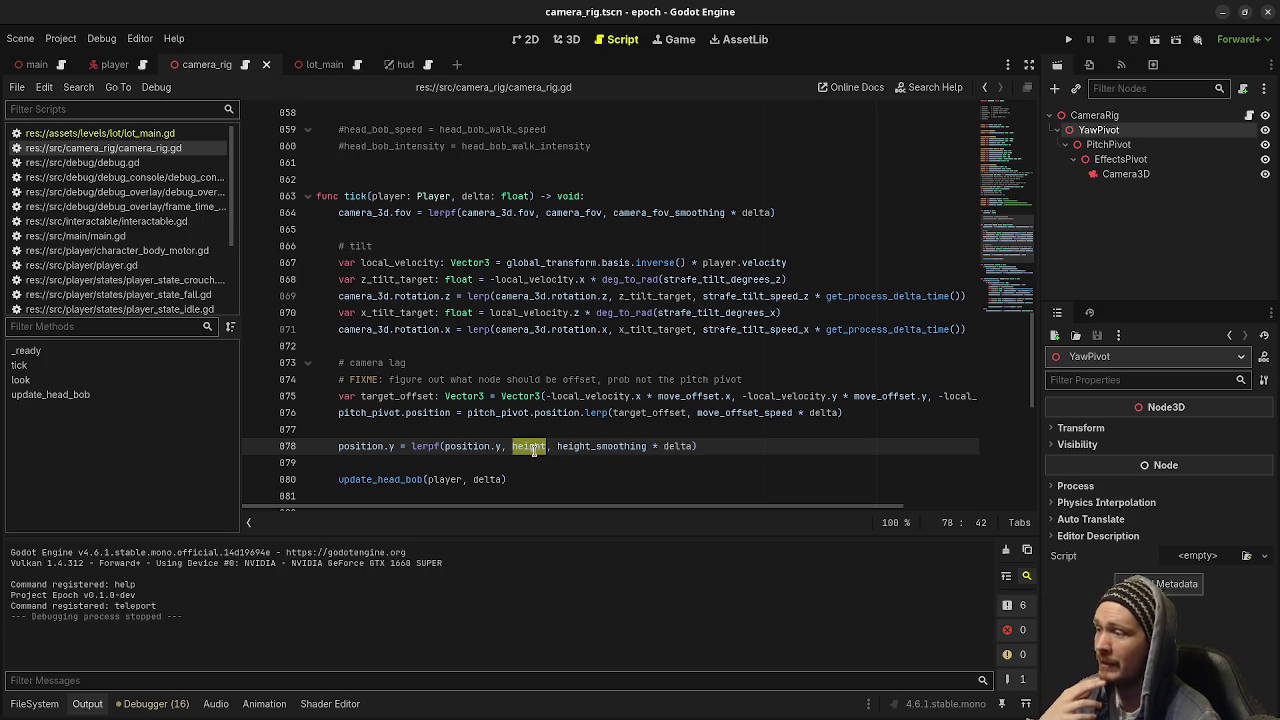
pyautogui.click(746, 398)
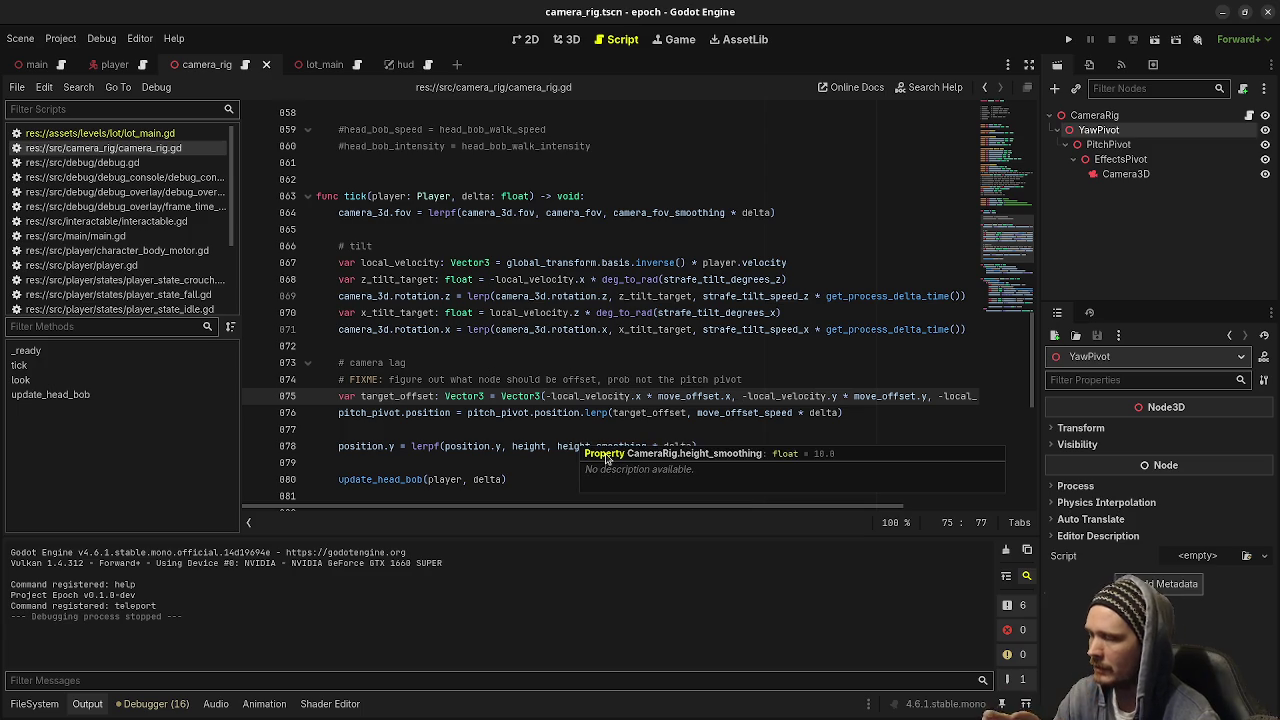
pyautogui.scroll(-2, 525, 272)
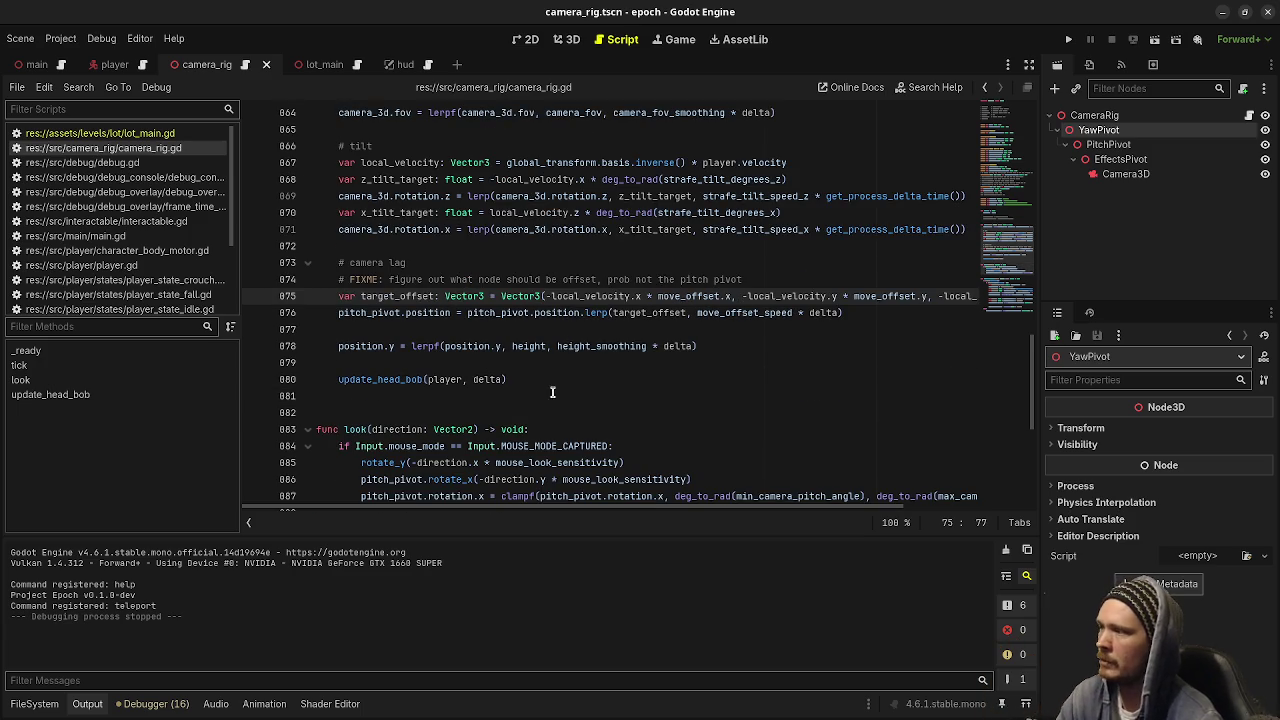
# Insert a '# smooth height' comment above the position.y lerp line and save camera_rig.gd.
pyautogui.click(506, 346)
pyautogui.press('Home')
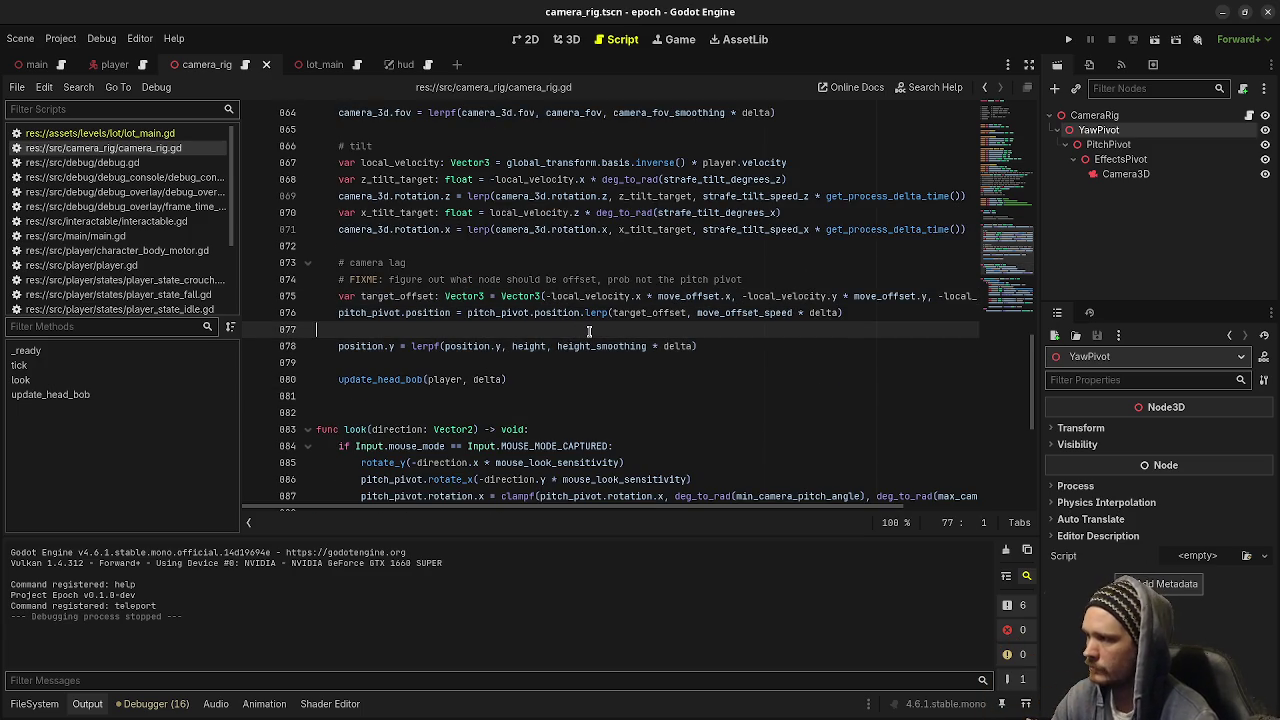
pyautogui.press('Return')
pyautogui.press('Up')
pyautogui.write('#')
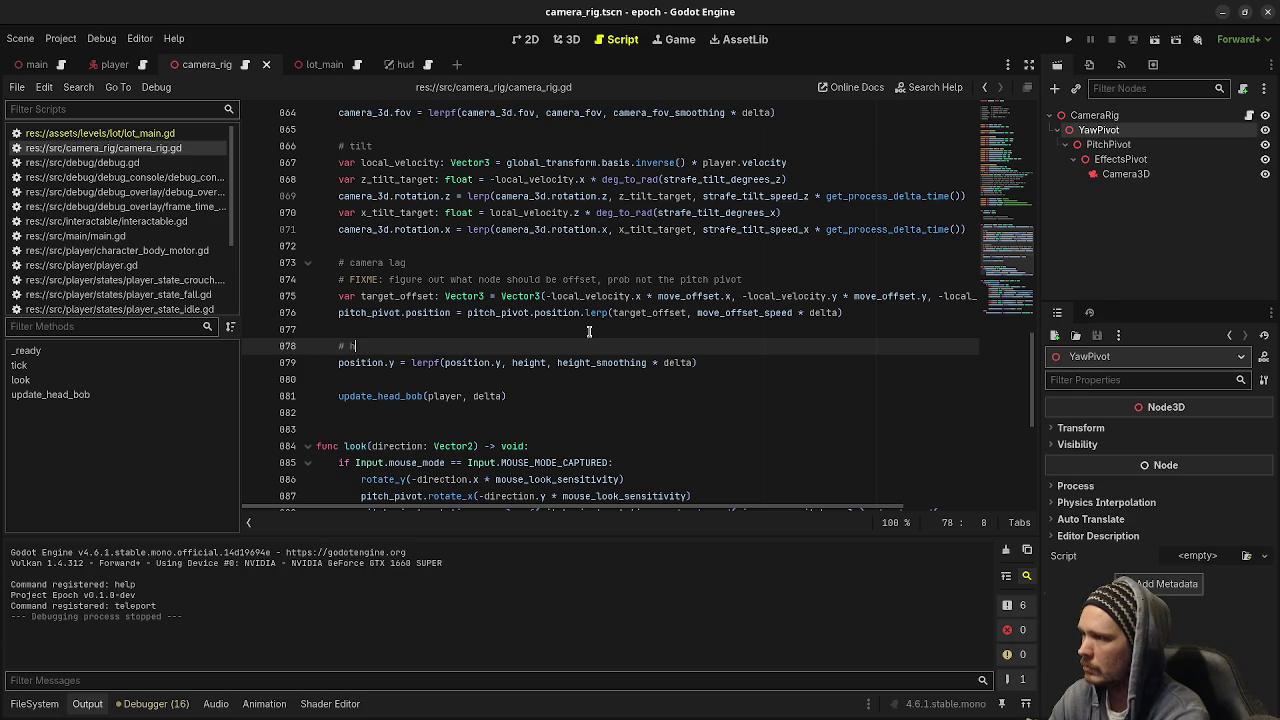
pyautogui.press('BackSpace')
pyautogui.write('ooth height')
pyautogui.hotkey('ctrl', 's')
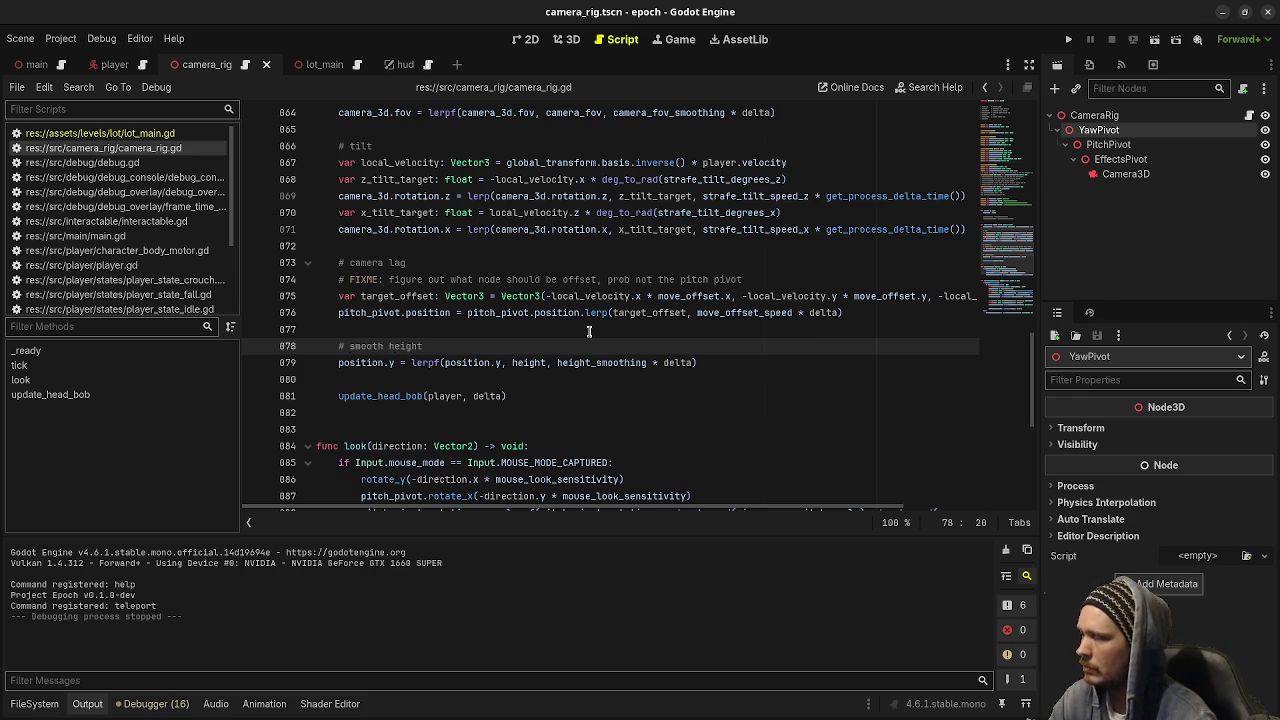
pyautogui.scroll(-2, 541, 423)
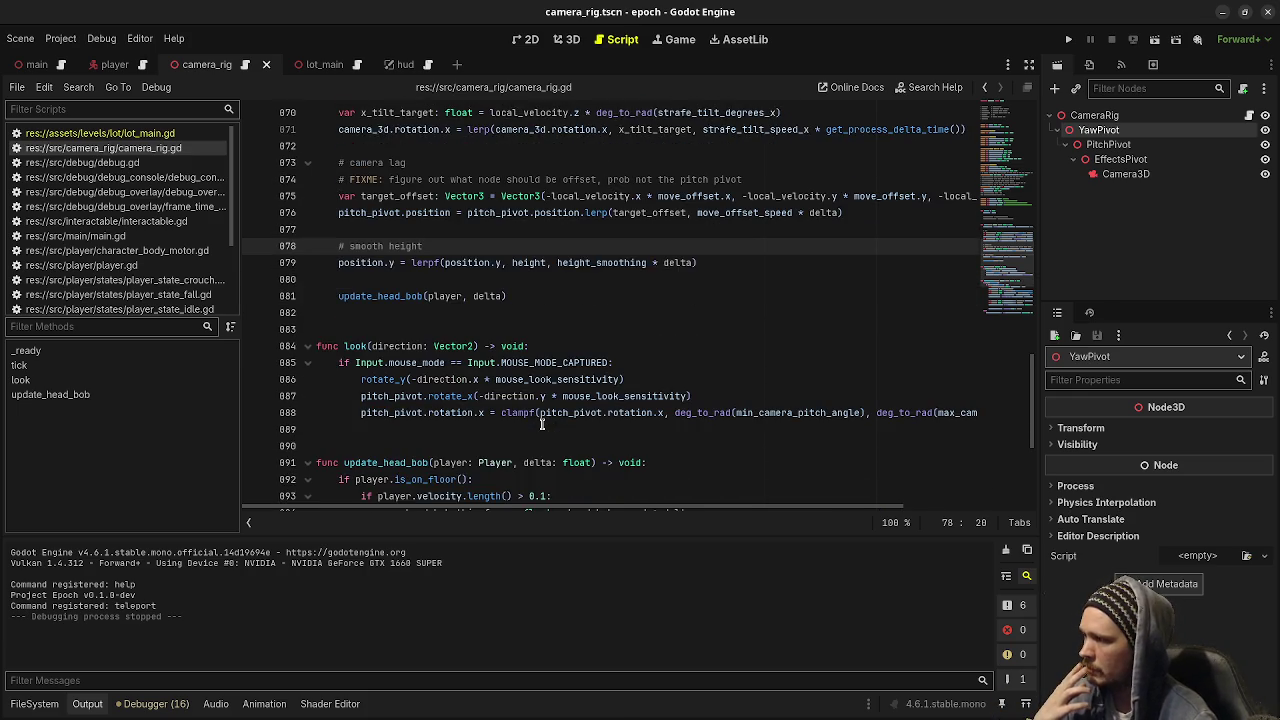
pyautogui.scroll(-1, 493, 428)
pyautogui.scroll(-2, 494, 391)
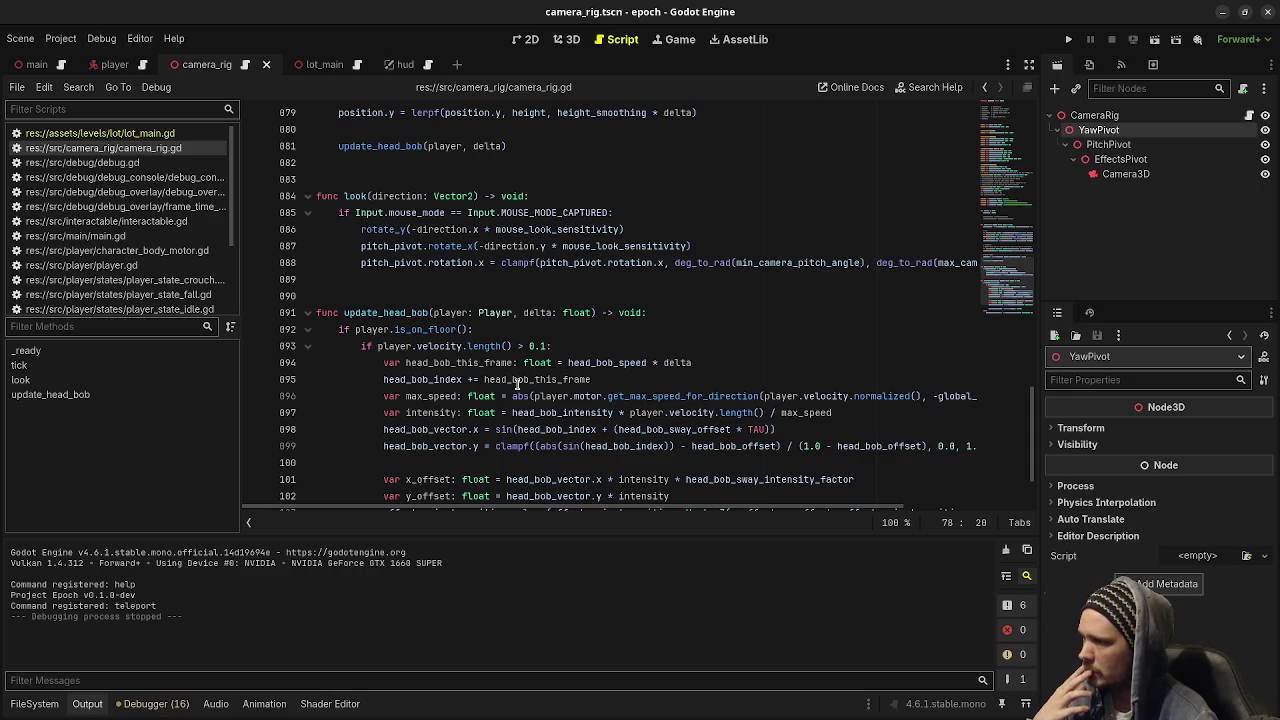
pyautogui.scroll(-2, 451, 436)
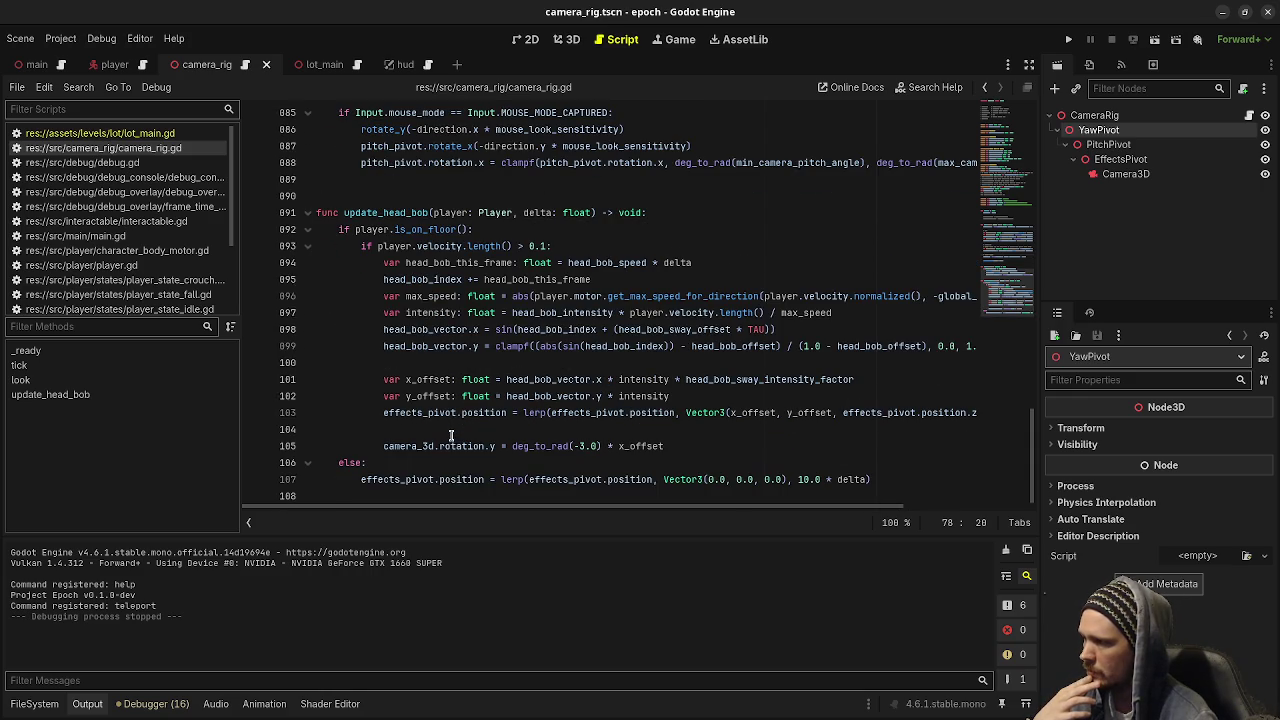
pyautogui.doubleClick(430, 416)
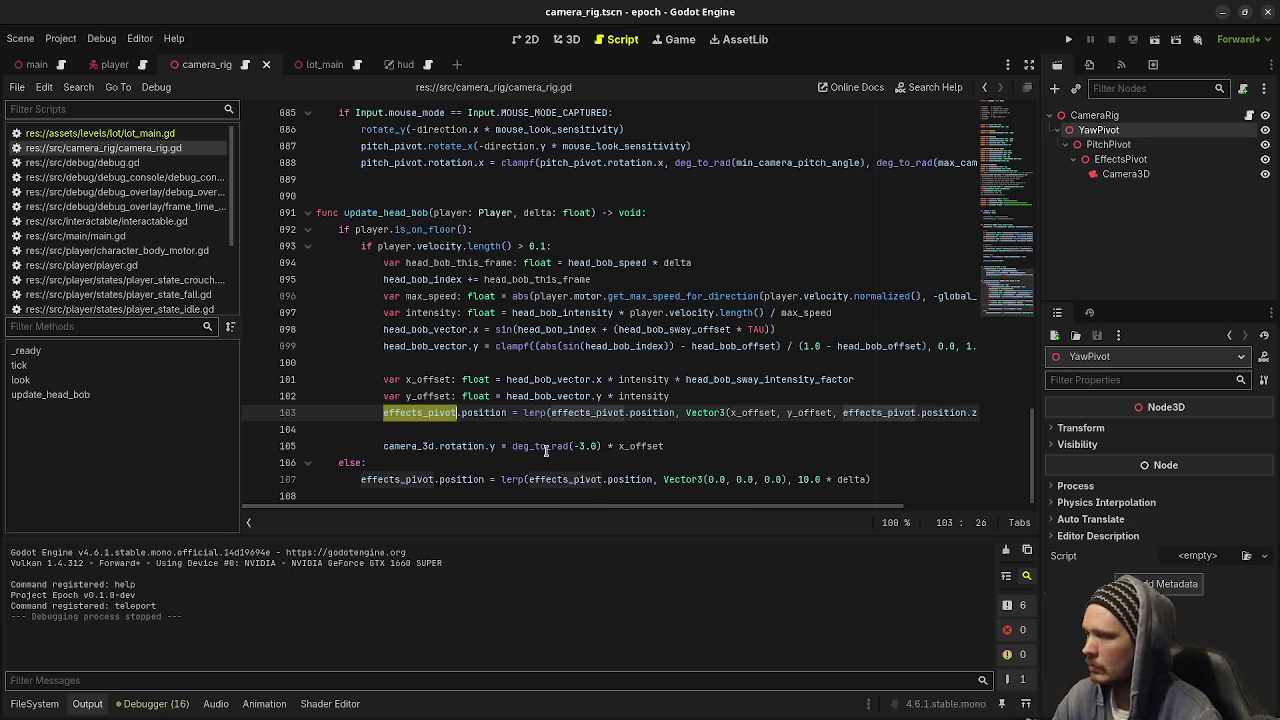
pyautogui.moveTo(545, 451)
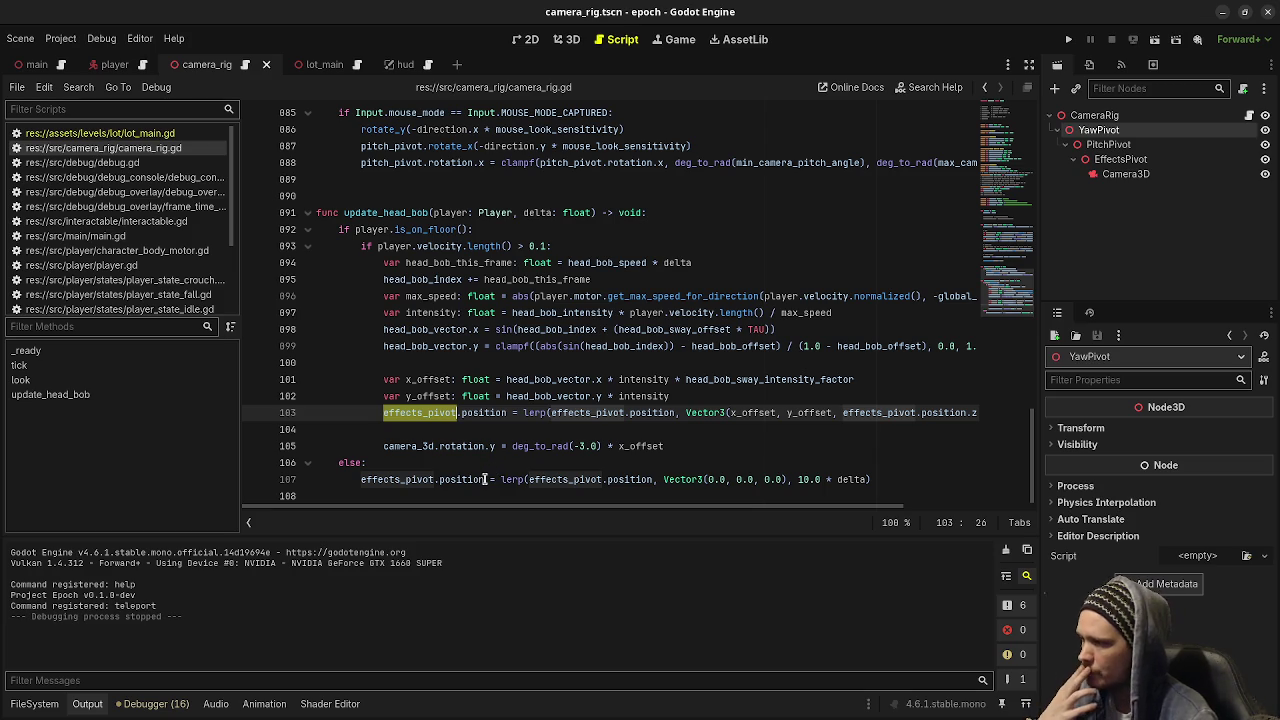
pyautogui.moveTo(485, 479)
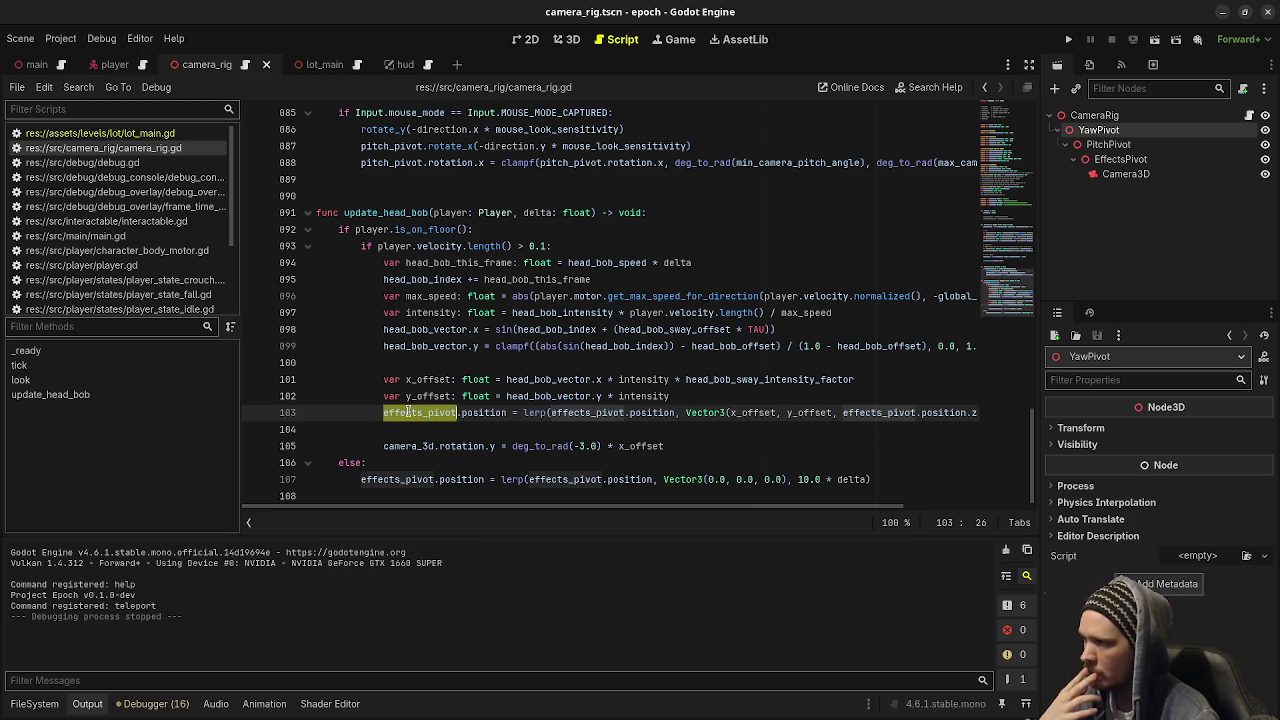
pyautogui.scroll(20, 750, 350)
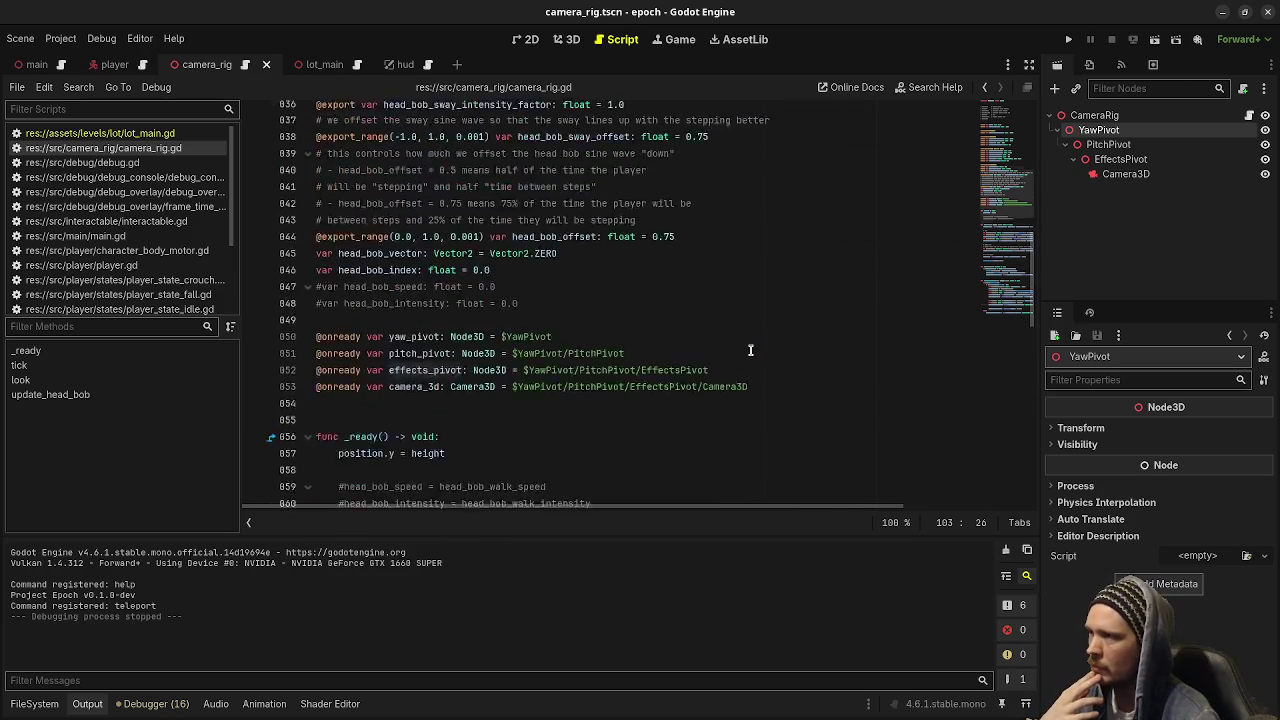
pyautogui.scroll(6, 750, 350)
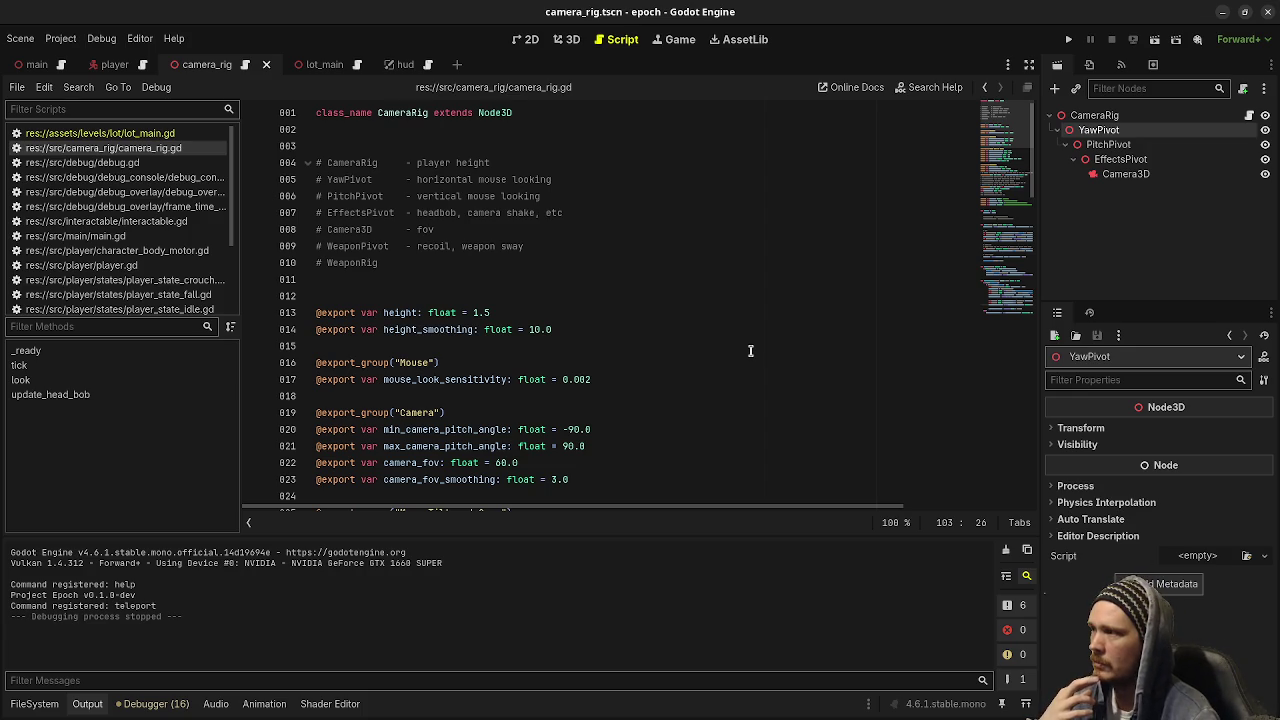
pyautogui.scroll(-15, 750, 350)
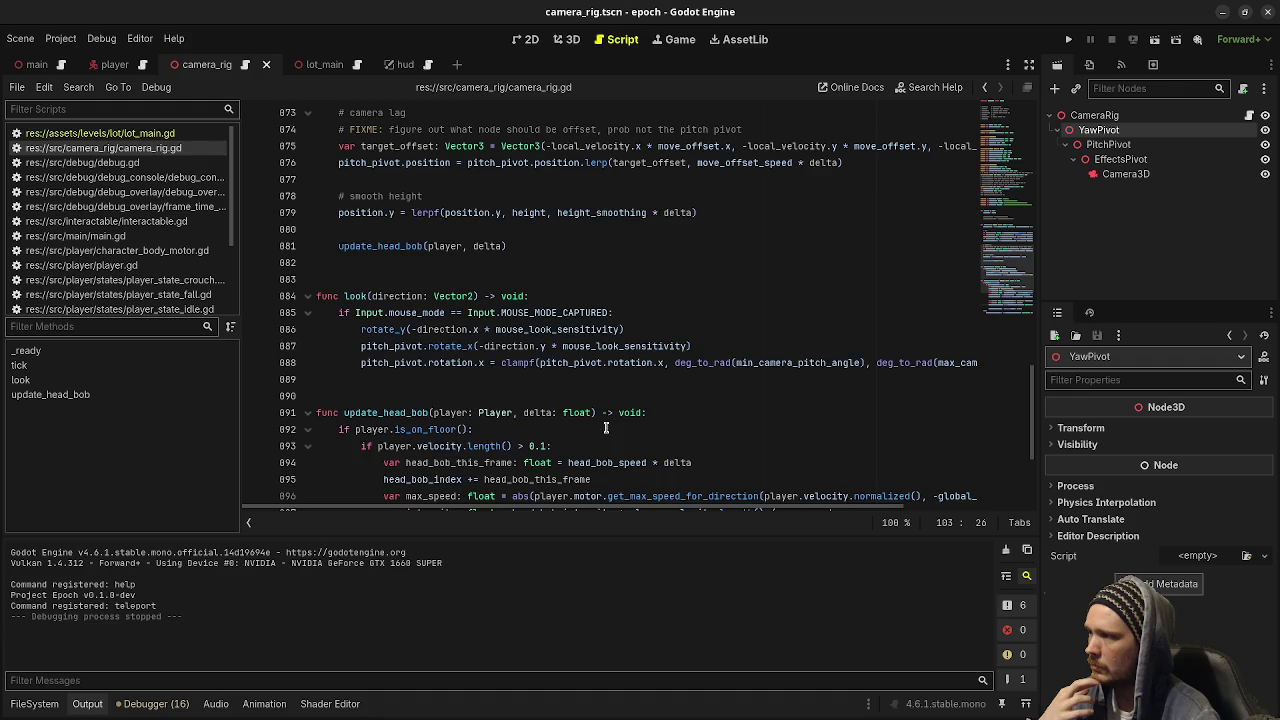
pyautogui.scroll(-4, 745, 365)
# Above camera_3d.rotation.y, add a two-line FIXME: don't rotate the camera node; rotating effects pivot needs extra work.
pyautogui.click(494, 430)
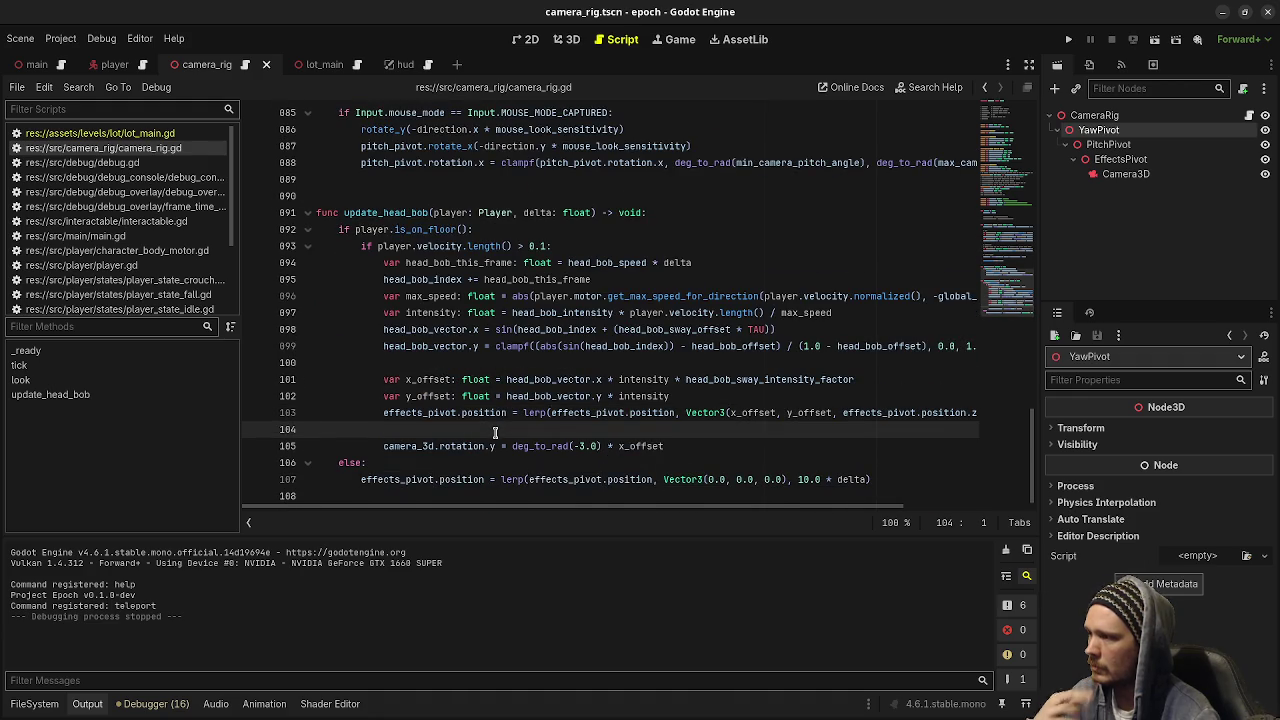
pyautogui.press('Return')
pyautogui.write('FIXME: prob shouldnt be ')
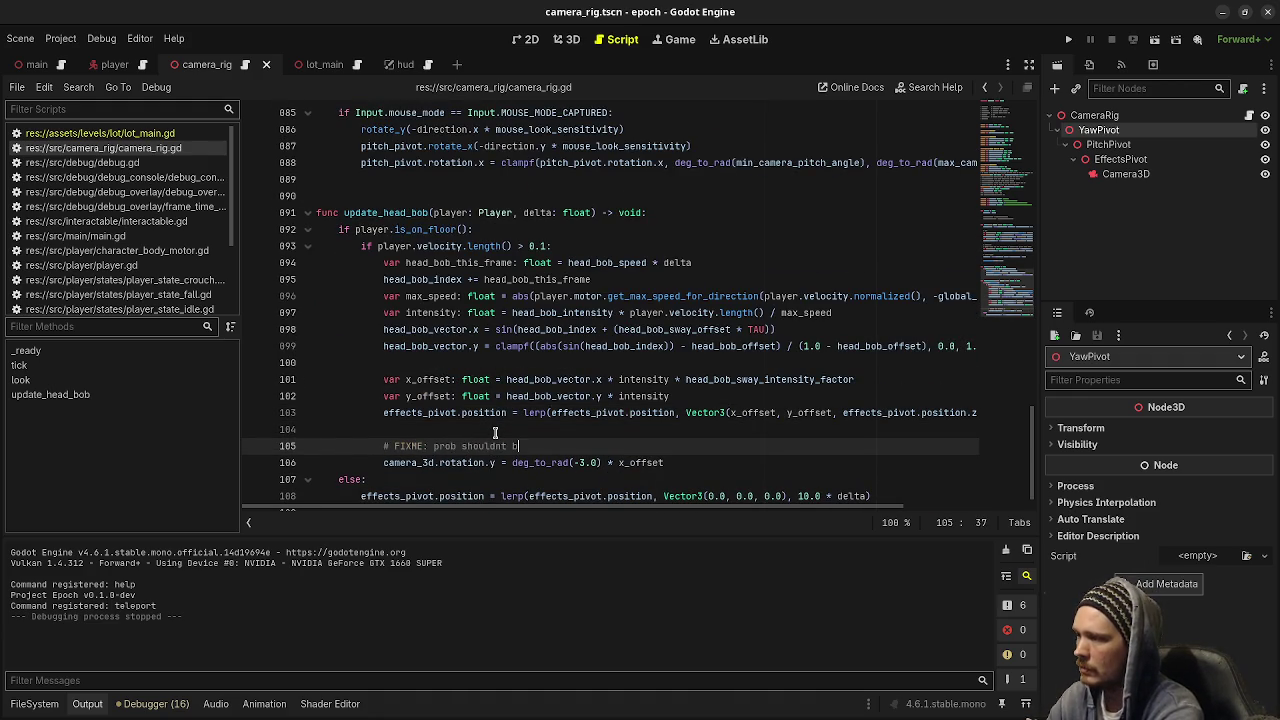
pyautogui.write('rotating the')
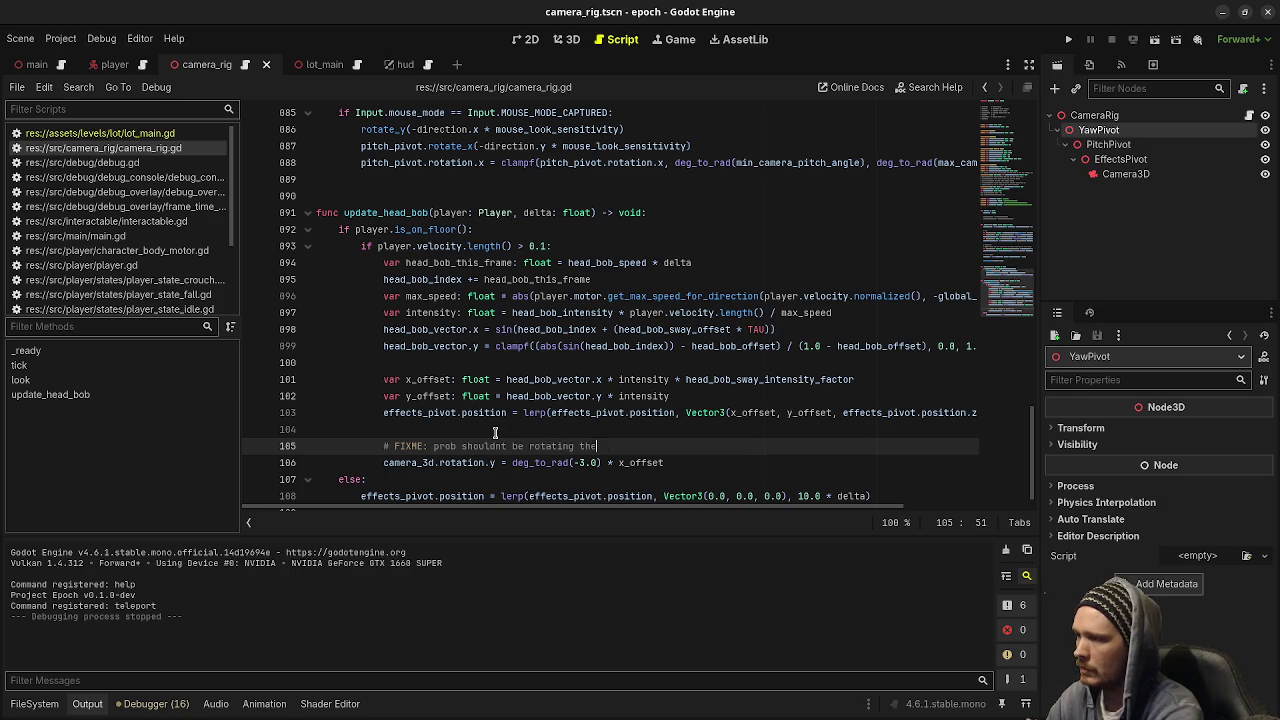
pyautogui.write(' camera node itself')
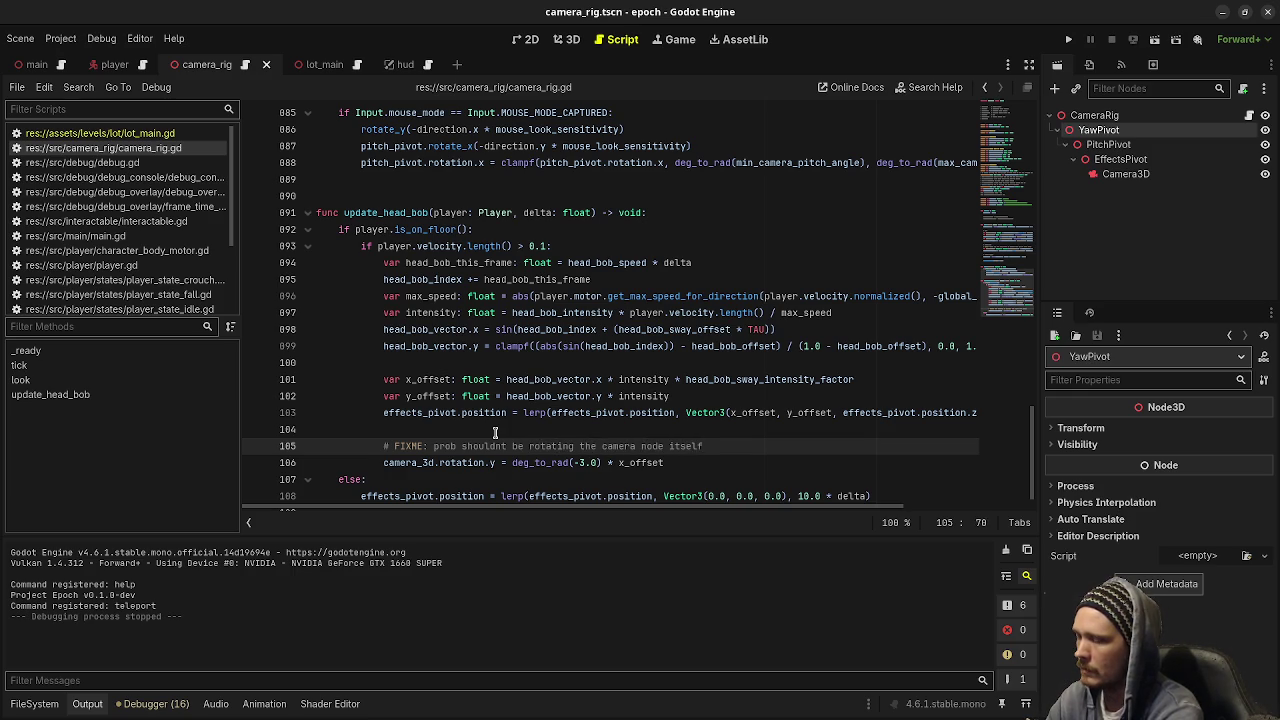
pyautogui.press('Return')
pyautogui.write('ut ')
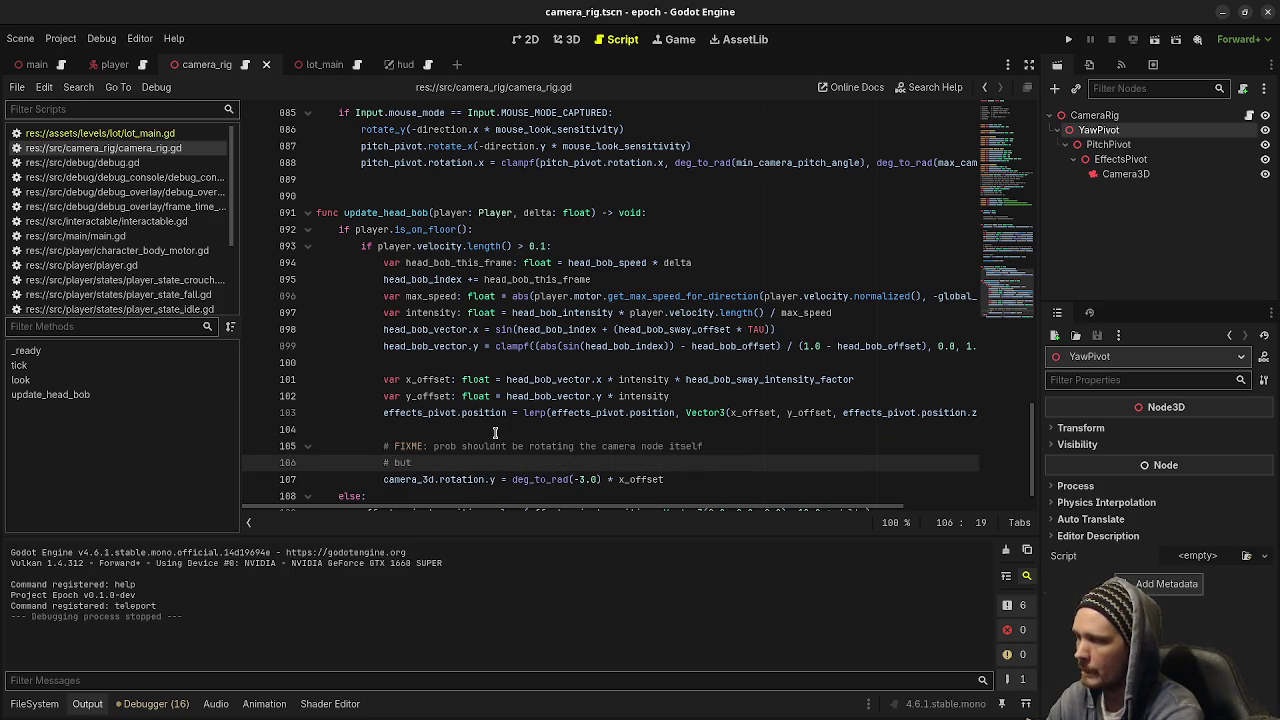
pyautogui.write('will need extra work to rotate e')
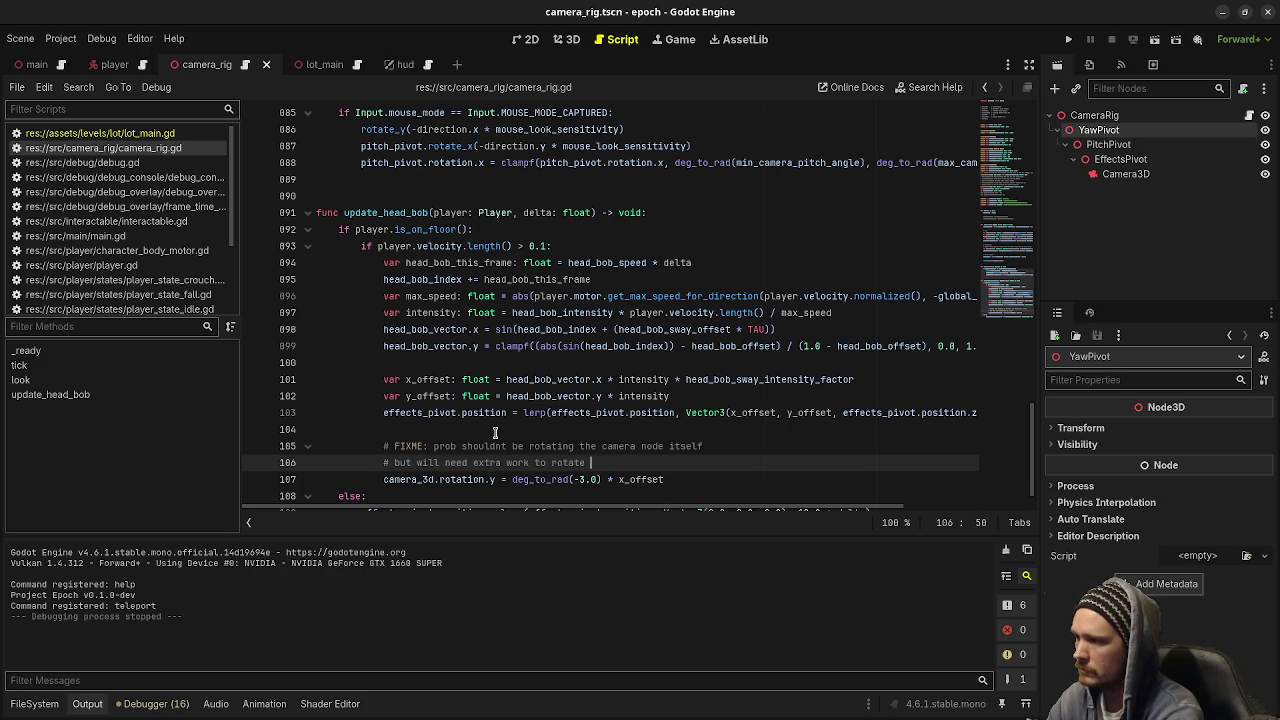
pyautogui.write('ffects')
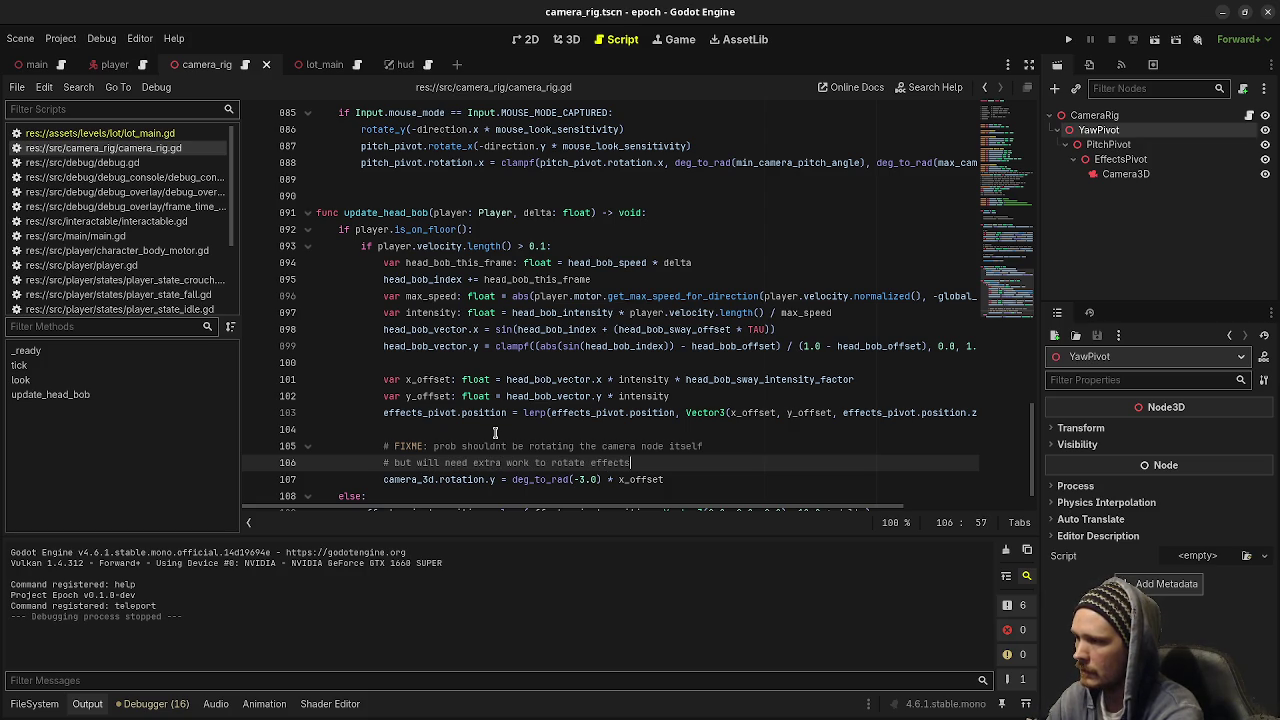
pyautogui.write(' pivot correctly')
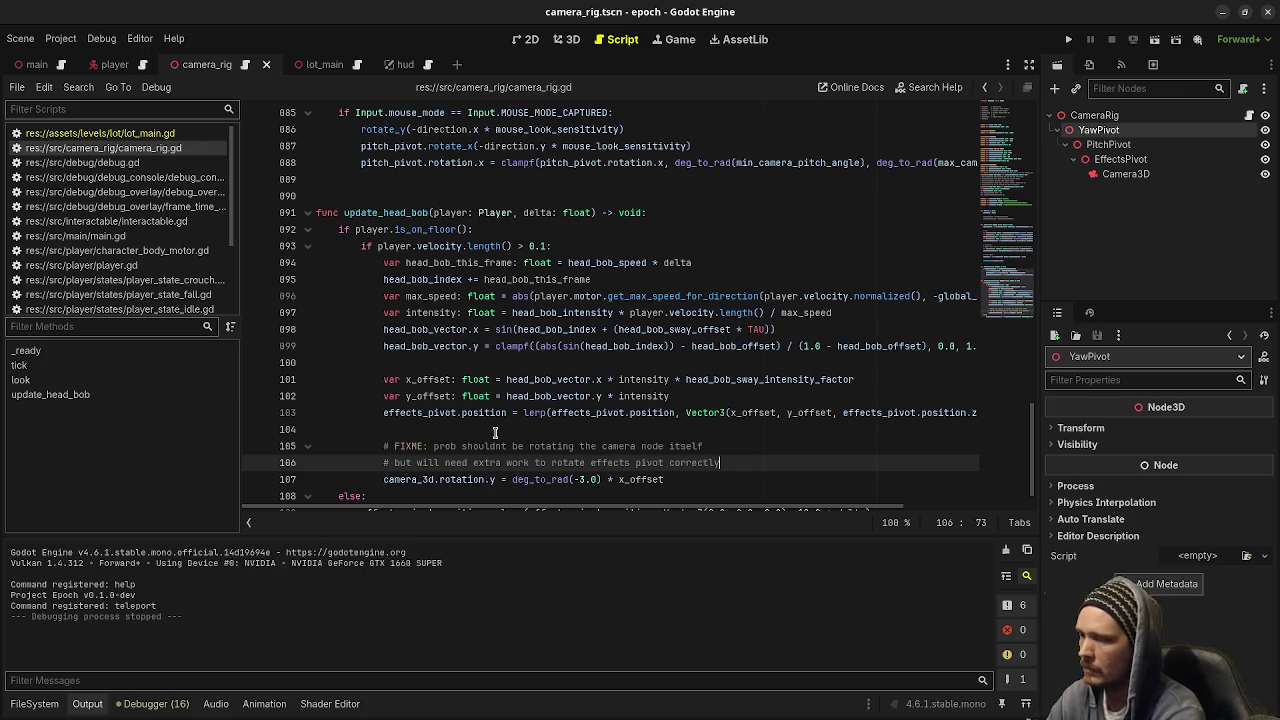
pyautogui.scroll(20, 657, 390)
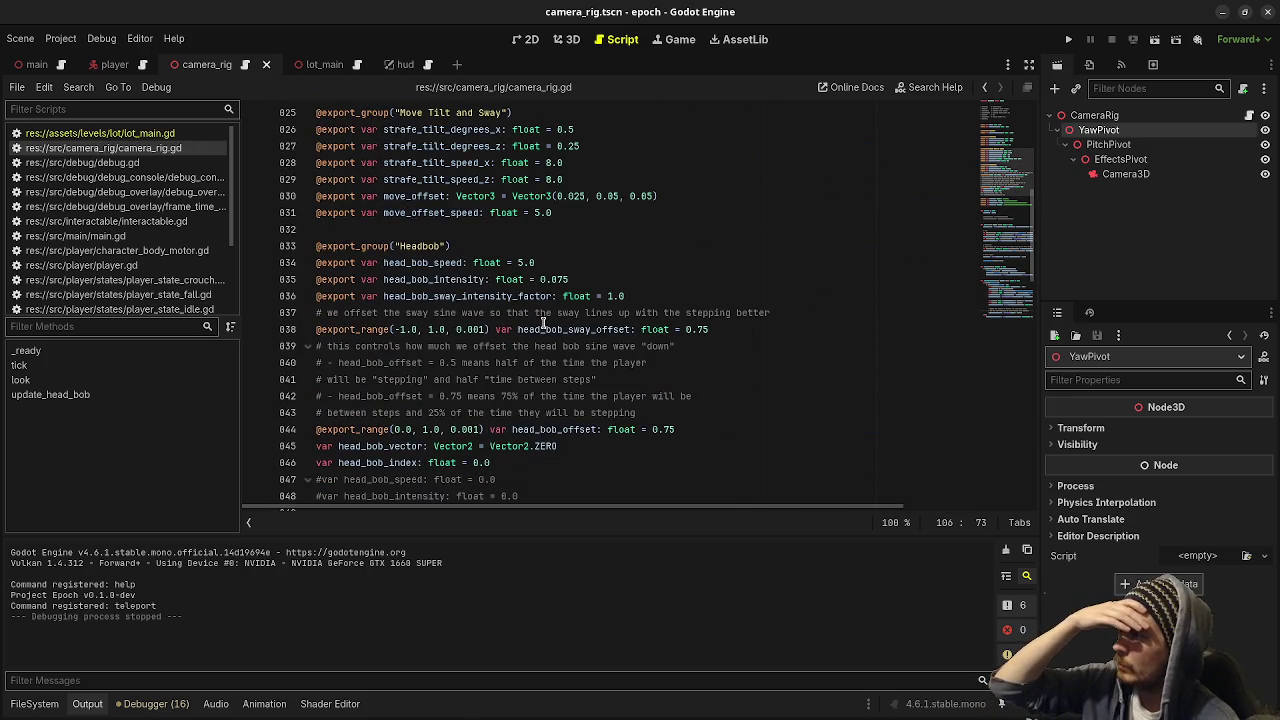
pyautogui.scroll(8, 543, 325)
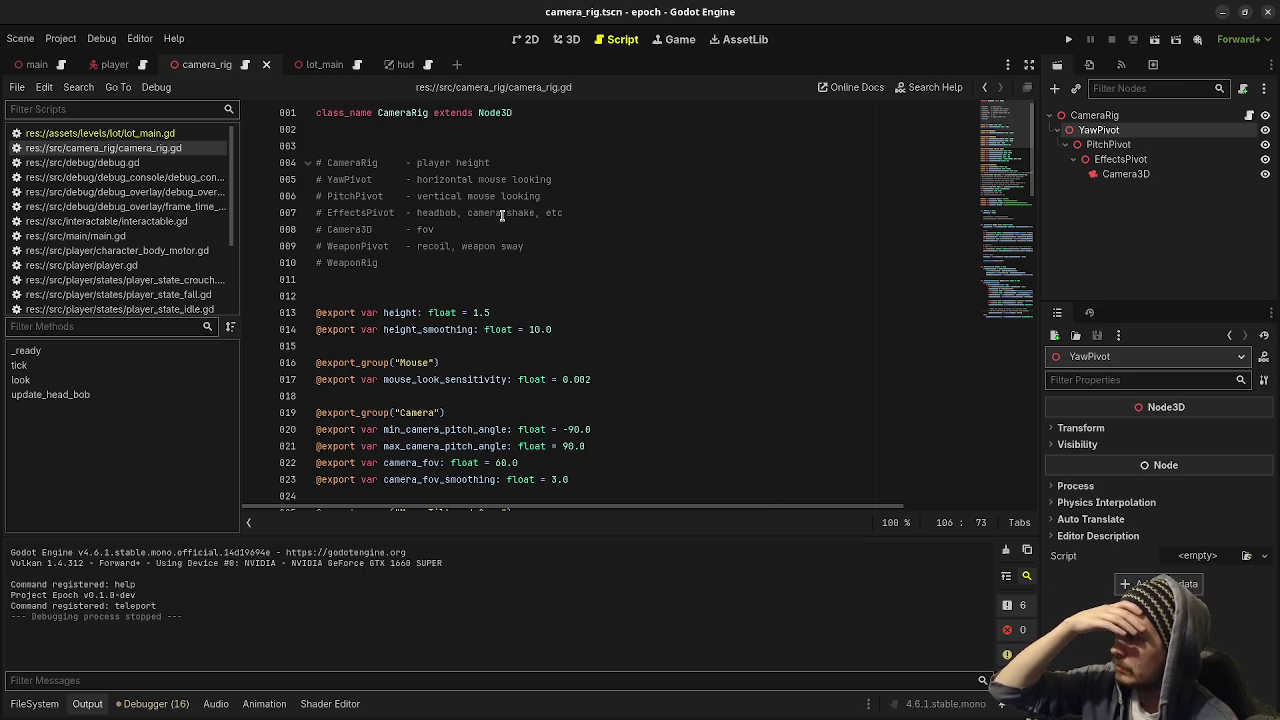
pyautogui.scroll(-20, 505, 228)
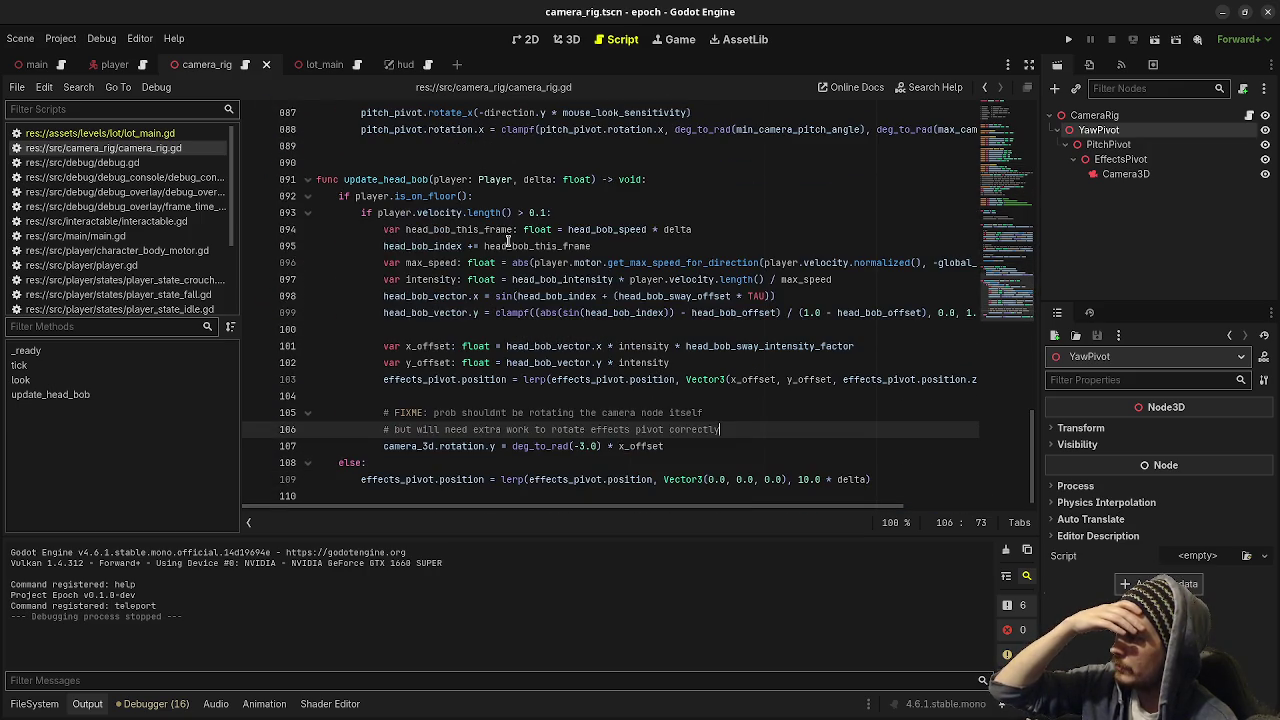